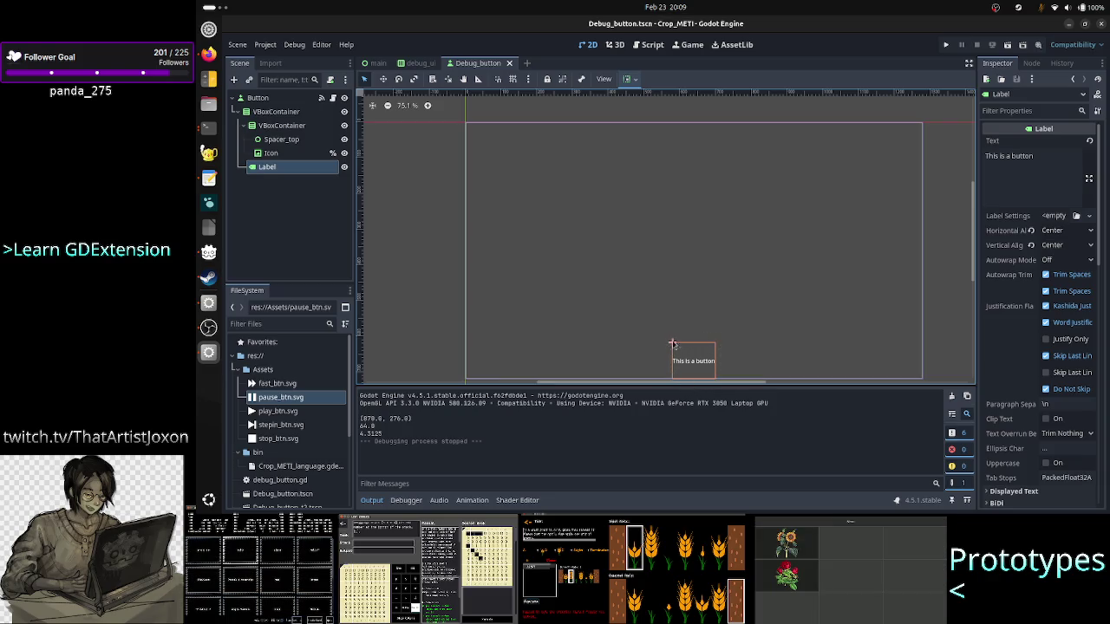
Step: Leave the Label's Vertical Alignment on Center and show main.gd in the Script workspace
click(1058, 248)
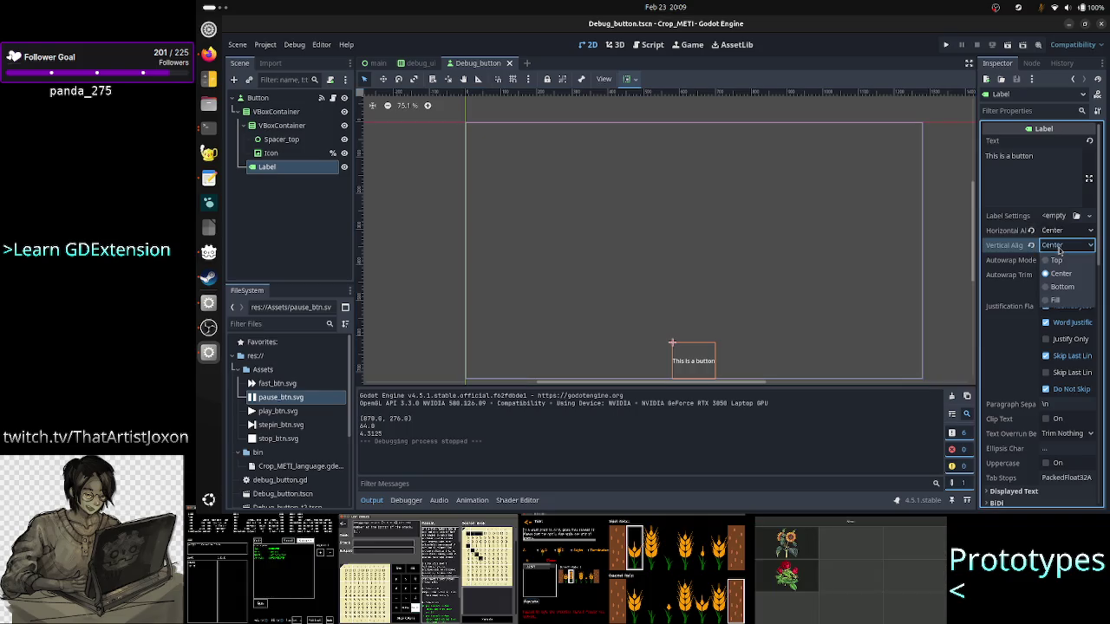
click(1059, 250)
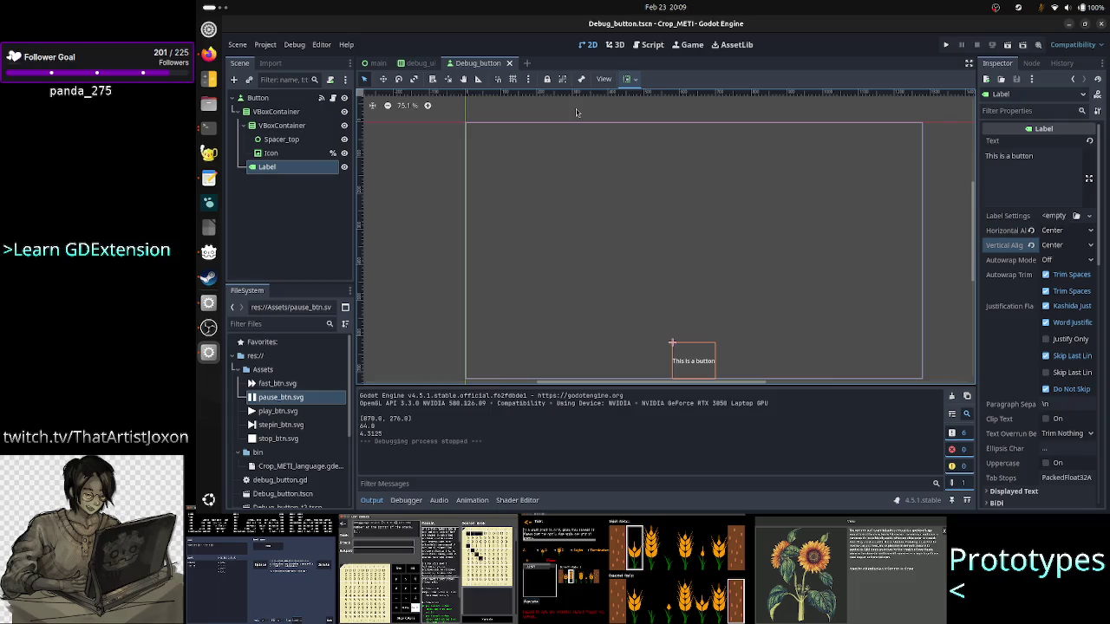
click(652, 45)
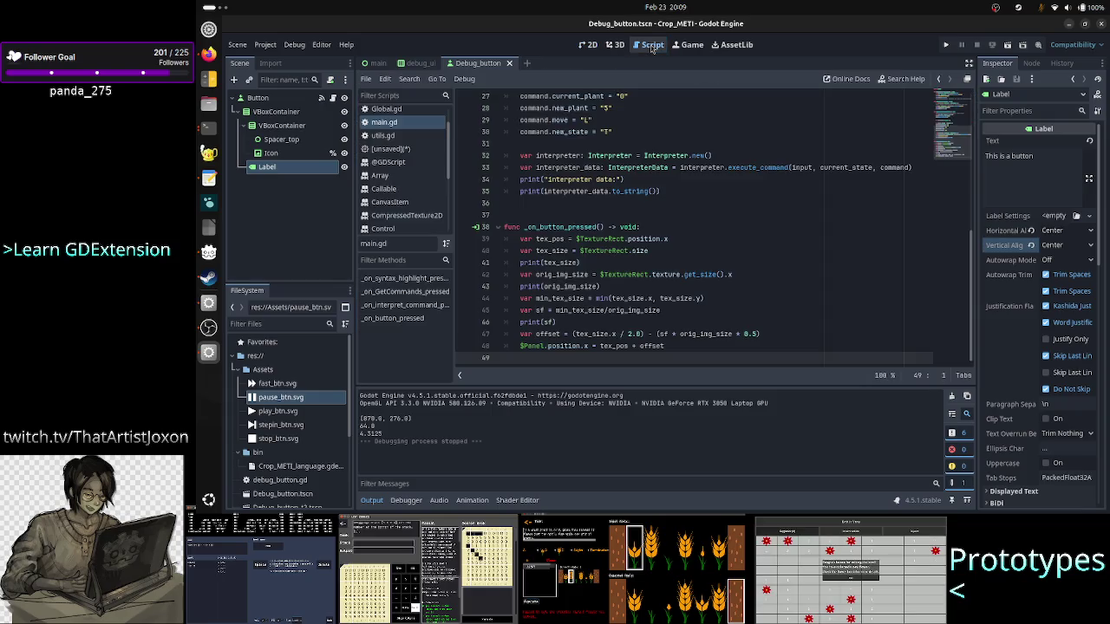
Step: Highlight lines 39–48 of _on_button_pressed in main.gd, then return to the Debug_button 2D view
mouse_move(534, 239)
mouse_down()
mouse_move(599, 275)
mouse_move(617, 346)
mouse_up()
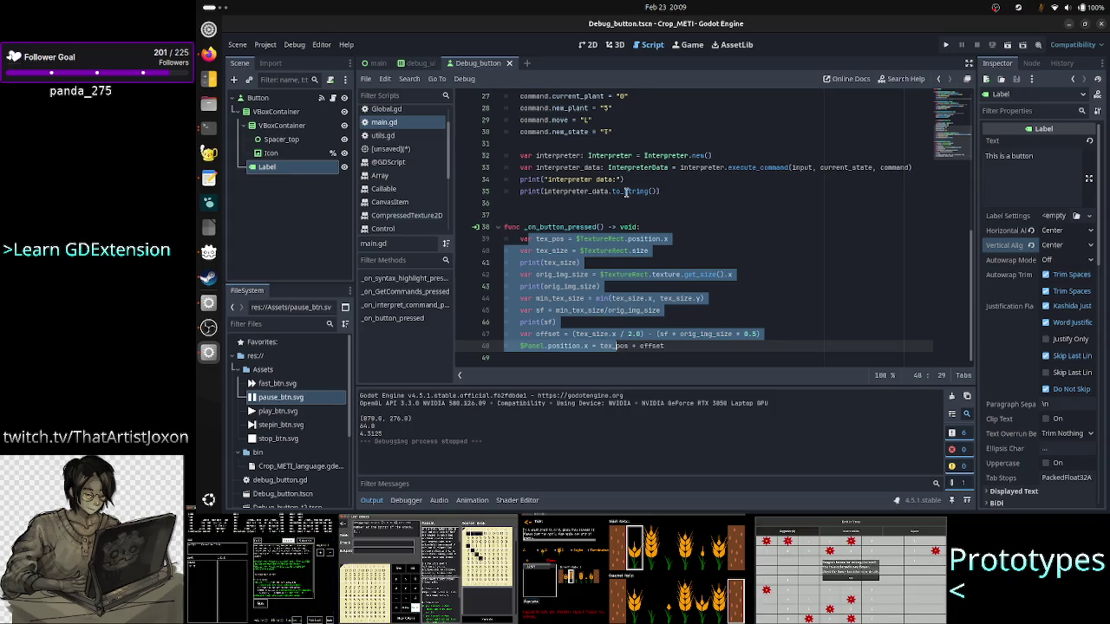
click(588, 44)
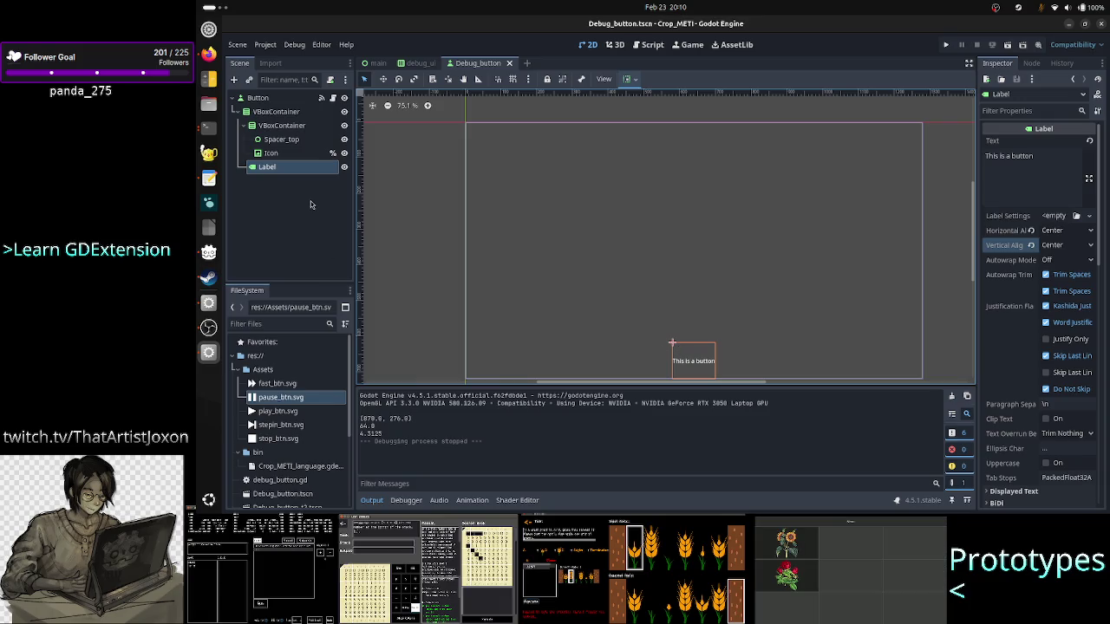
Step: Add a Control child node to the outer VBoxContainer using the 'contr' node search
click(290, 169)
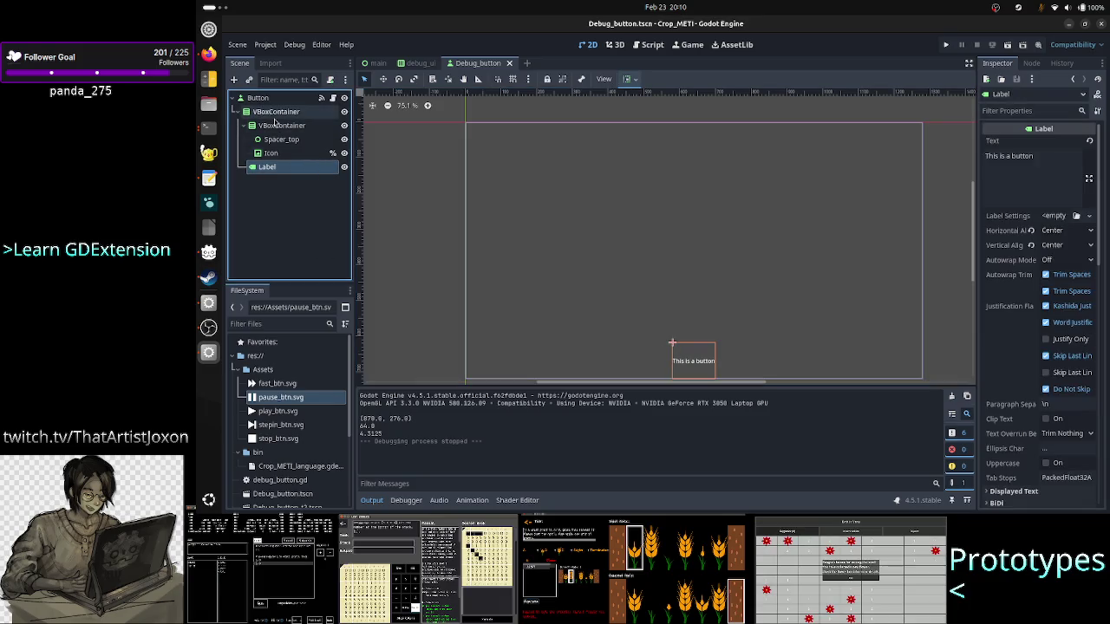
click(275, 115)
click(272, 166)
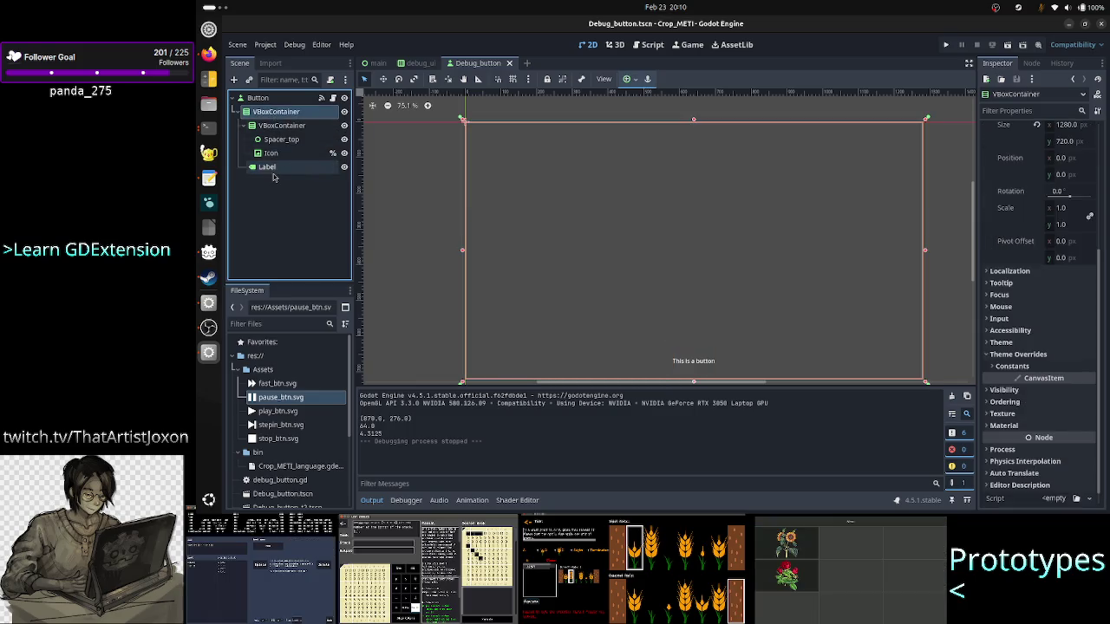
click(258, 110)
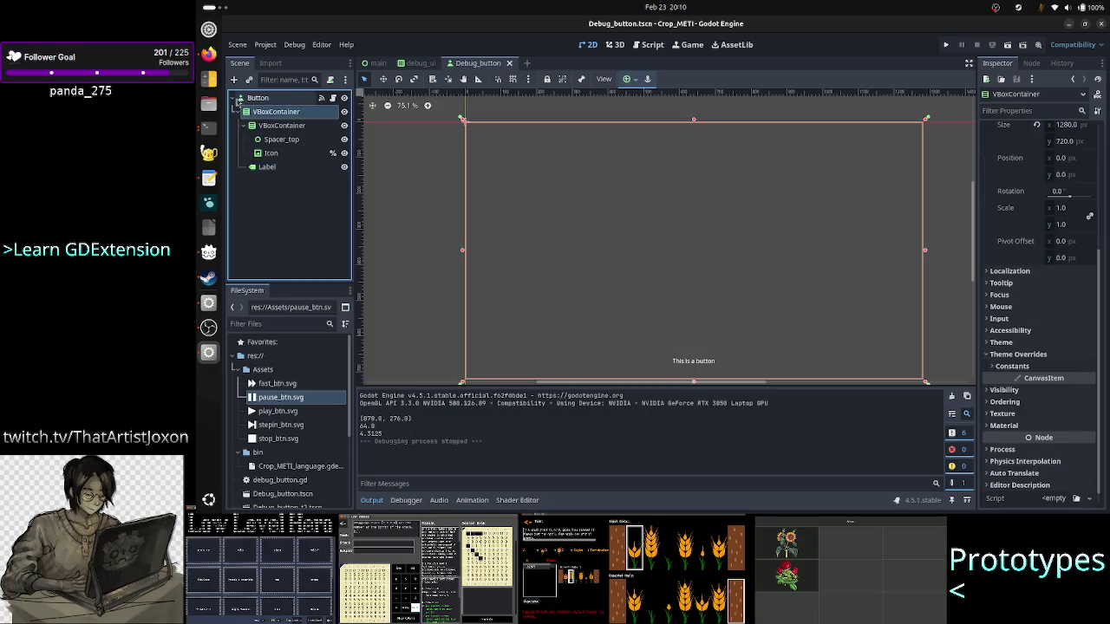
click(234, 80)
text(contr)
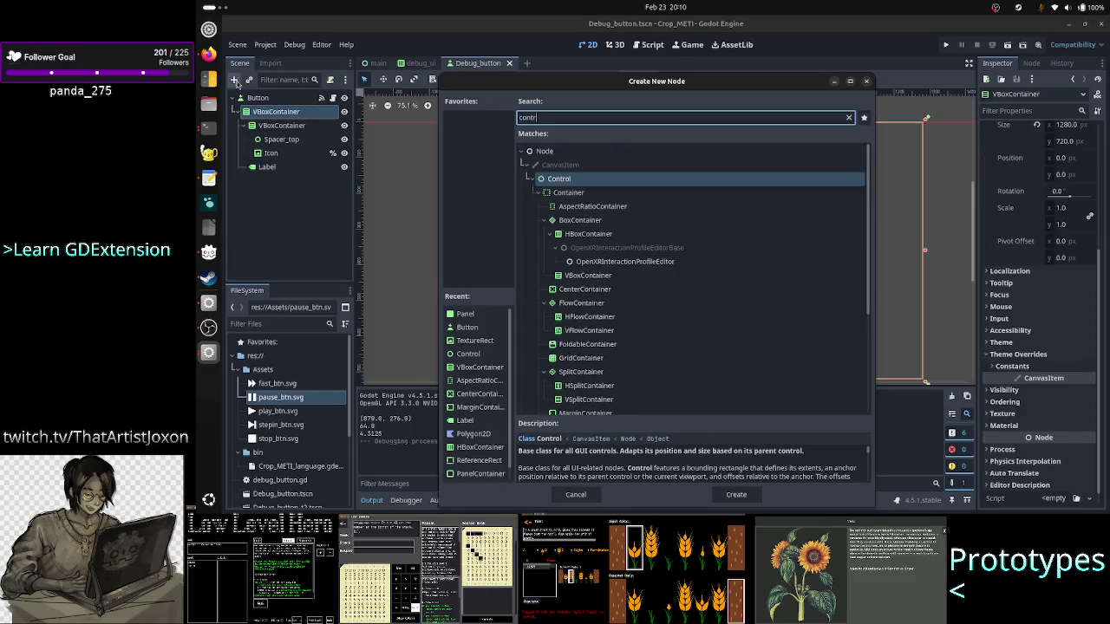
key(Return)
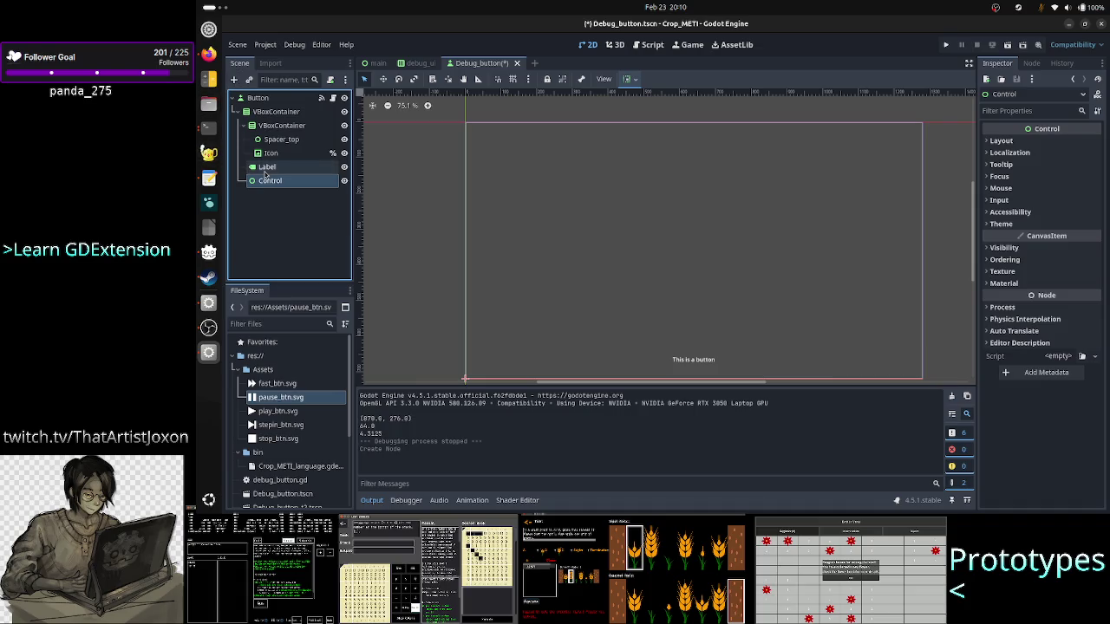
Step: Nest the Label under the new Control and tick the Control's Vertical Expand container sizing
drag(270, 167, 276, 180)
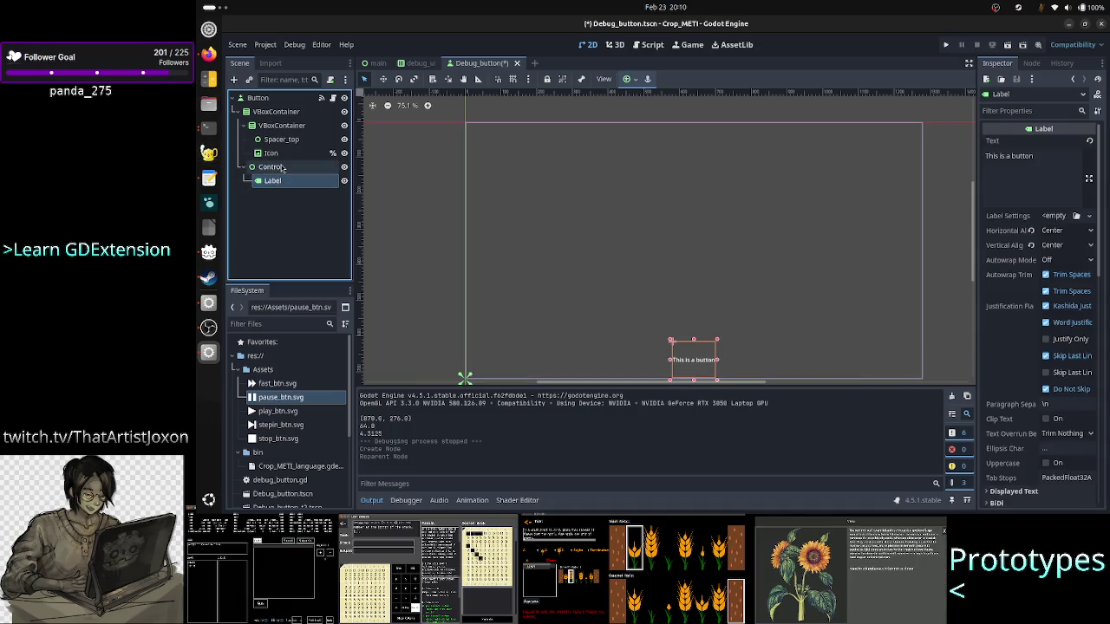
click(282, 168)
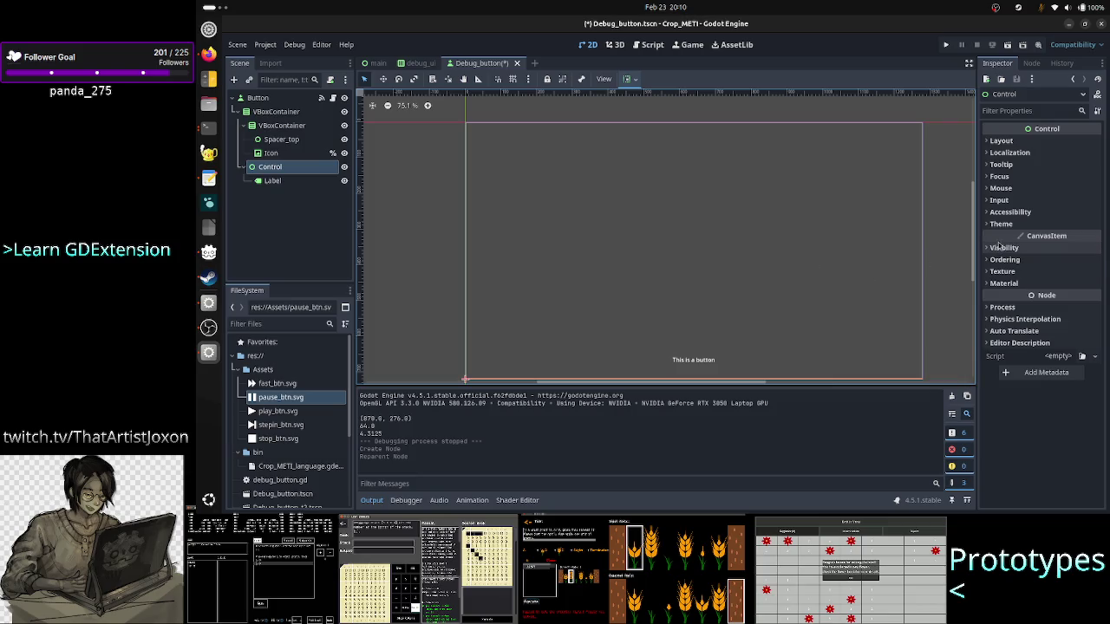
click(1035, 140)
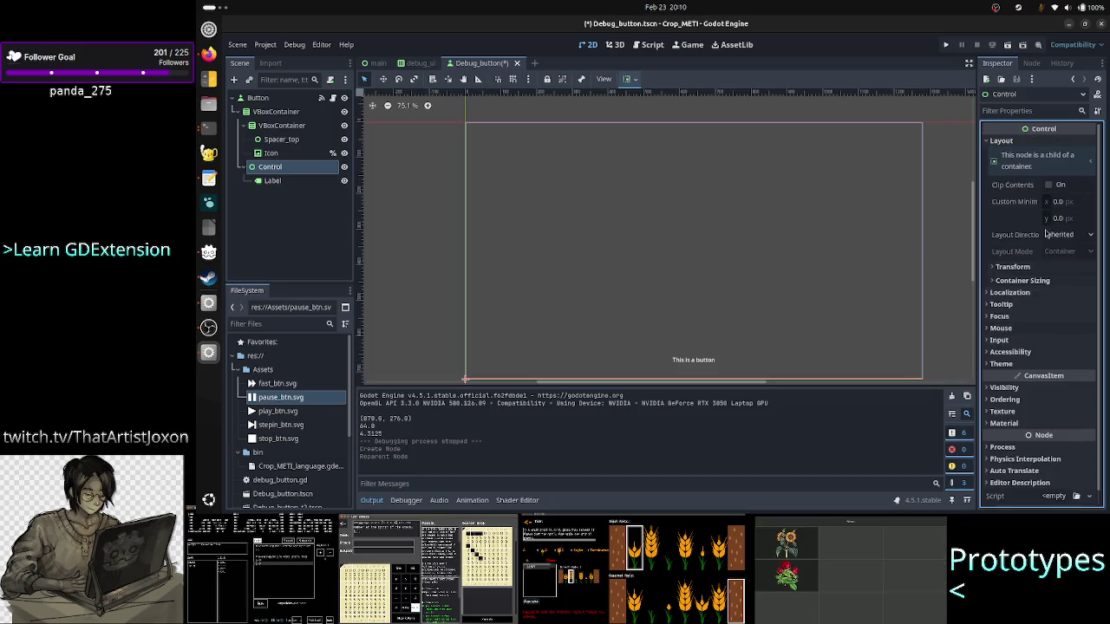
click(1045, 269)
click(1046, 270)
click(1044, 282)
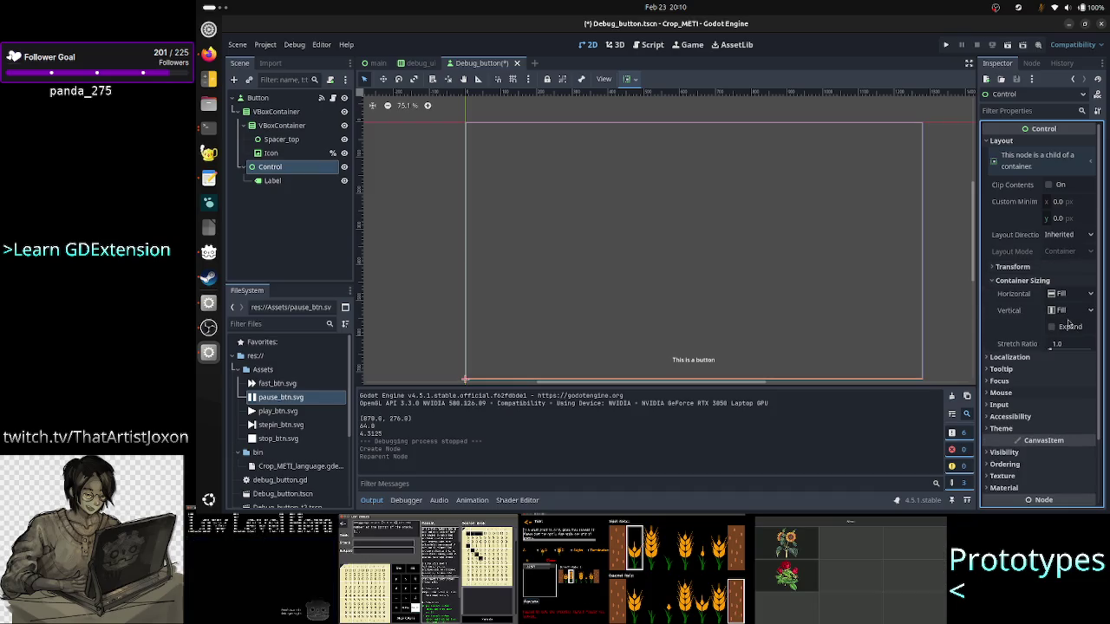
click(1070, 326)
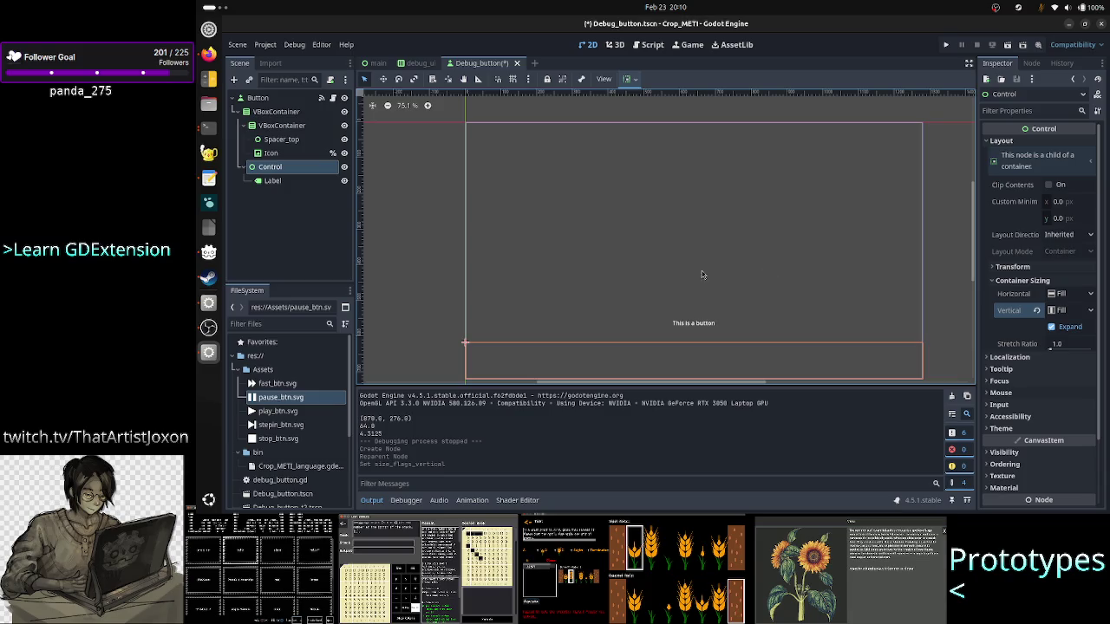
click(288, 181)
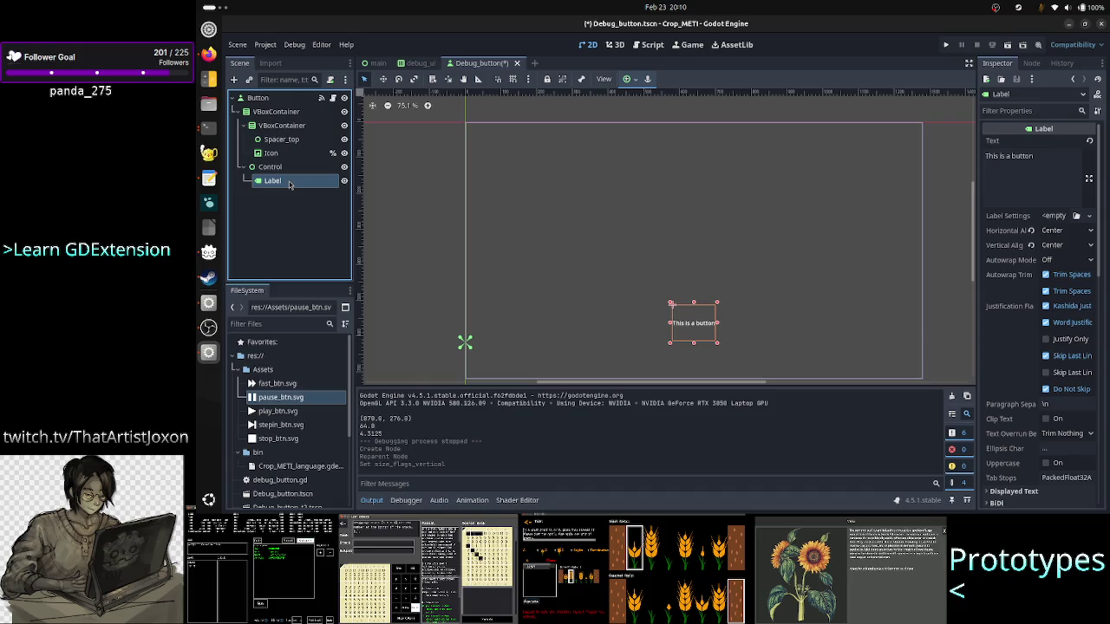
click(288, 171)
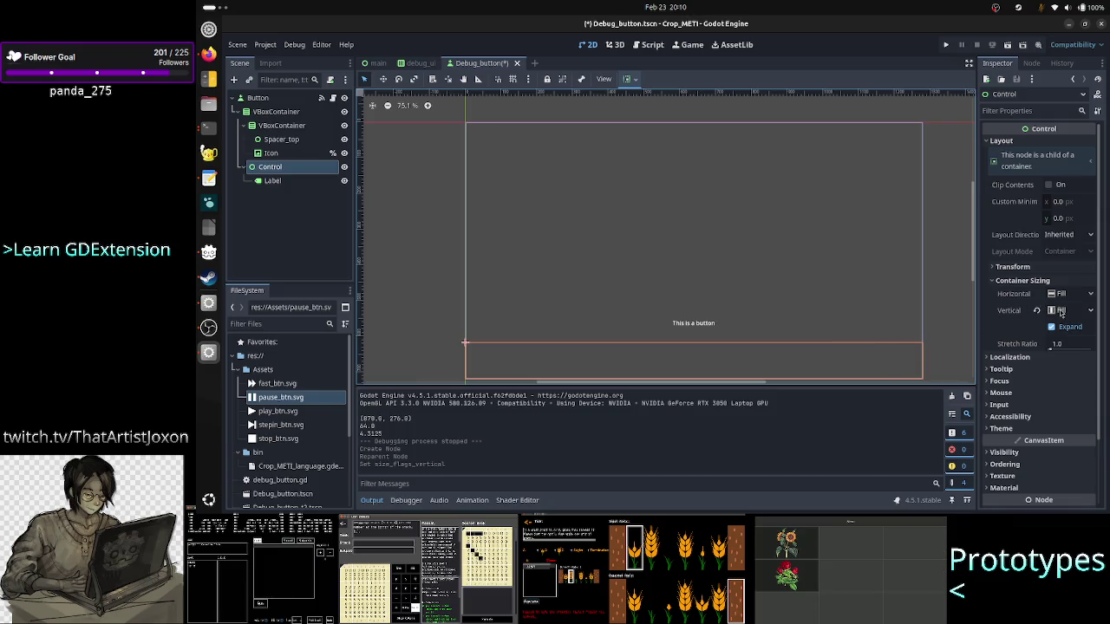
Step: Select the Label and reset its height back to 23 in the Transform section
click(661, 347)
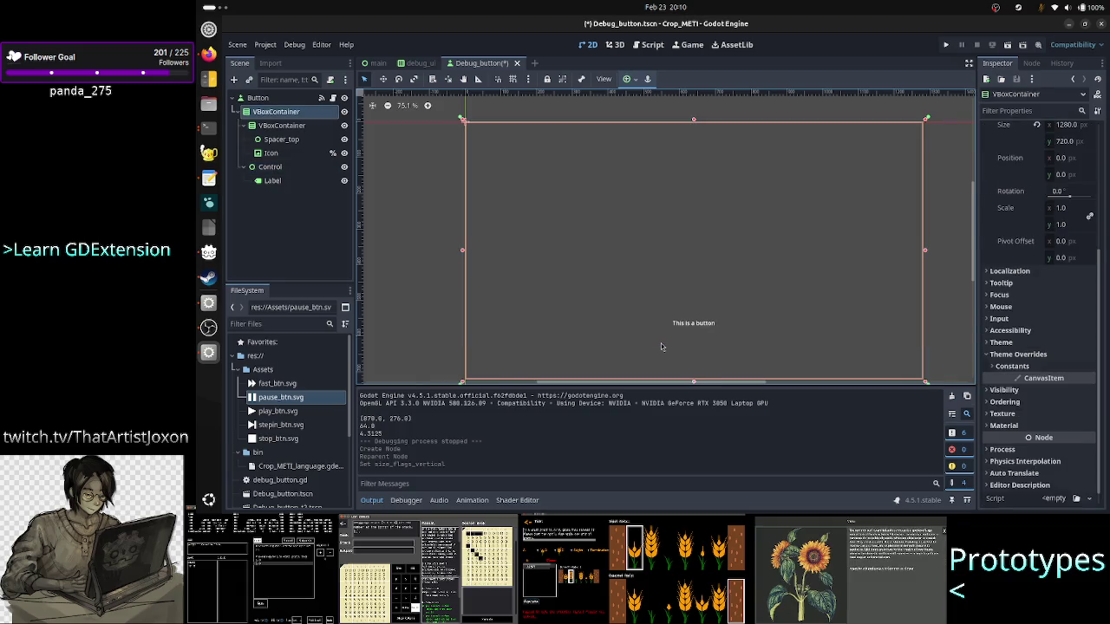
click(295, 181)
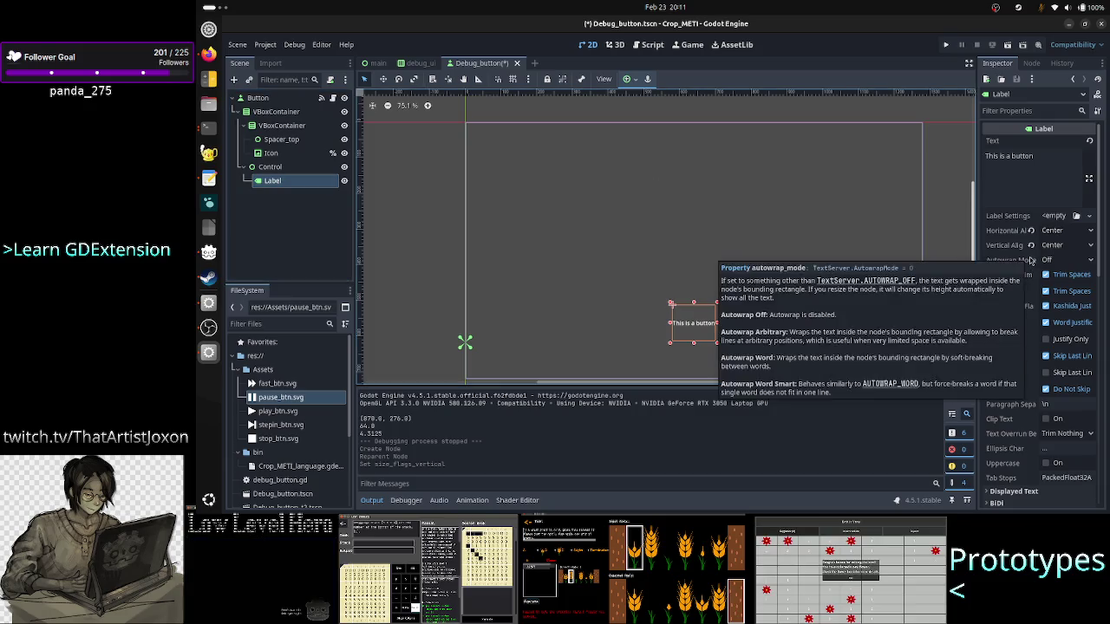
scroll(1030, 260, down, 5)
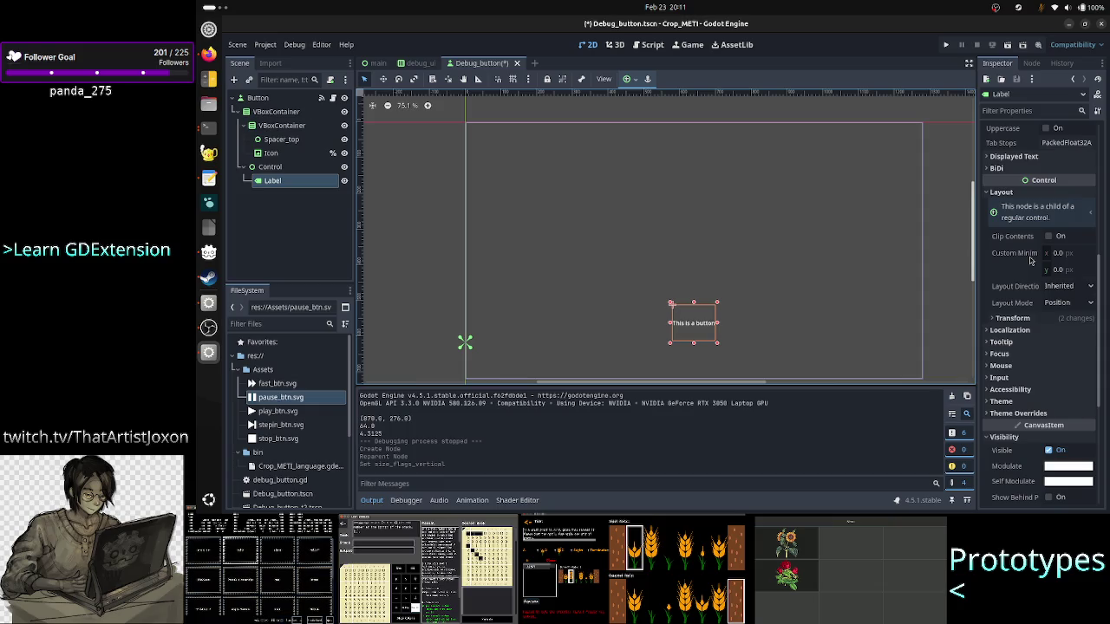
click(1026, 321)
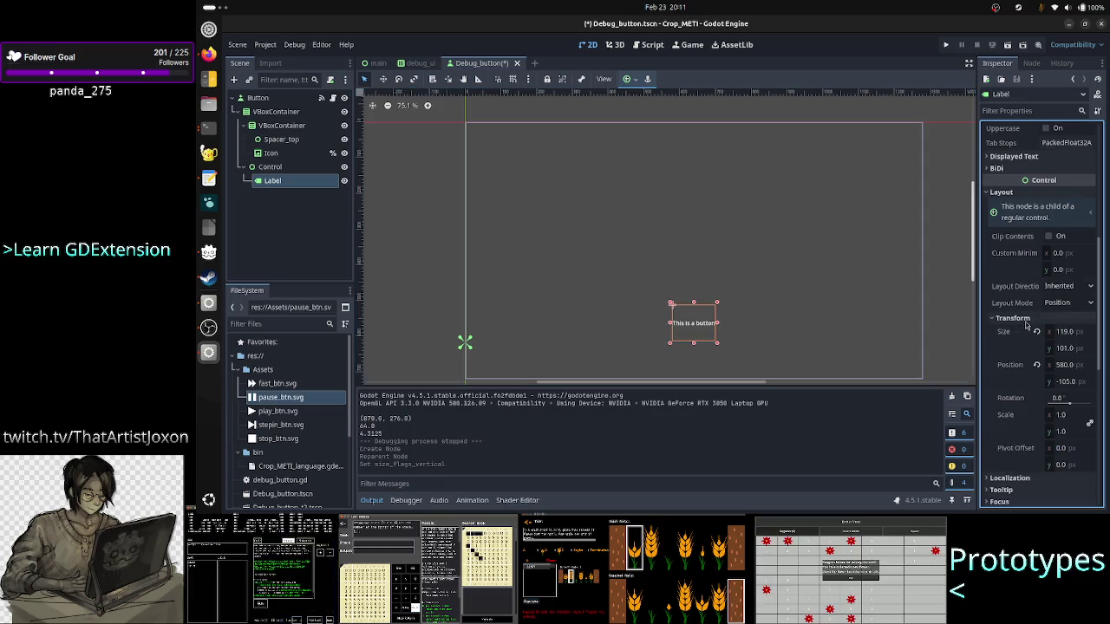
click(1038, 335)
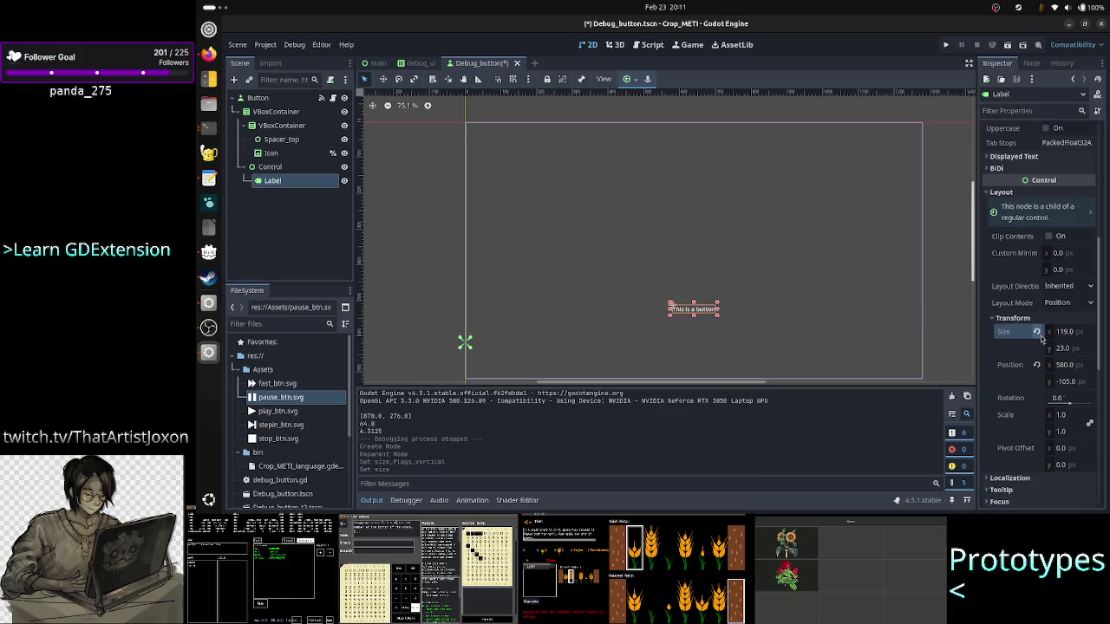
Step: Compare the Control, Label, inner VBoxContainer and Icon nodes, ending on the Label's Layout and Transform
click(294, 171)
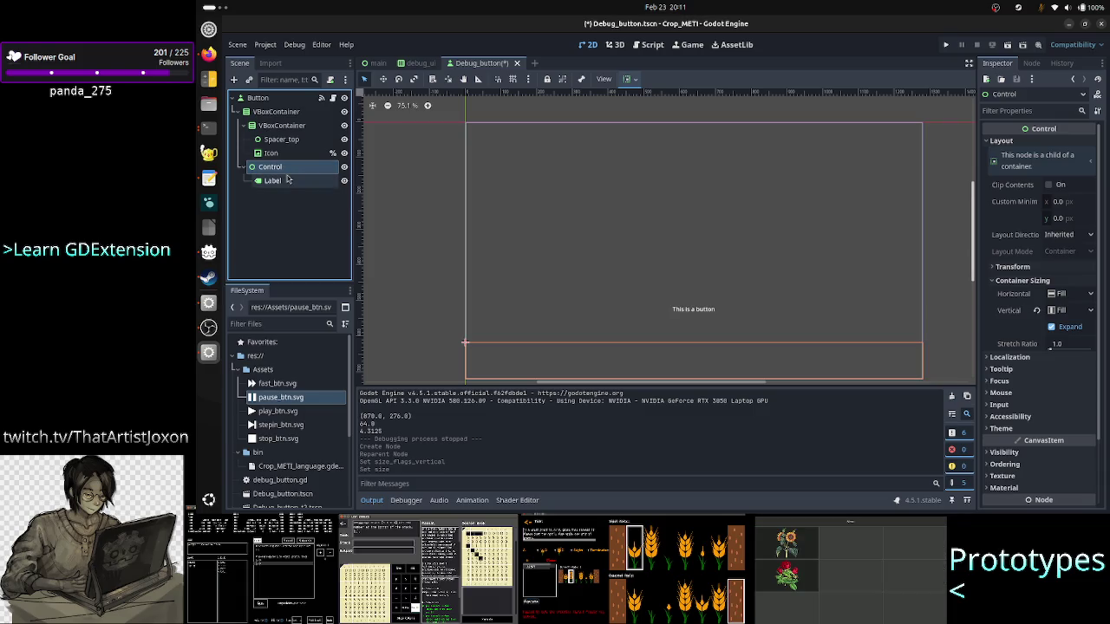
click(284, 183)
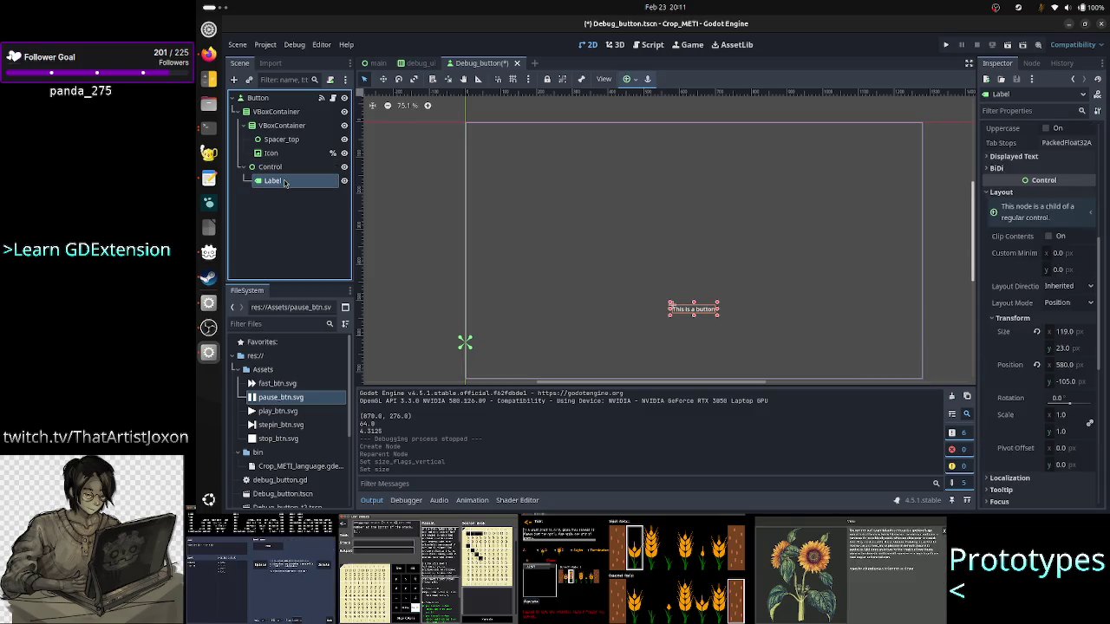
click(289, 170)
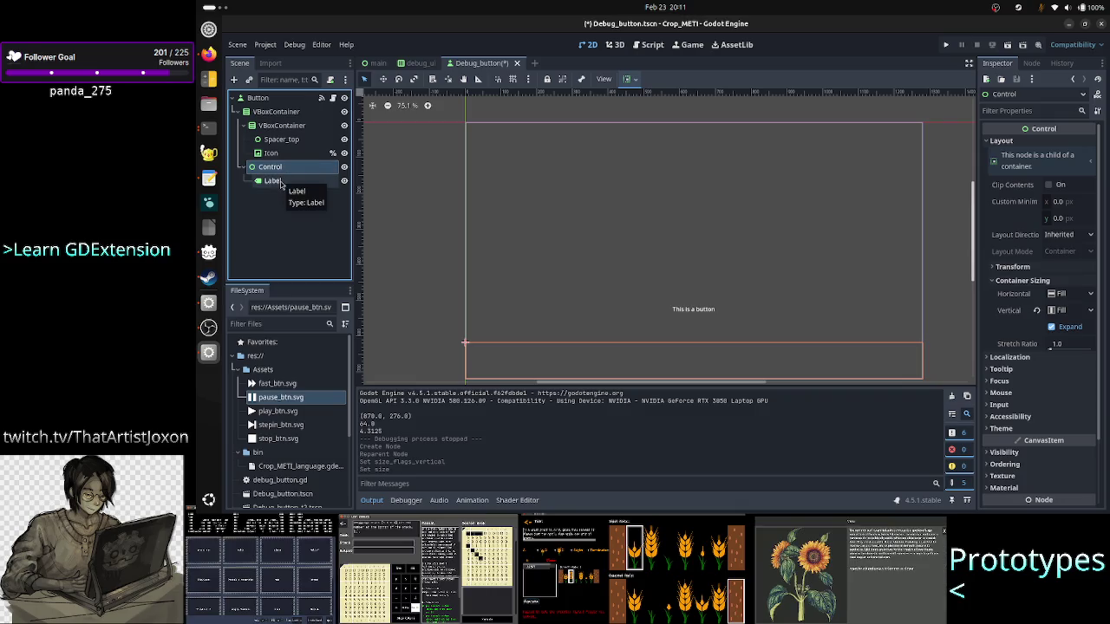
click(280, 182)
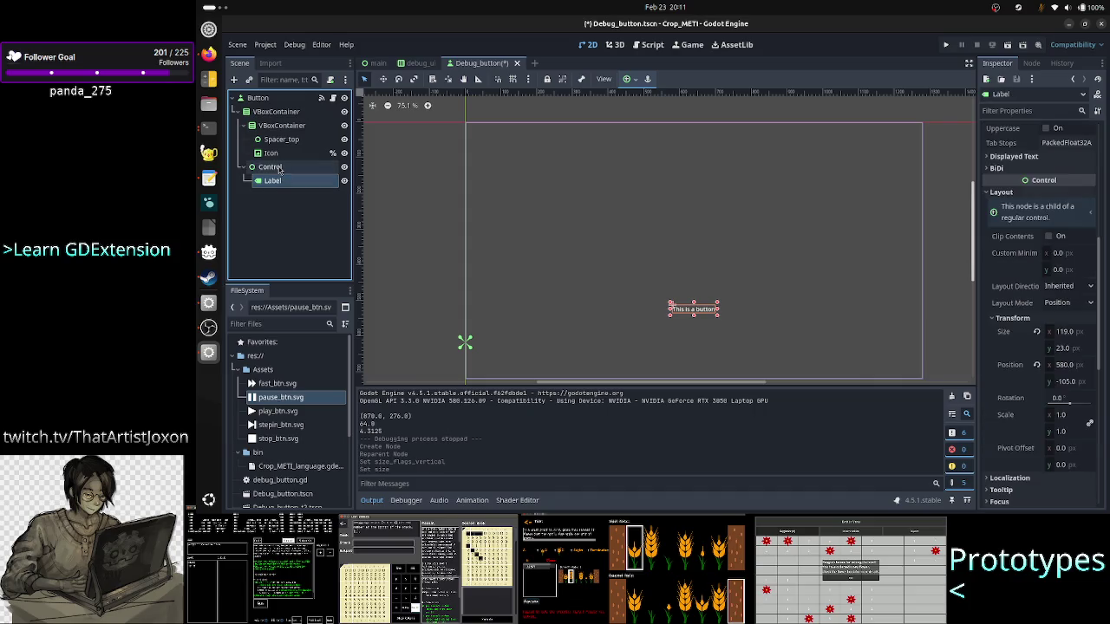
click(279, 170)
click(280, 180)
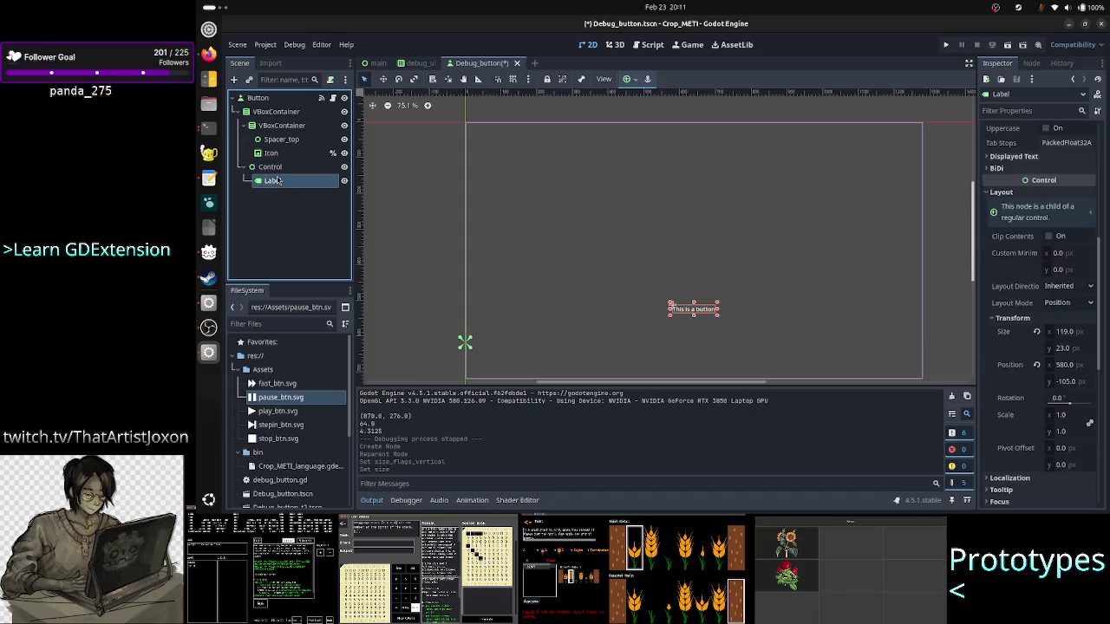
click(291, 166)
click(283, 126)
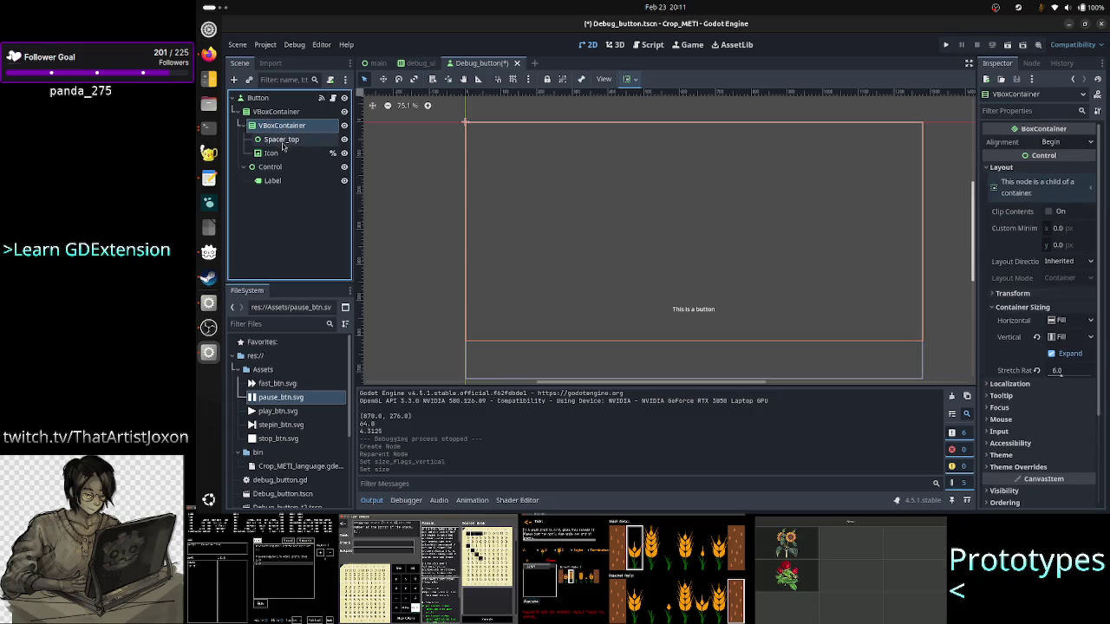
click(273, 154)
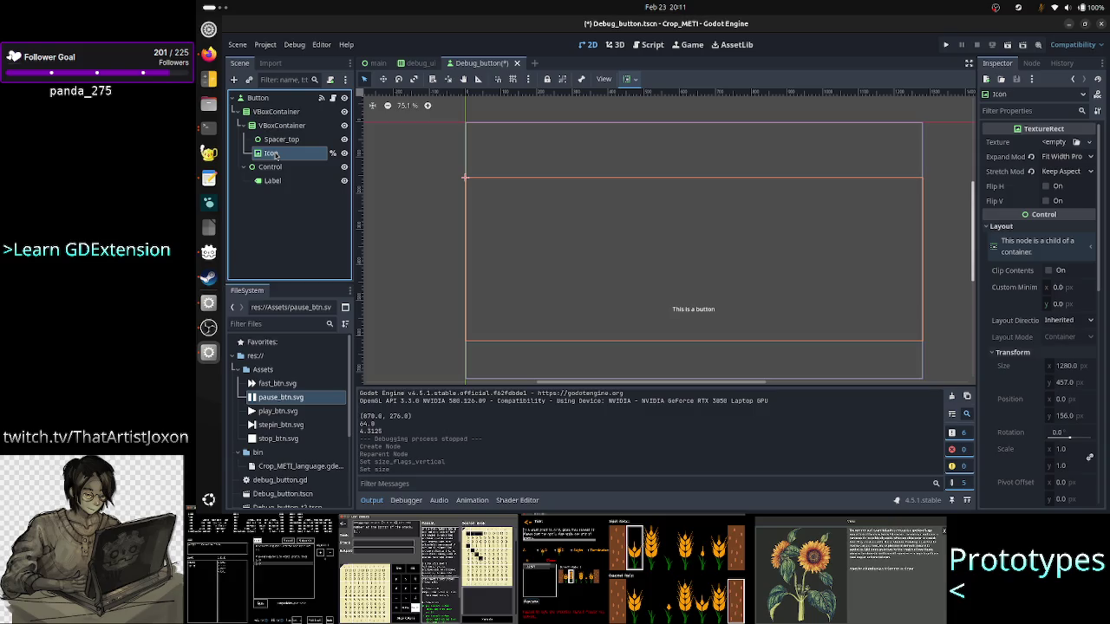
click(274, 167)
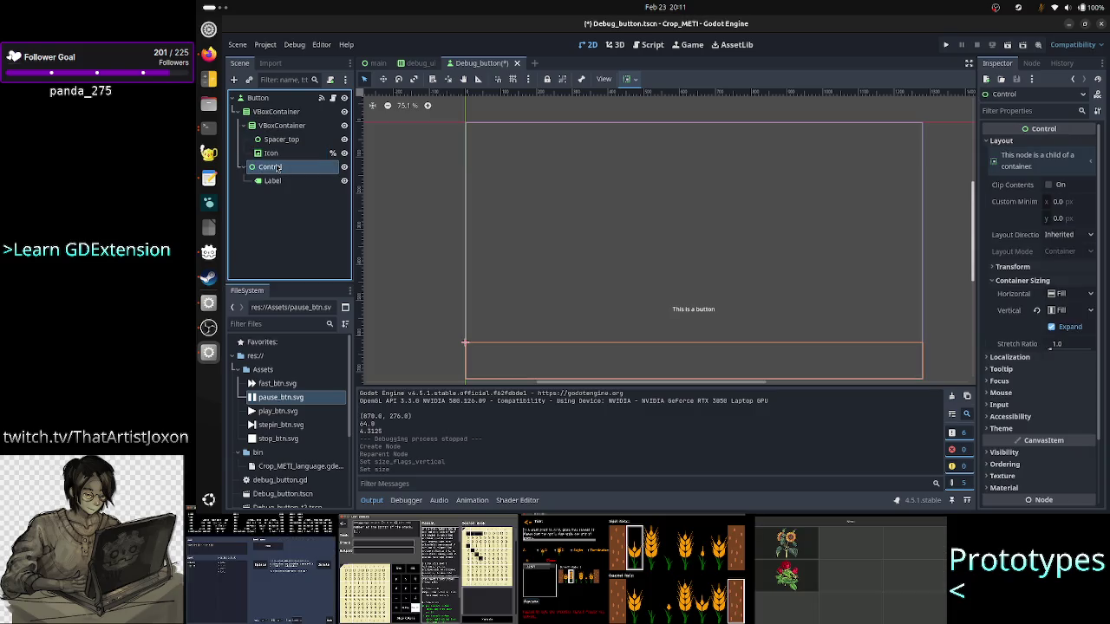
click(274, 181)
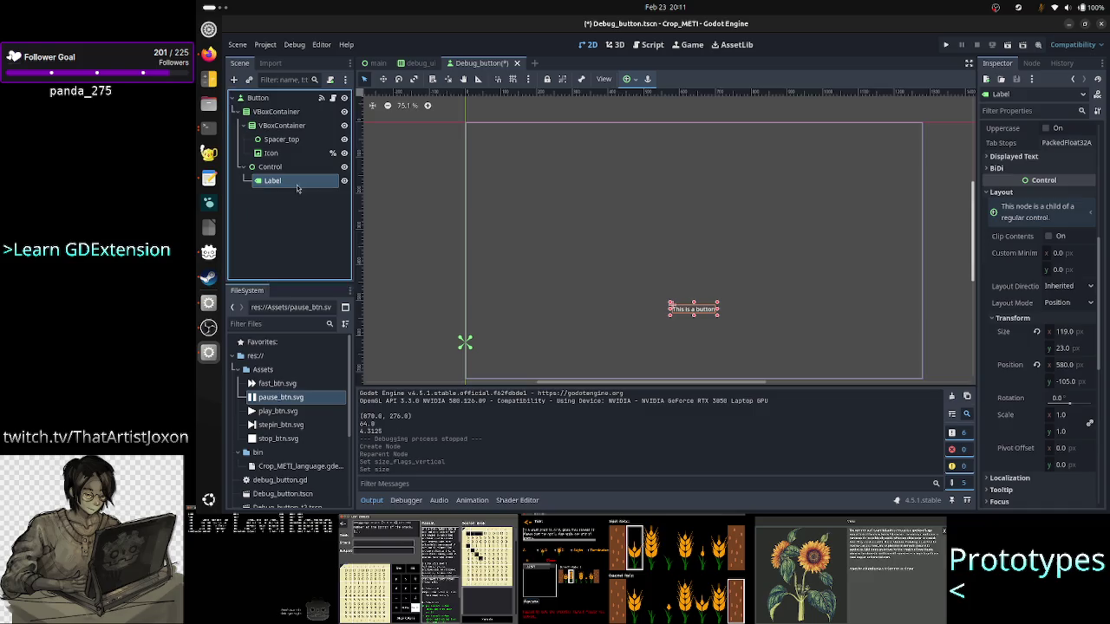
scroll(1073, 264, up, 5)
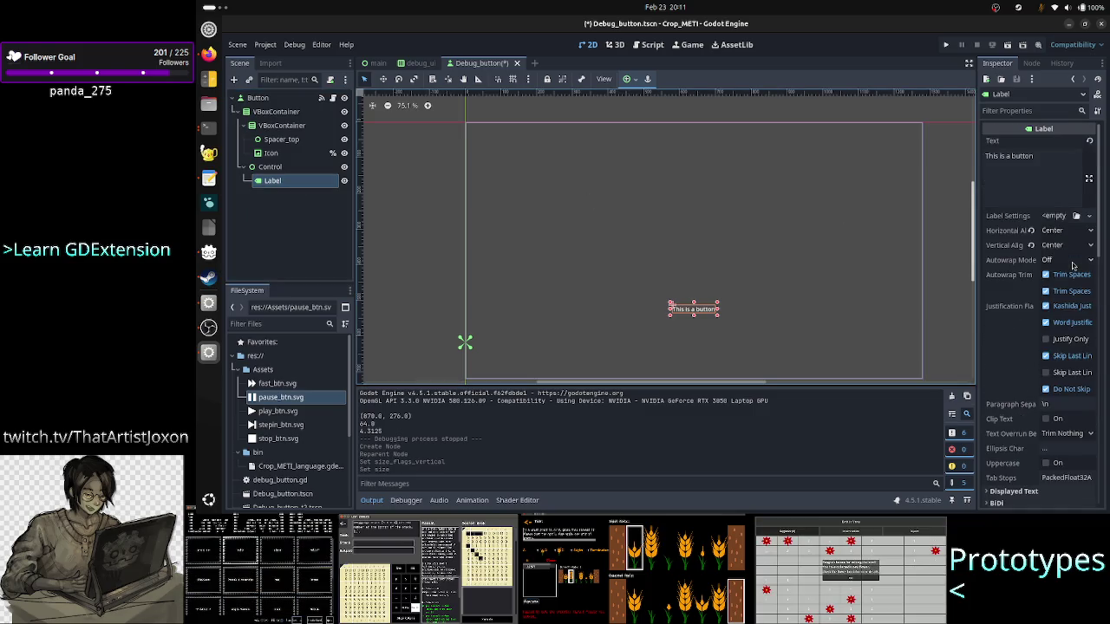
scroll(1030, 268, down, 3)
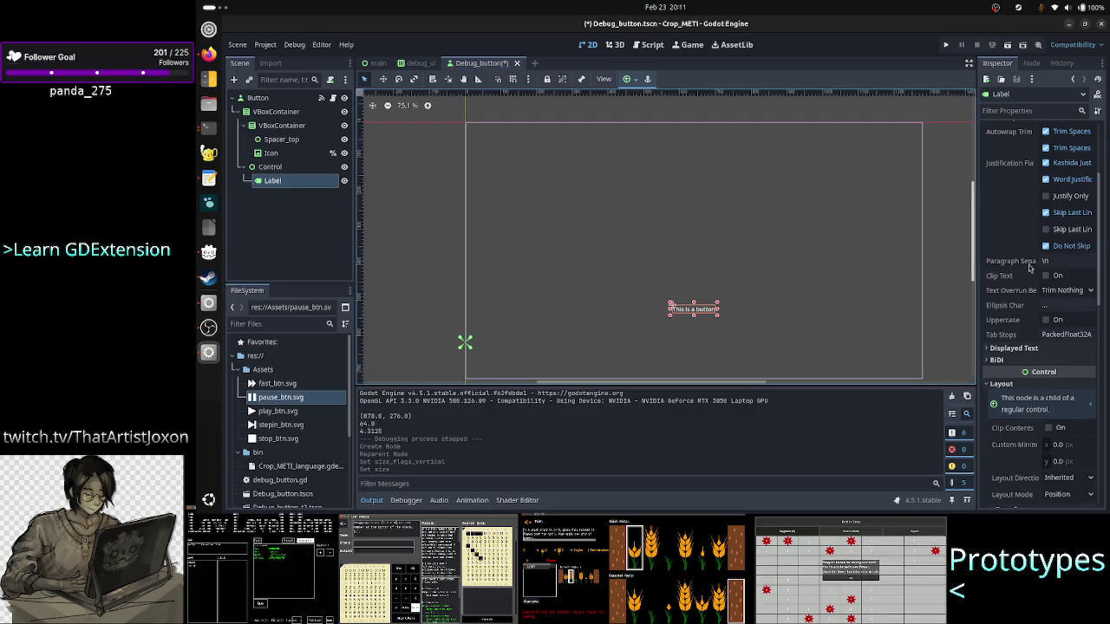
scroll(1030, 268, down, 2)
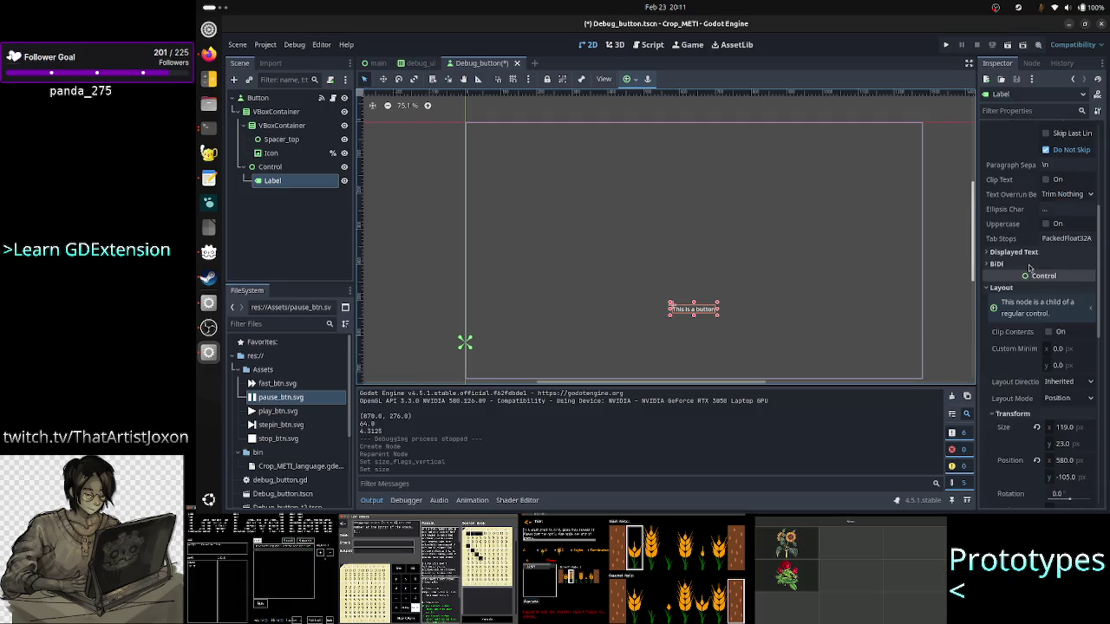
scroll(1030, 268, down, 3)
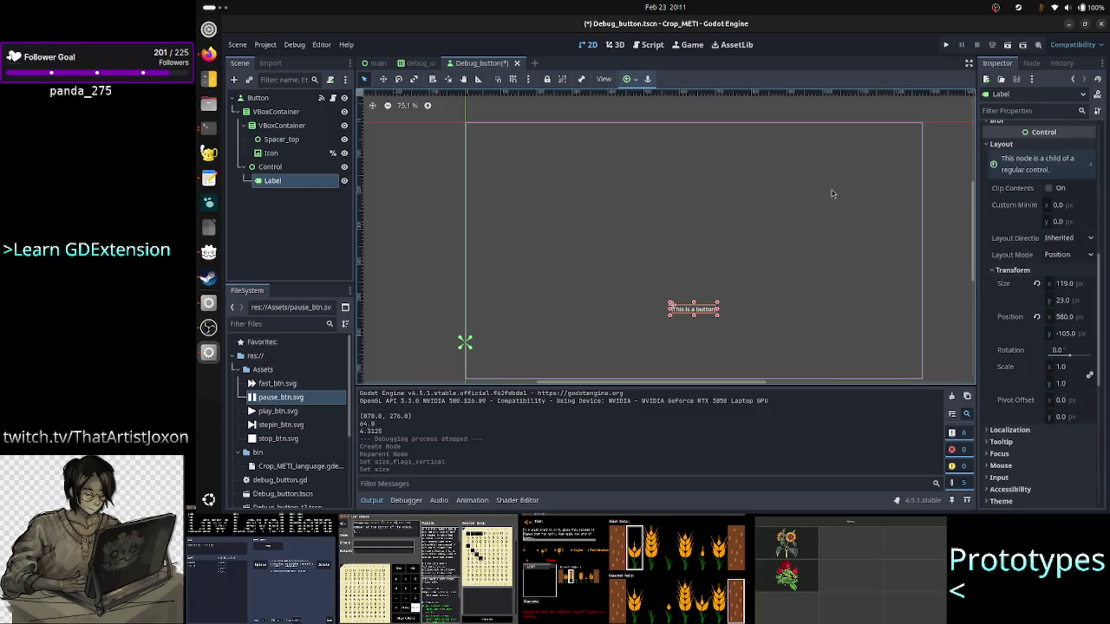
Step: Apply the Center anchor preset to the Label
click(628, 80)
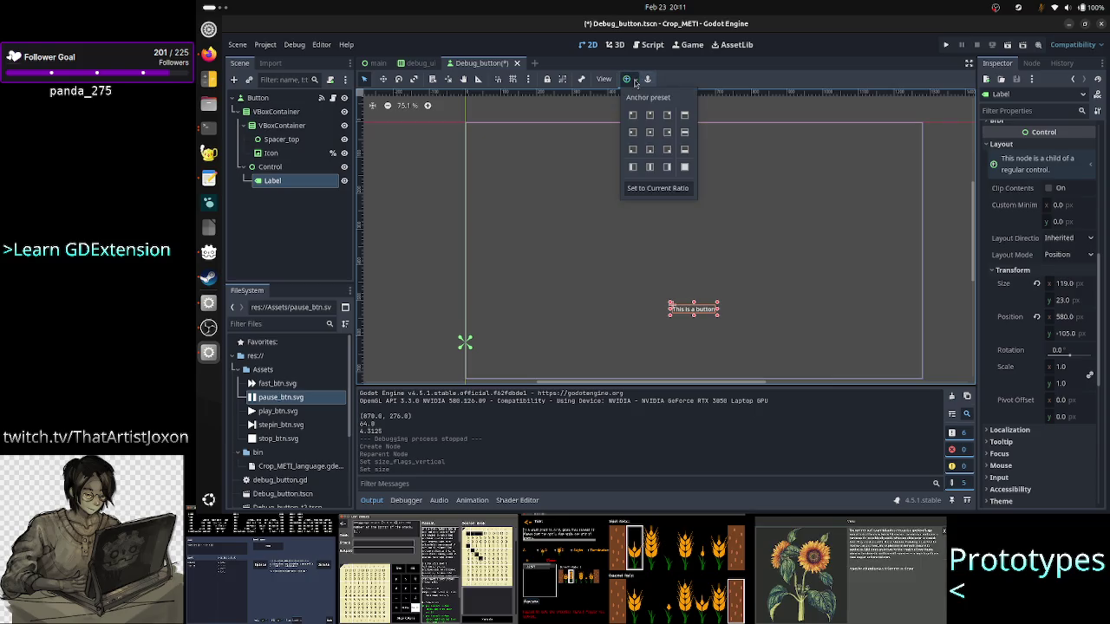
click(650, 133)
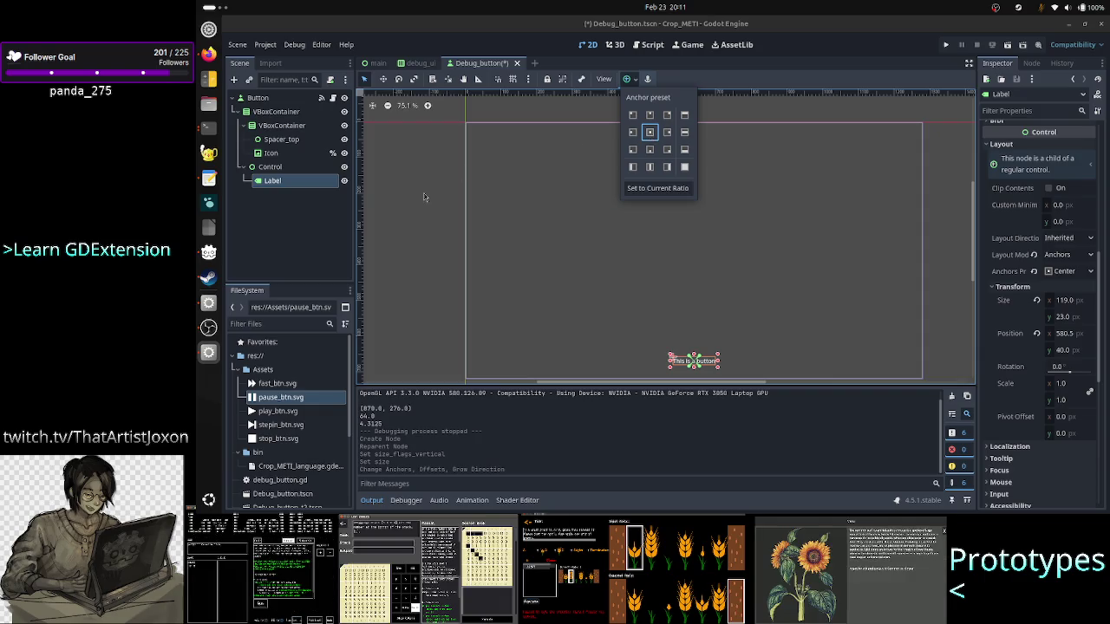
click(286, 228)
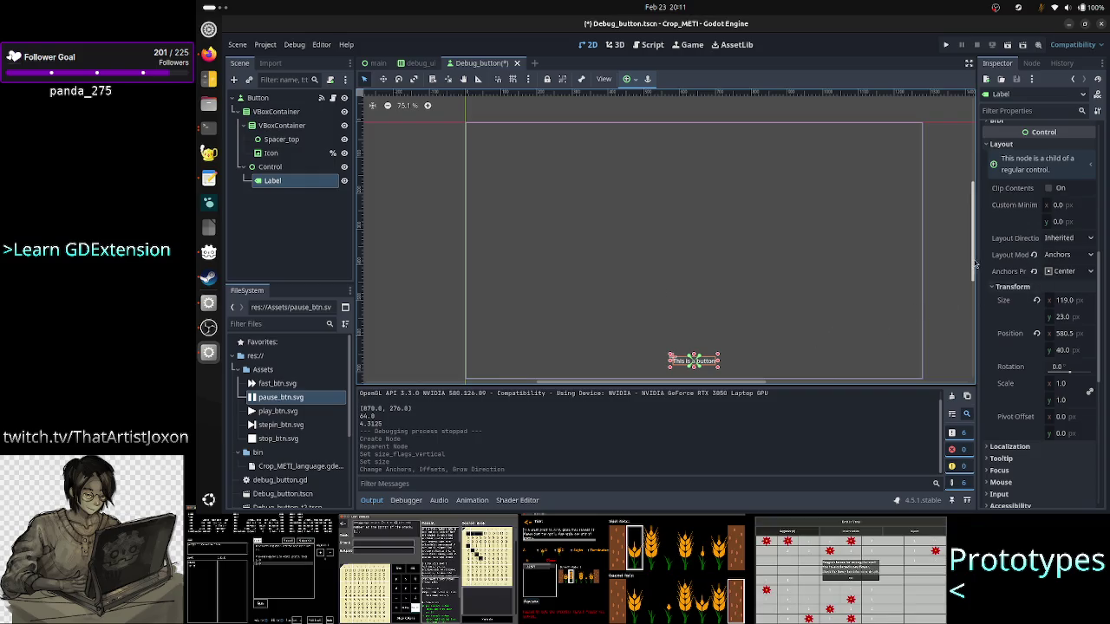
Step: Inspect the Control's size and position under Transform, then reselect the Label
drag(973, 265, 976, 295)
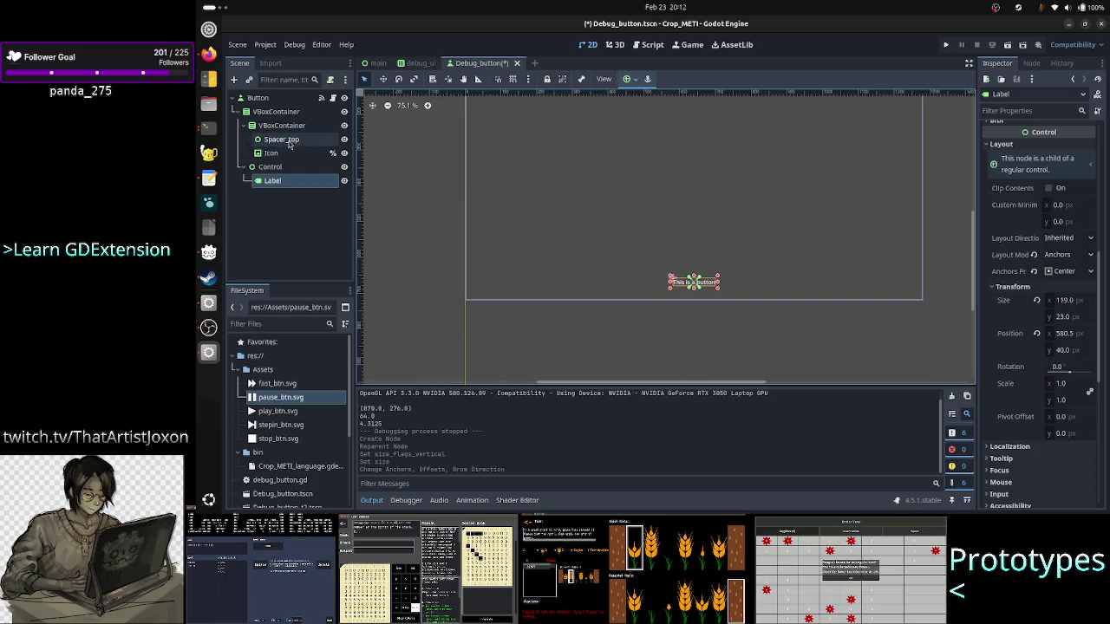
click(270, 166)
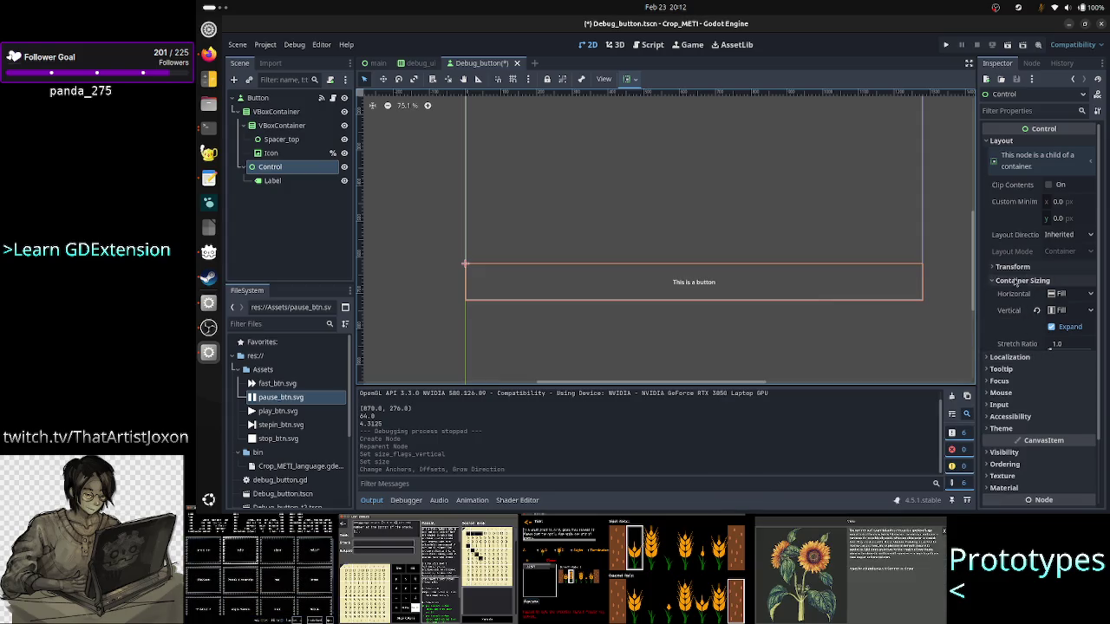
click(1034, 269)
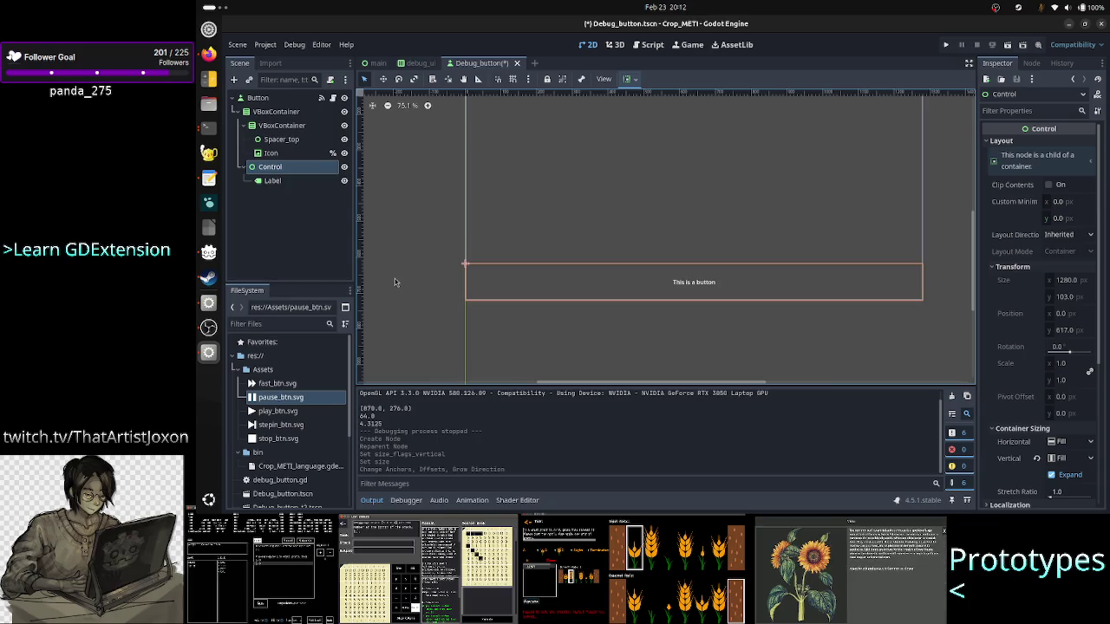
click(295, 182)
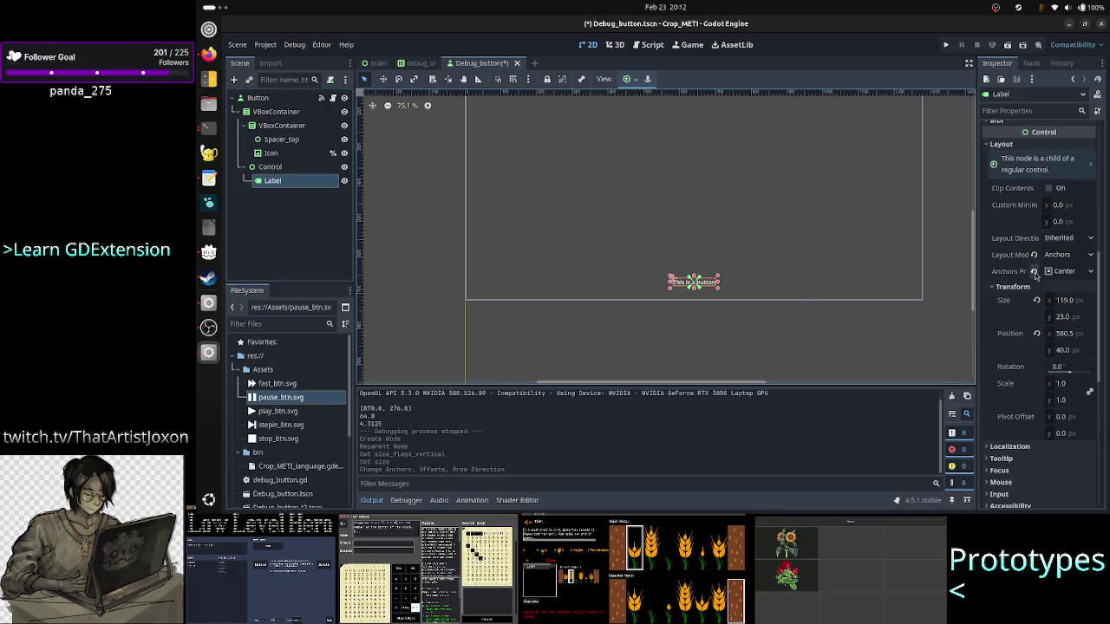
Step: Revert the Label's Anchors Preset and Layout Mode so it returns to Position at 0, 0
click(1035, 272)
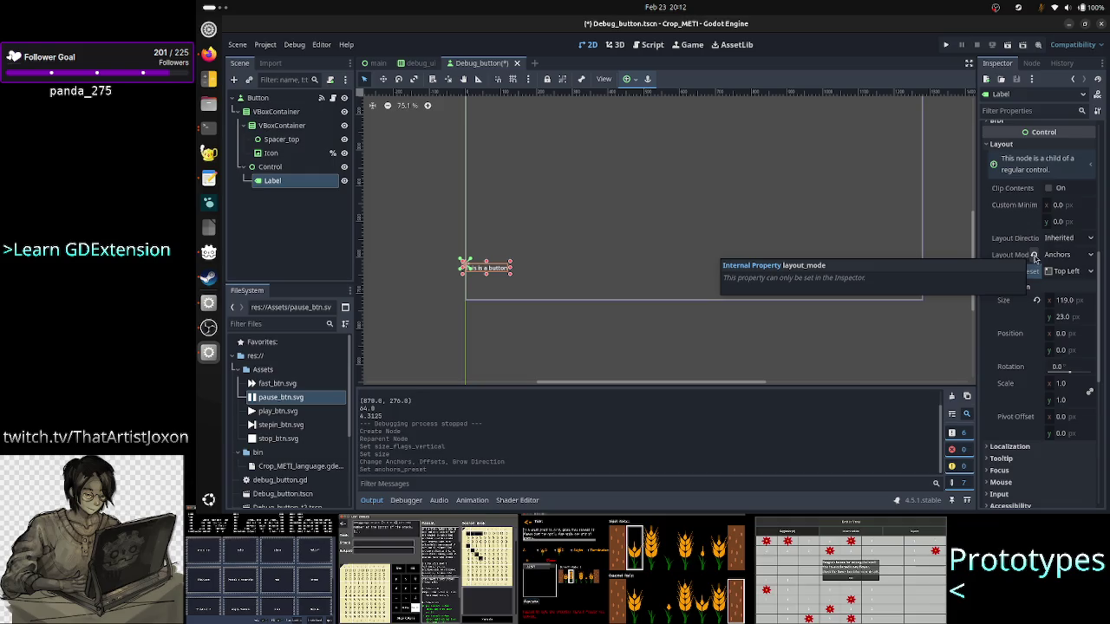
click(1034, 255)
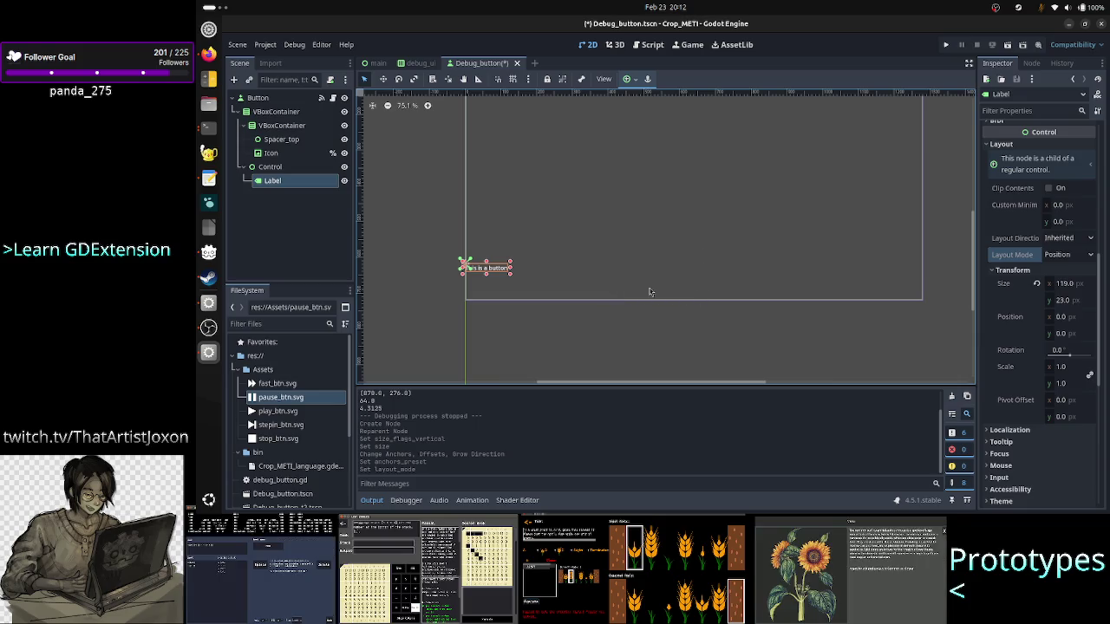
click(1078, 256)
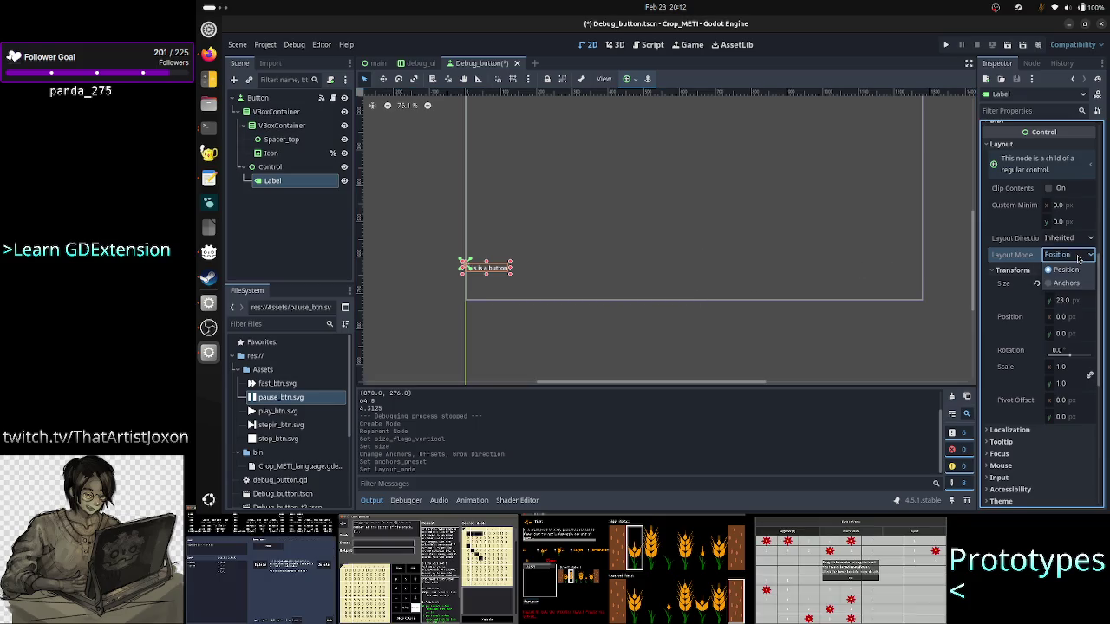
click(1078, 256)
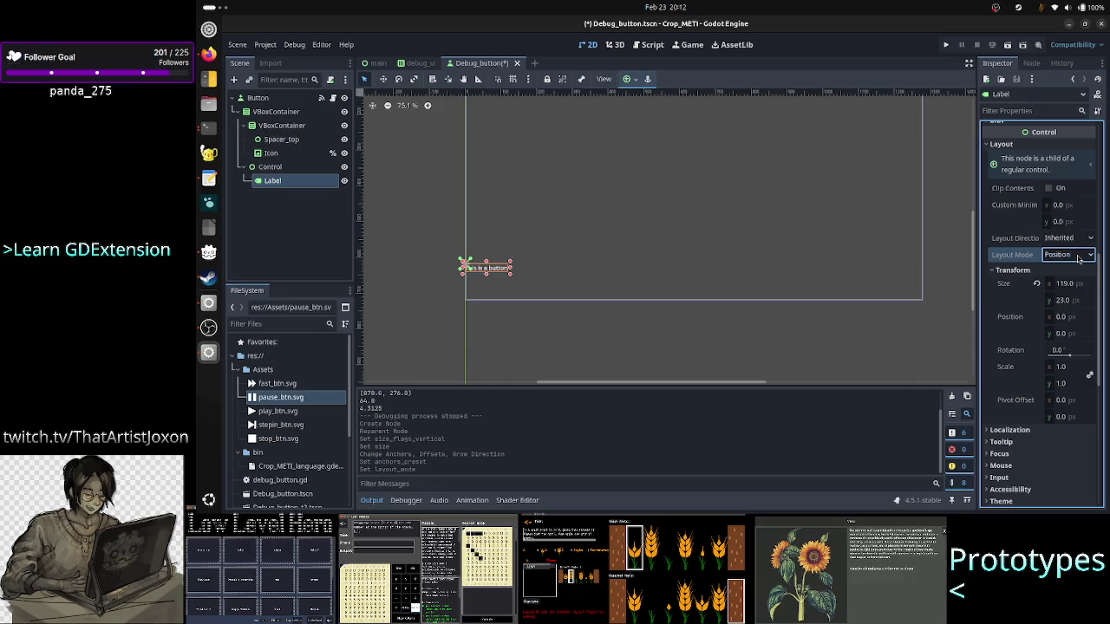
click(1078, 255)
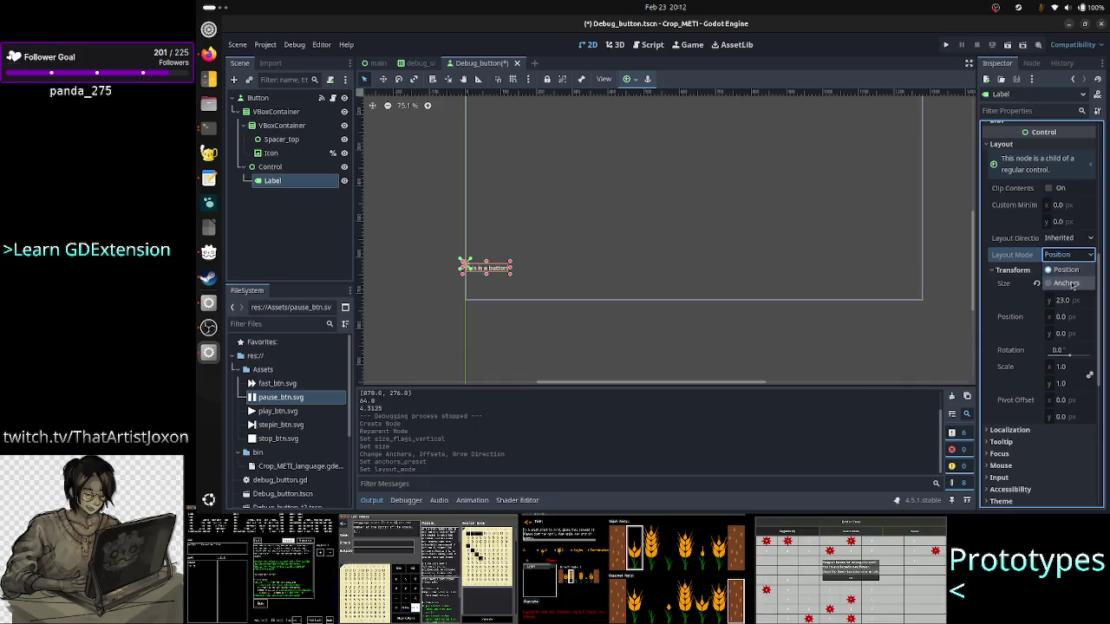
Step: Switch the Label to Anchors layout with a Custom preset and expand its Anchor Points
click(1072, 283)
click(1075, 272)
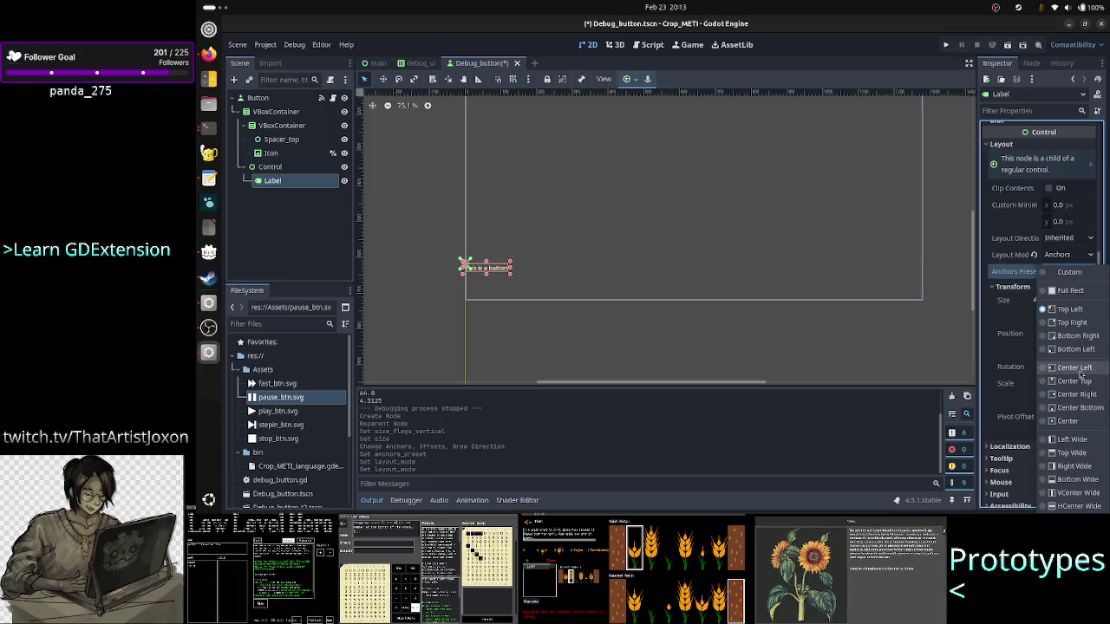
click(1059, 275)
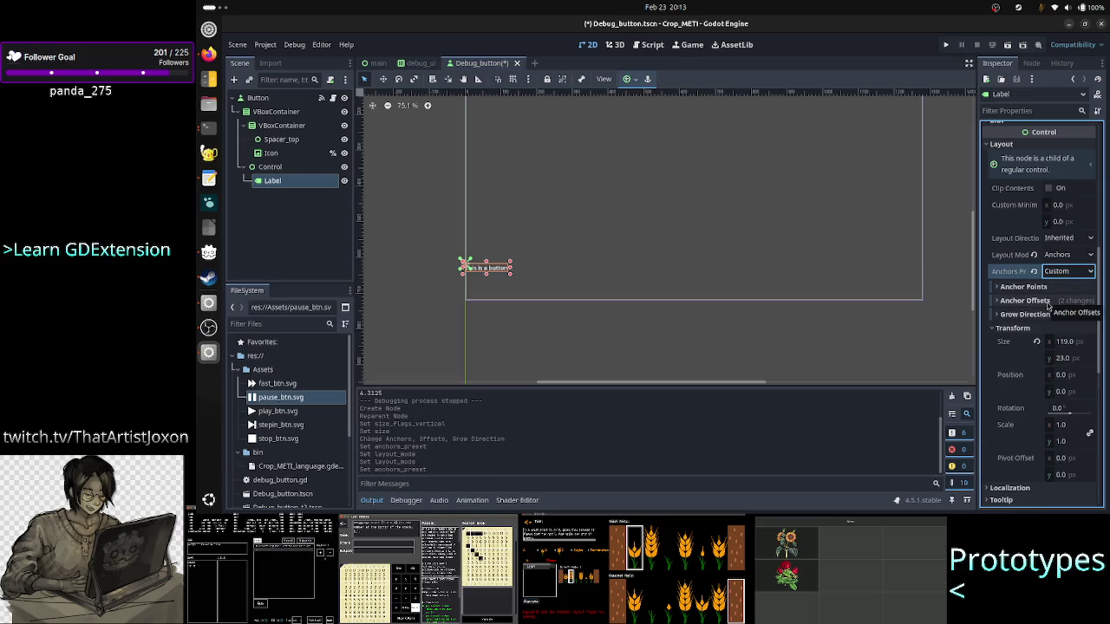
click(1057, 287)
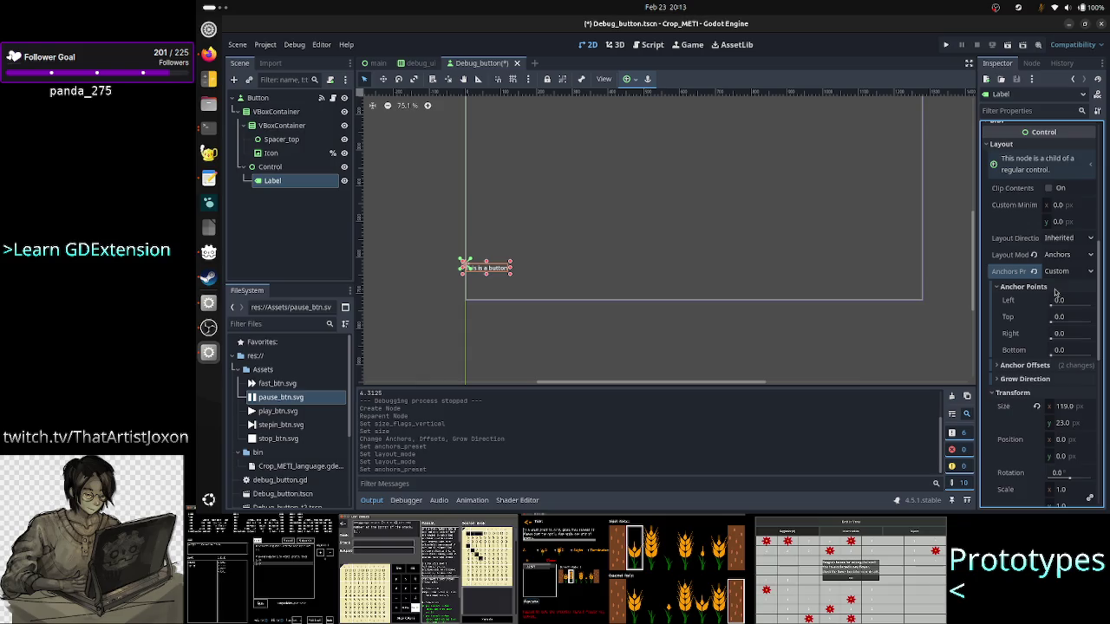
click(1043, 365)
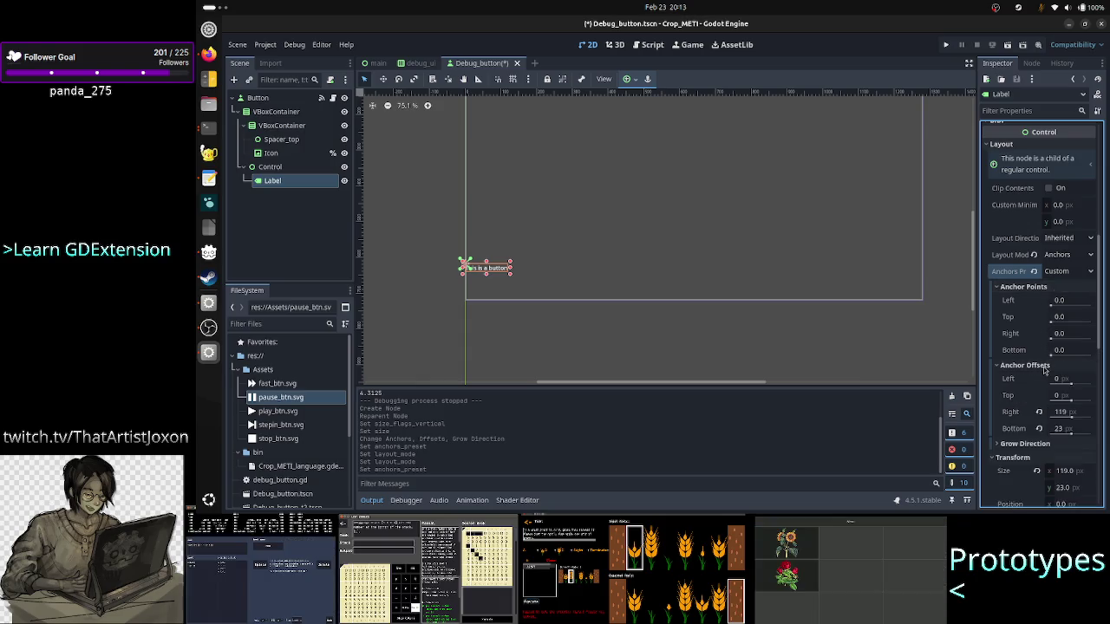
click(1044, 366)
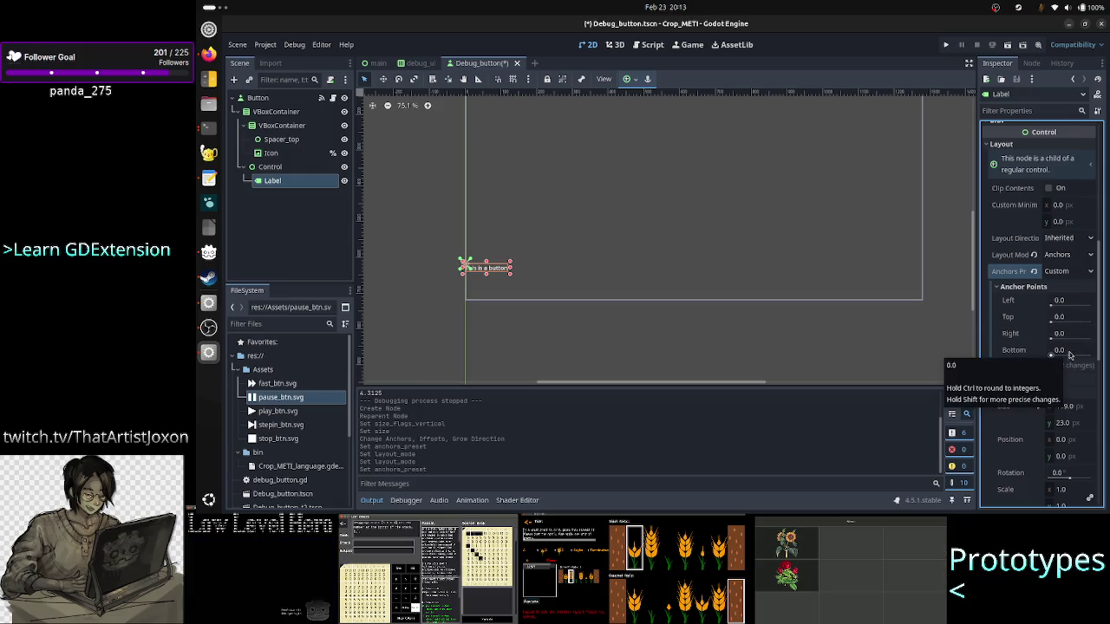
click(1070, 349)
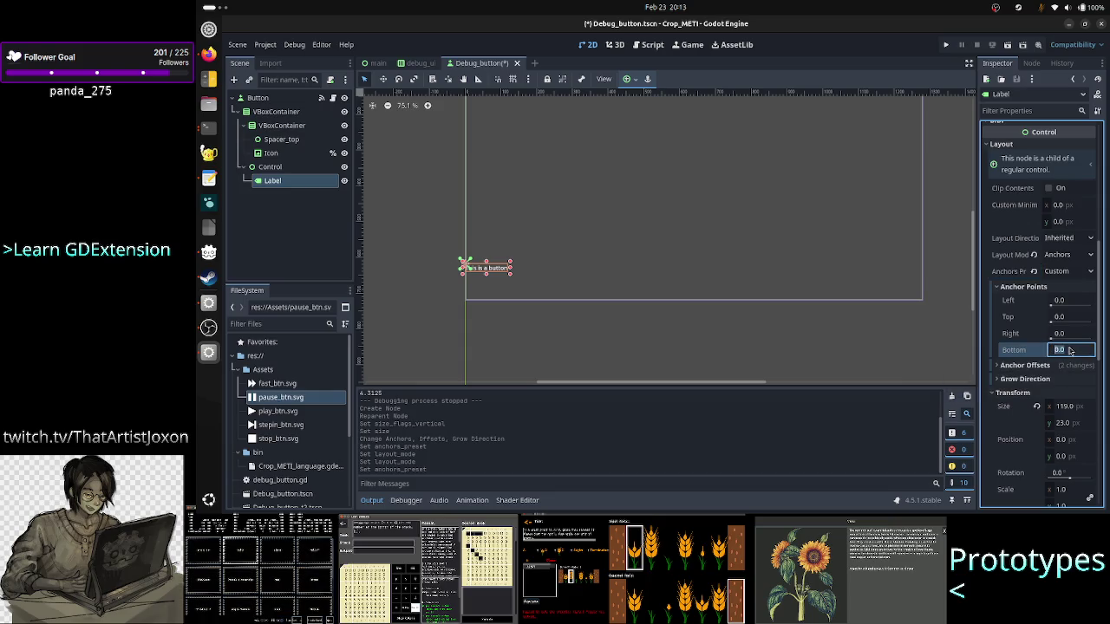
Step: Enter 1 as the Label's bottom anchor, compare with the Control, and restore its default height
text(1)
key(Return)
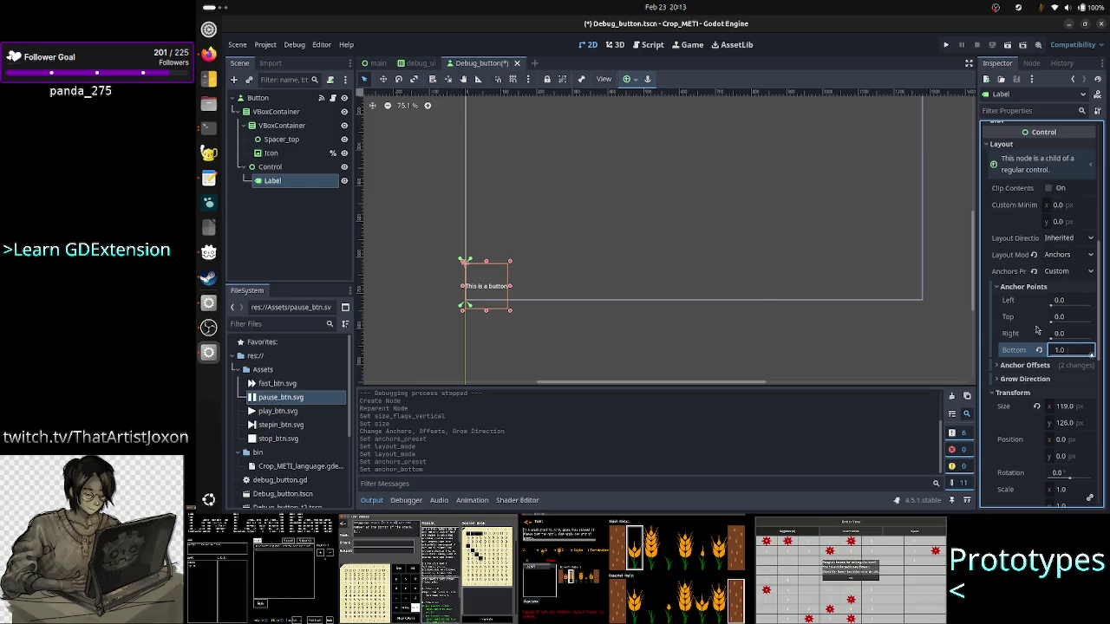
click(295, 170)
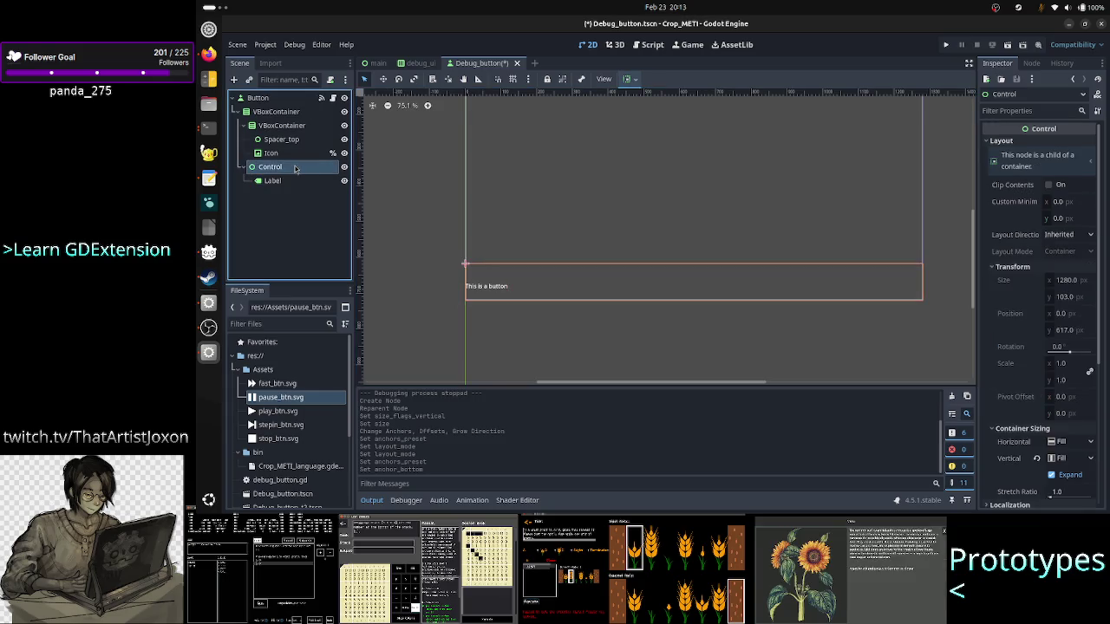
ctrl+click(280, 182)
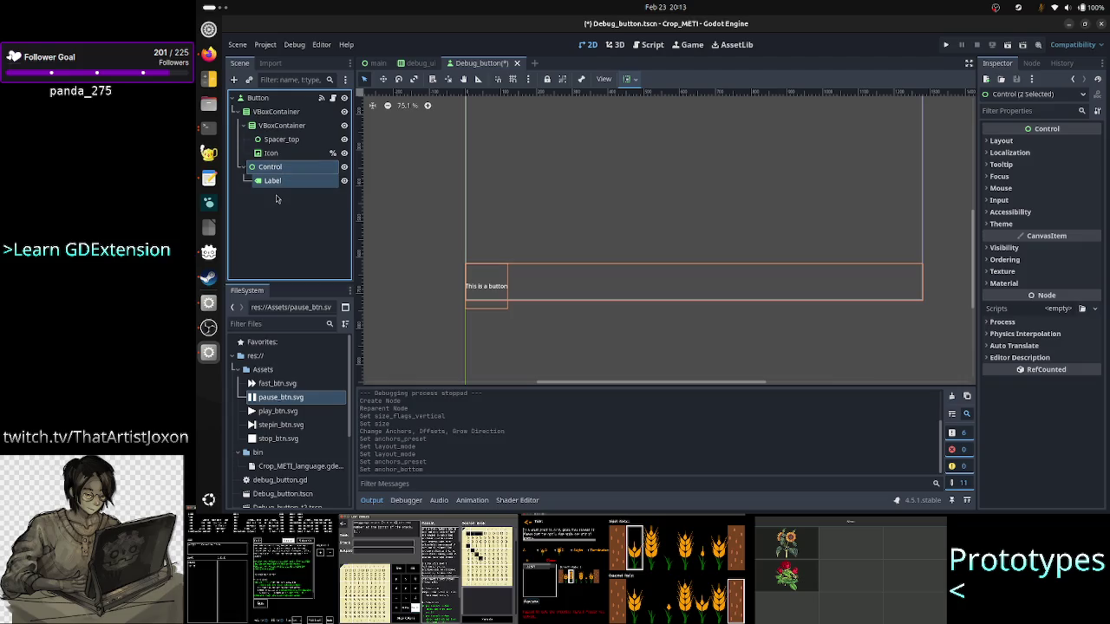
click(297, 199)
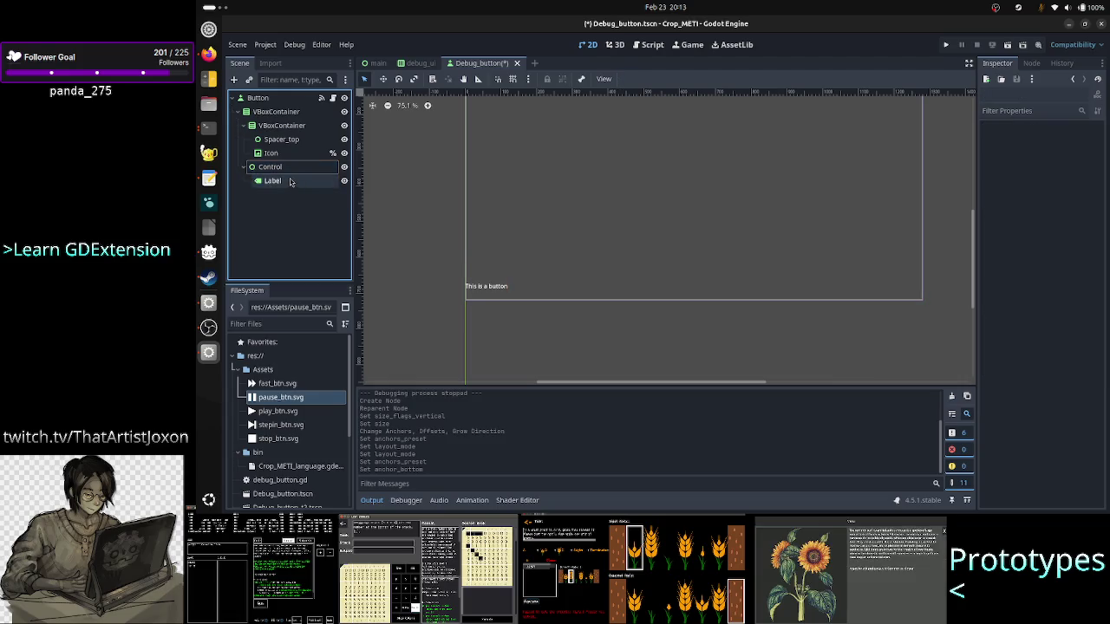
click(291, 181)
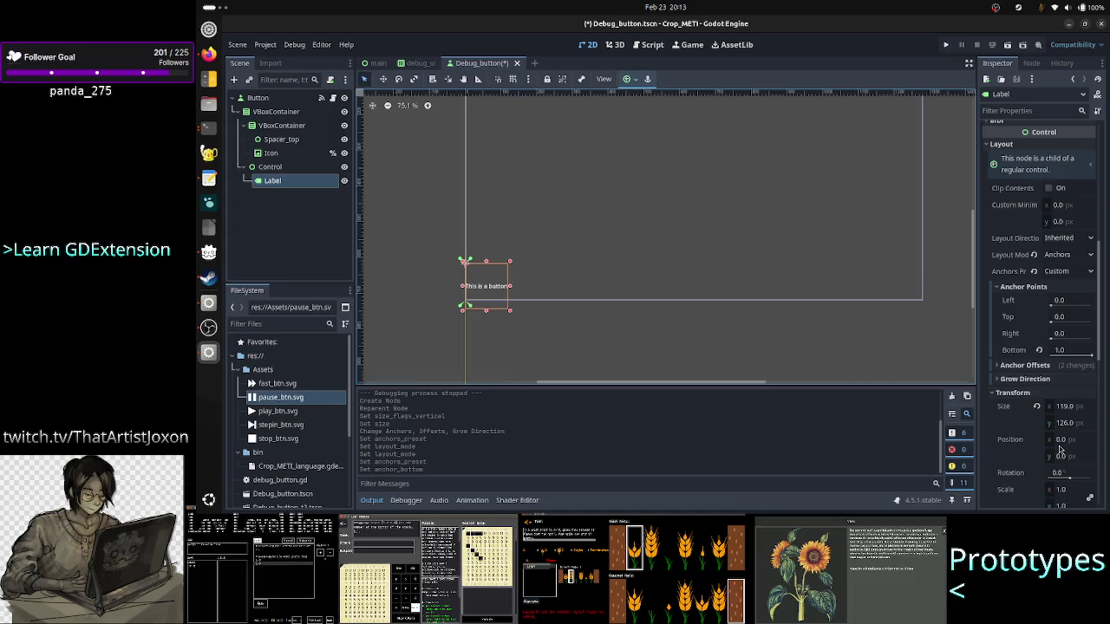
click(1037, 407)
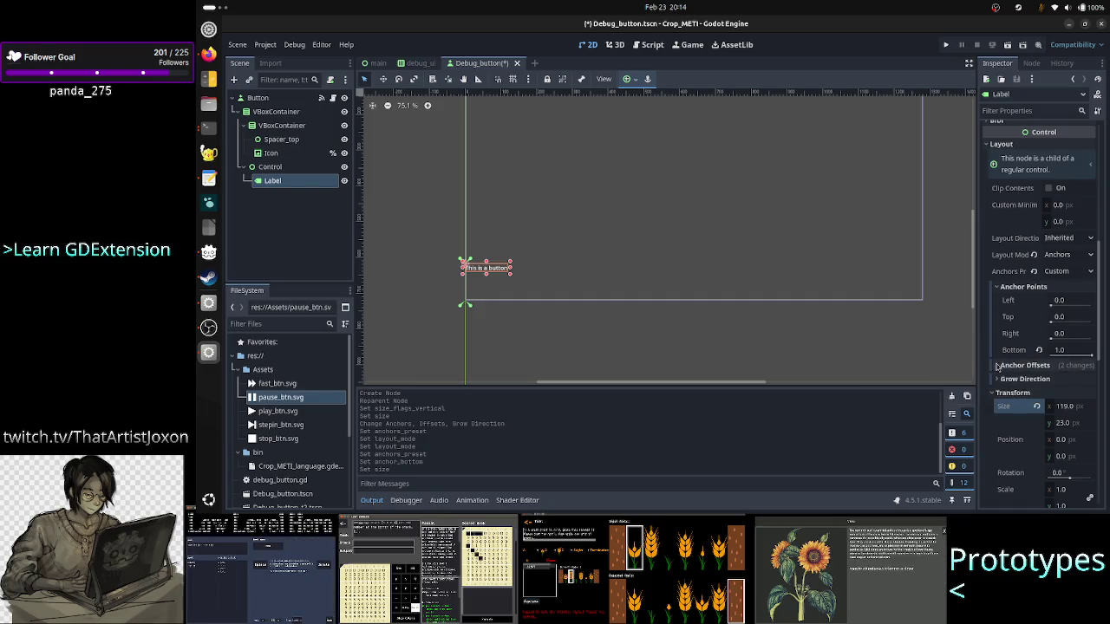
Step: Reconfirm bottom anchor 1.0, then try Top anchor 1.0 before returning it to 0.0
click(1071, 350)
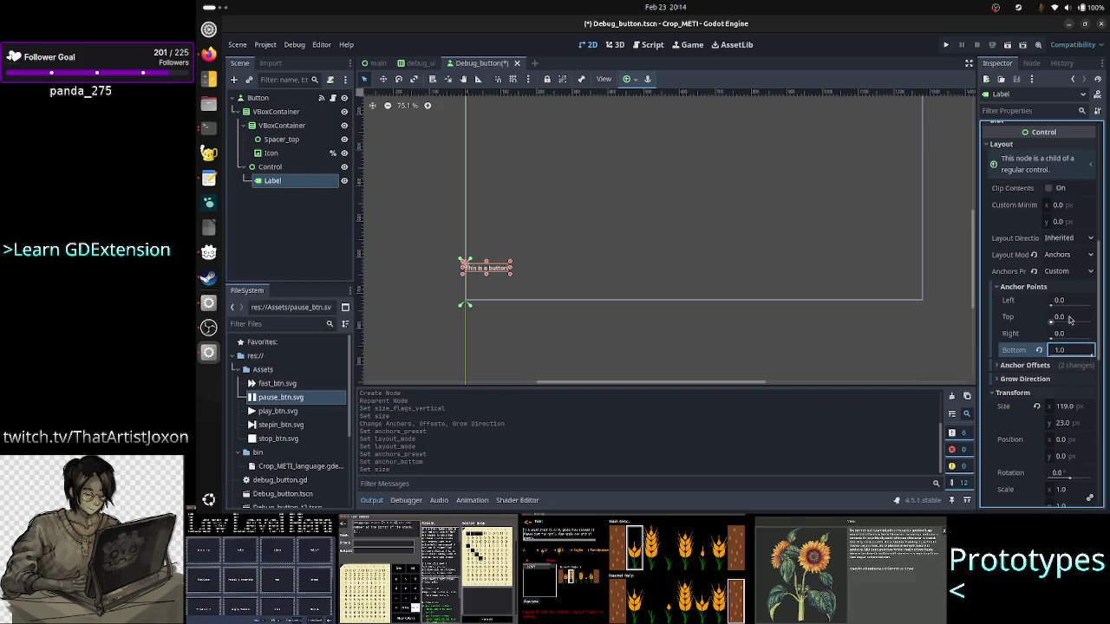
key(Return)
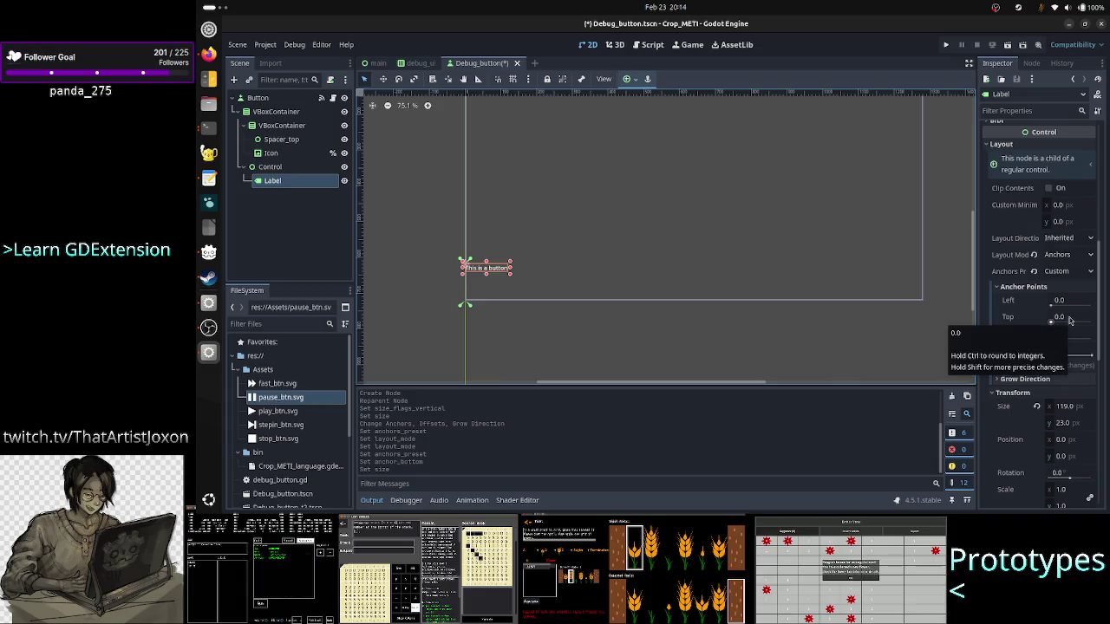
click(1071, 320)
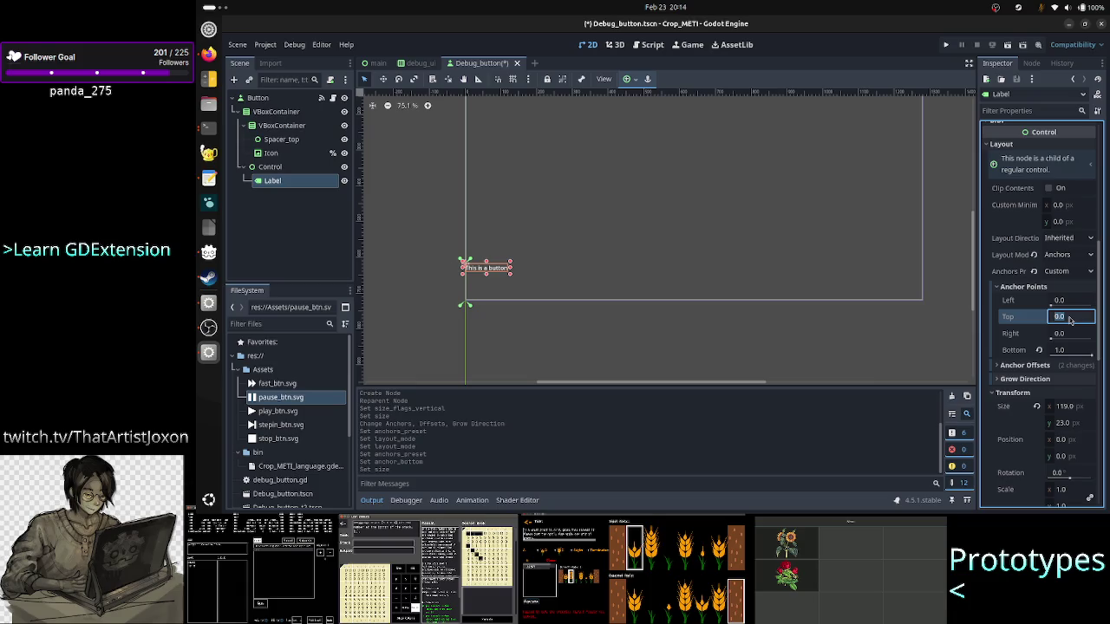
text(1)
key(Return)
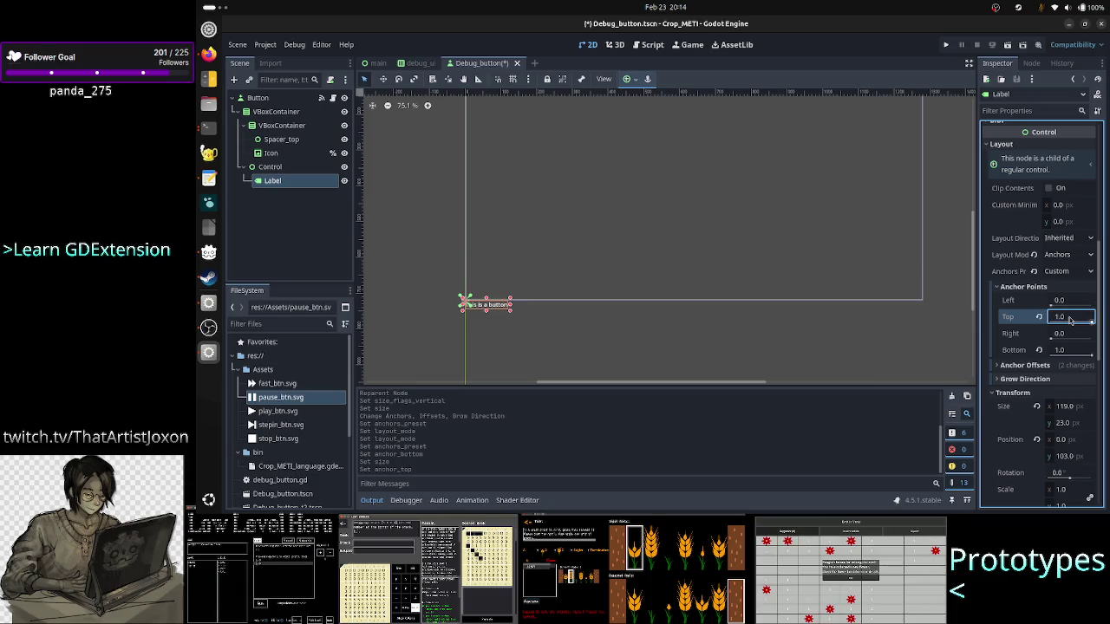
click(1071, 320)
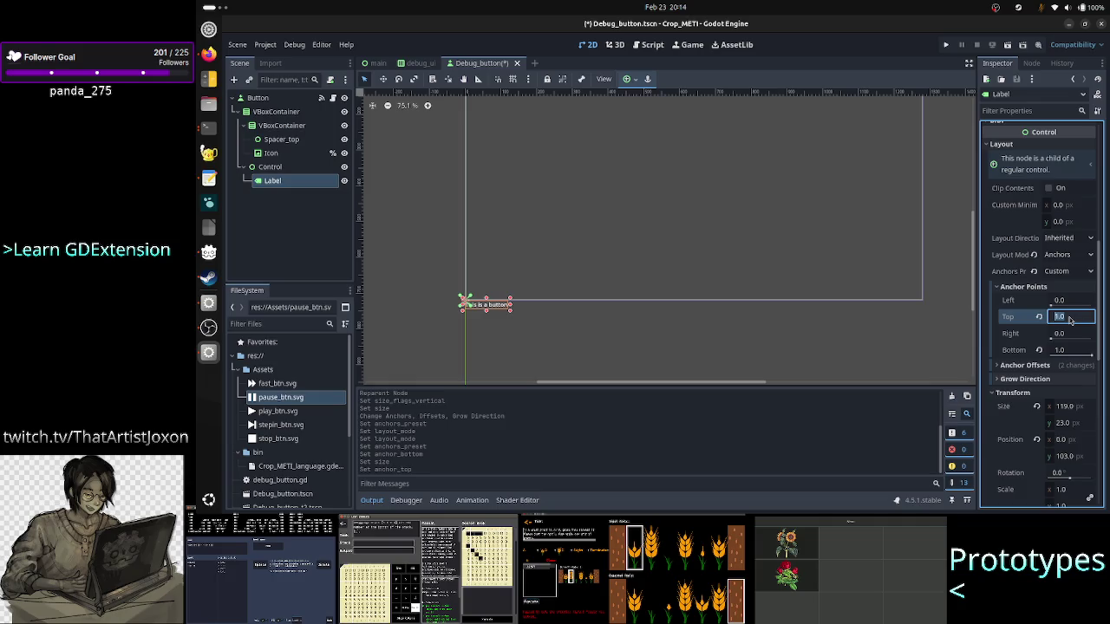
text(0)
key(Return)
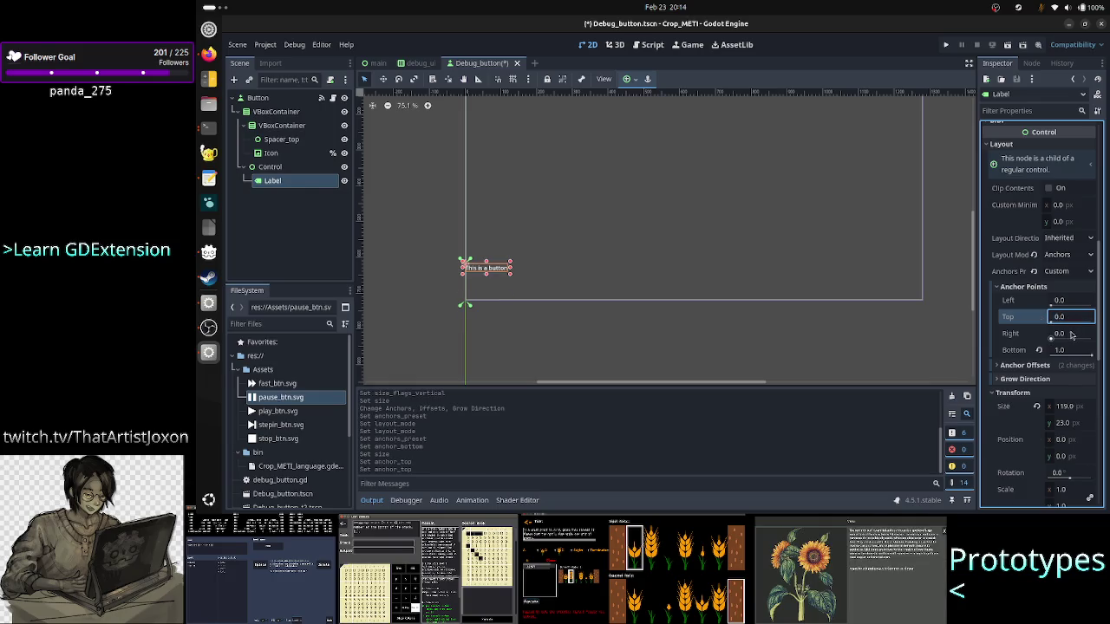
Step: Try Bottom anchor 0.0, restore it to 1.0, then inspect the 1280 × 103 Control
click(1074, 351)
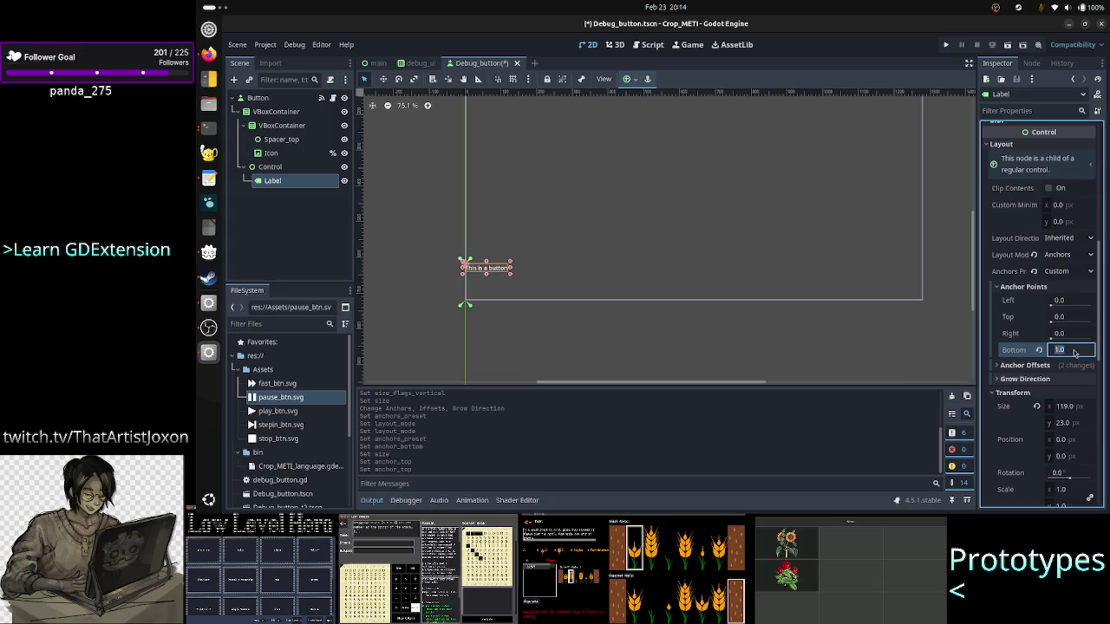
text(0)
key(Return)
text(1)
key(Return)
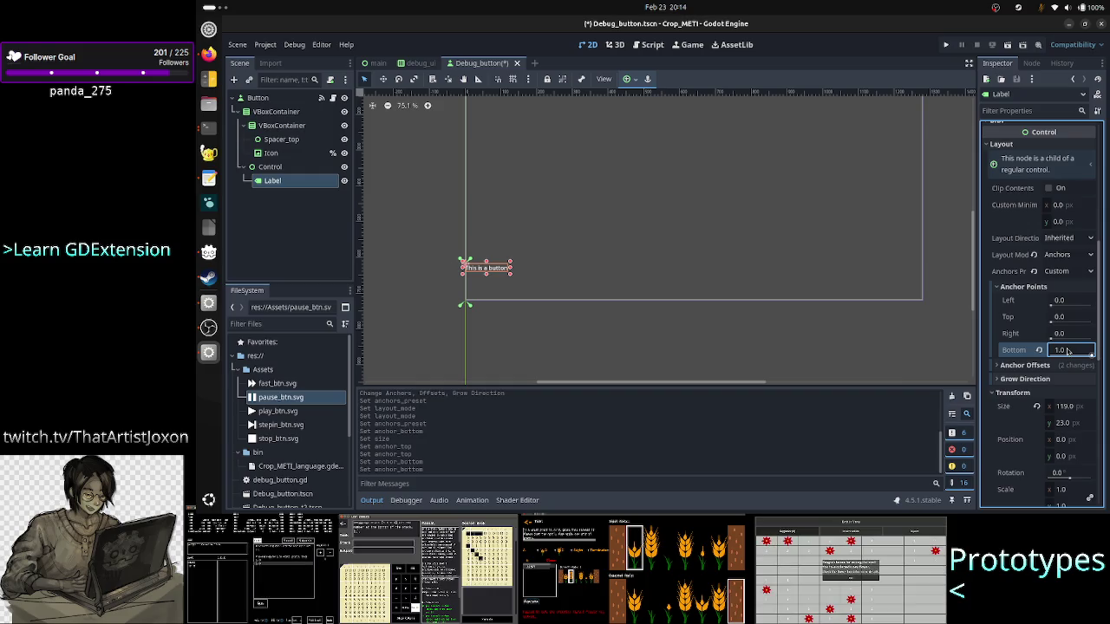
click(1068, 351)
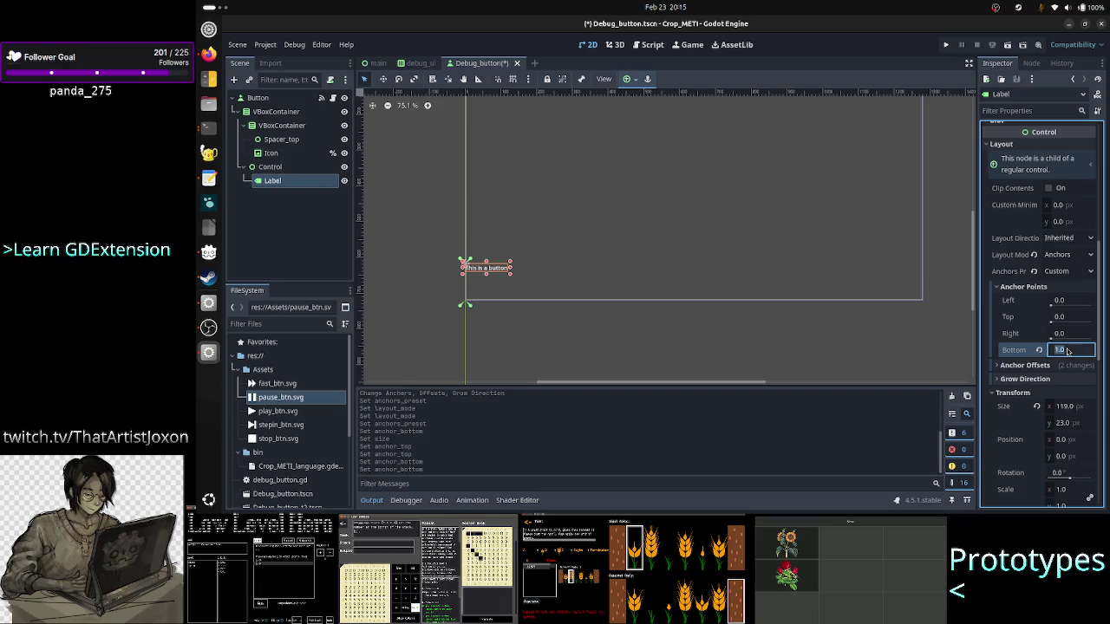
click(1070, 349)
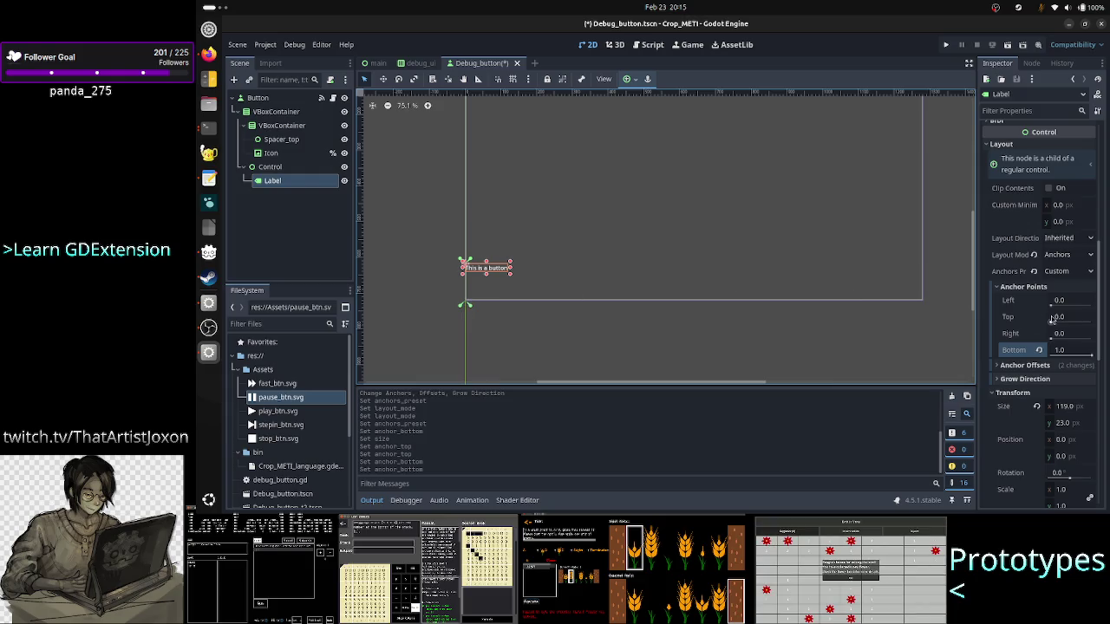
scroll(1042, 364, down, 2)
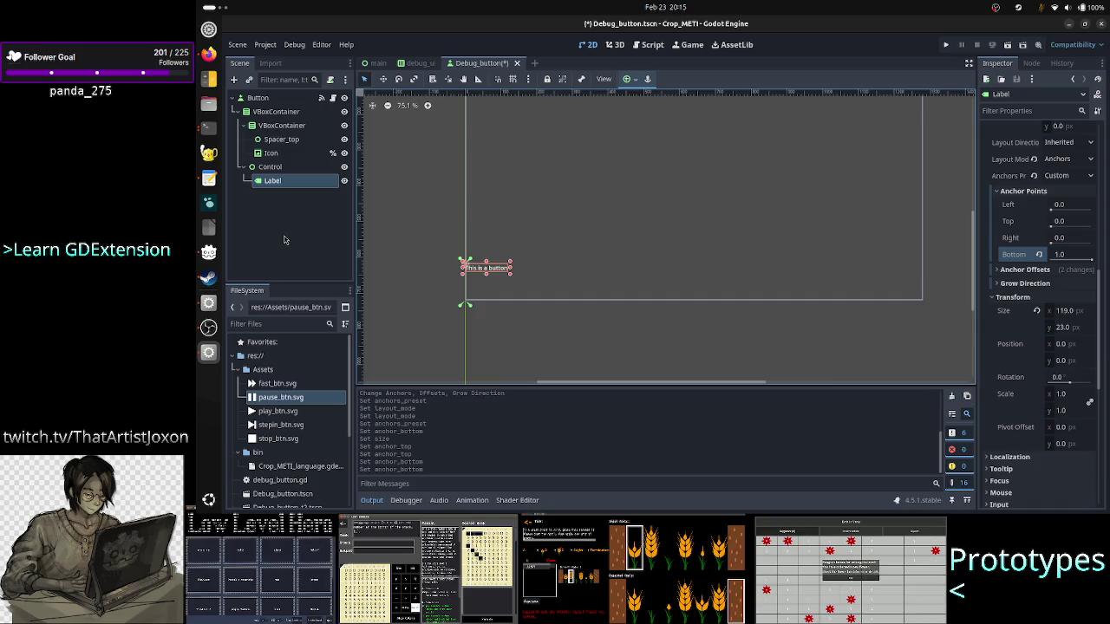
click(283, 172)
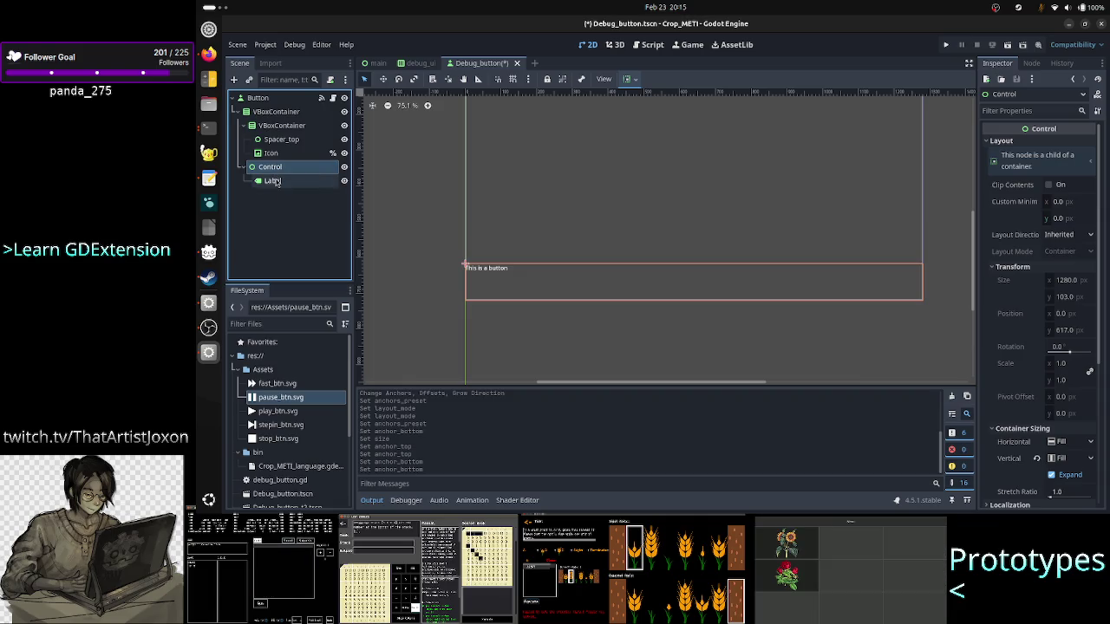
click(274, 180)
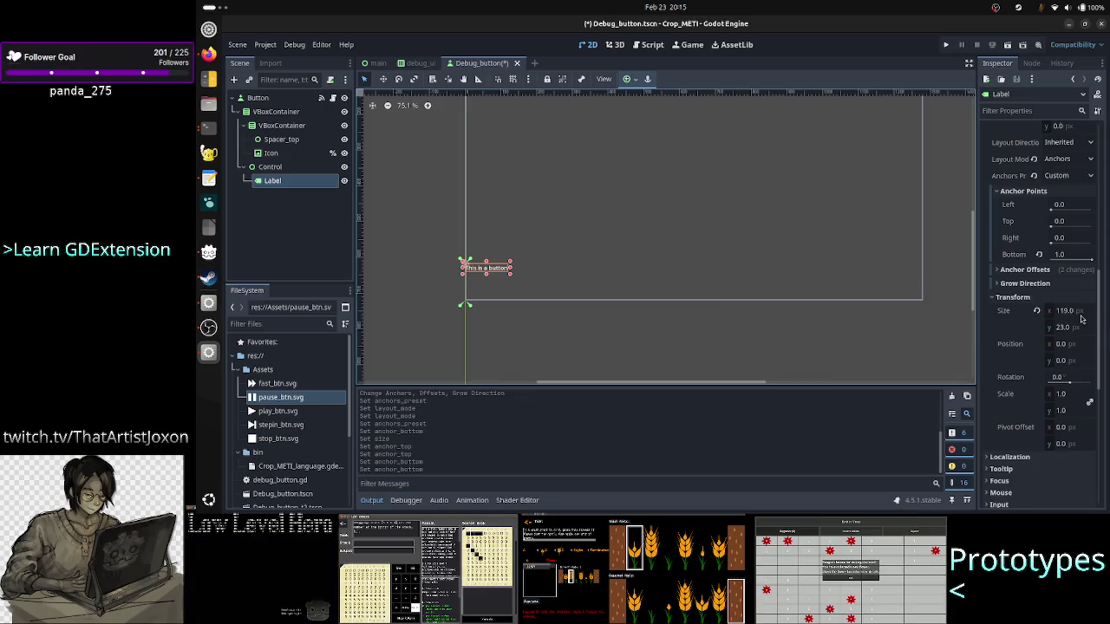
click(1072, 312)
text(0)
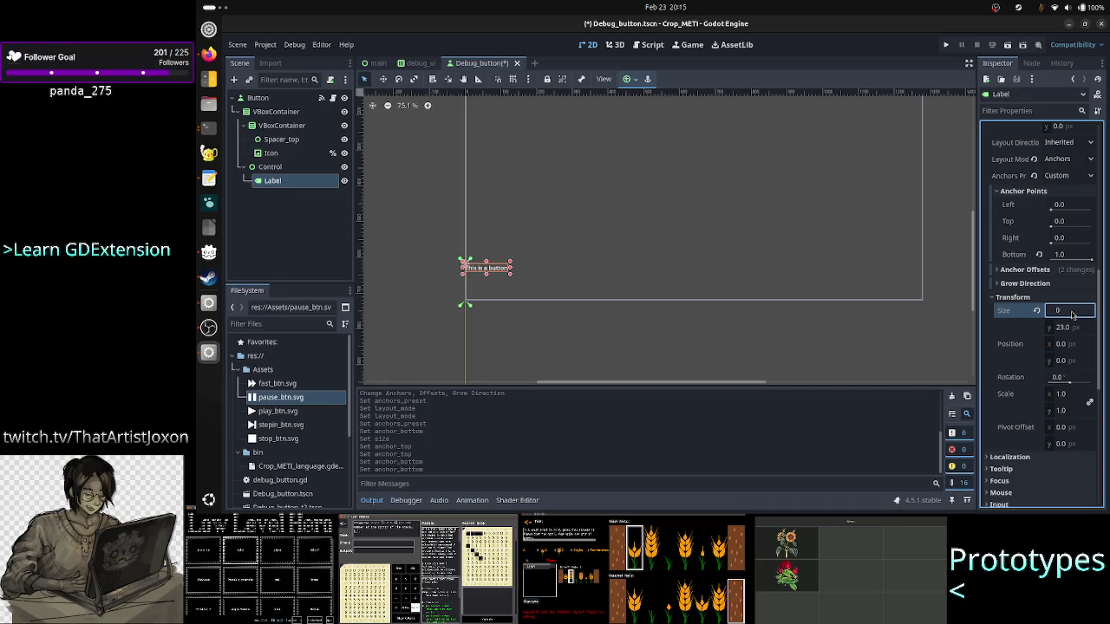
key(Return)
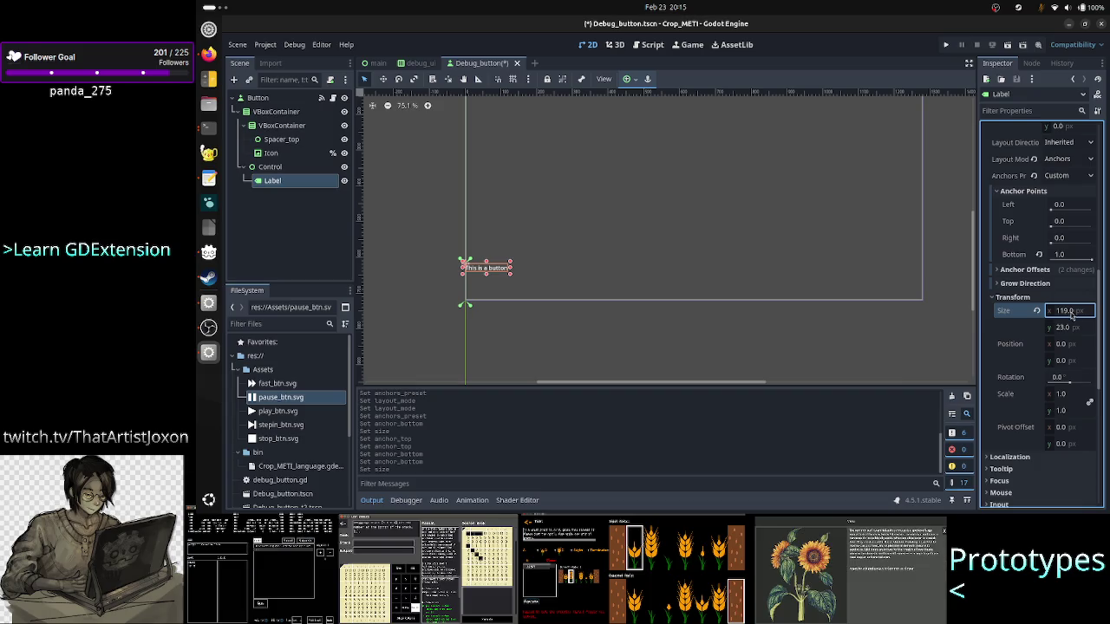
click(1037, 311)
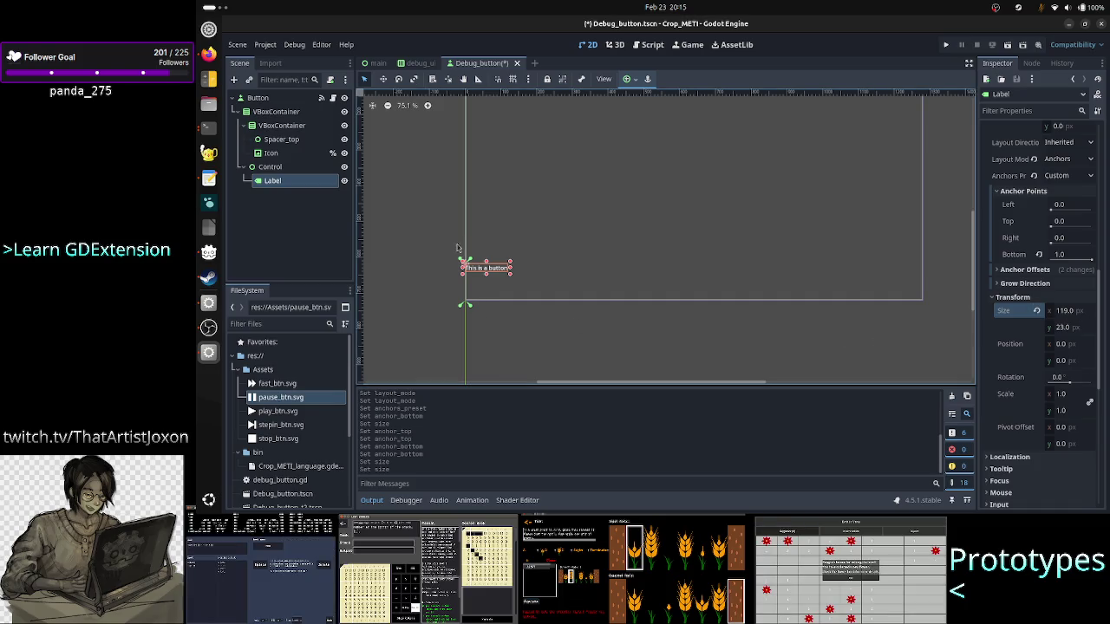
scroll(458, 247, down, 3)
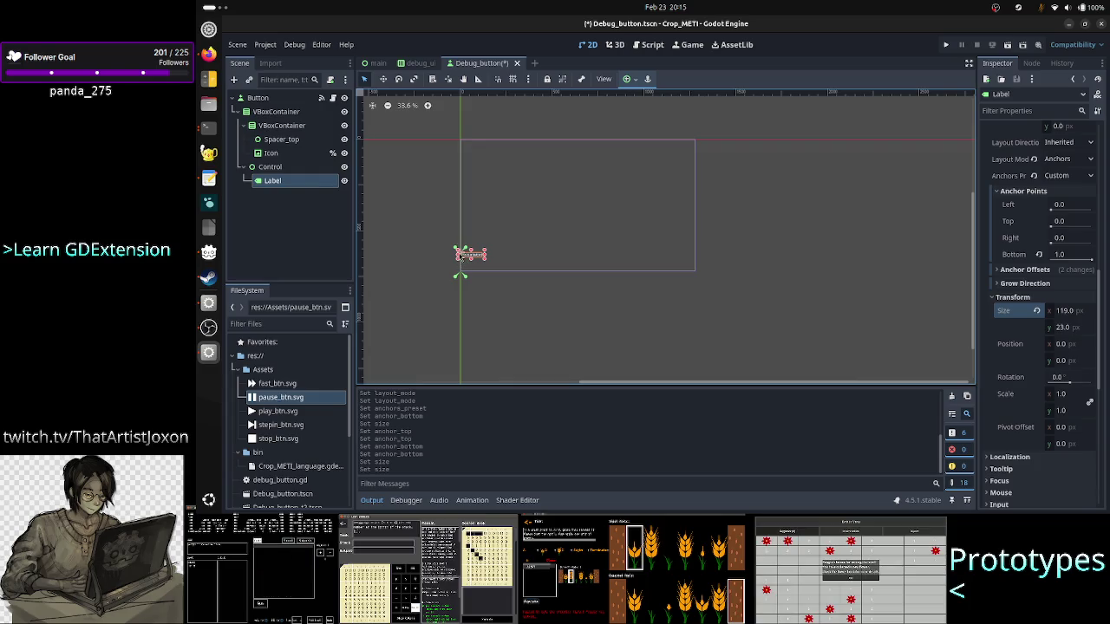
click(309, 173)
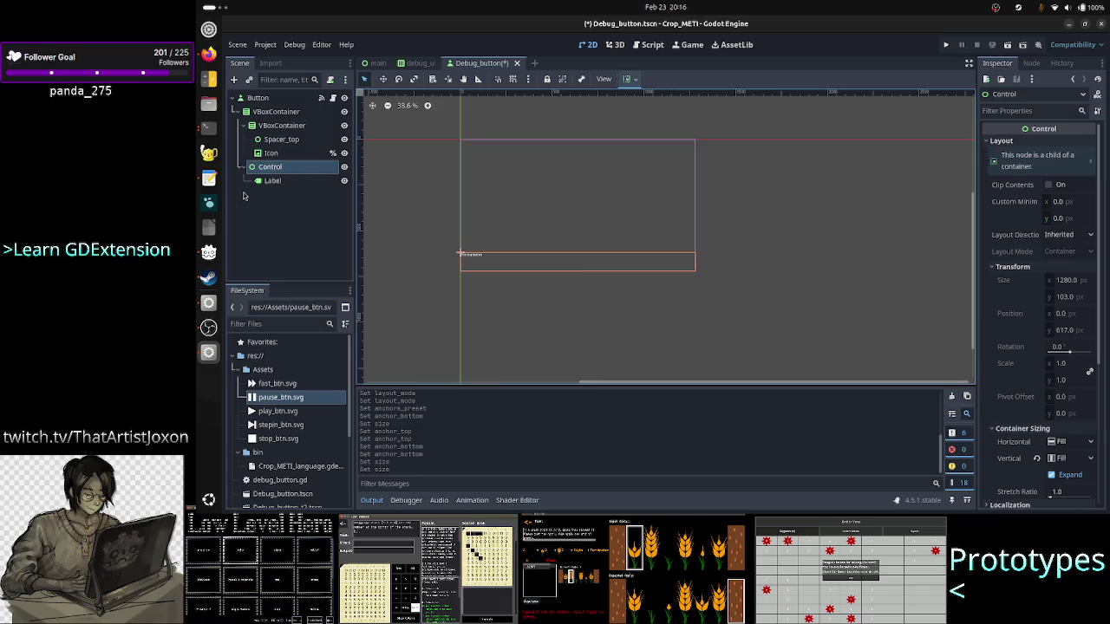
click(270, 180)
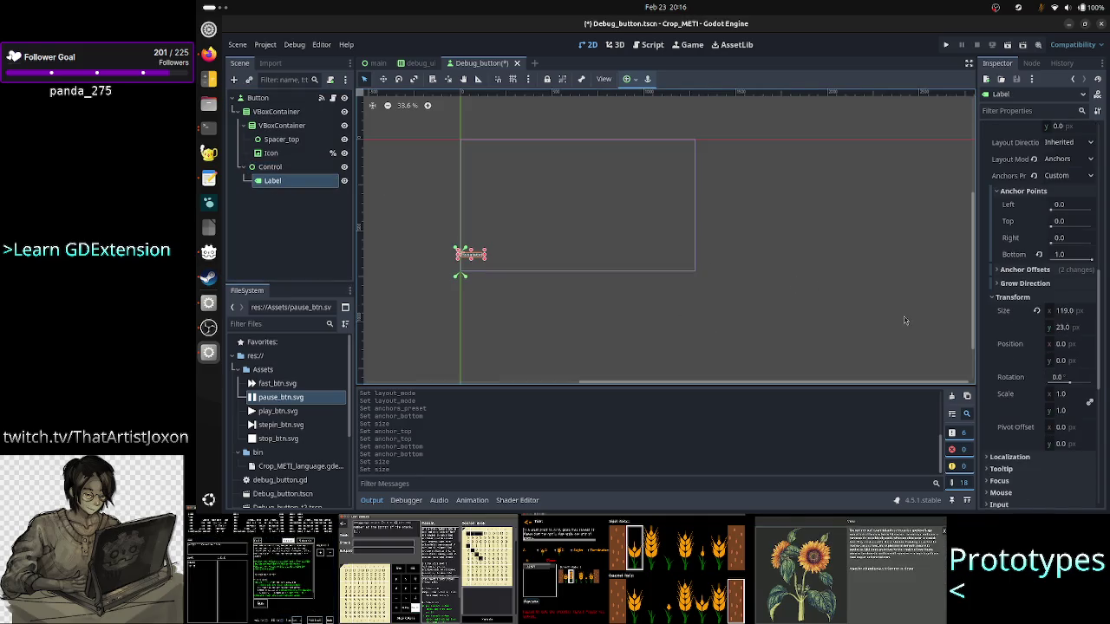
click(420, 260)
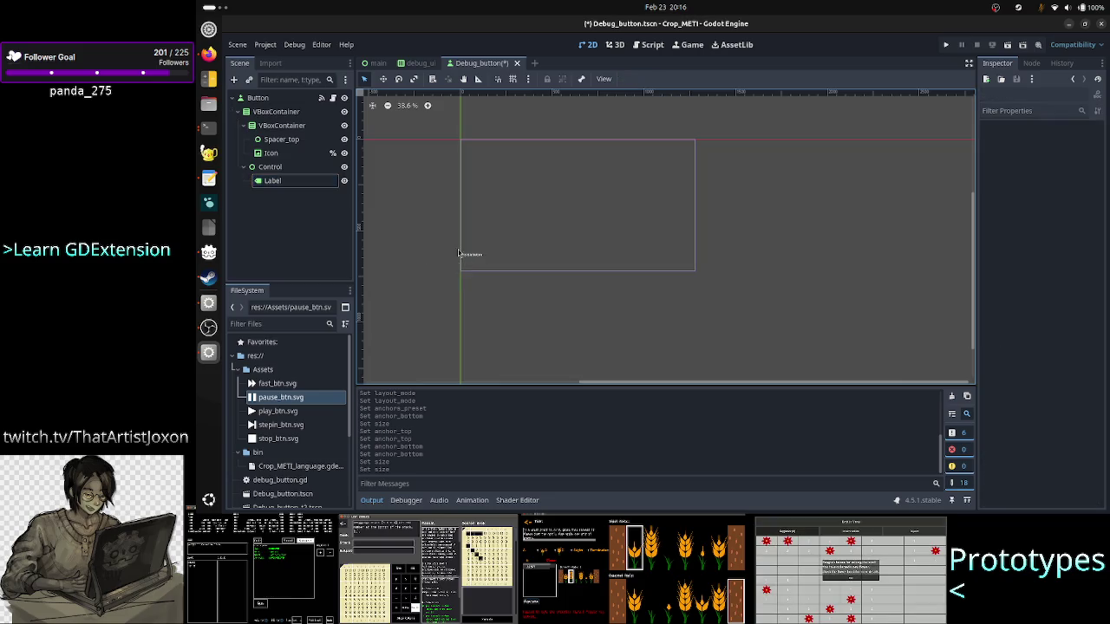
click(304, 184)
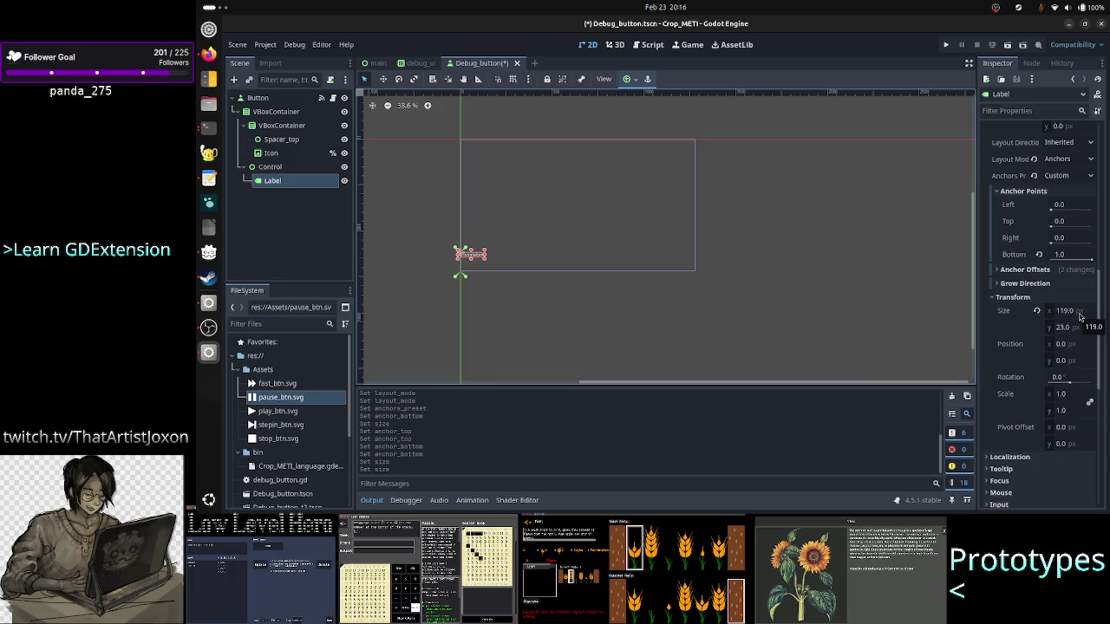
Step: Try the Label's vertical grow direction as Both and Top, then set it back to Bottom
scroll(1080, 317, up, 5)
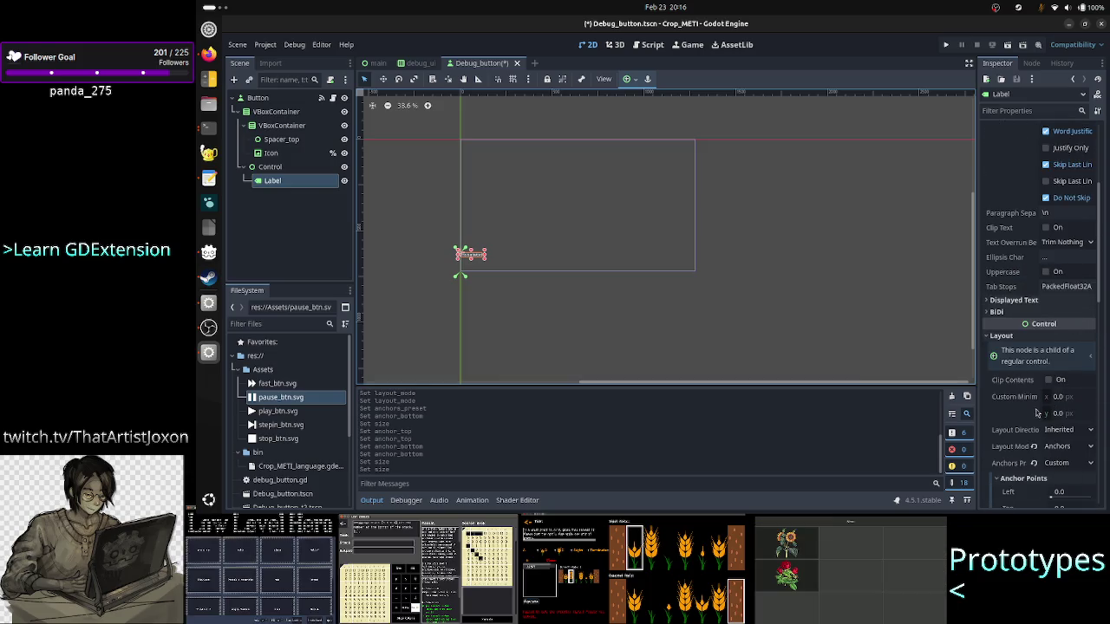
scroll(1059, 412, down, 2)
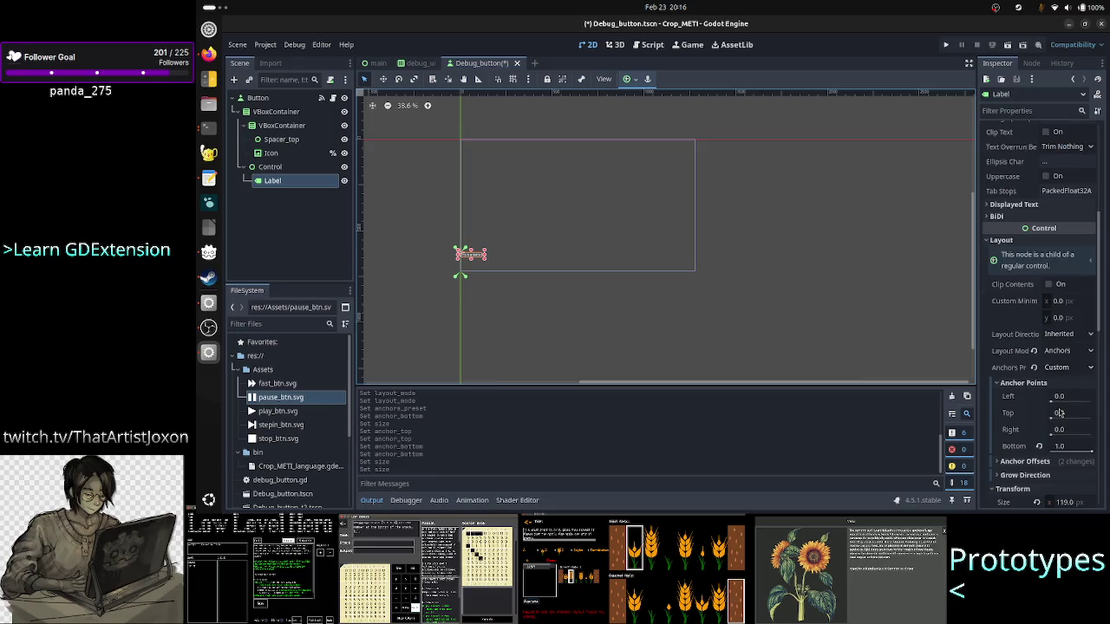
scroll(1059, 413, down, 1)
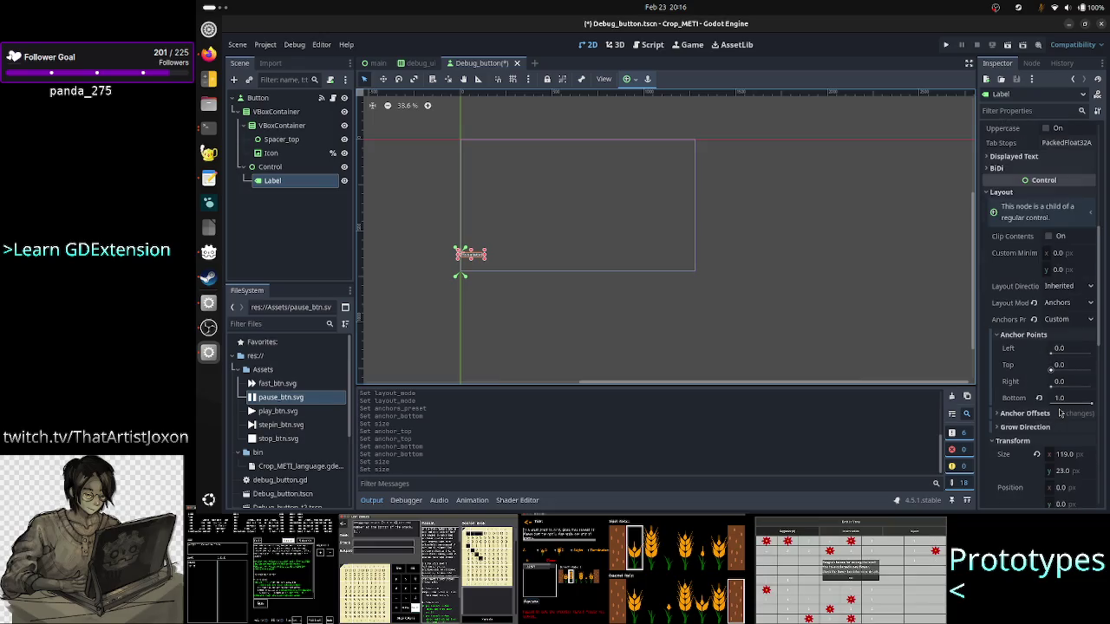
click(1045, 426)
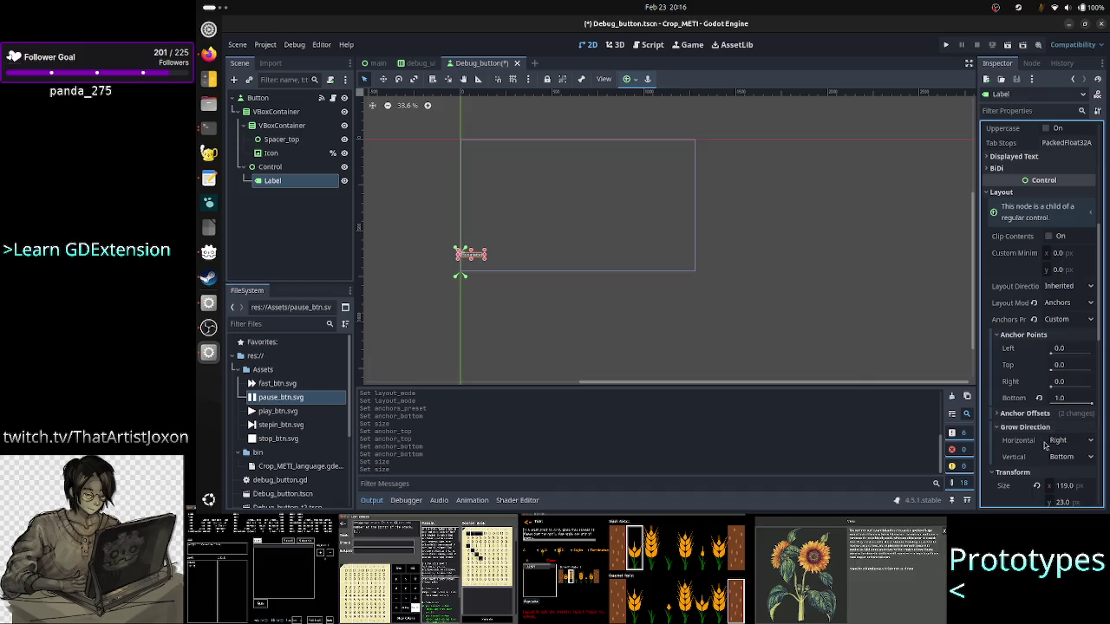
scroll(1045, 445, down, 2)
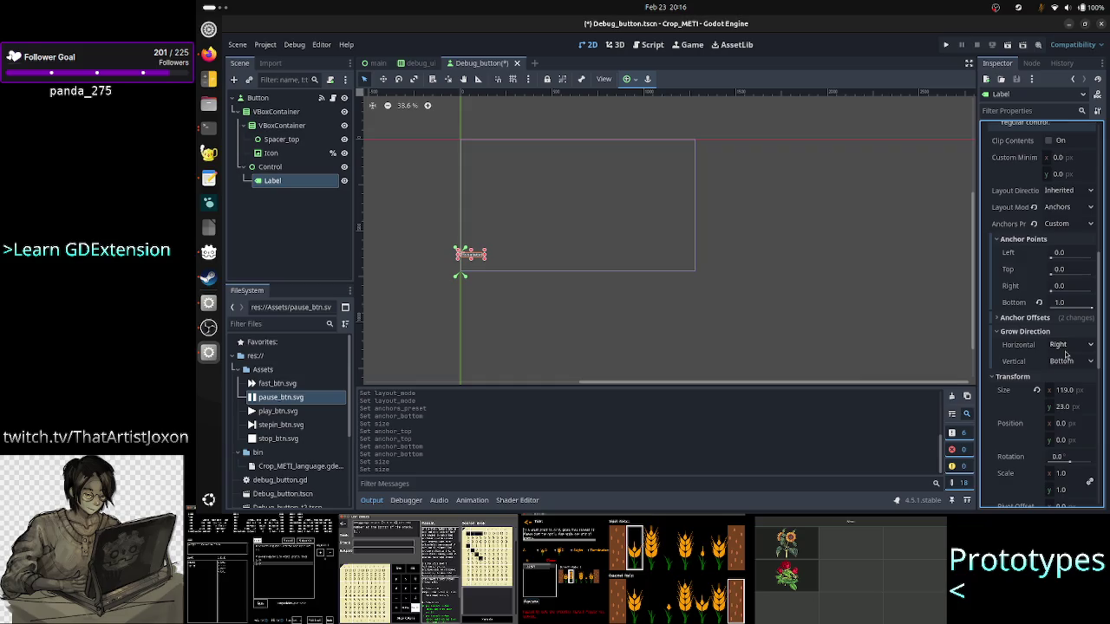
click(1066, 364)
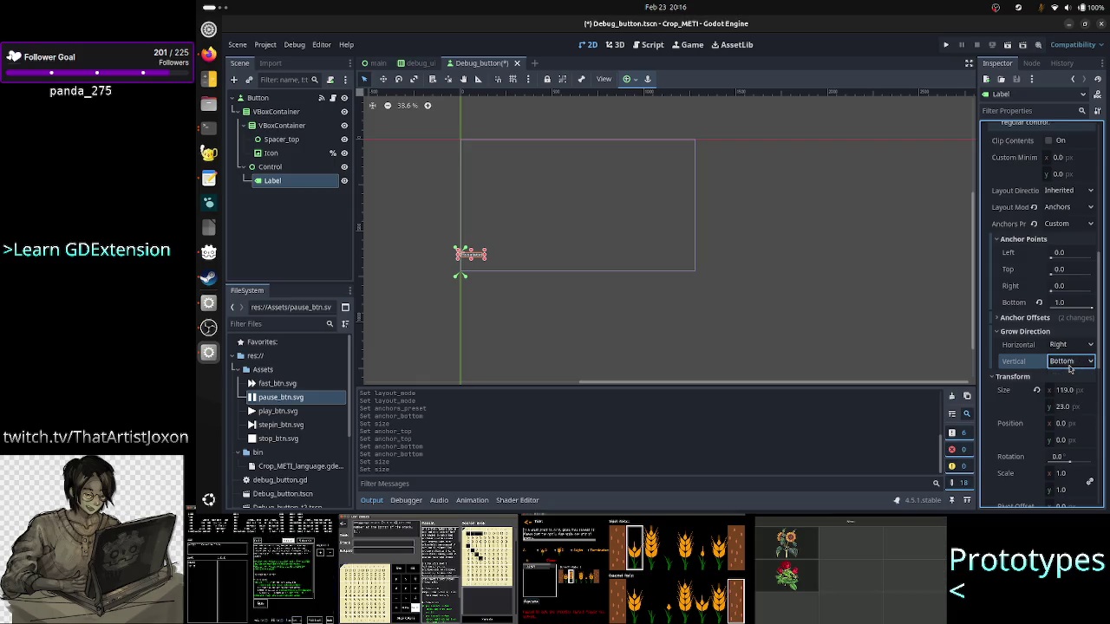
click(1066, 404)
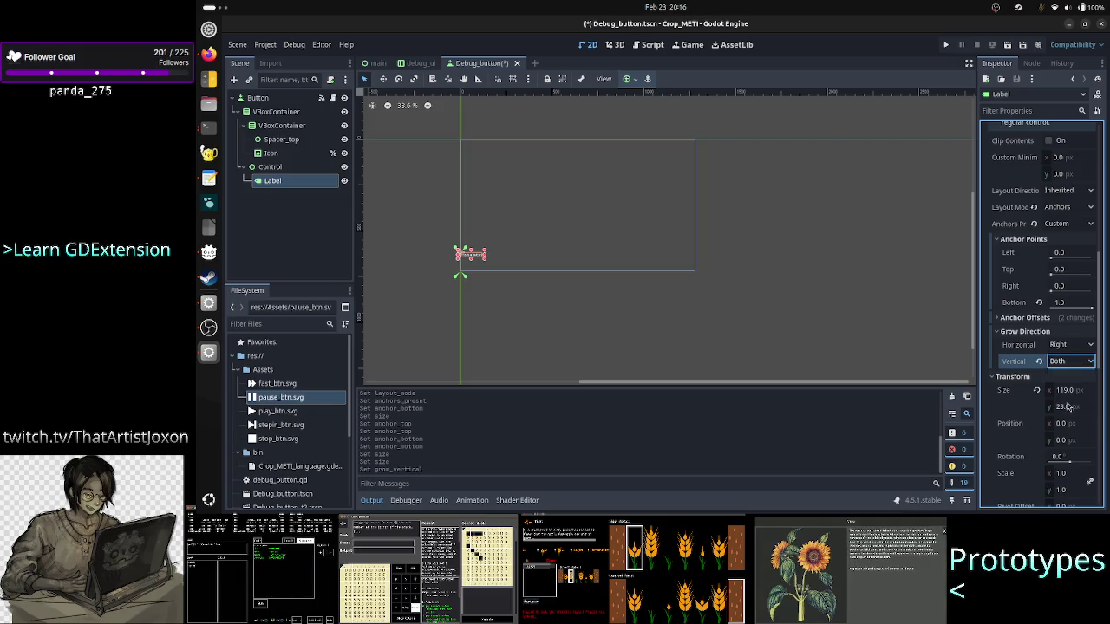
click(1075, 360)
click(1071, 376)
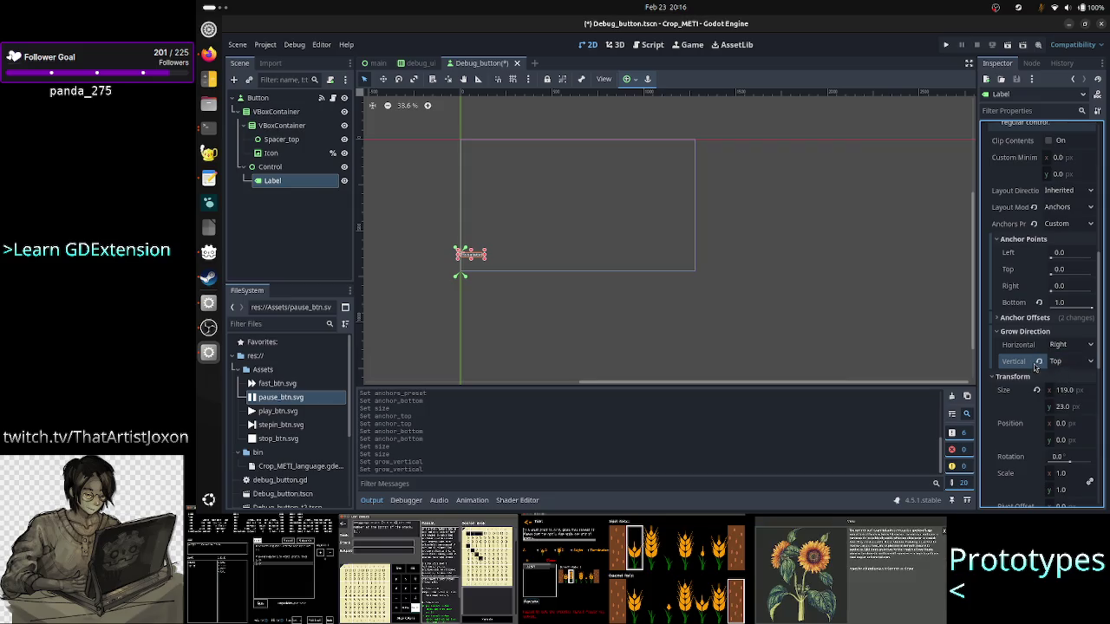
click(1038, 362)
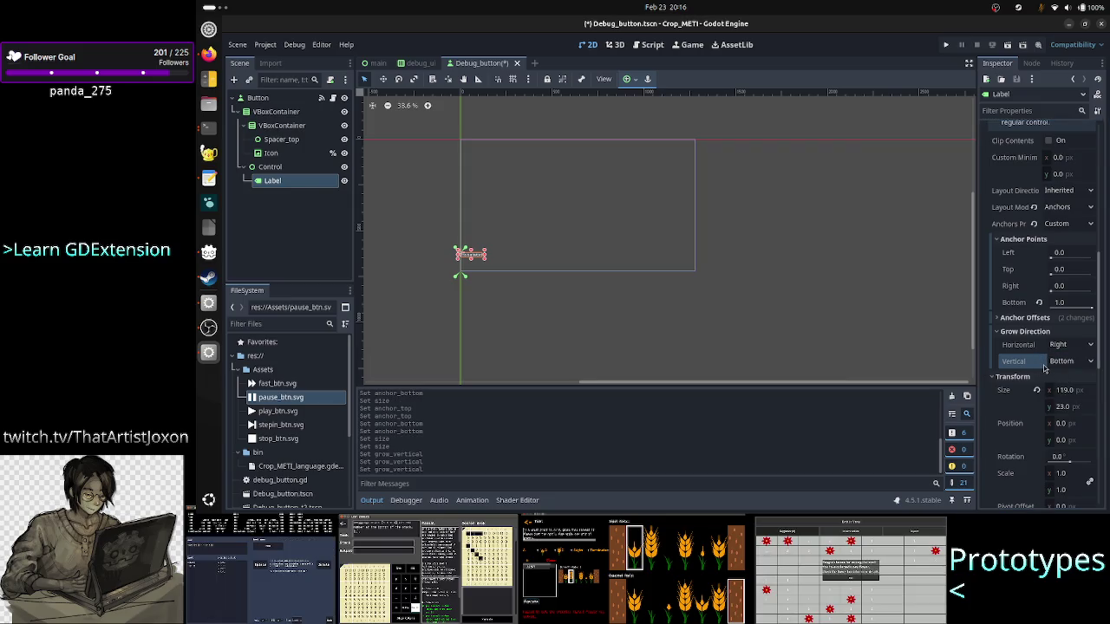
Step: Revert the Label's right and bottom anchor offsets to 0
click(1052, 334)
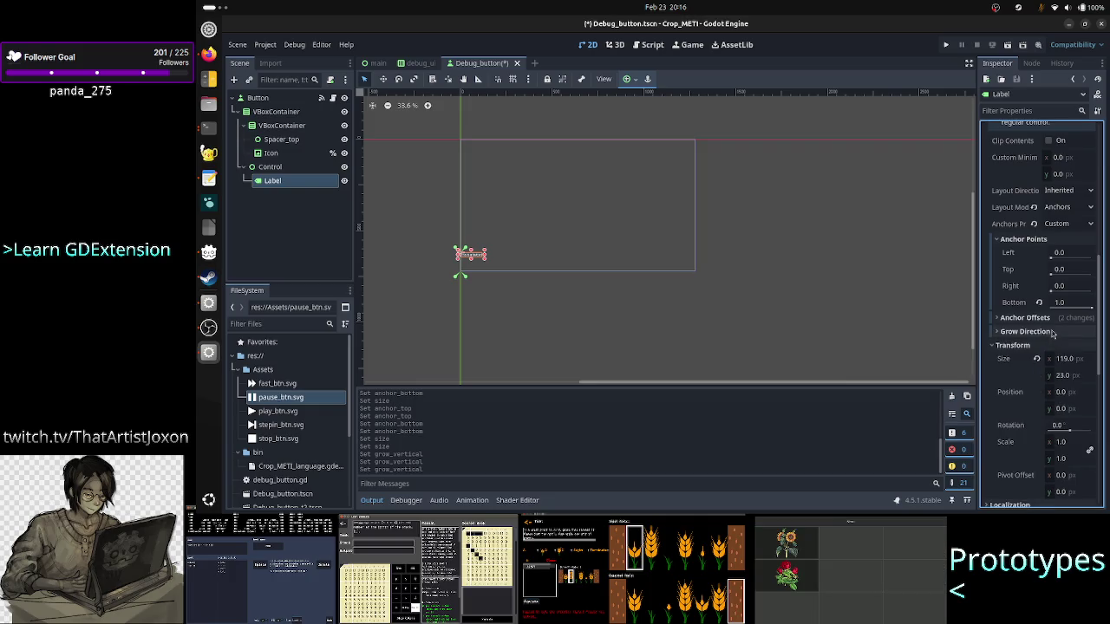
click(1066, 319)
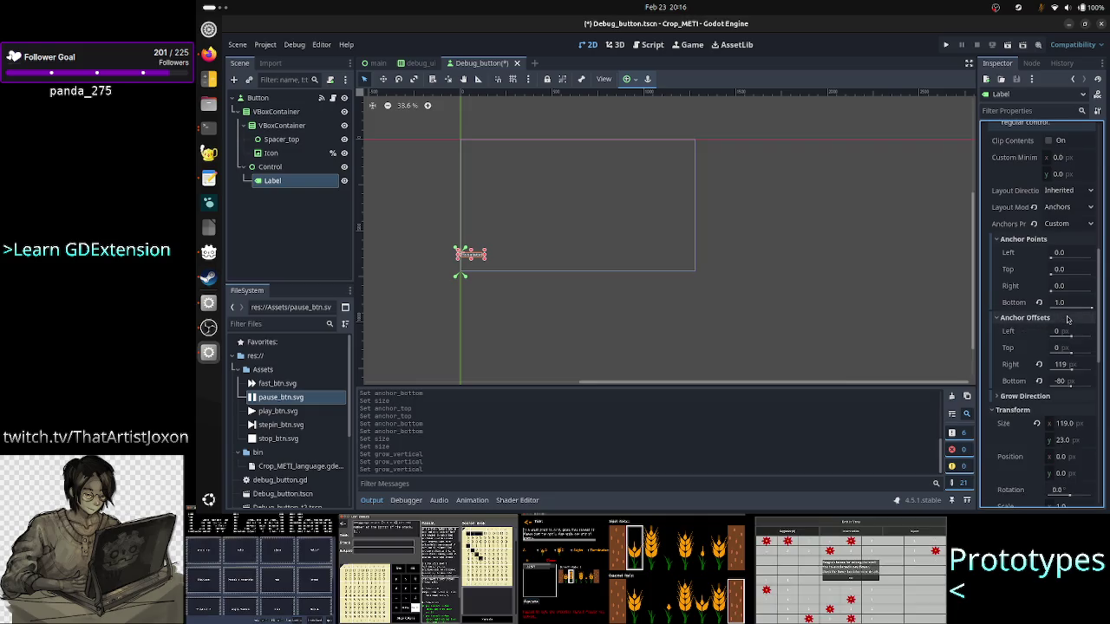
click(1039, 364)
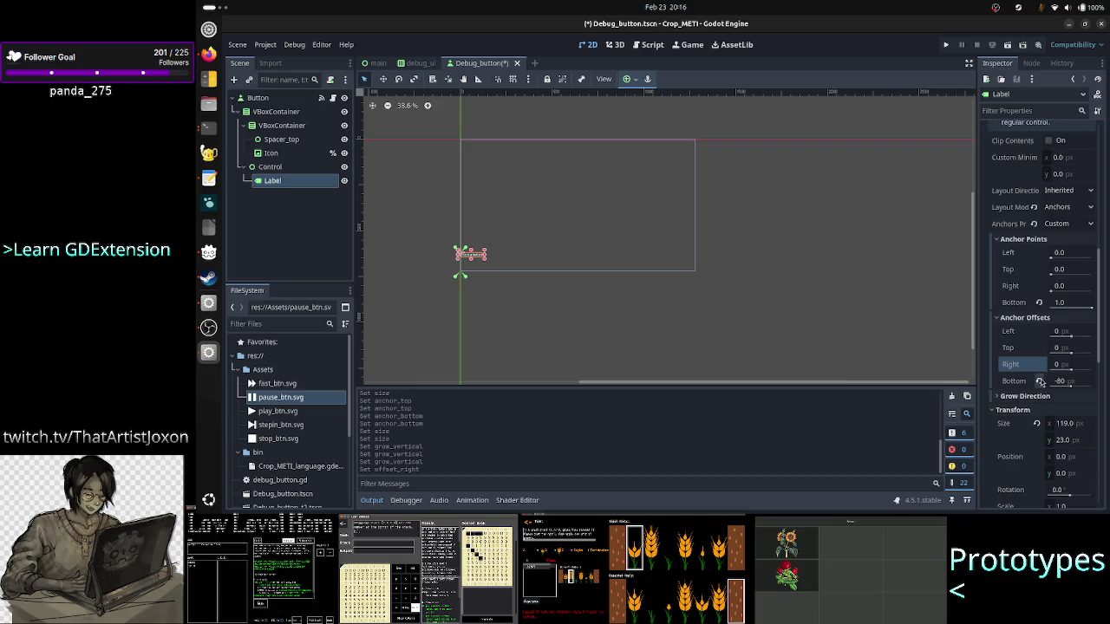
click(1040, 381)
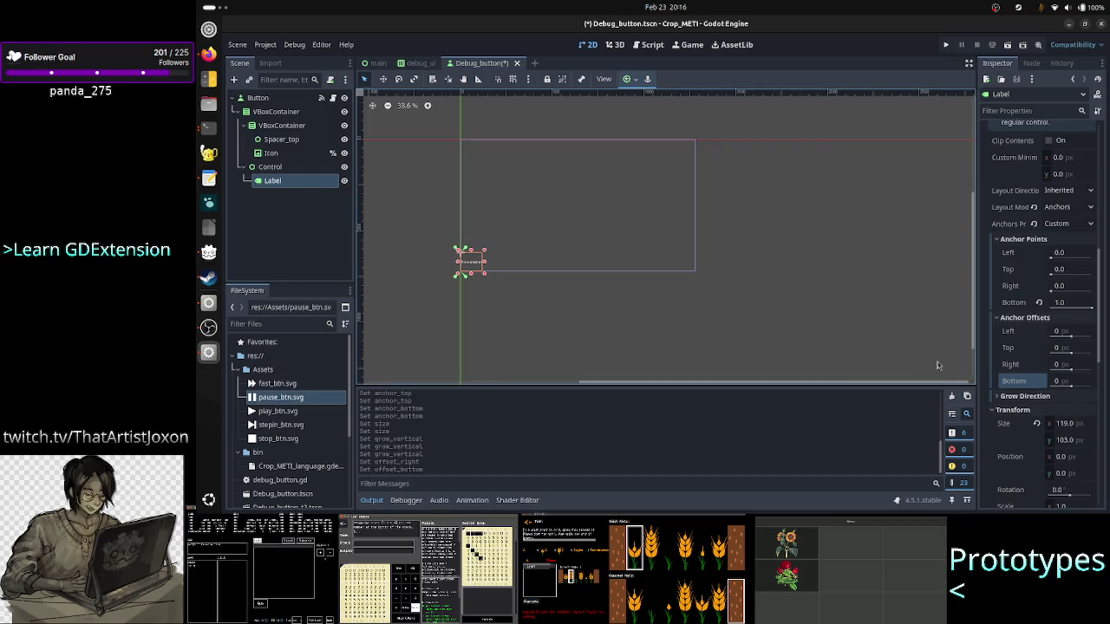
Step: Zoom the canvas in on the 'This is a button' label, check Control, then return to Label's Inspector top
scroll(548, 278, up, 2)
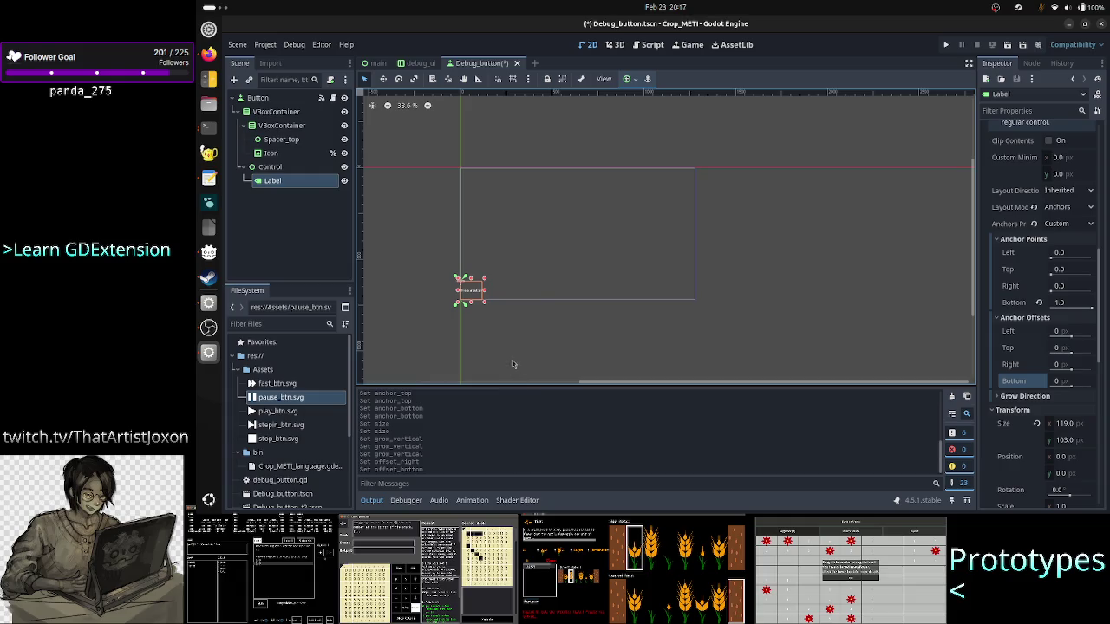
scroll(512, 360, up, 5)
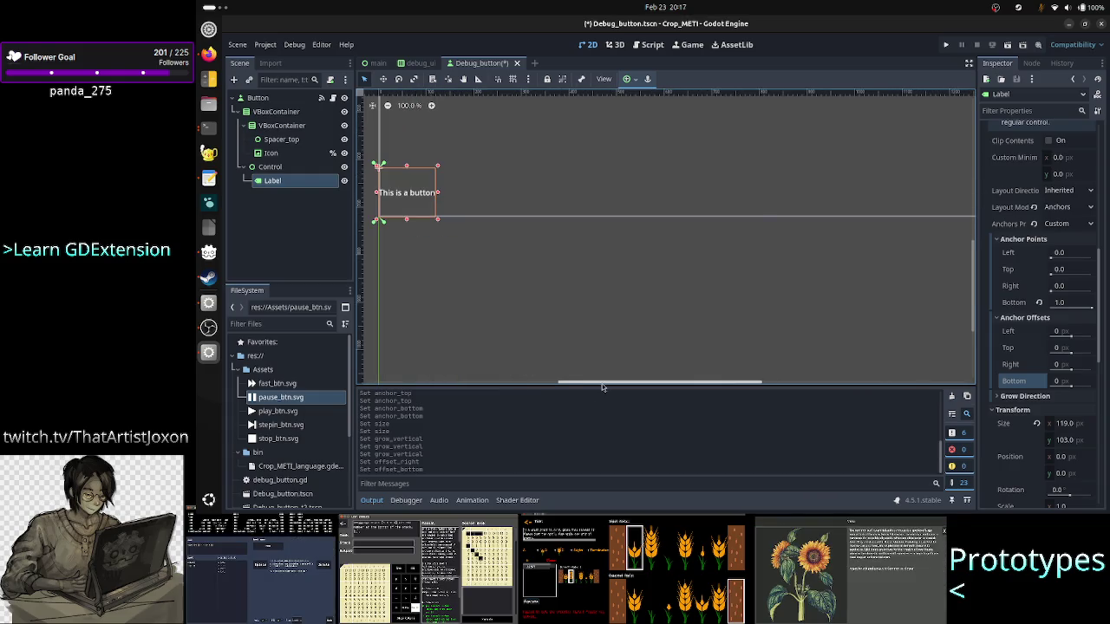
drag(601, 386, 527, 387)
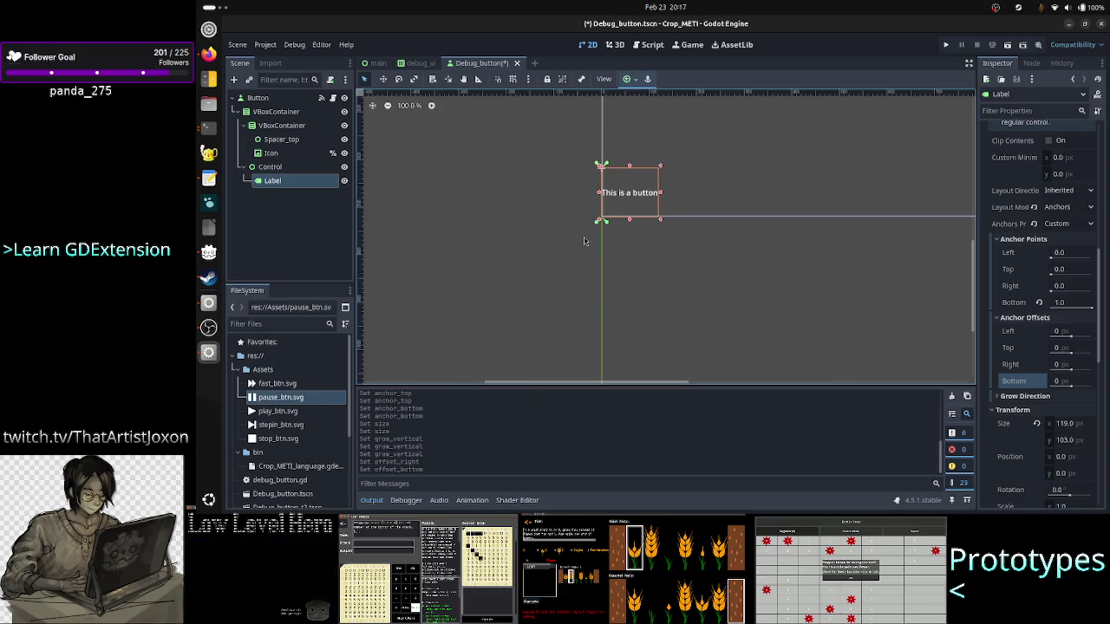
click(279, 168)
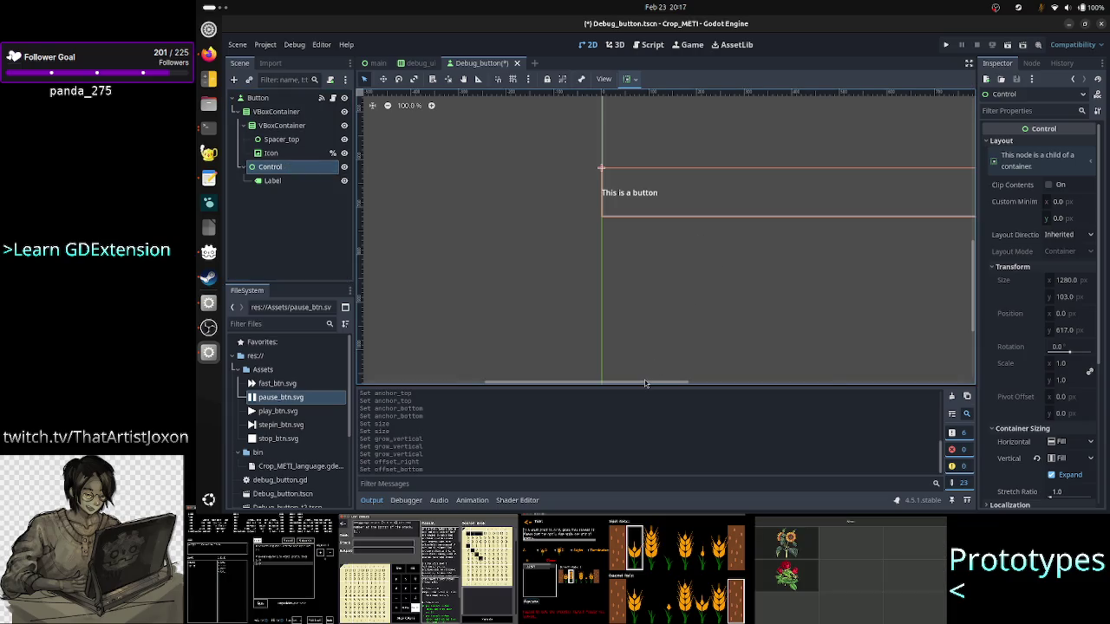
mouse_move(646, 383)
mouse_down()
mouse_move(719, 382)
mouse_move(668, 383)
mouse_up()
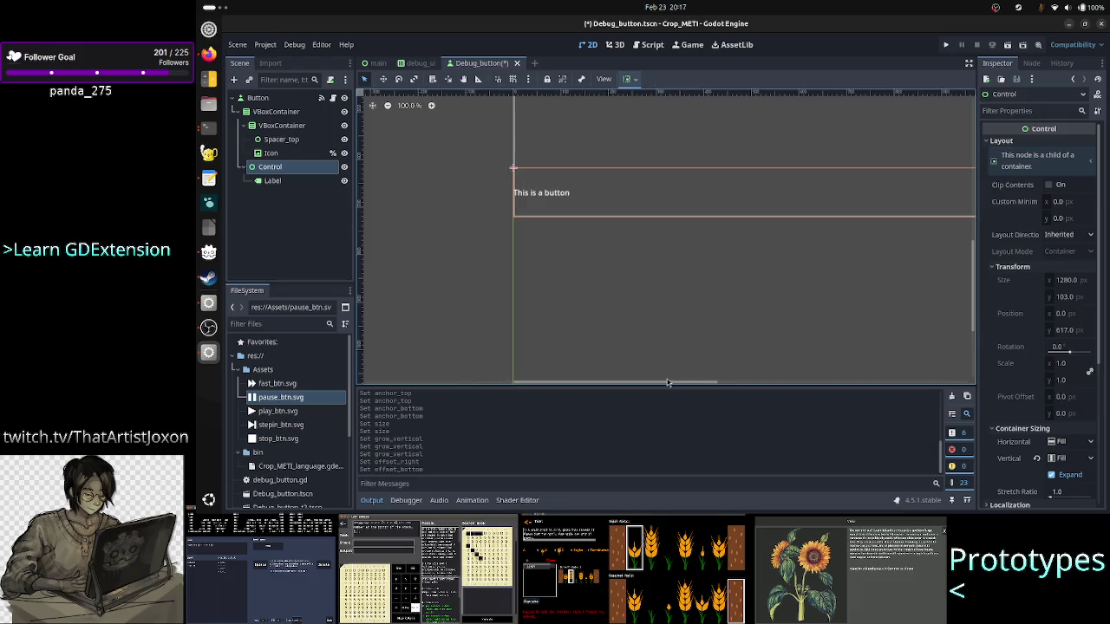
click(278, 182)
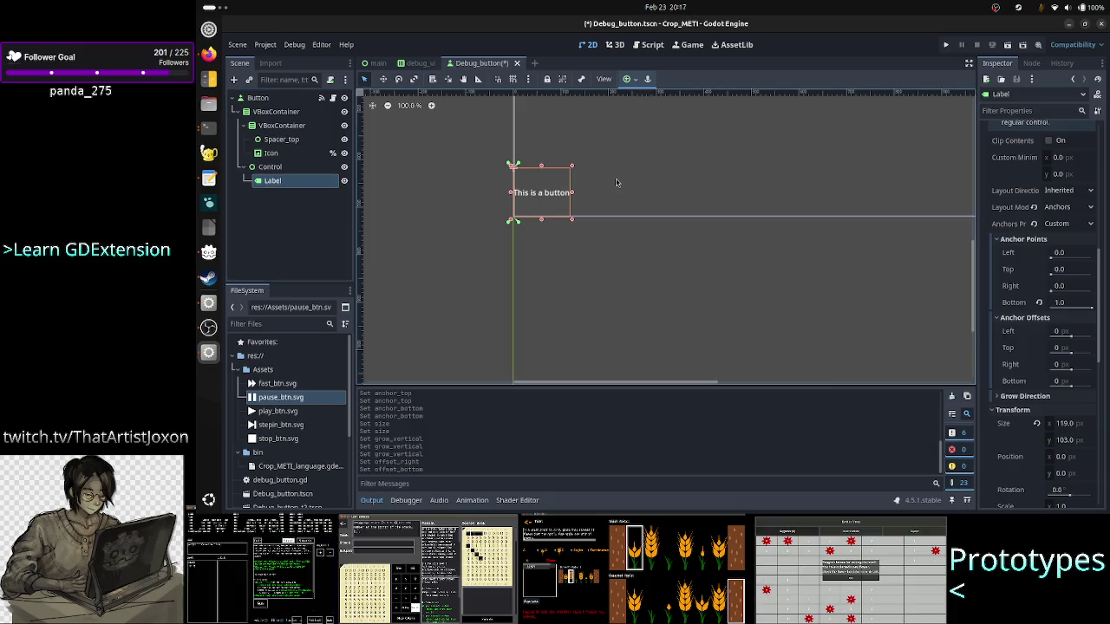
scroll(1049, 227, up, 5)
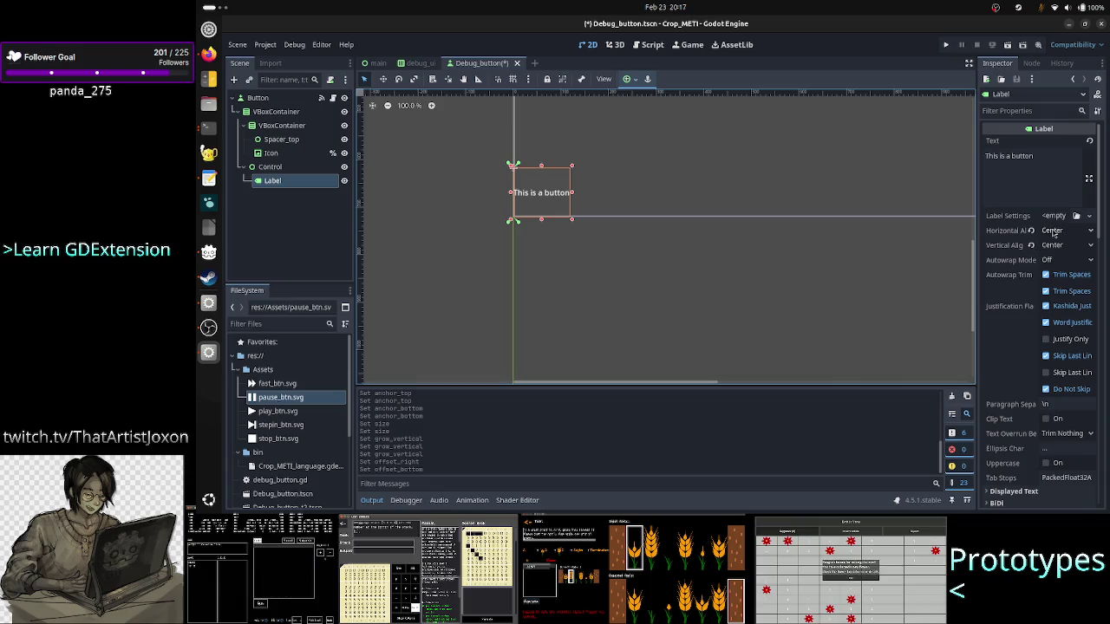
Step: Set the Label's Horizontal Alignment to Left
click(1057, 231)
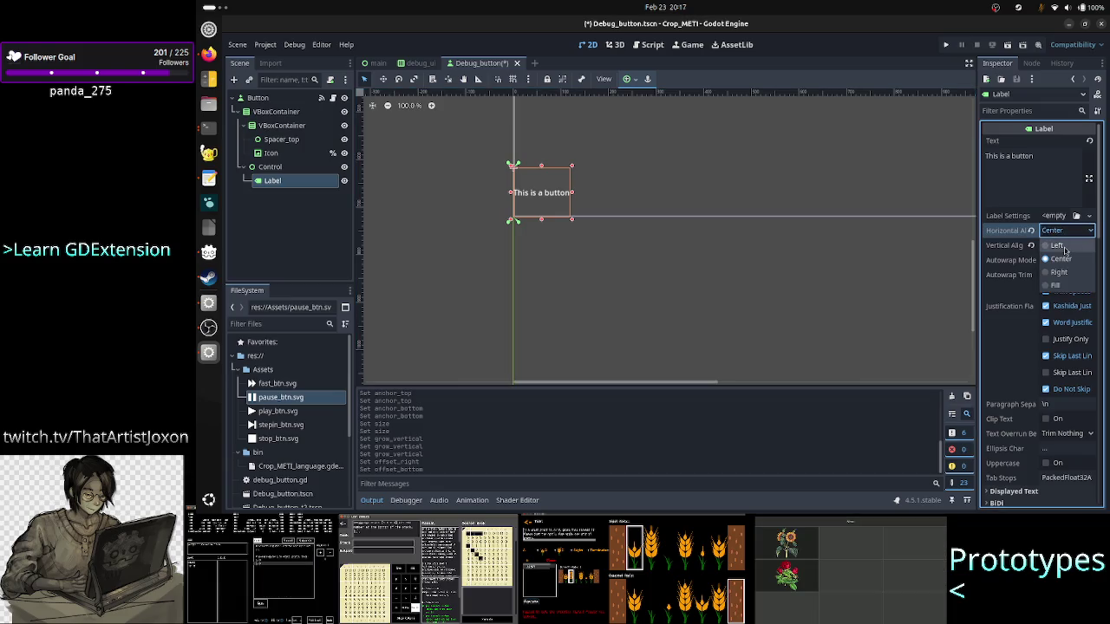
click(1063, 247)
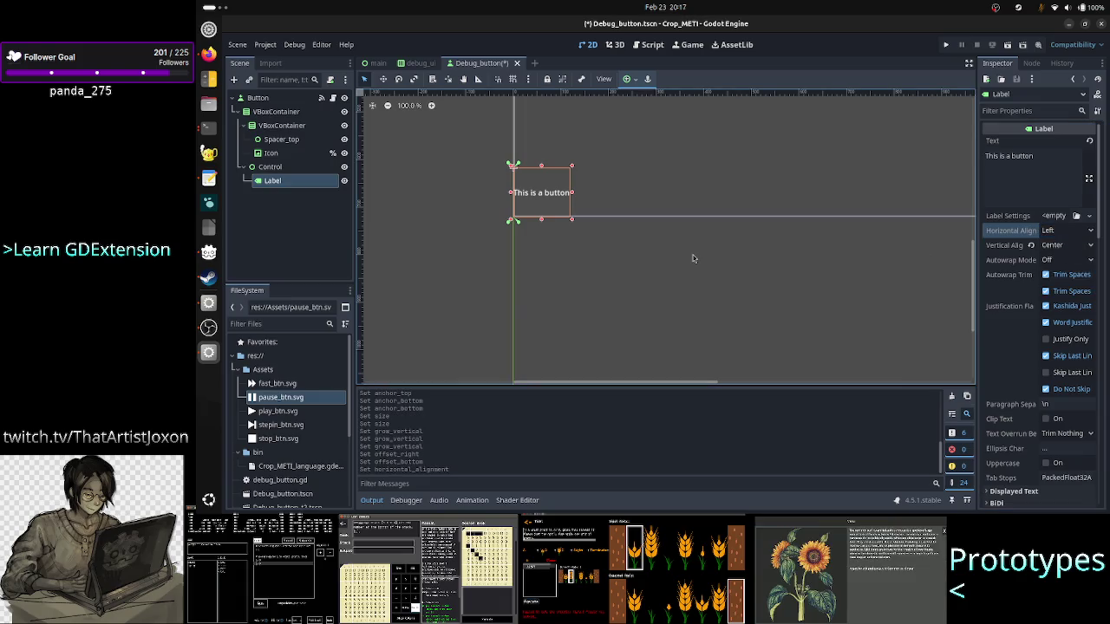
click(290, 185)
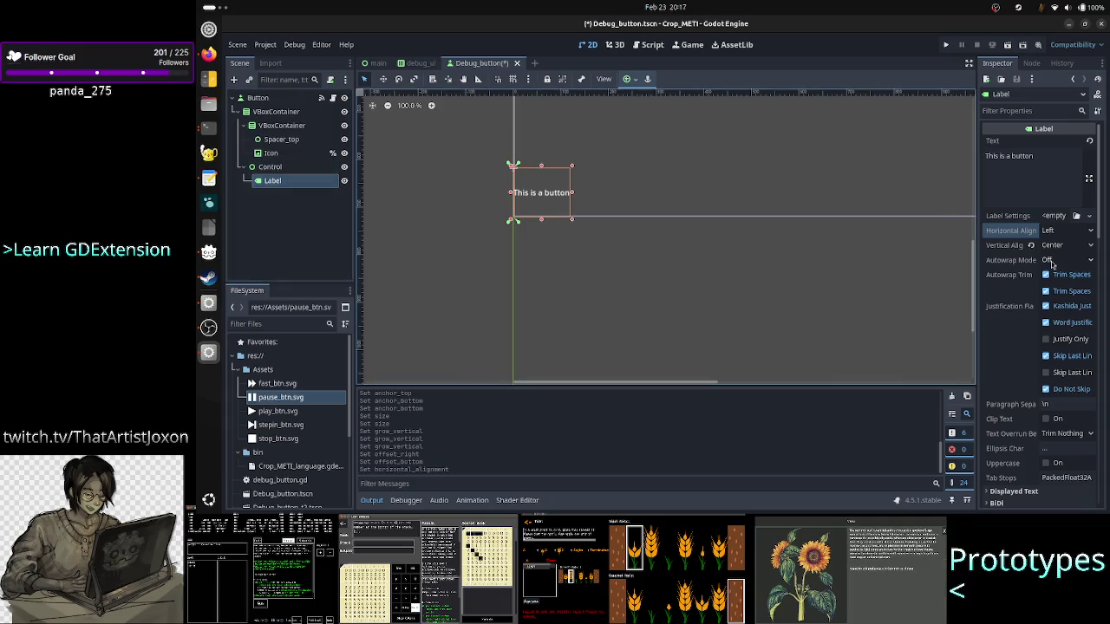
scroll(1052, 338, down, 5)
scroll(1027, 337, down, 8)
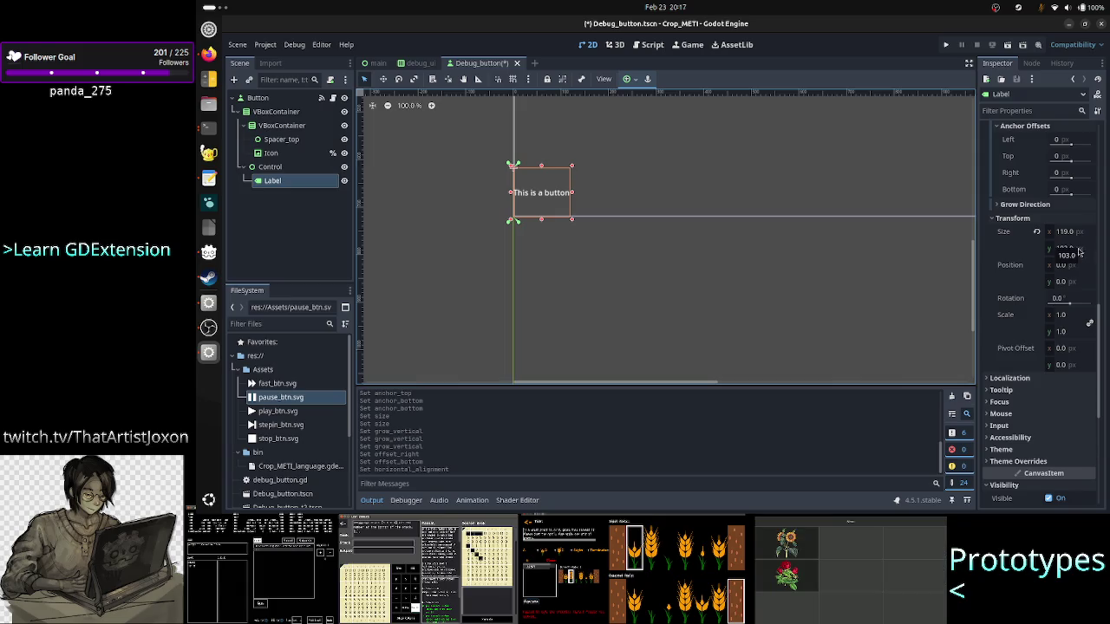
Step: Try Label position x = 30, revert it to 0, then open debug_button.gd in the script editor
click(1080, 266)
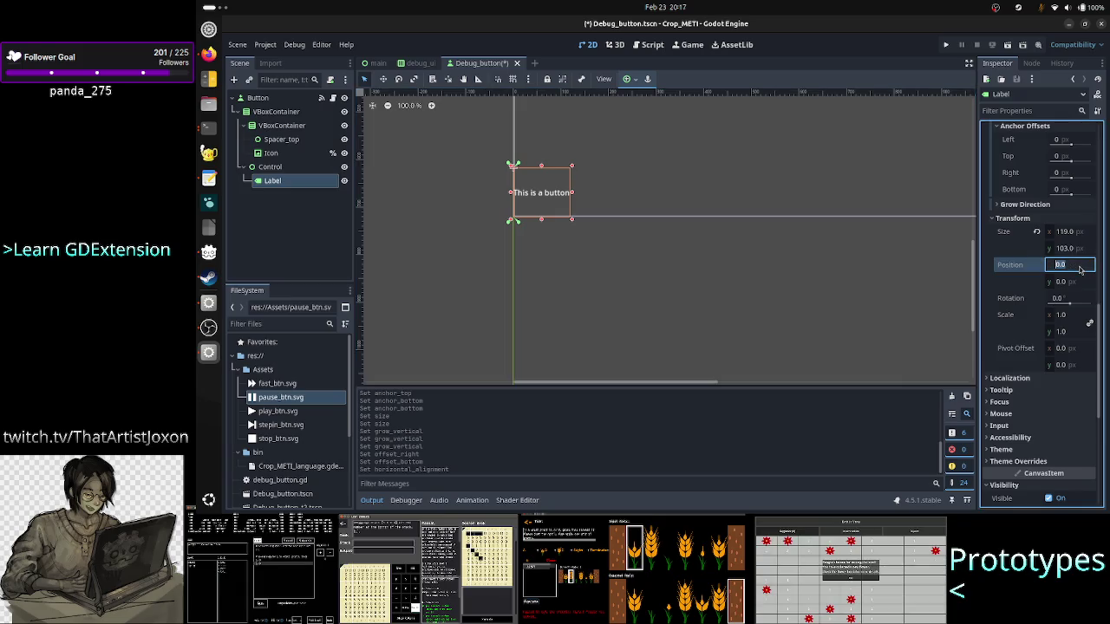
text(30)
key(Return)
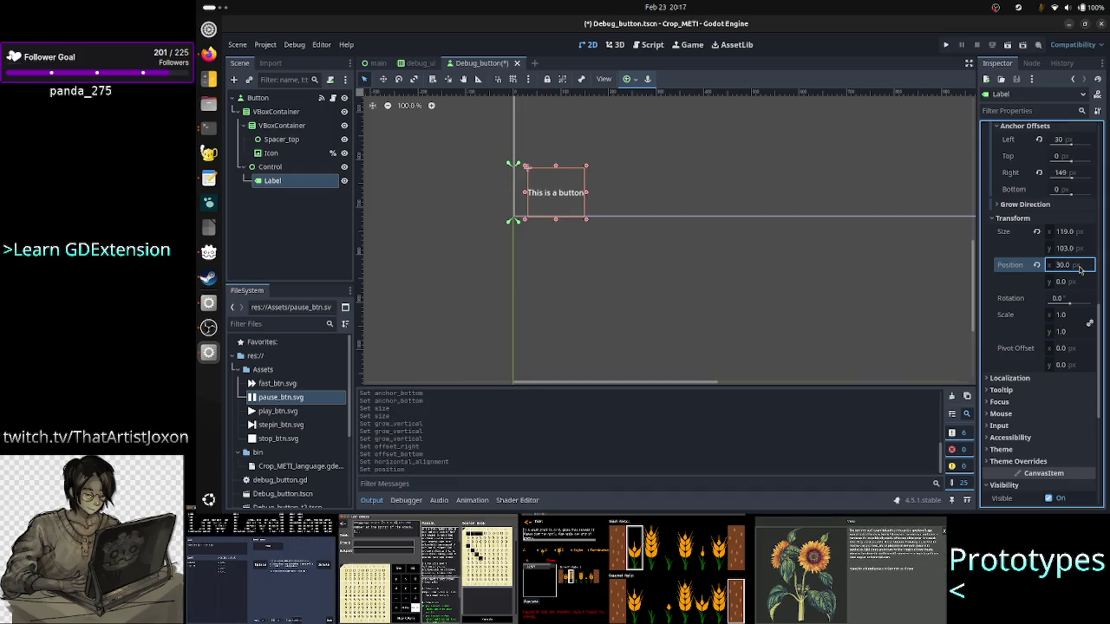
click(1037, 266)
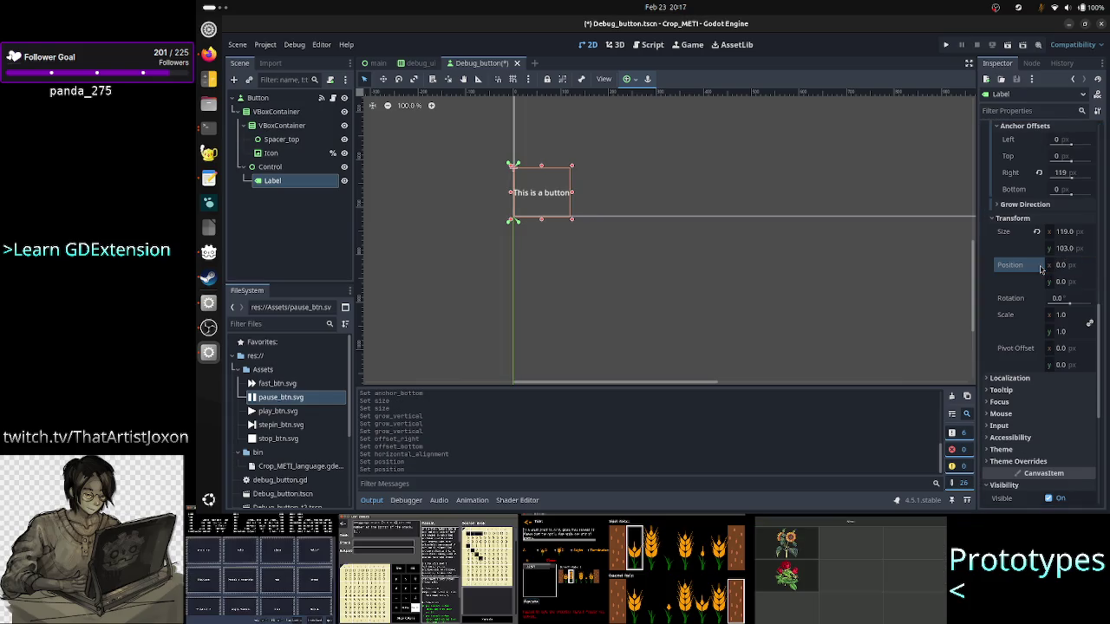
click(286, 180)
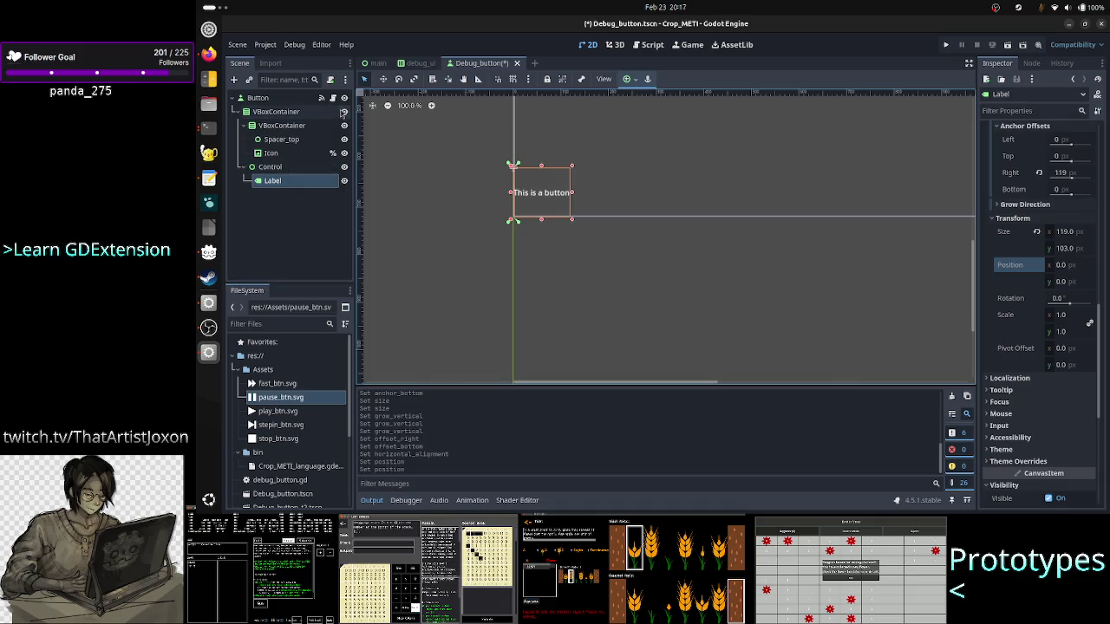
key(ctrl+F3)
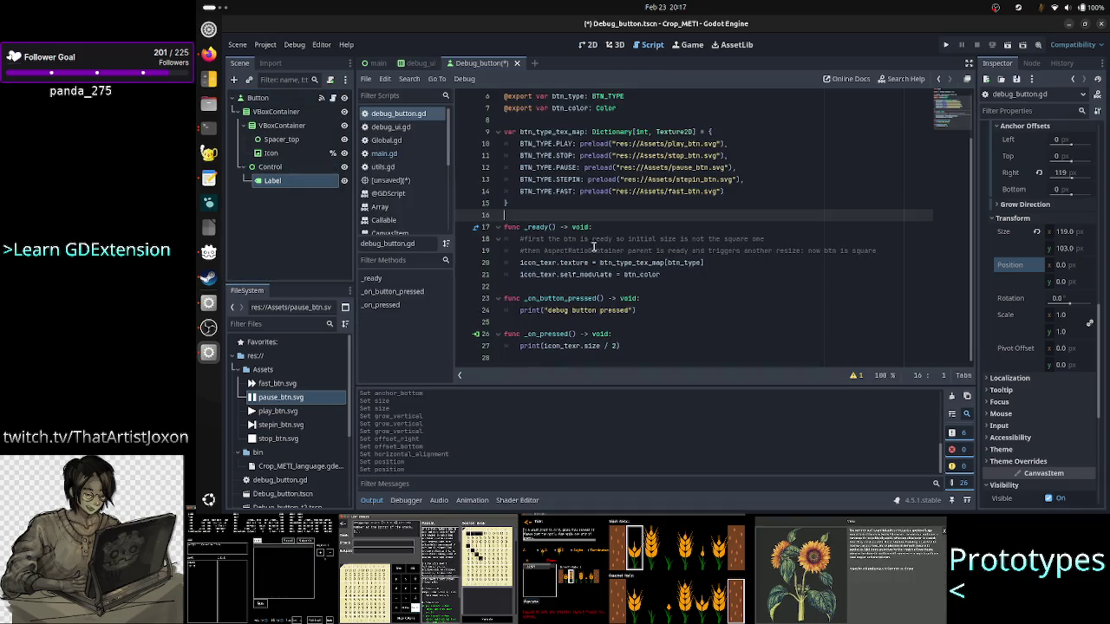
Step: Switch to main.gd and select the _on_button_pressed handler body, lines 39 to 48
mouse_move(597, 248)
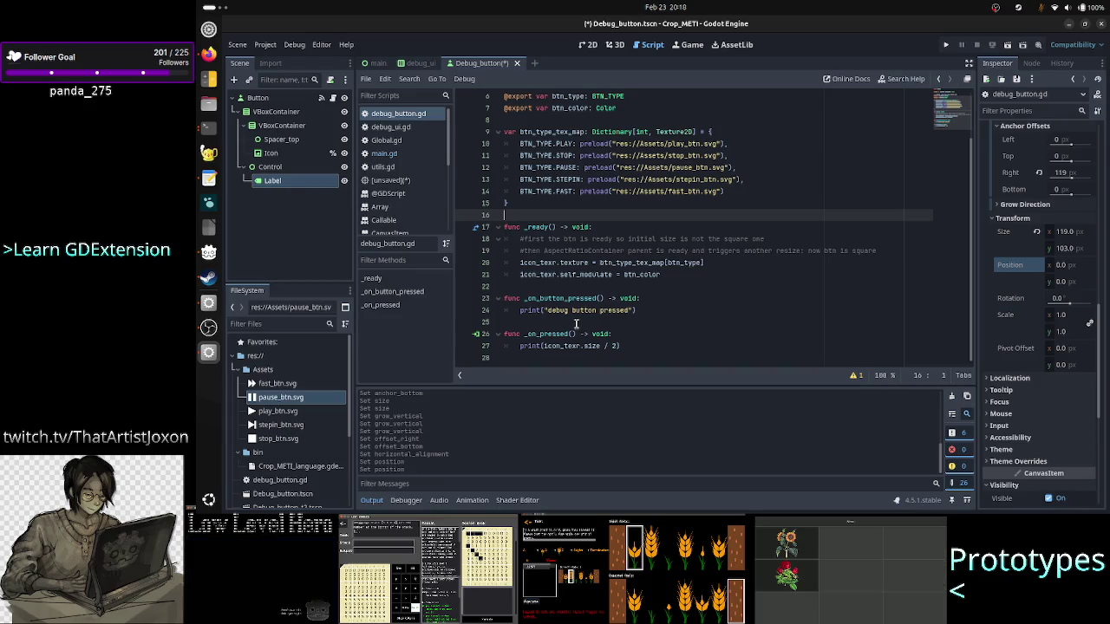
scroll(576, 324, up, 1)
scroll(575, 323, down, 1)
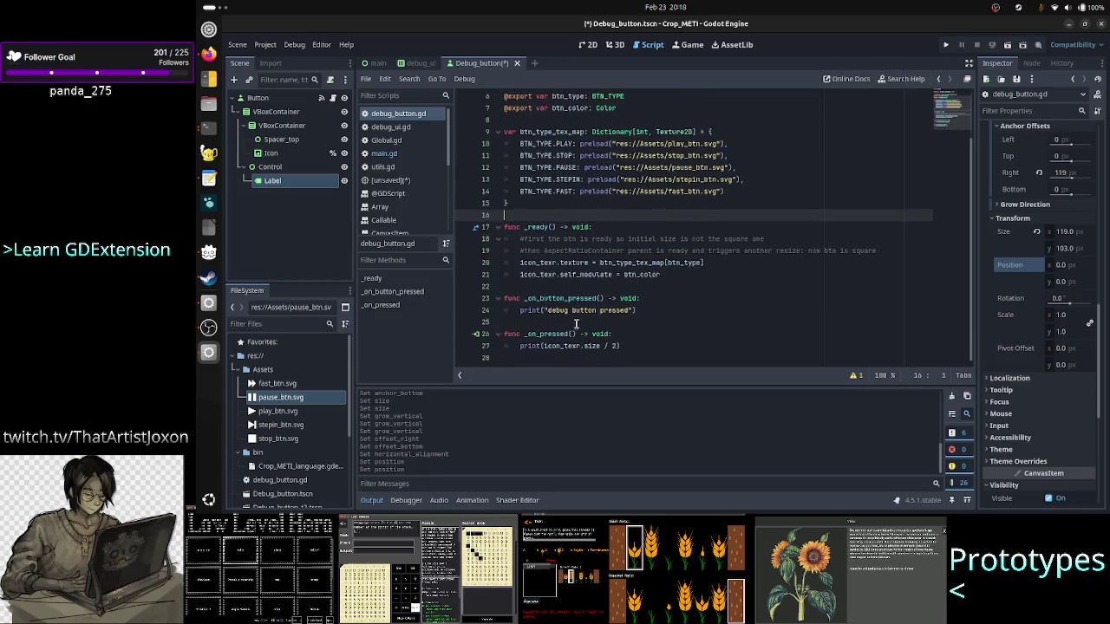
key(ctrl+Tab)
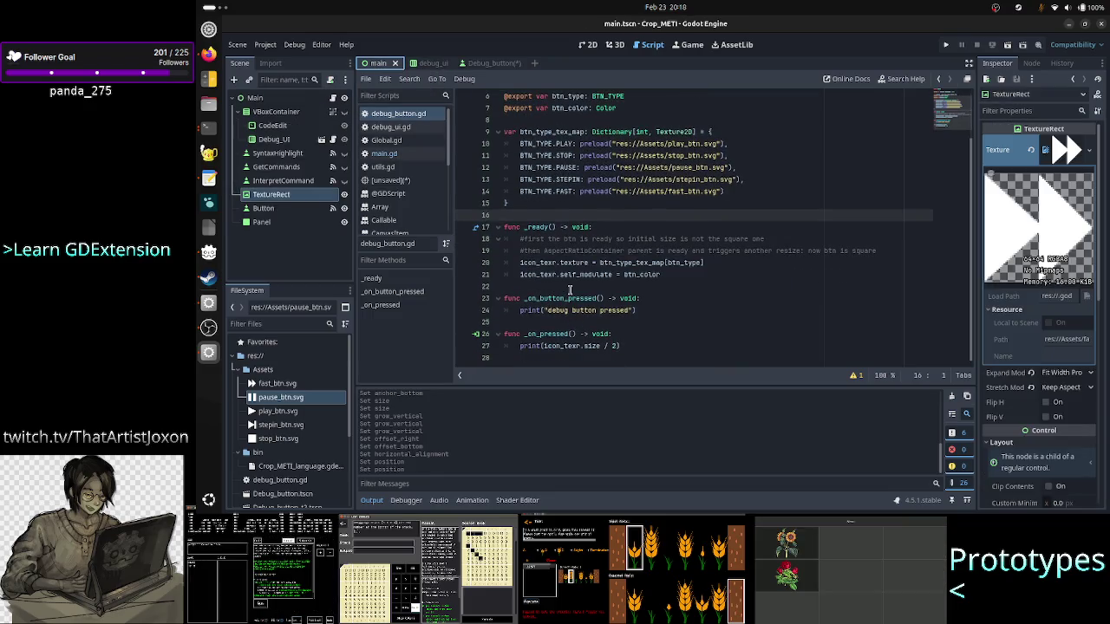
click(397, 153)
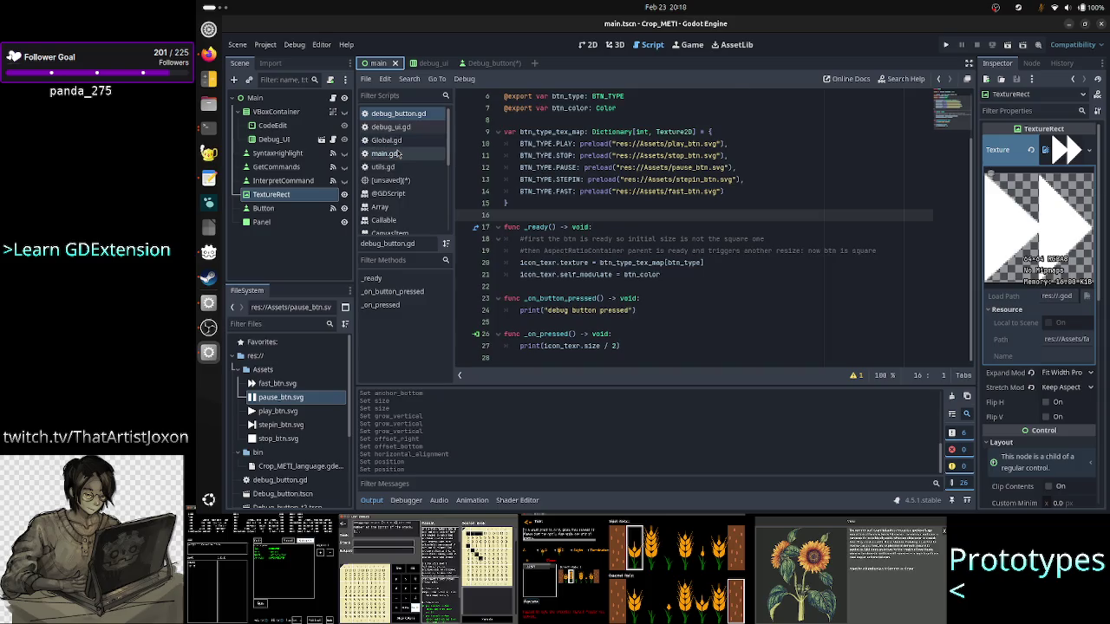
click(542, 231)
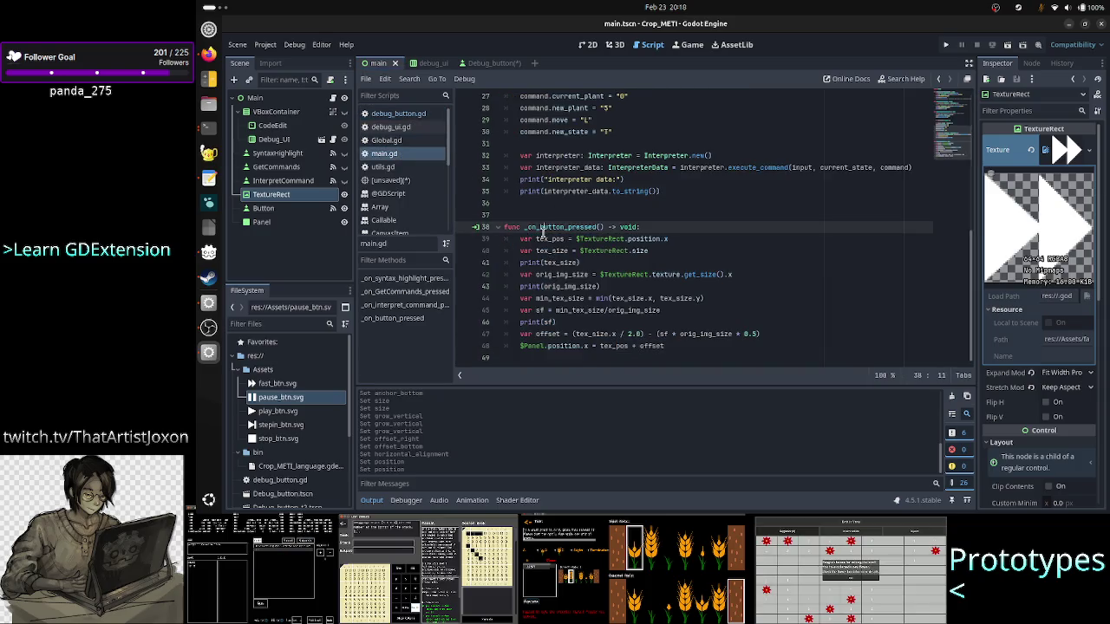
key(Down)
key(Left)
key(Left)
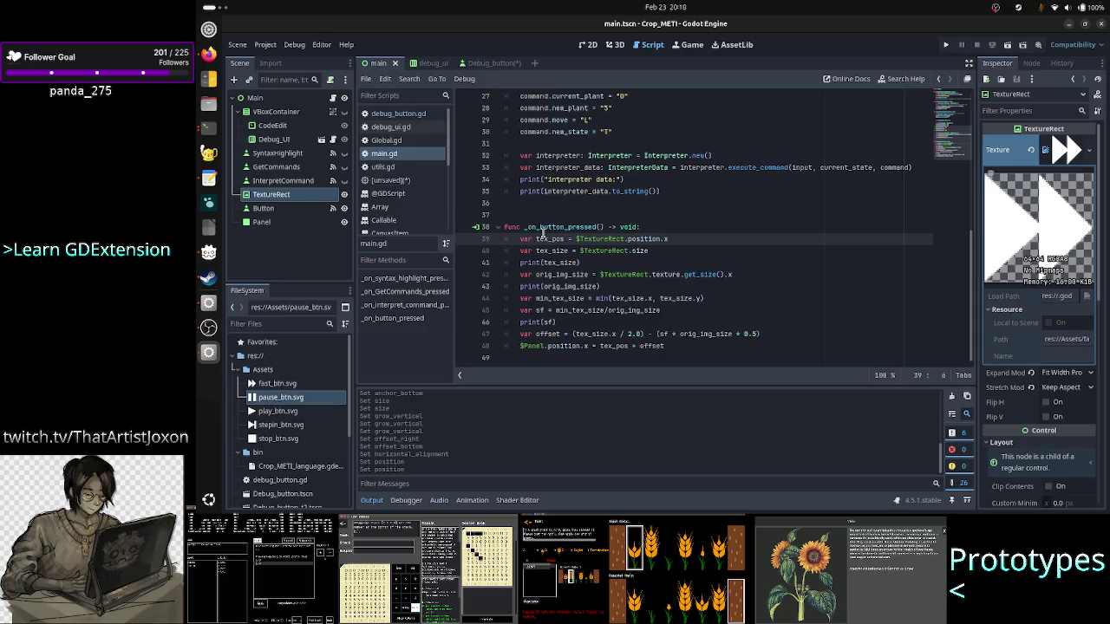
key(shift+Down)
key(shift+Down)
key(shift+Down)
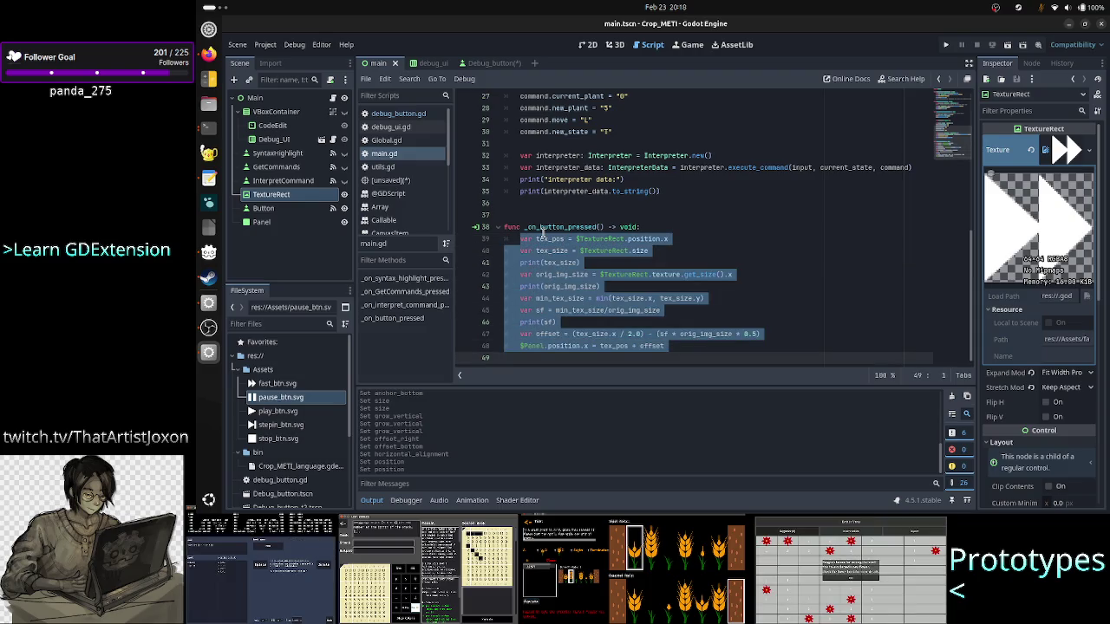
key(Right)
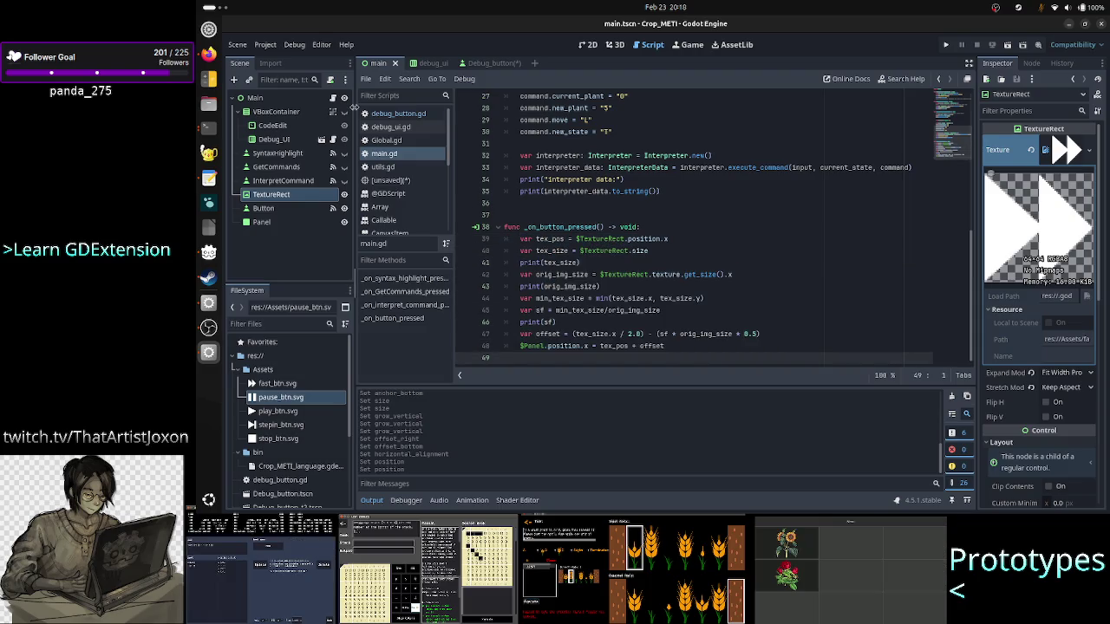
Step: Return to debug_button.gd, then bring up the Debug_button scene in the 2D view
click(398, 112)
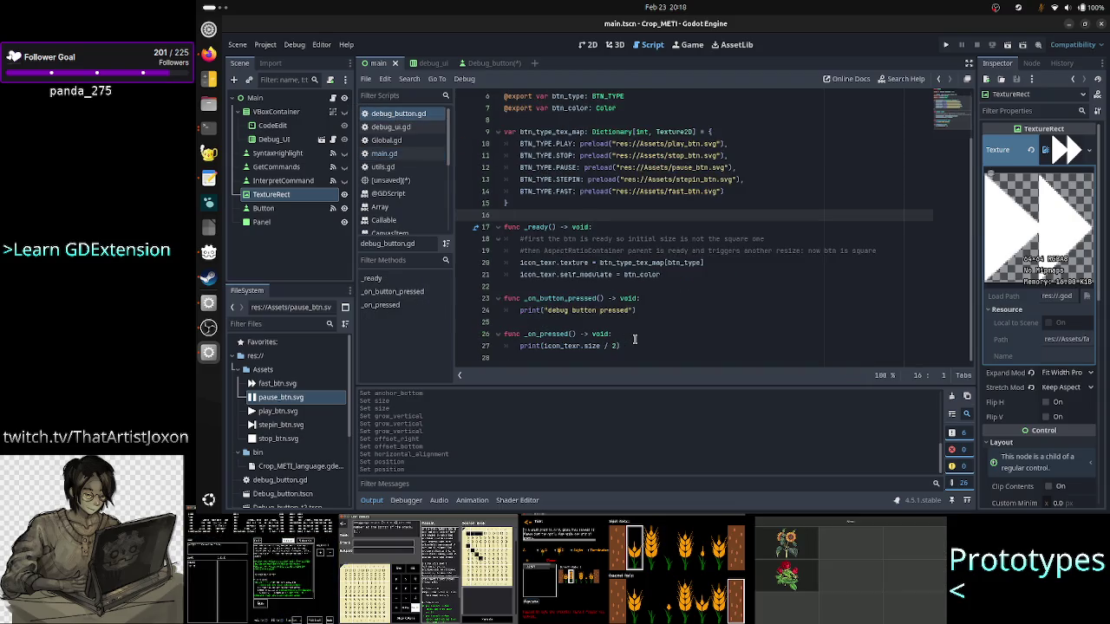
scroll(644, 308, up, 2)
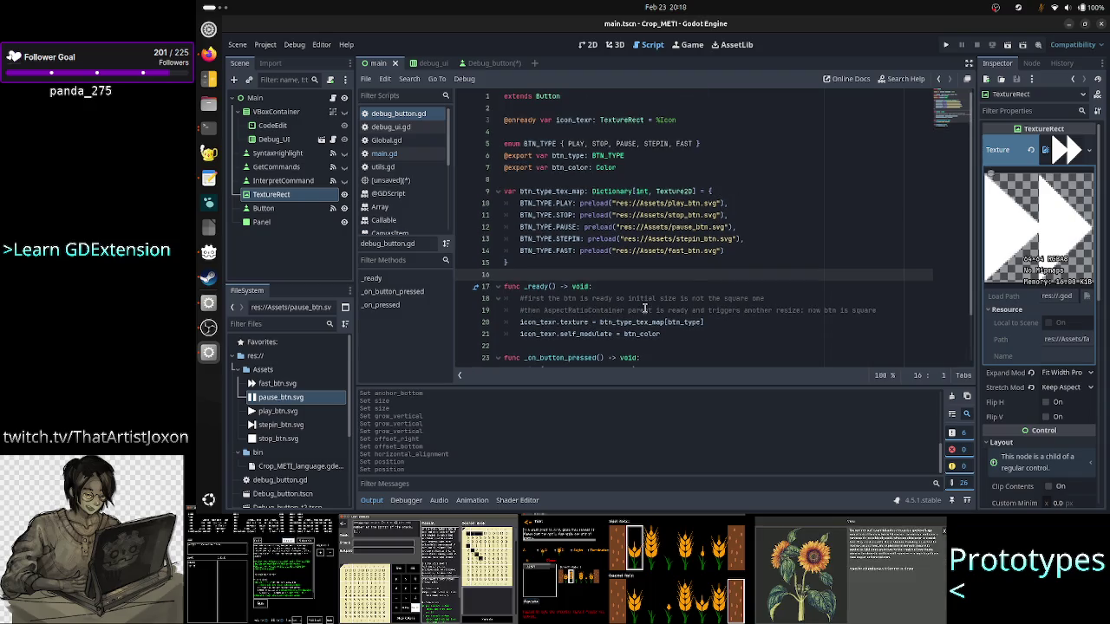
scroll(644, 308, down, 2)
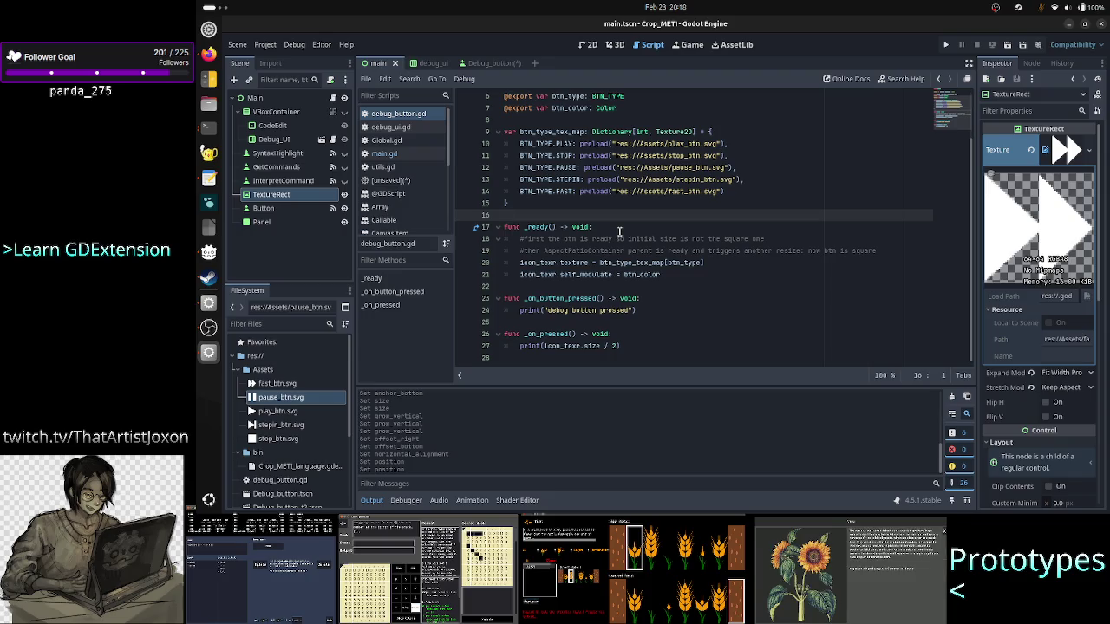
click(588, 46)
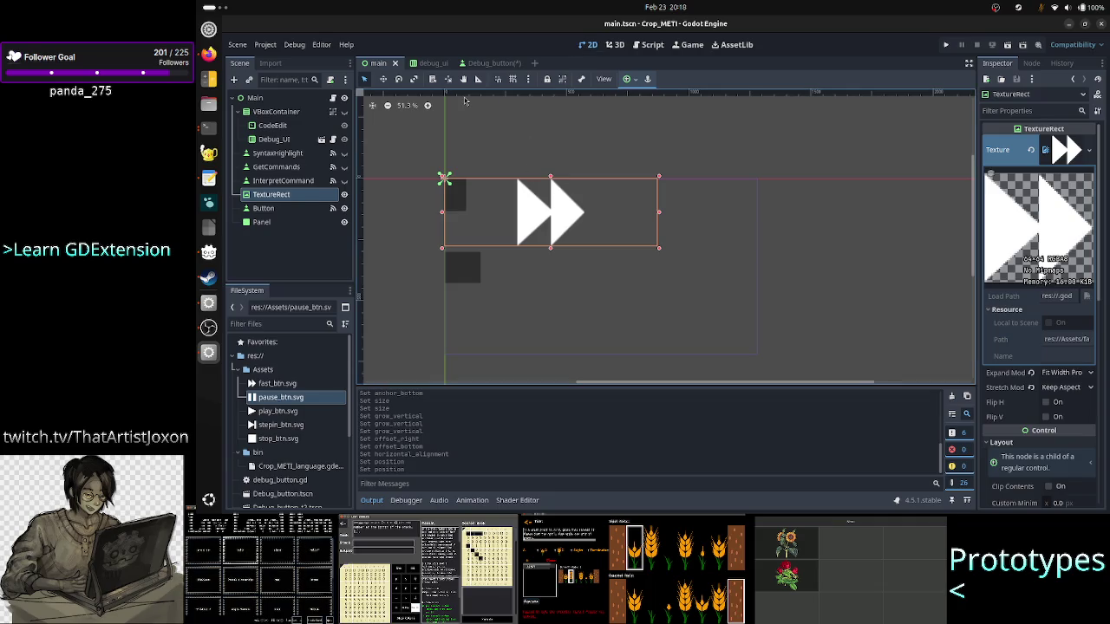
click(475, 63)
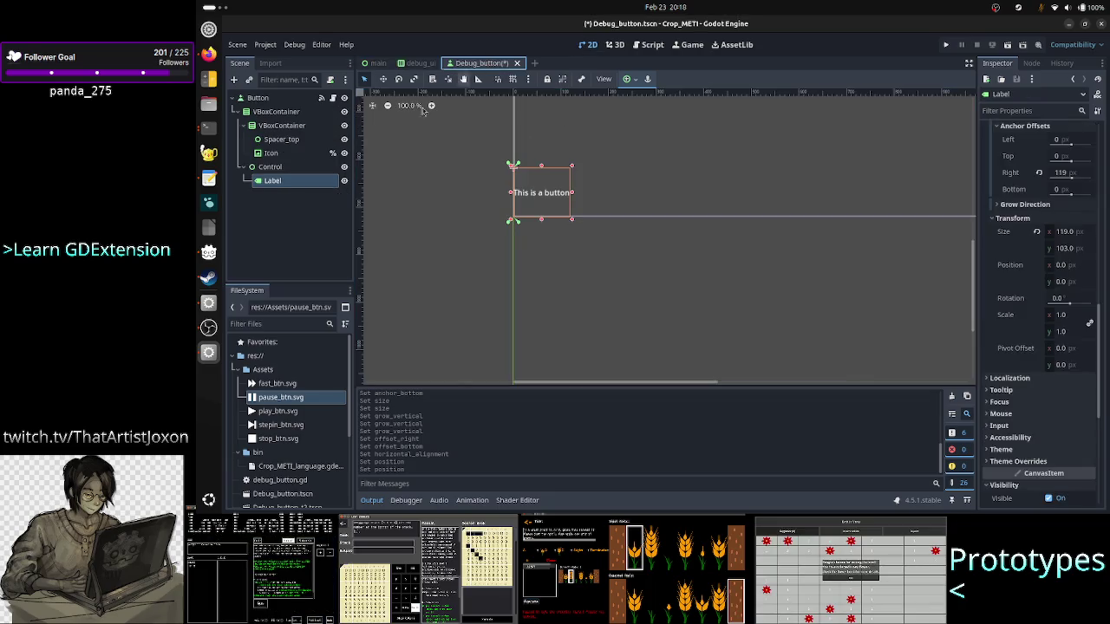
Step: Connect the Control node's resized() signal to _on_control_resized from the Node tab
click(274, 167)
click(1031, 64)
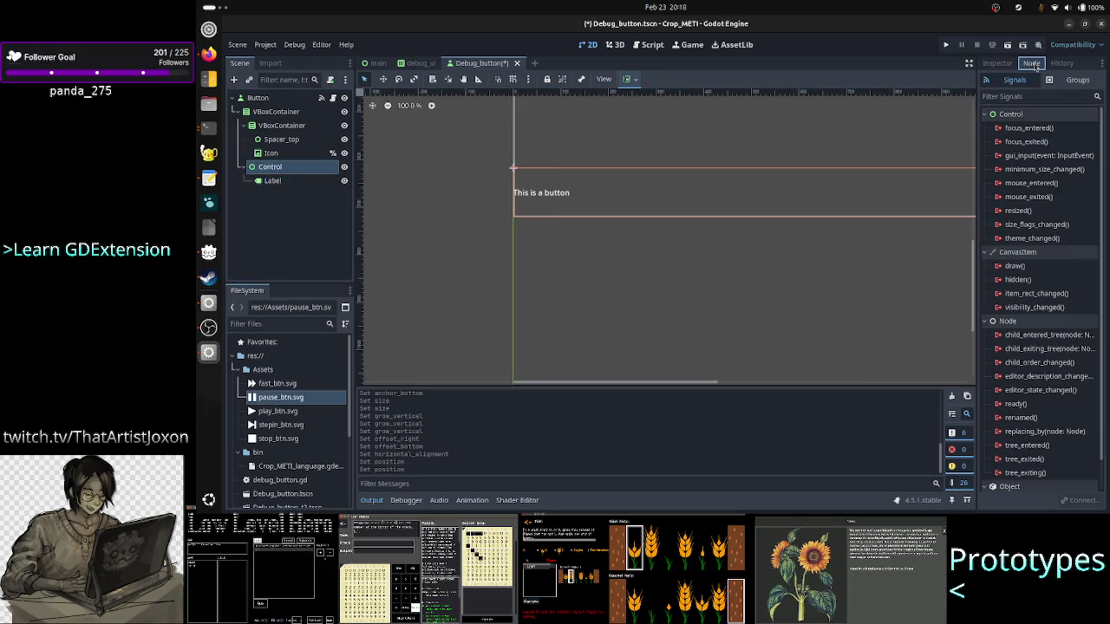
double_click(1041, 212)
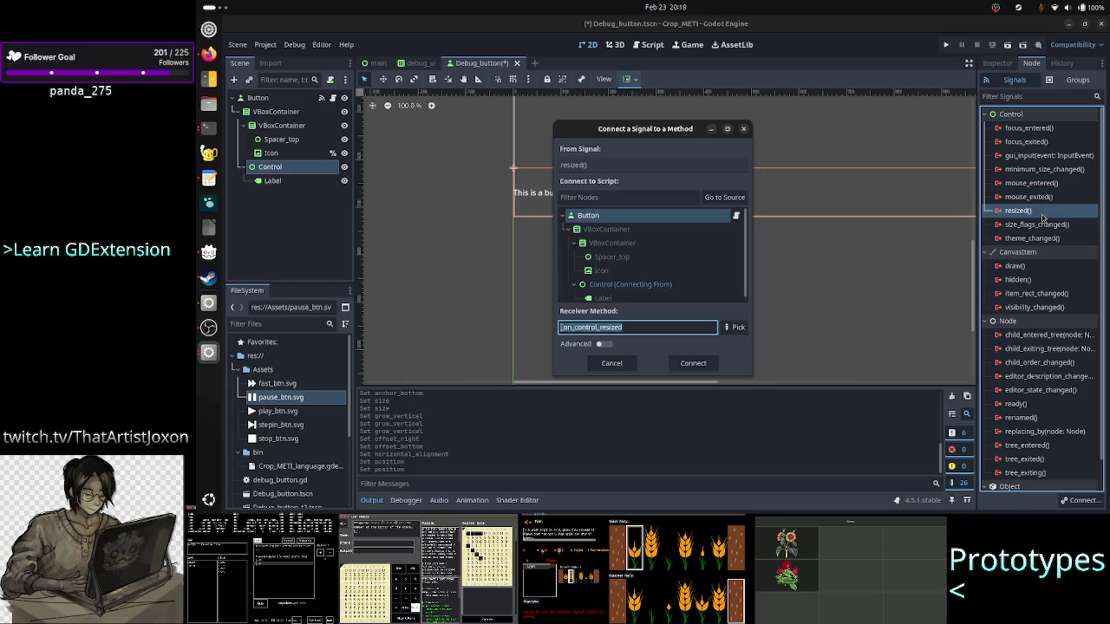
click(694, 364)
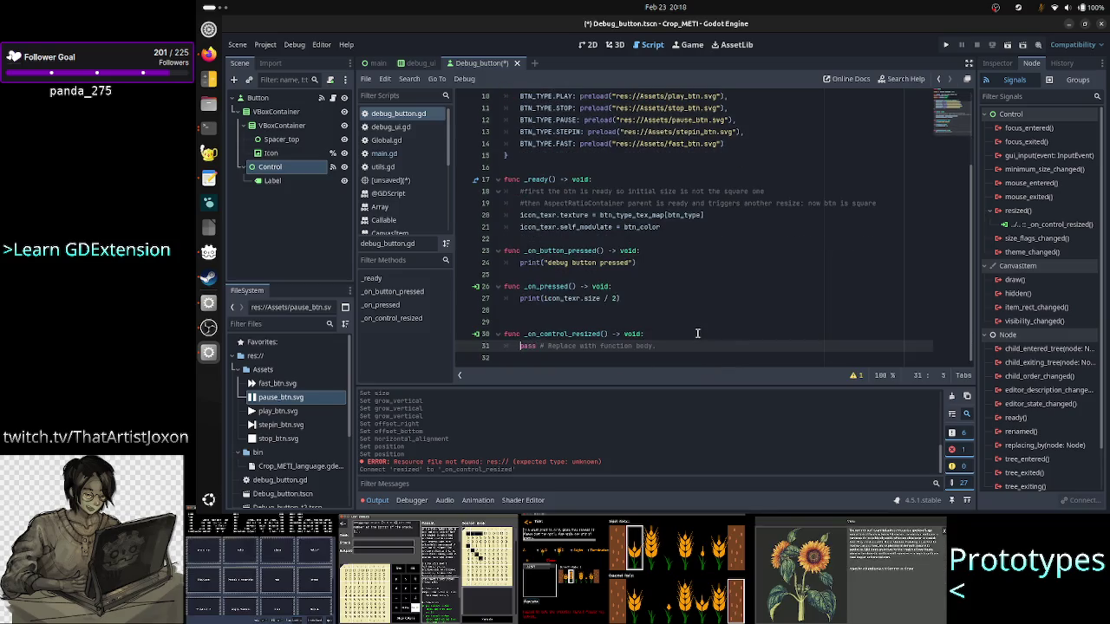
Step: Replace the pass placeholder in _on_control_resized with the pasted resize code
key(Up)
key(Up)
key(BackSpace)
key(Down)
key(shift+End)
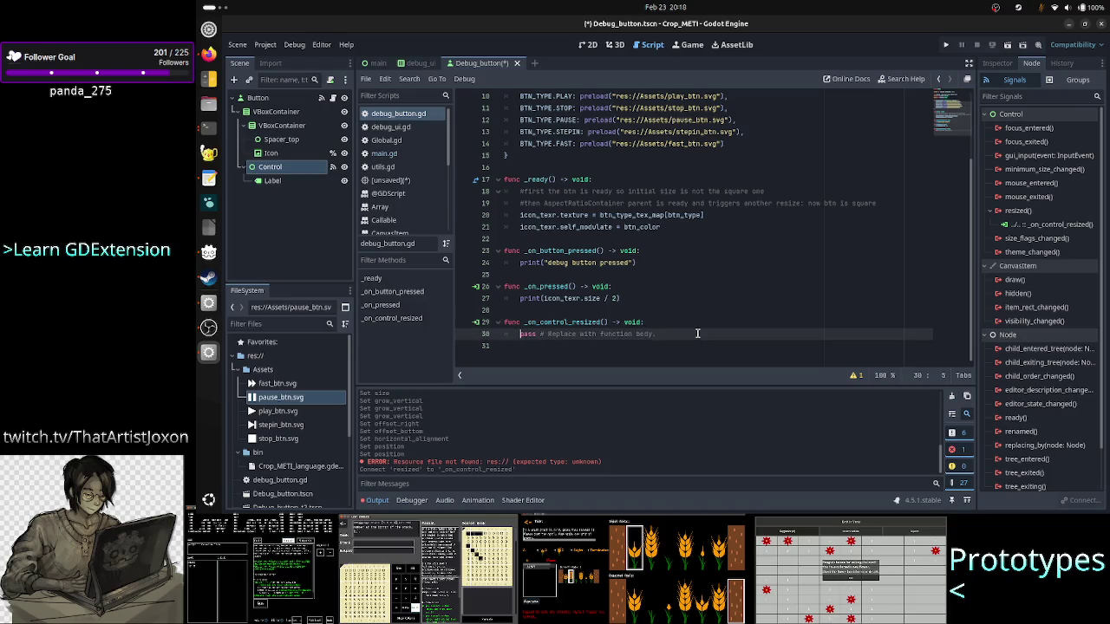
text(var tex_pos = $TextureRect.position.x 	var tex_size = $TextureRect.size 	print(tex_size) 	var orig_img_size = $TextureRect.texture.get_size().x 	print(orig_img_size) 	var min_tex_size = min(tex_size.x, tex_size.y) 	var sf = min_tex_size/orig_img_size 	print(sf) 	var offset = (tex_size.x / 2.0) - (sf * orig_img_size * 0.5) 	$Panel.position.x = tex_pos + offset)
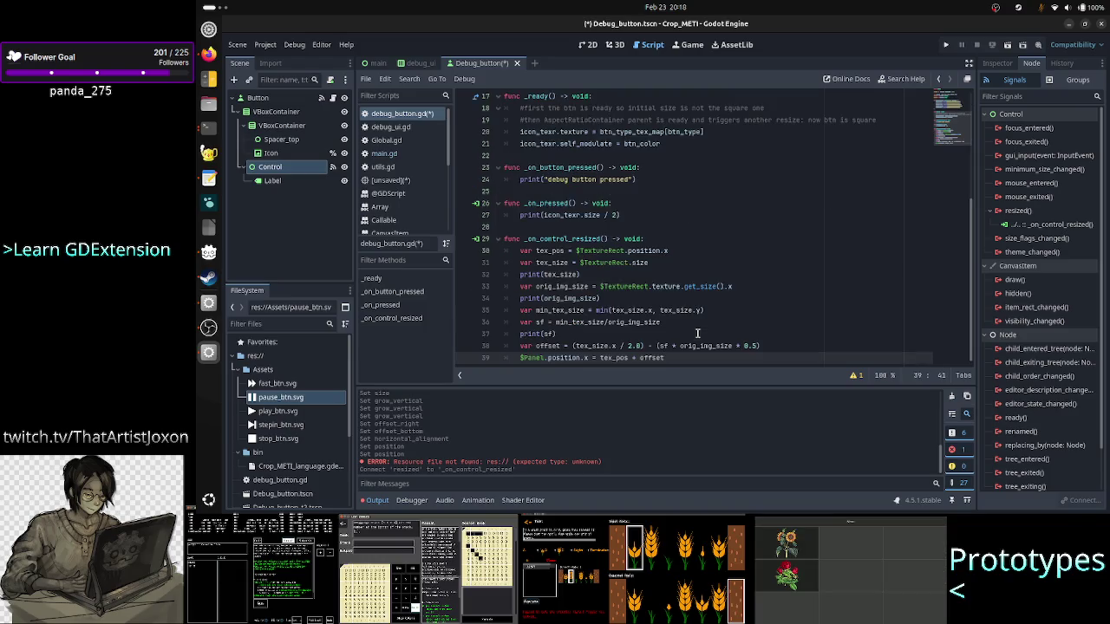
Step: Change the $TextureRect reference on line 30 to icon_texr
key(Up)
key(Up)
key(Up)
key(Down)
key(Left)
key(Left)
key(Left)
key(Left)
key(Left)
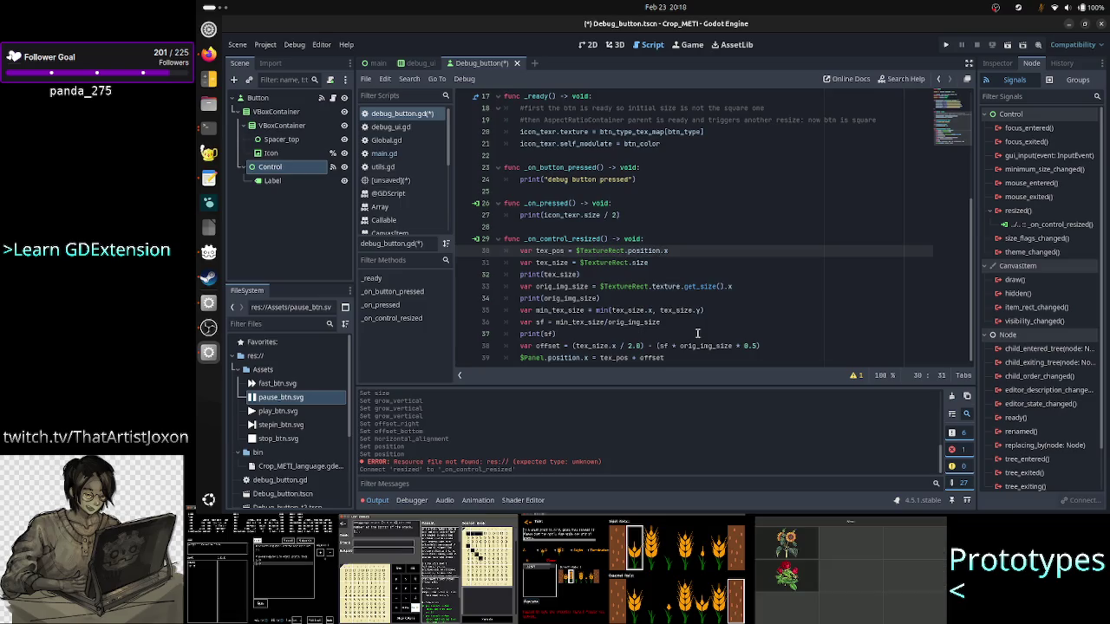
key(BackSpace)
key(BackSpace)
key(BackSpace)
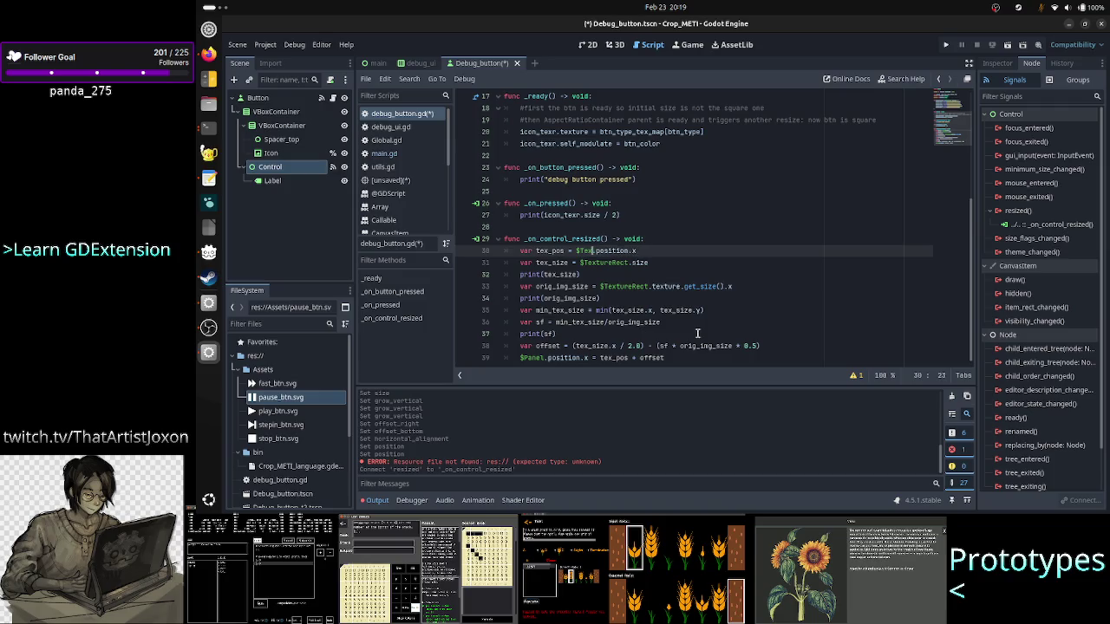
key(BackSpace)
key(BackSpace)
key(BackSpace)
text(ic)
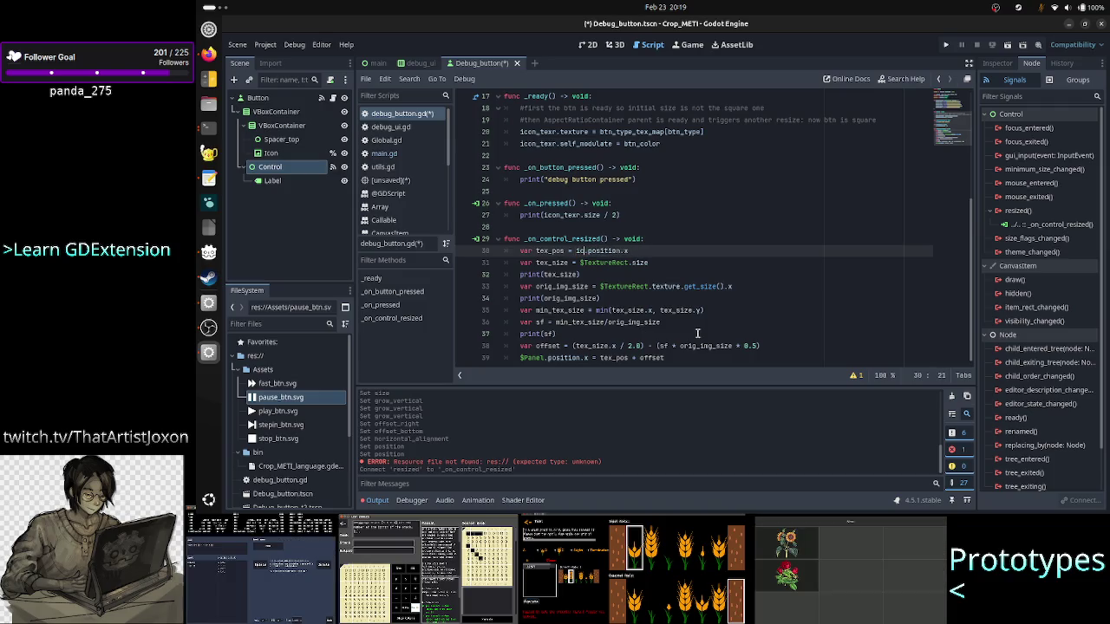
text(o)
key(Return)
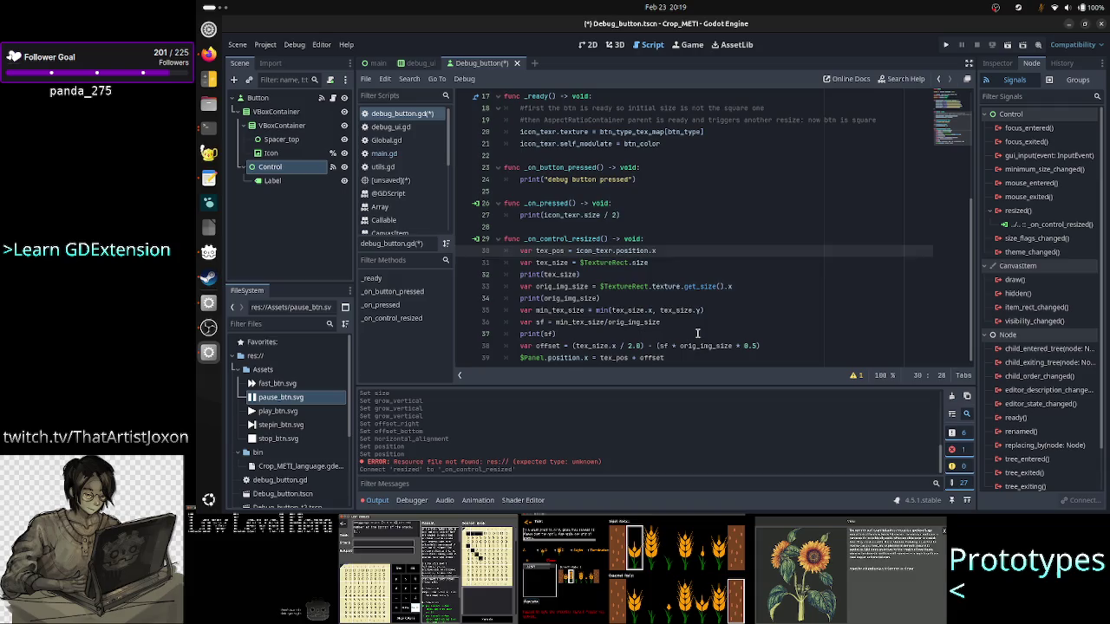
Step: Change the $TextureRect references on lines 31 and 33 to icon_texr
key(Down)
key(BackSpace)
key(Delete)
key(Delete)
key(Delete)
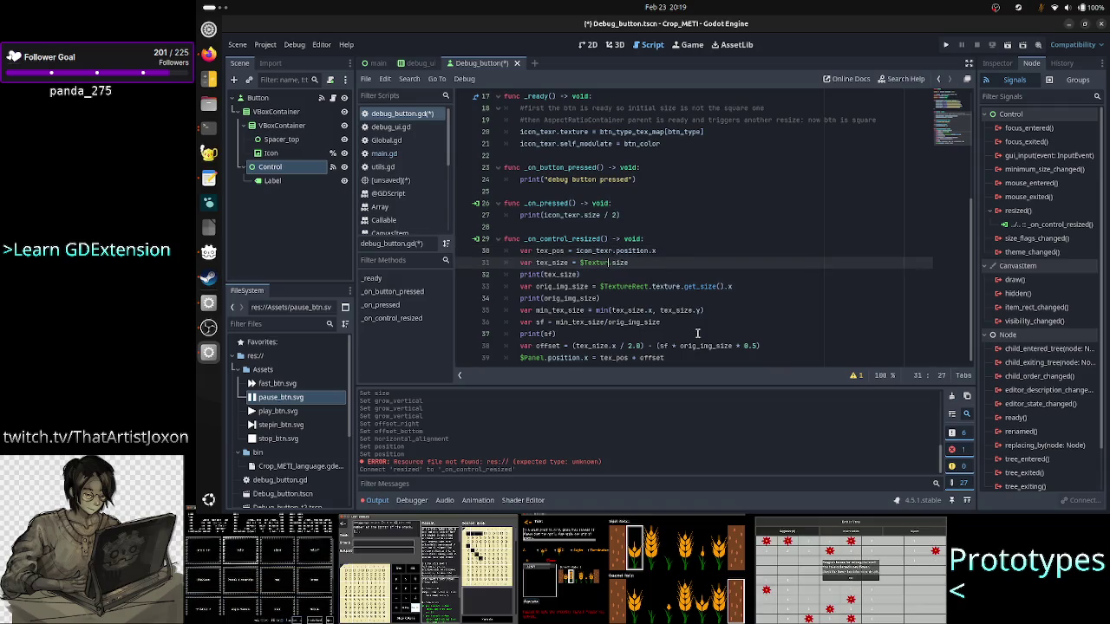
key(BackSpace)
key(BackSpace)
key(BackSpace)
text(ico)
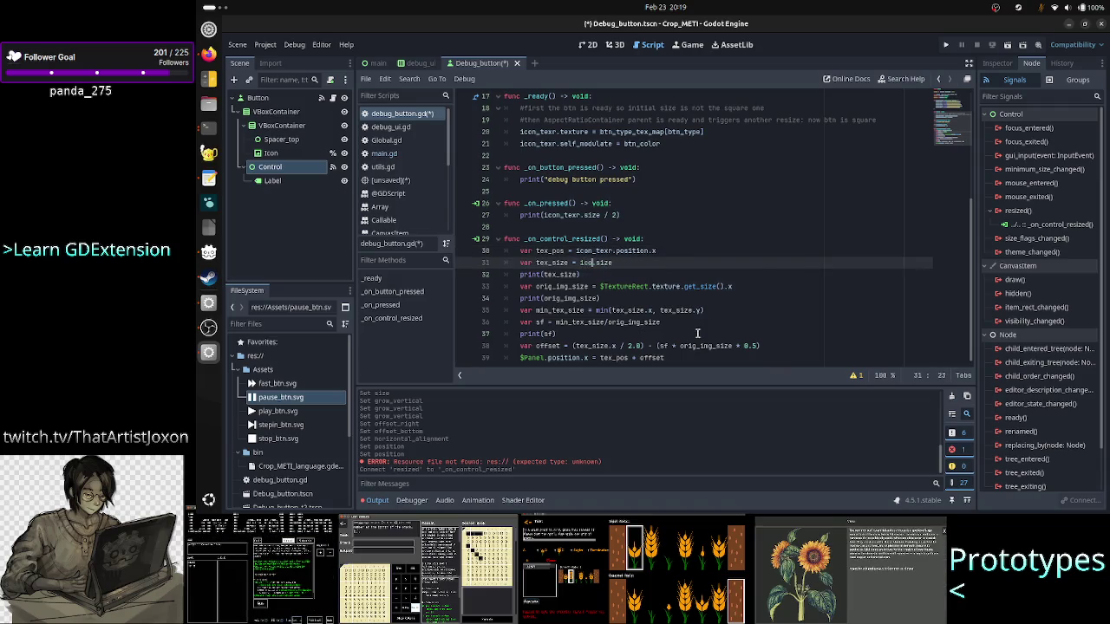
key(Return)
key(Down)
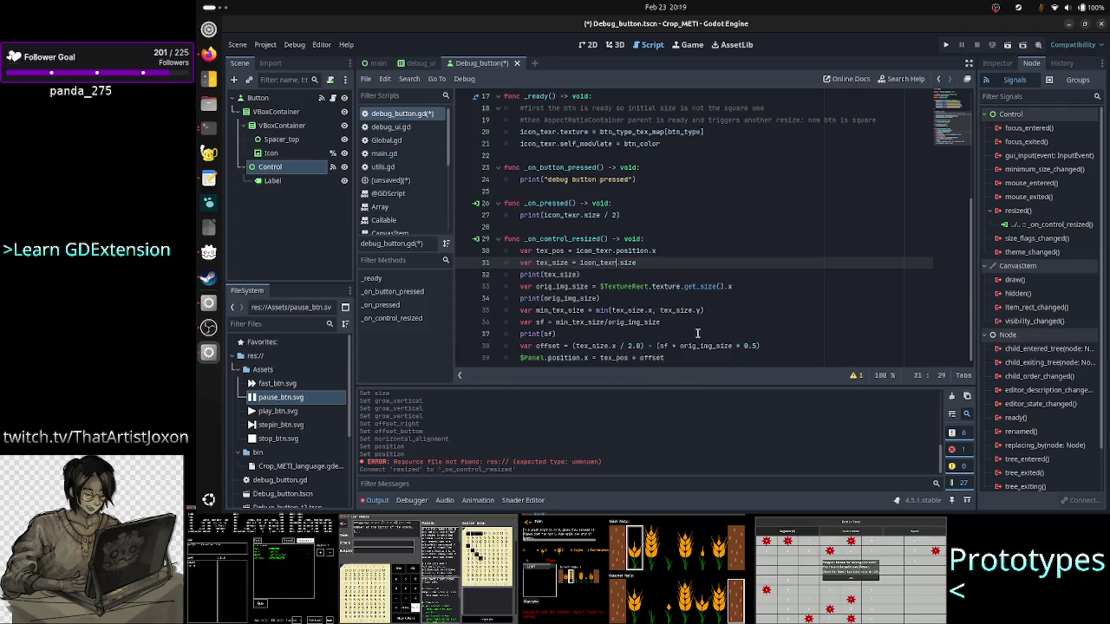
key(Home)
key(Home)
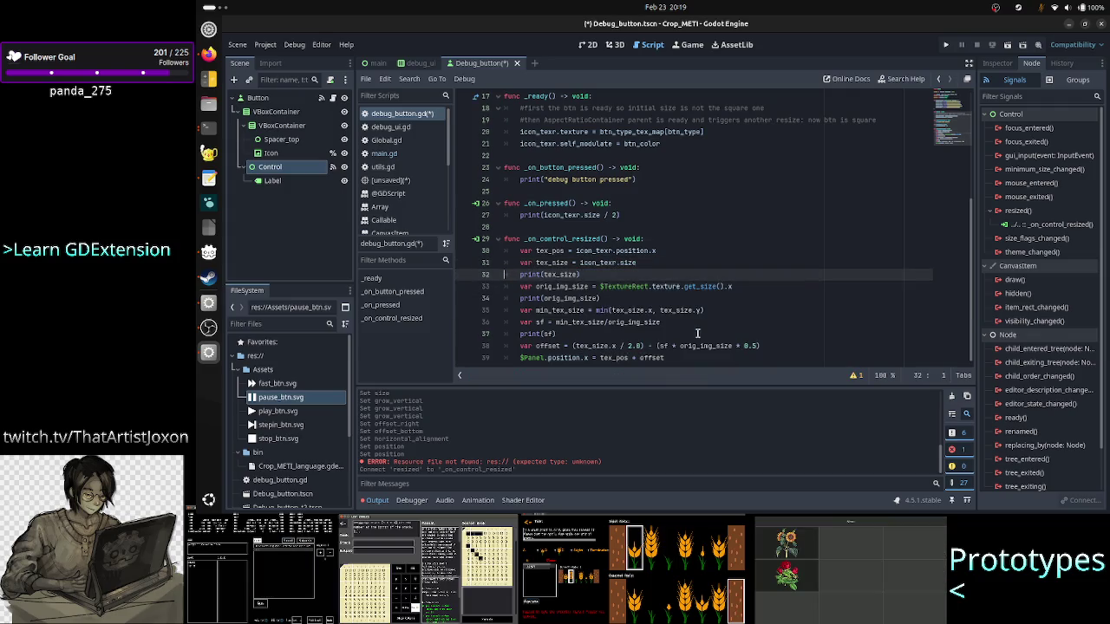
key(Down)
key(Right)
key(Right)
key(Right)
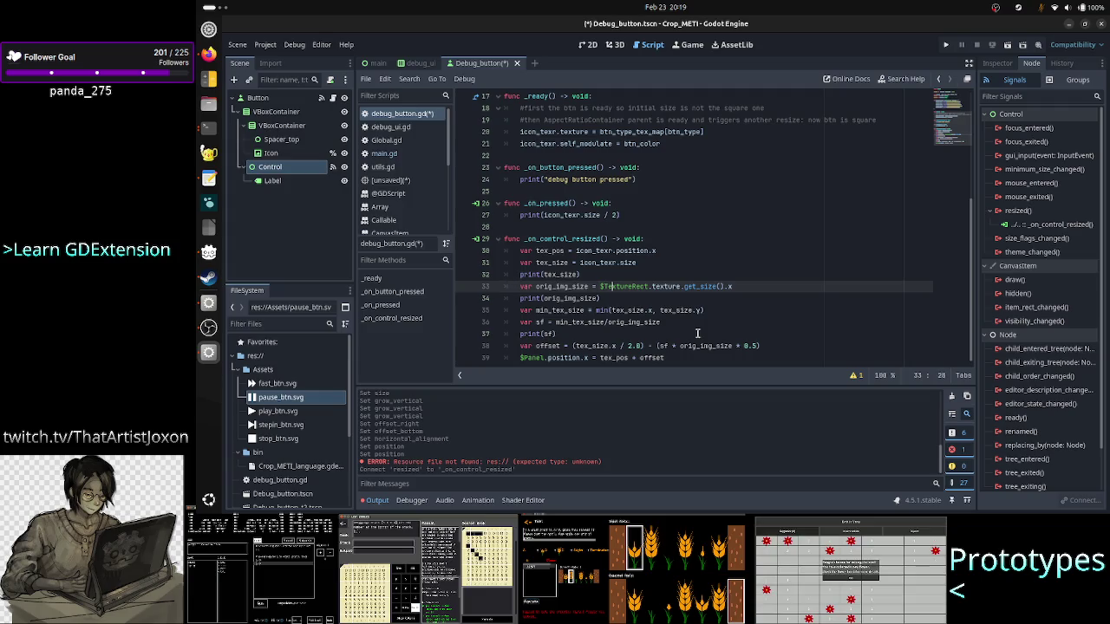
key(BackSpace)
key(BackSpace)
key(BackSpace)
text(ic)
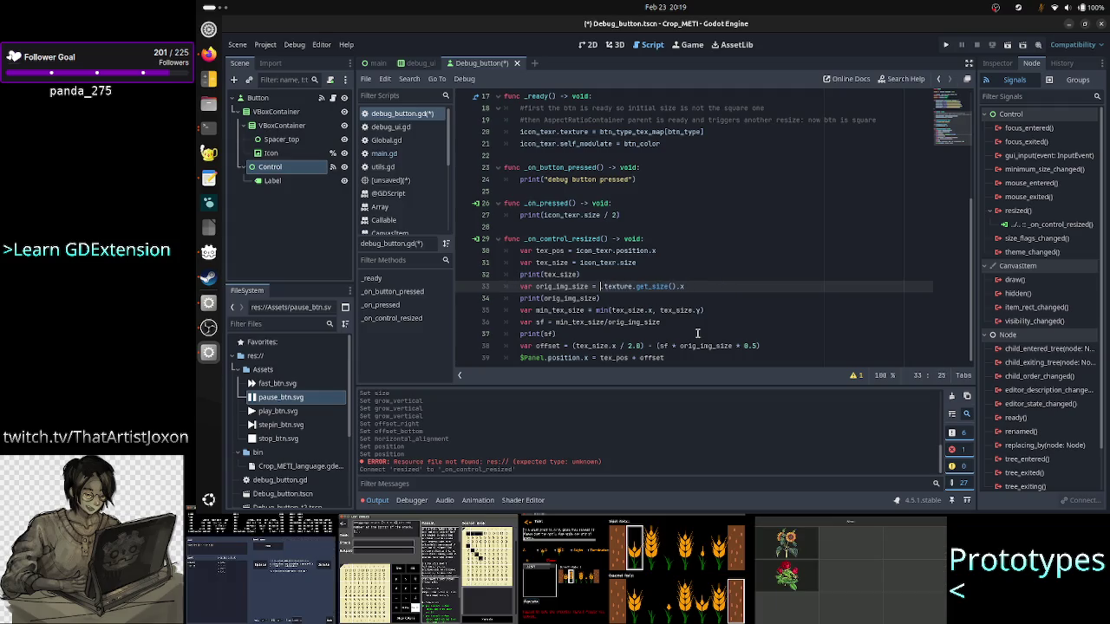
text(o)
key(Return)
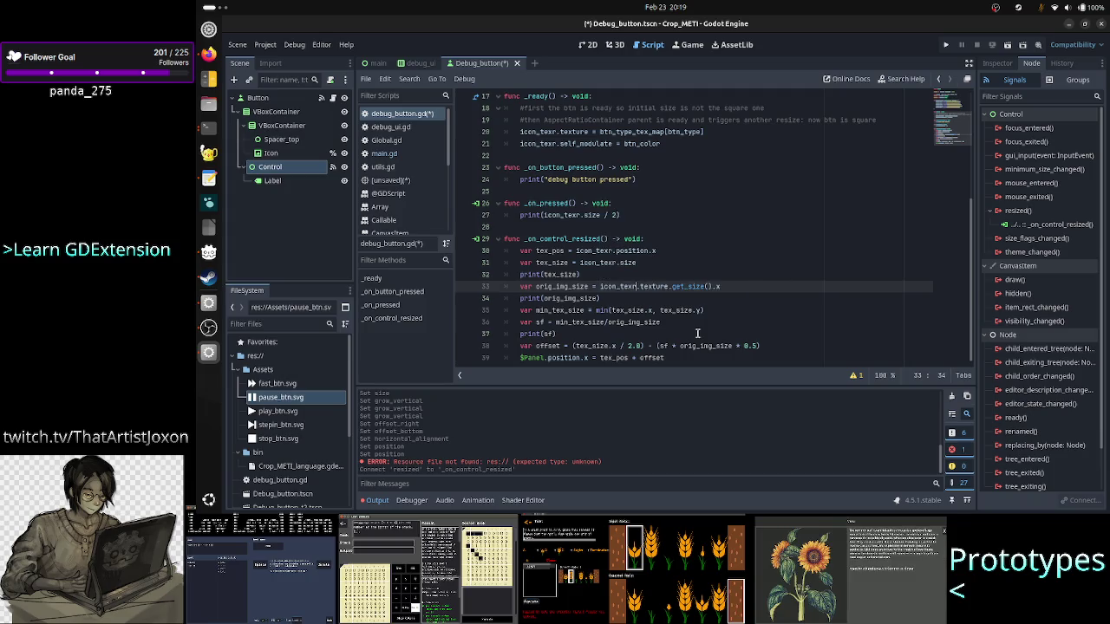
Step: Change line 39's $Panel reference to $Label and add an empty line after the method
key(Down)
key(Down)
key(Home)
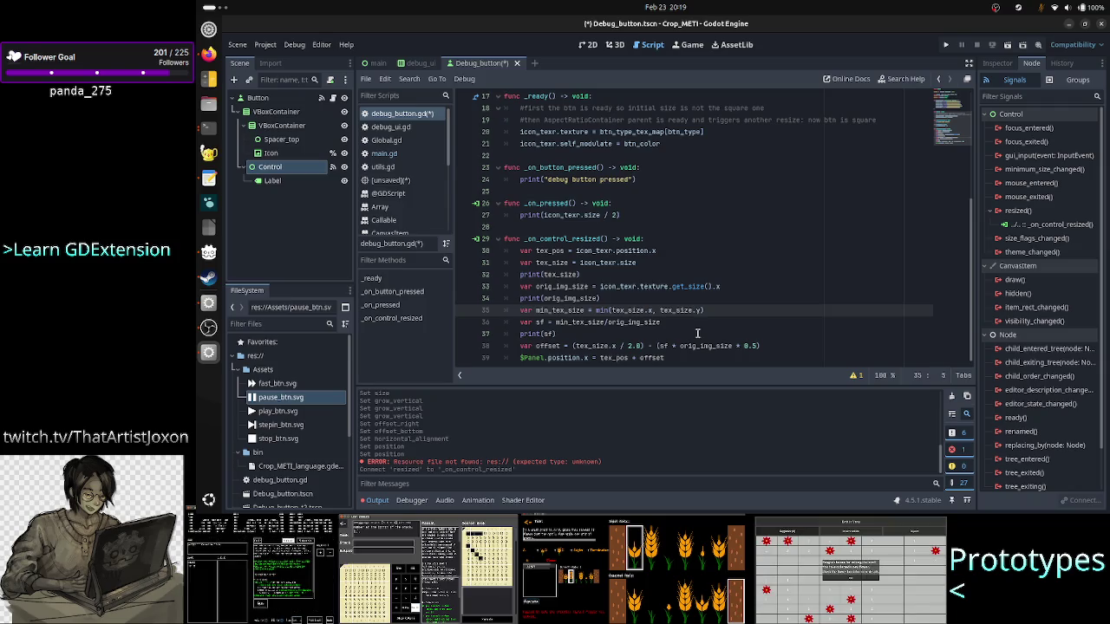
key(Down)
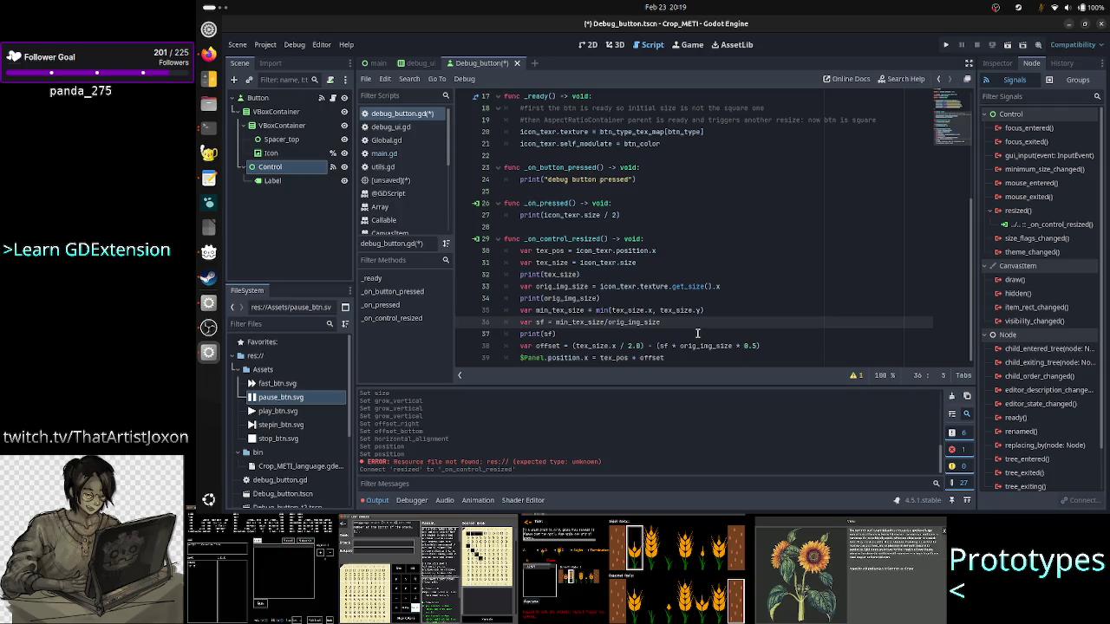
key(Down)
key(Down)
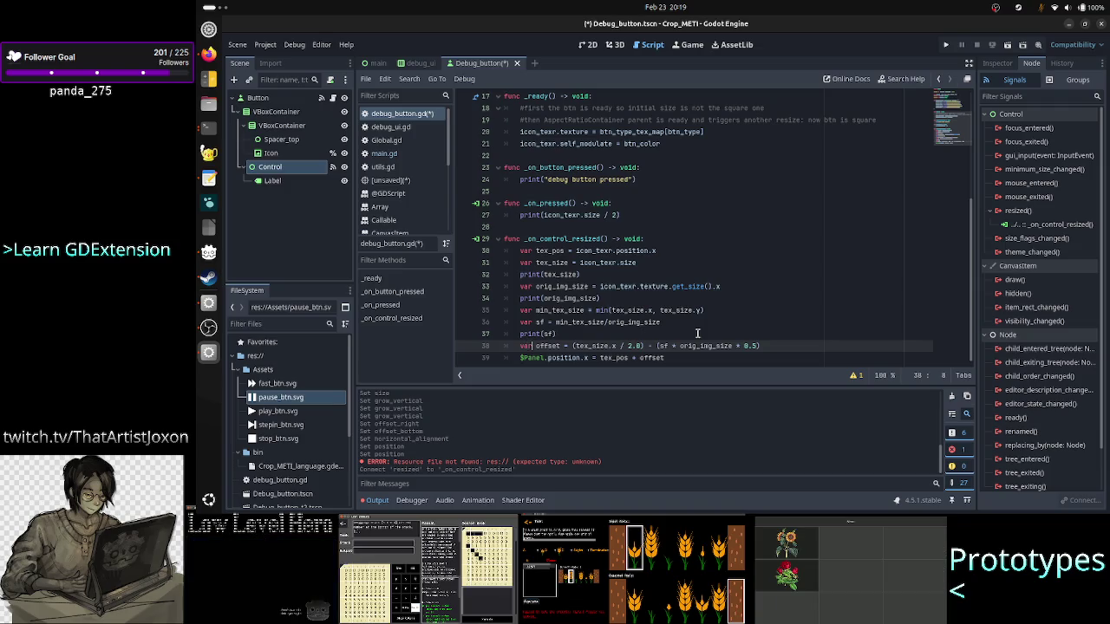
key(Down)
key(Right)
key(Right)
key(Right)
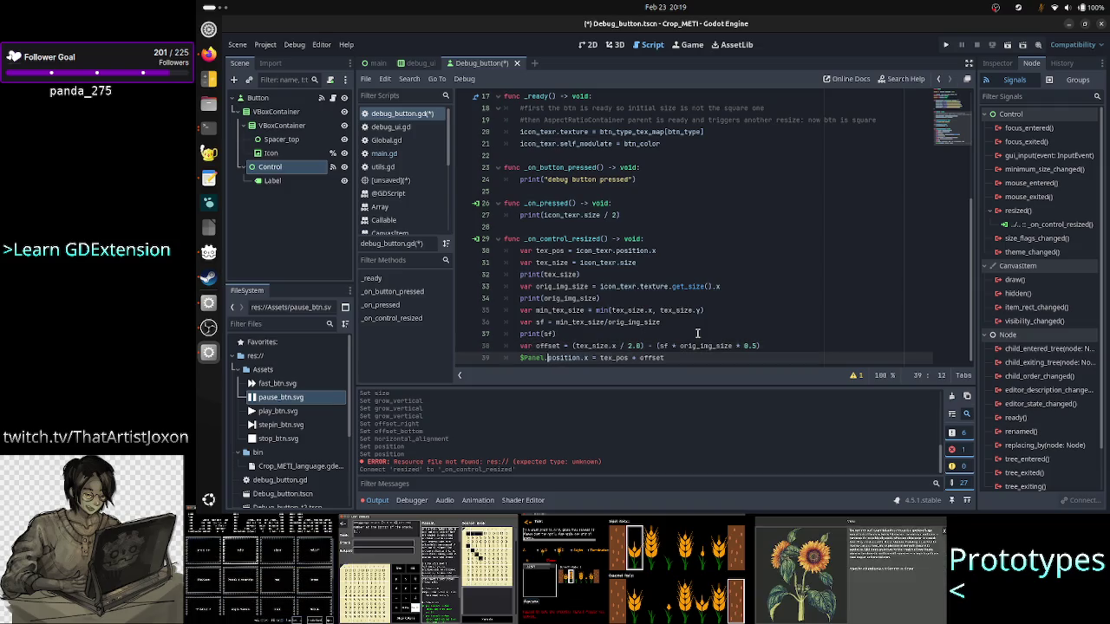
key(Left)
key(Left)
key(BackSpace)
key(BackSpace)
key(BackSpace)
text(Label)
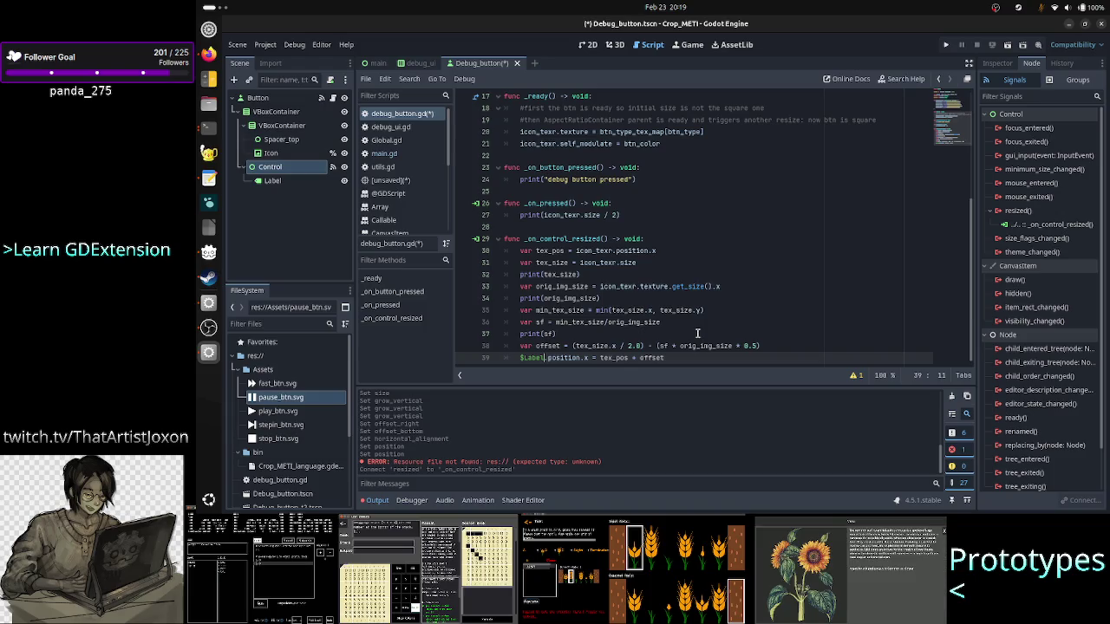
key(End)
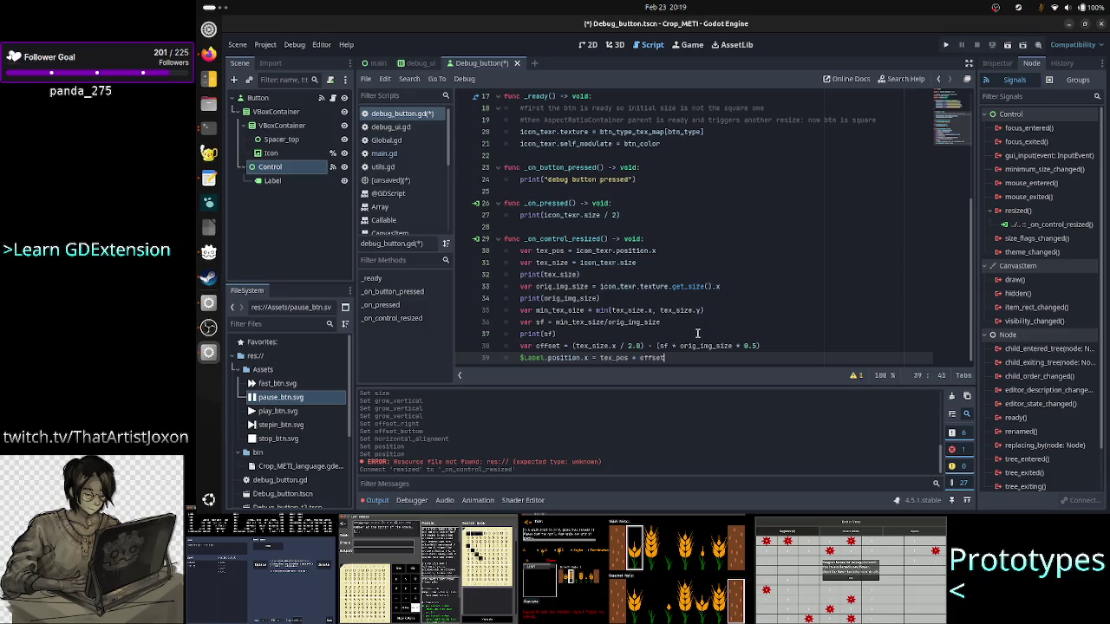
key(Return)
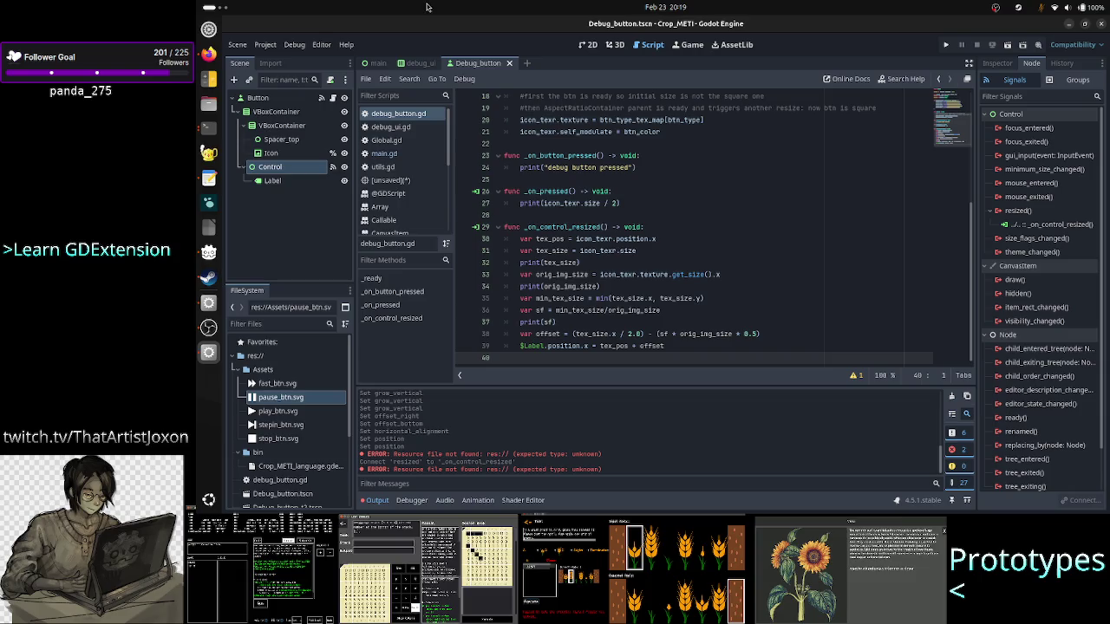
click(377, 63)
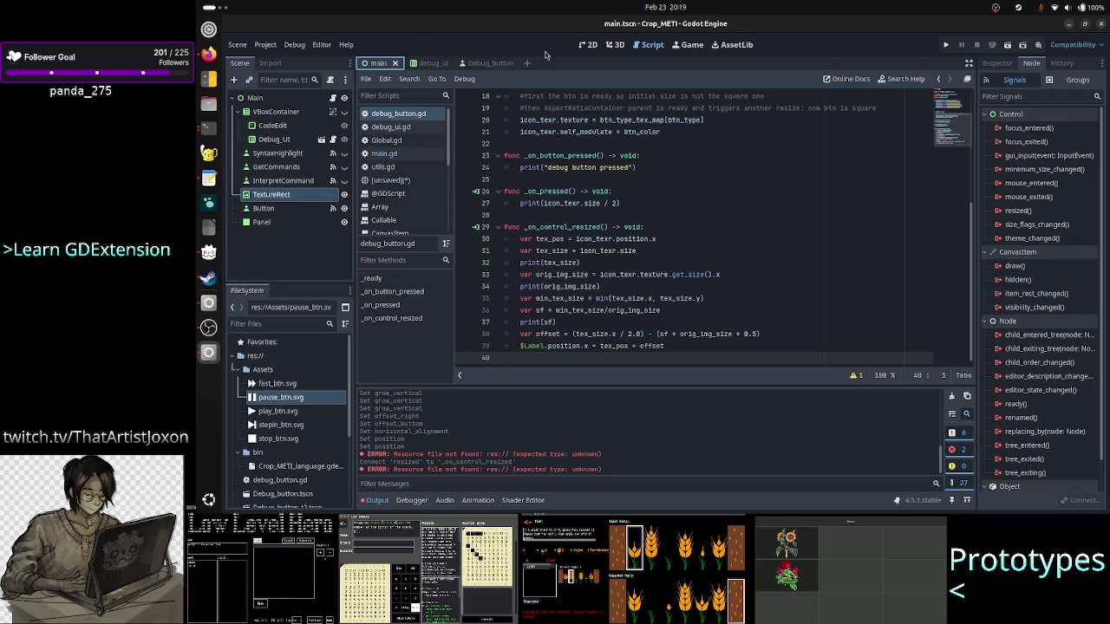
Step: Hide TextureRect, Button and Panel, show VBoxContainer, and run the project, hitting the line 39 error
click(589, 44)
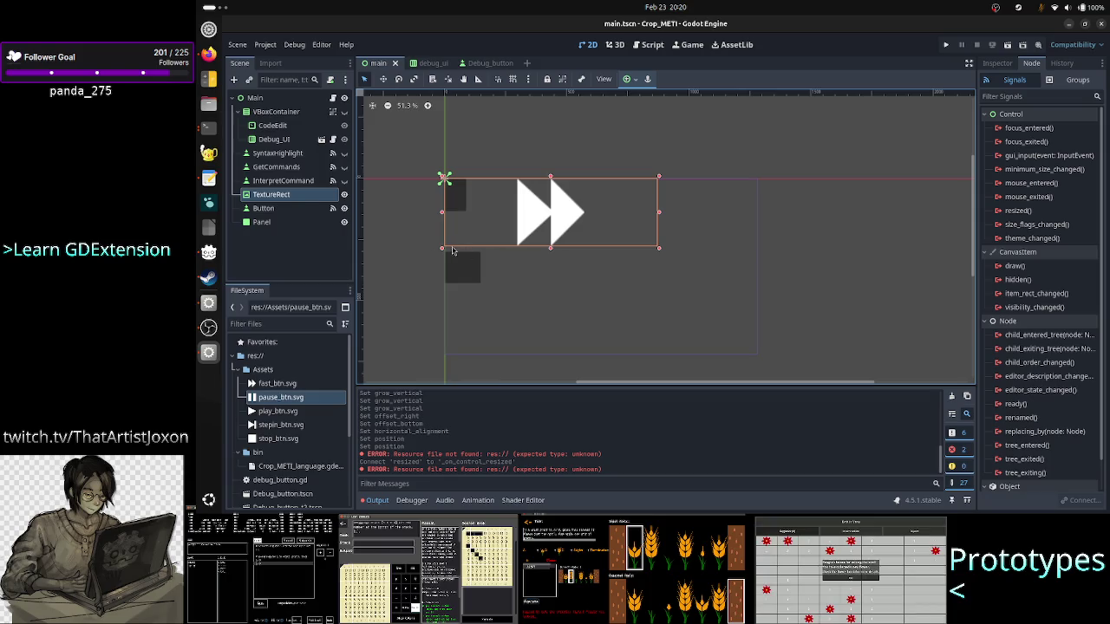
click(345, 196)
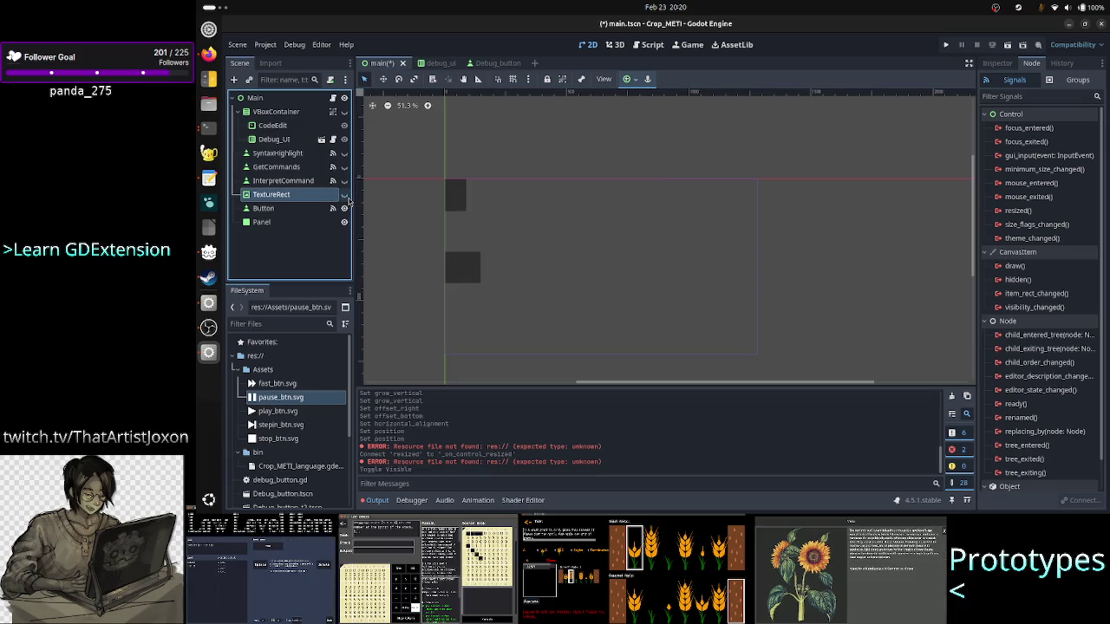
click(346, 209)
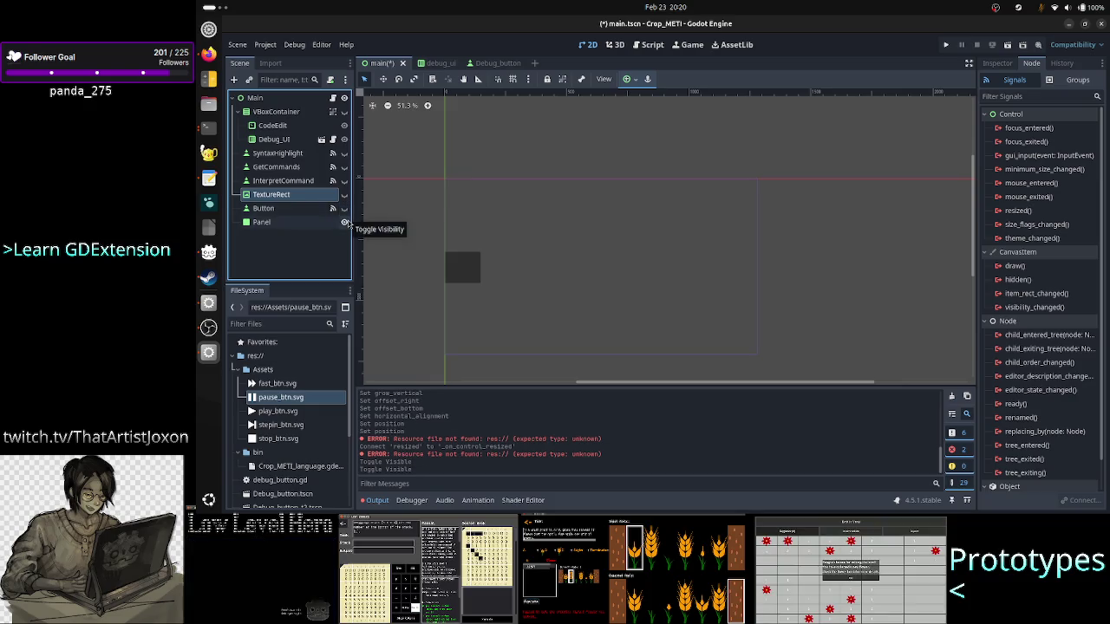
click(345, 223)
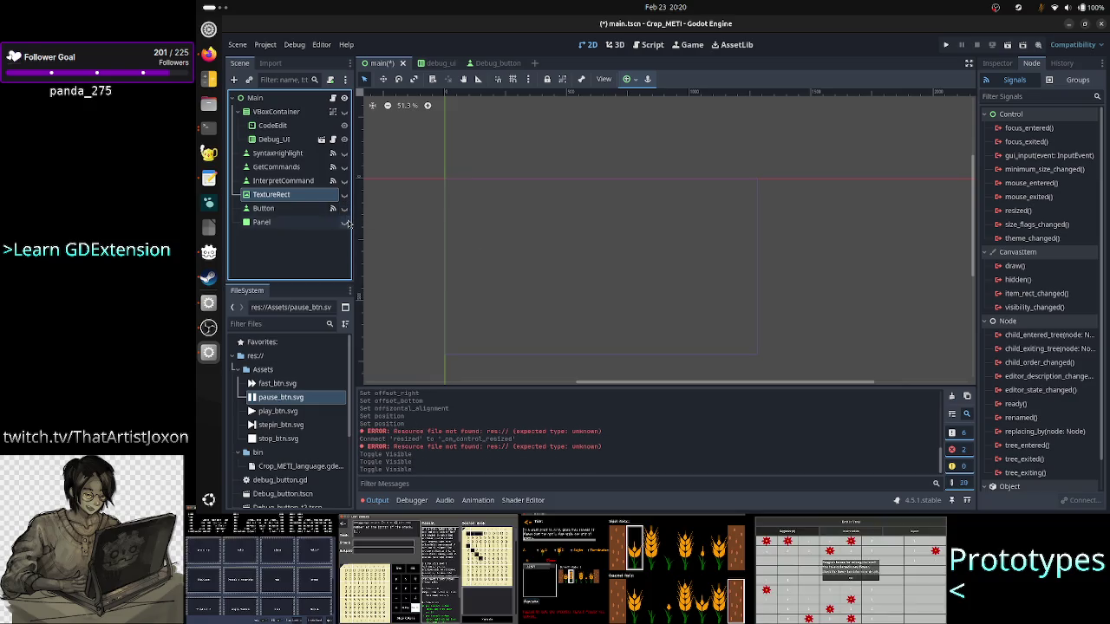
click(344, 112)
click(947, 46)
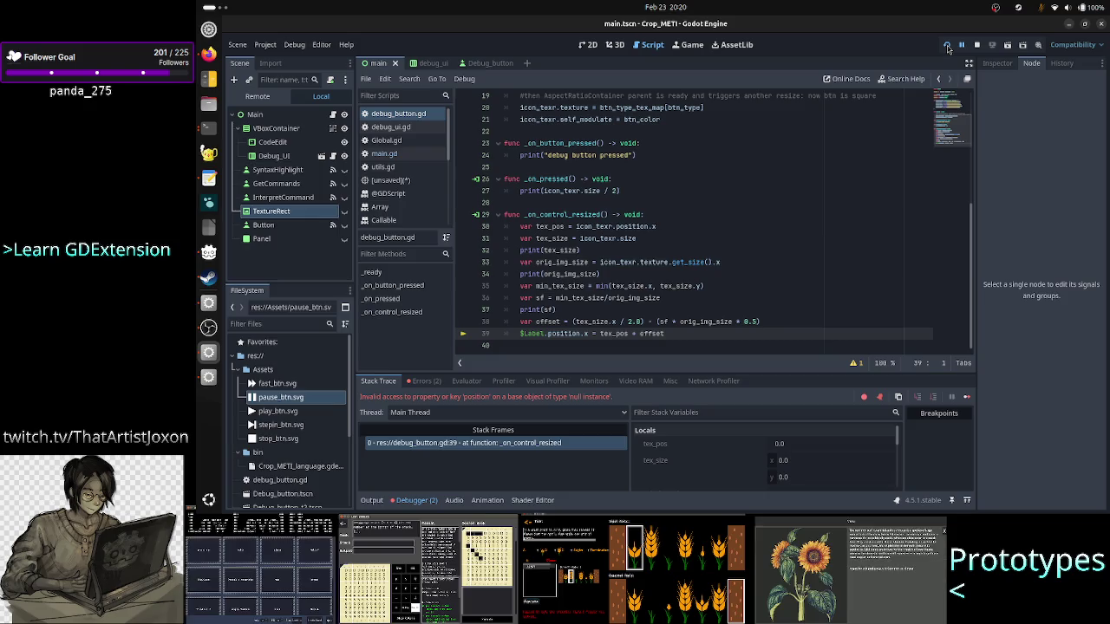
Step: Stop the game, change line 39's path to $VBoxContainer/Control/Label, and rerun the project
click(978, 46)
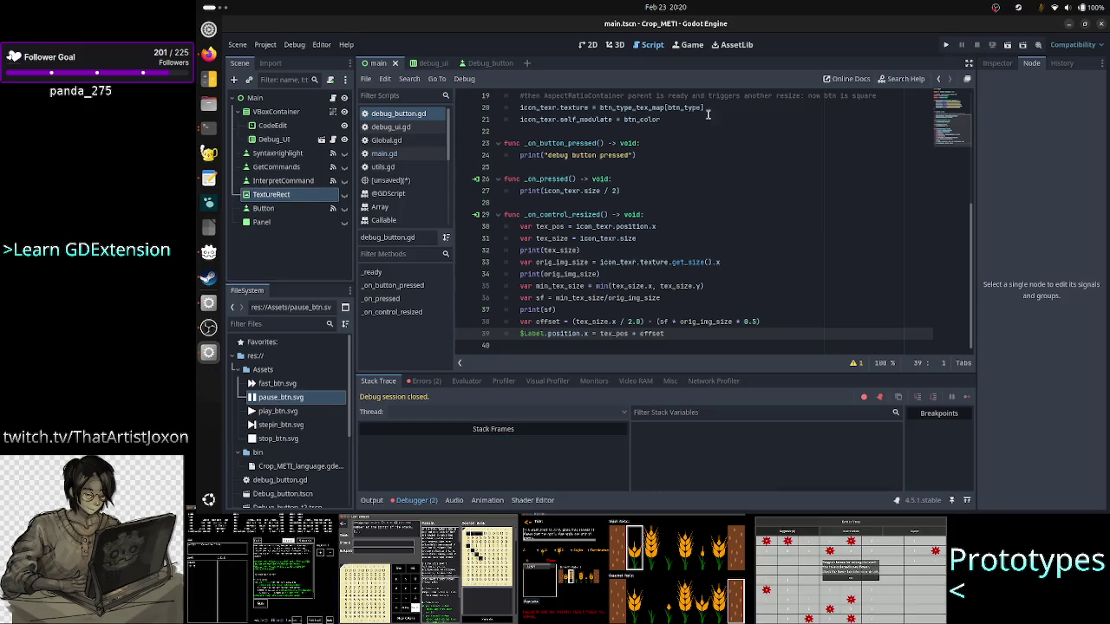
click(480, 63)
click(527, 333)
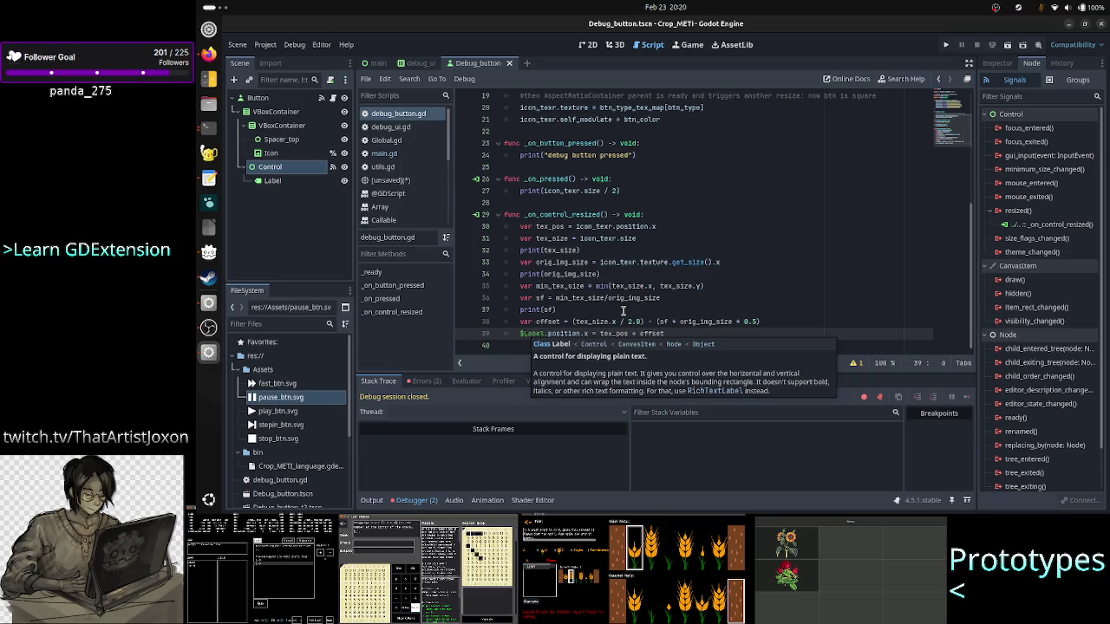
text(Control)
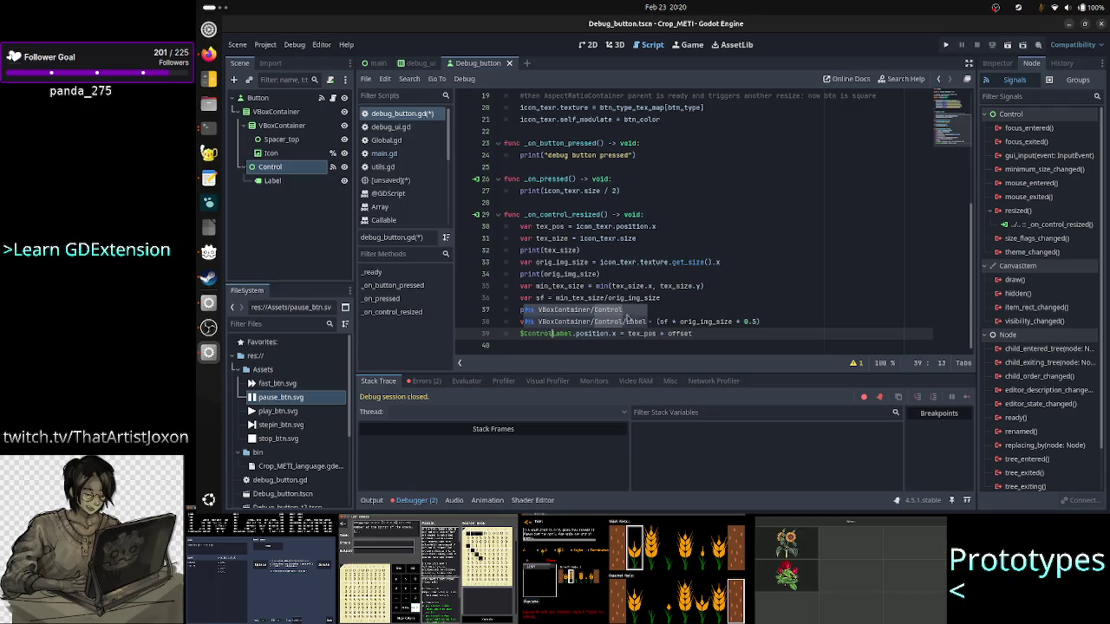
key(Down)
key(Return)
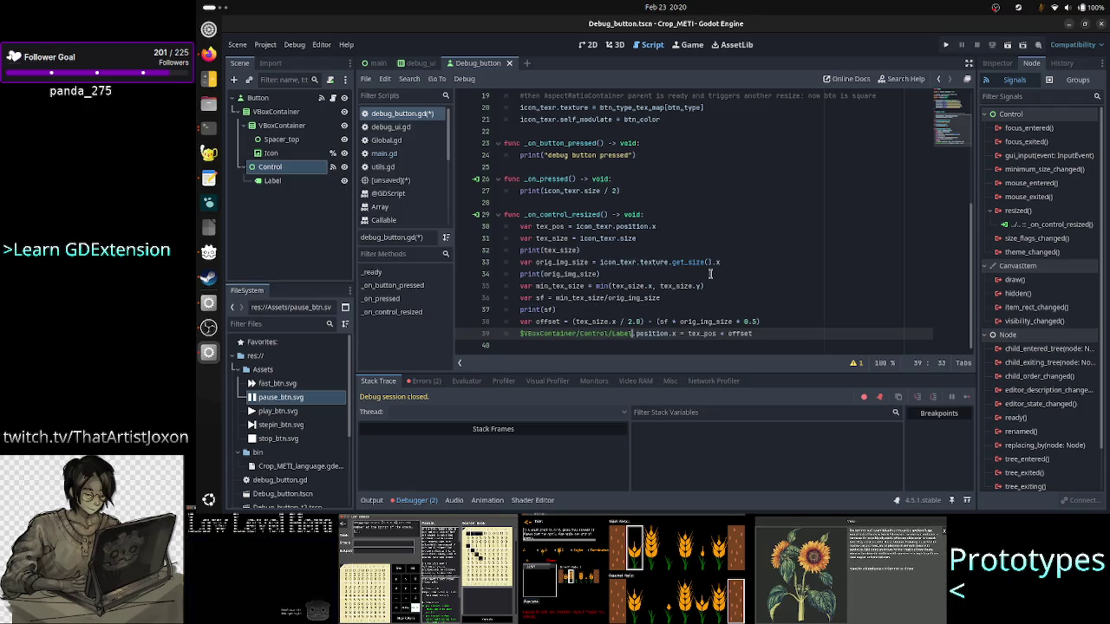
key(Left)
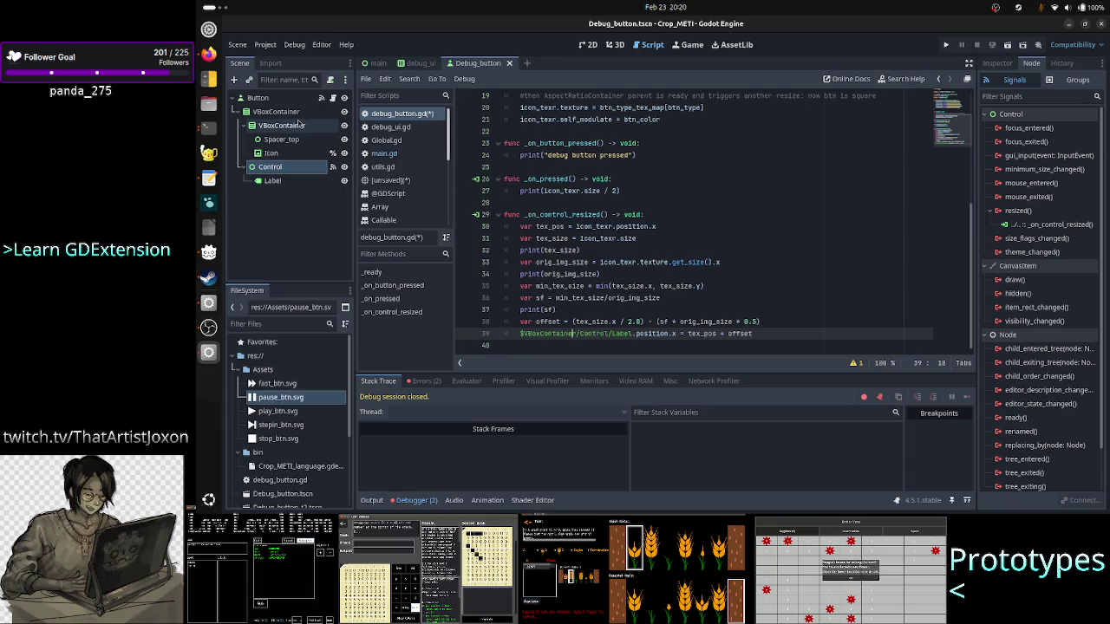
click(251, 126)
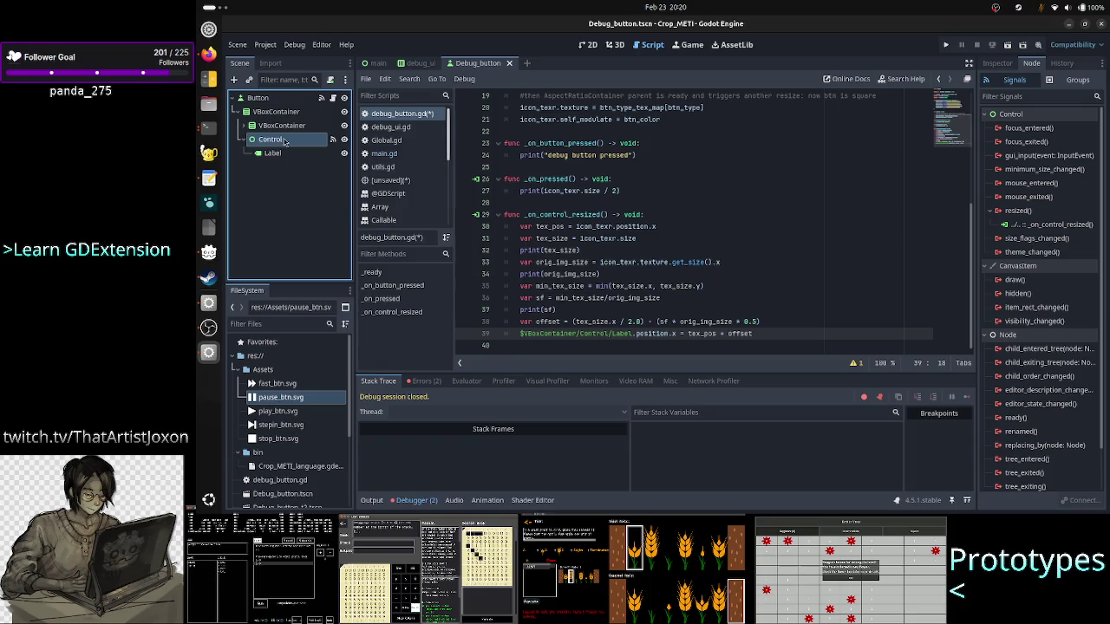
click(669, 333)
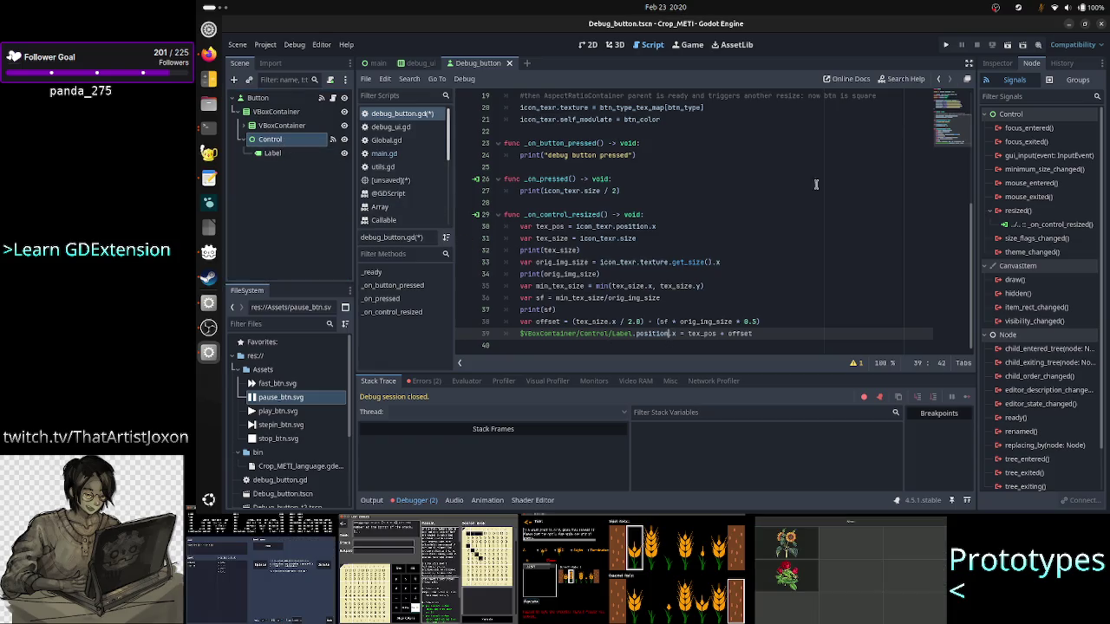
click(948, 46)
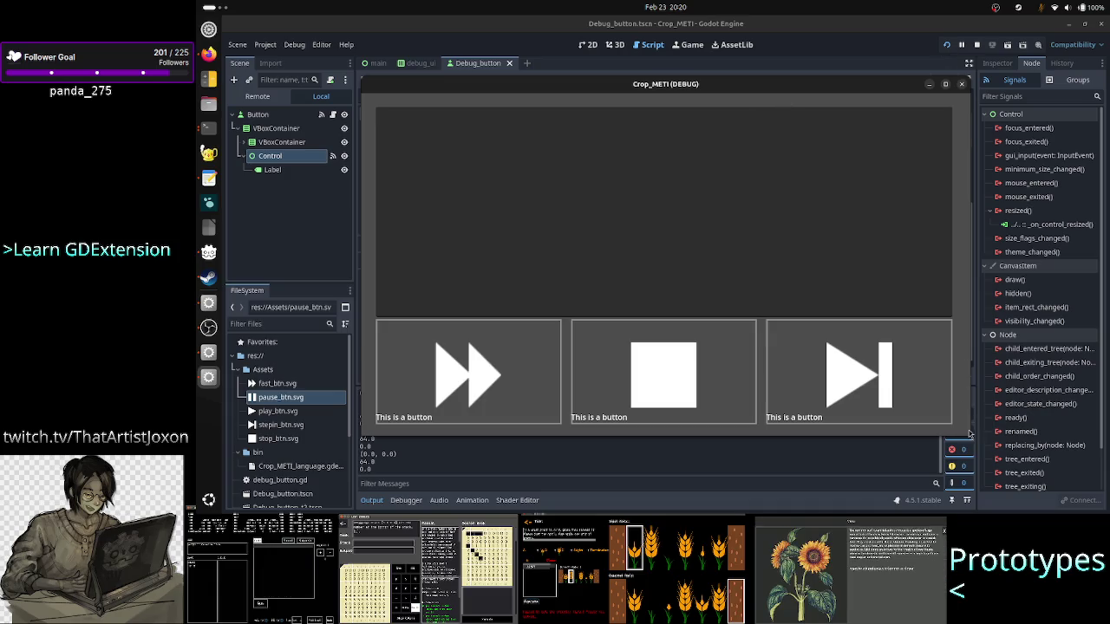
Step: Shrink the Crop_METI (DEBUG) game window to test the icon buttons' resizing, then close it
drag(970, 432, 913, 387)
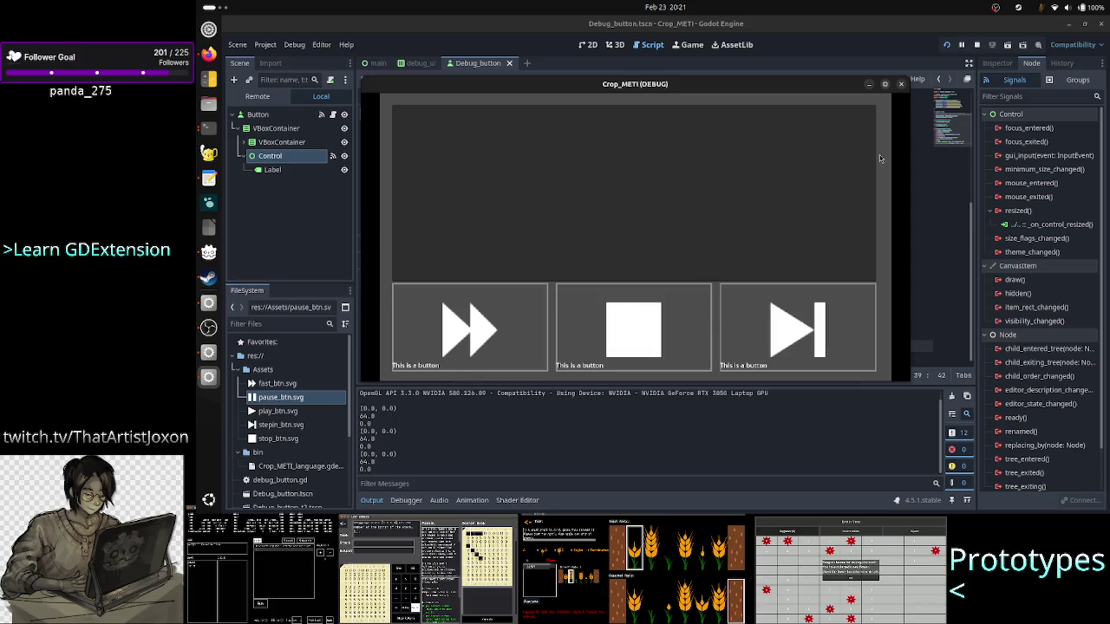
click(473, 438)
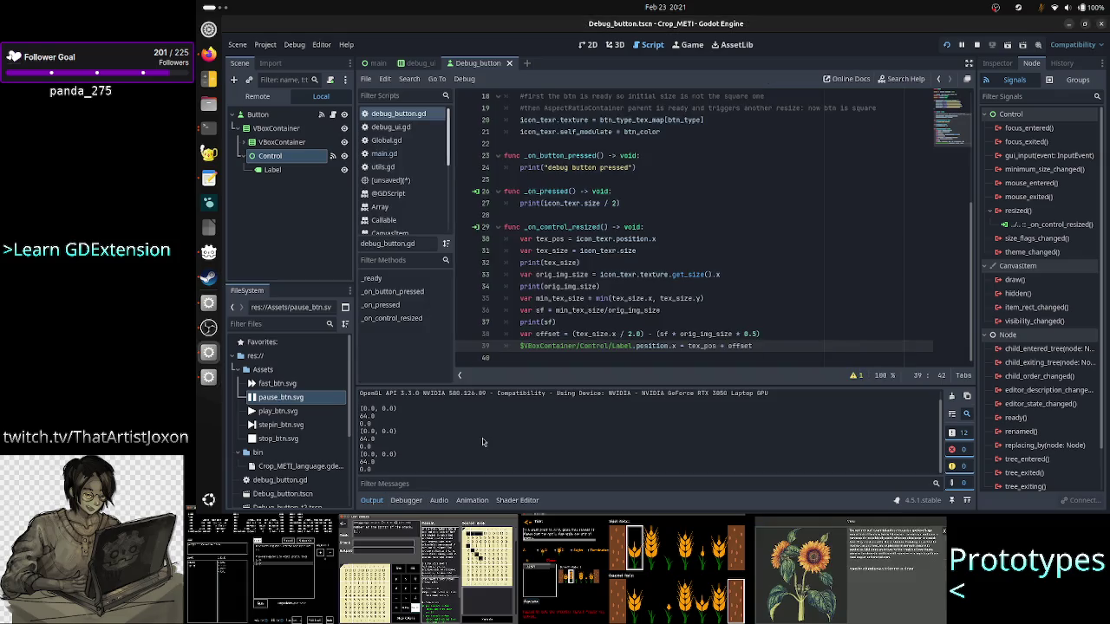
Step: Check where tex_size is used and inspect the printed 0.0 values in the output
double_click(568, 263)
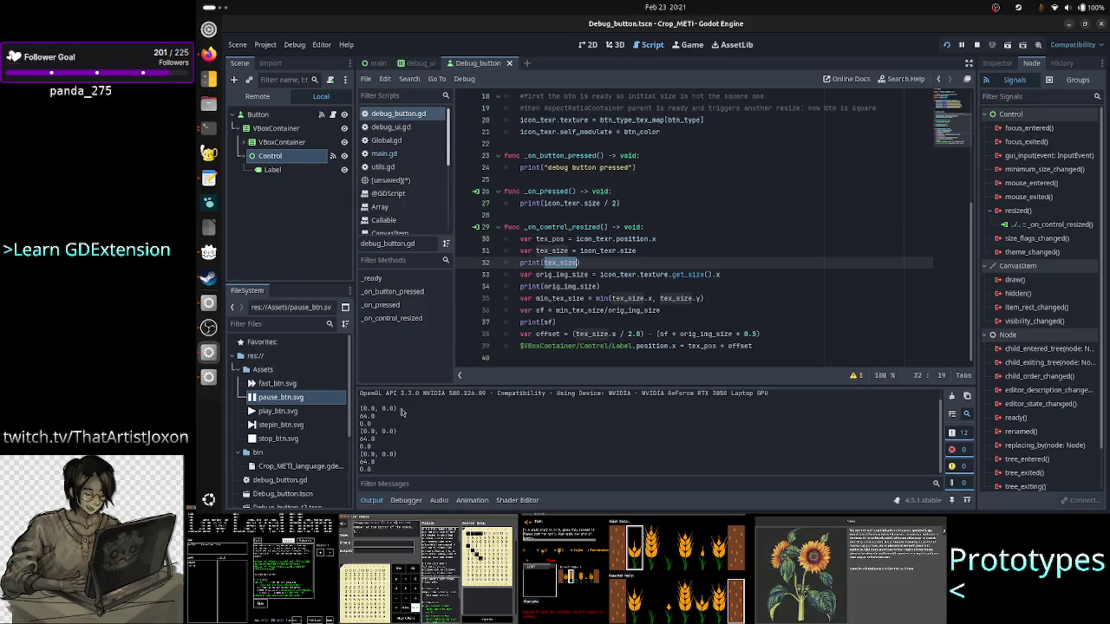
double_click(376, 424)
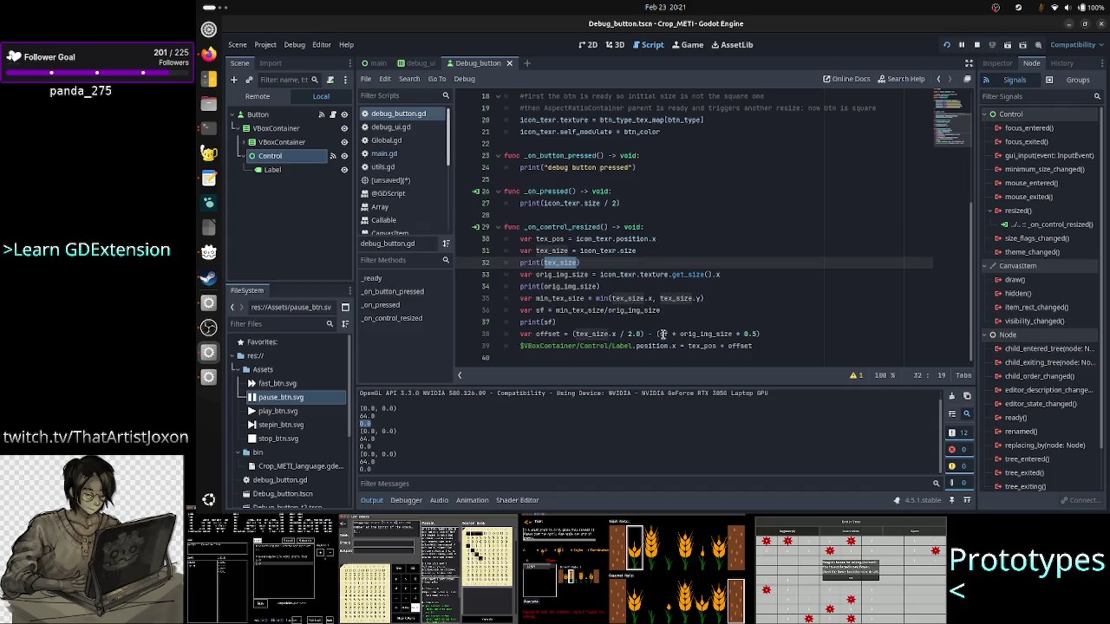
mouse_move(698, 339)
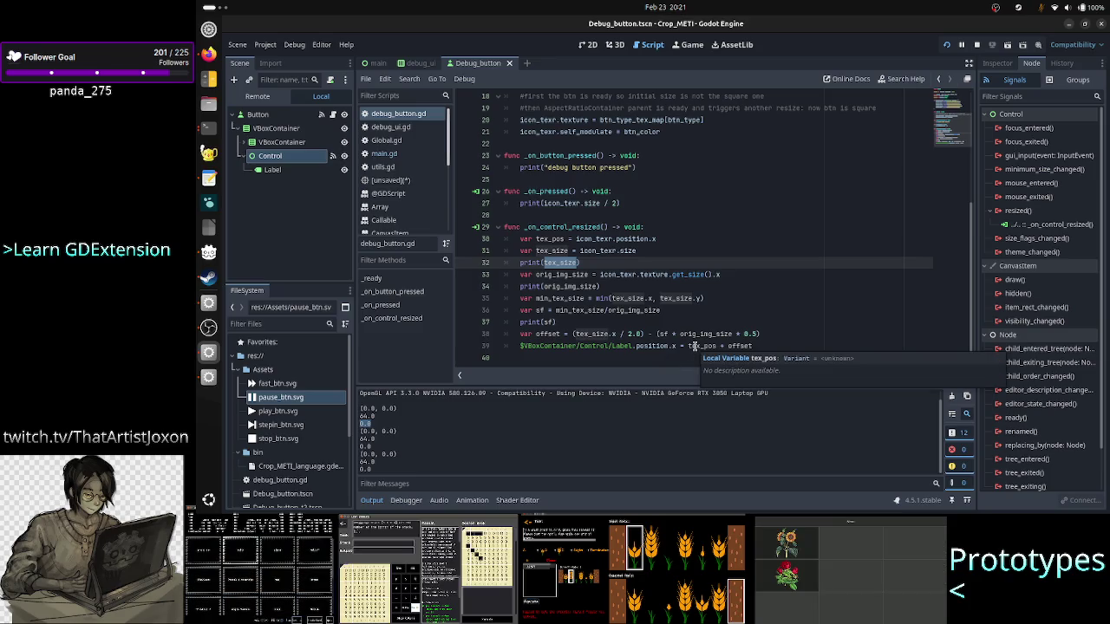
click(732, 334)
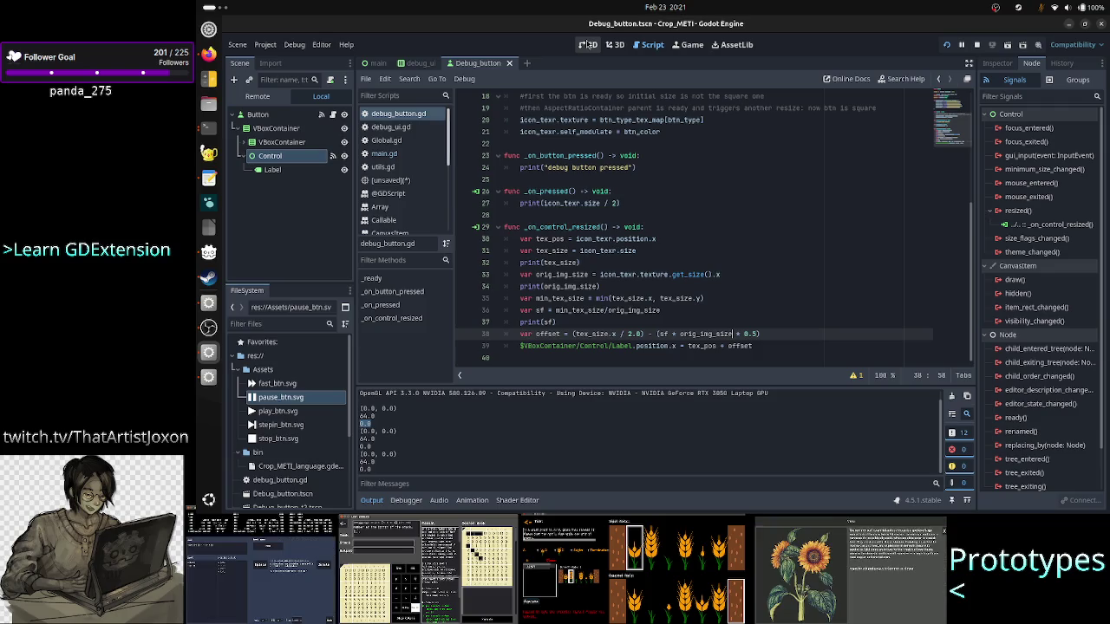
Step: Delete the var tex_pos declaration line
click(712, 238)
key(Home)
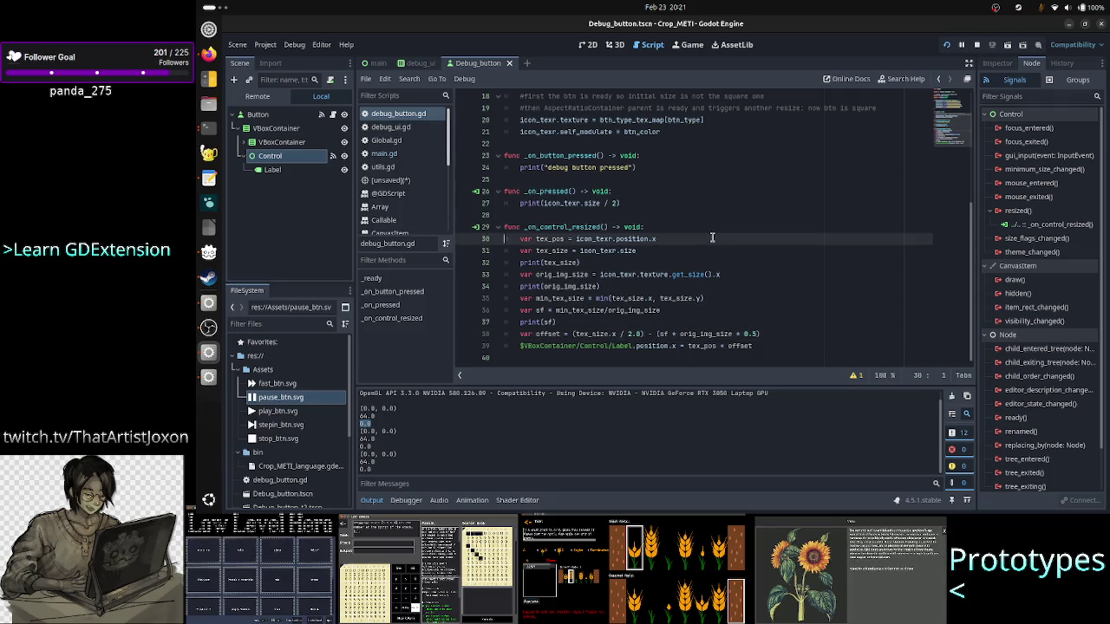
key(shift+End)
key(BackSpace)
key(BackSpace)
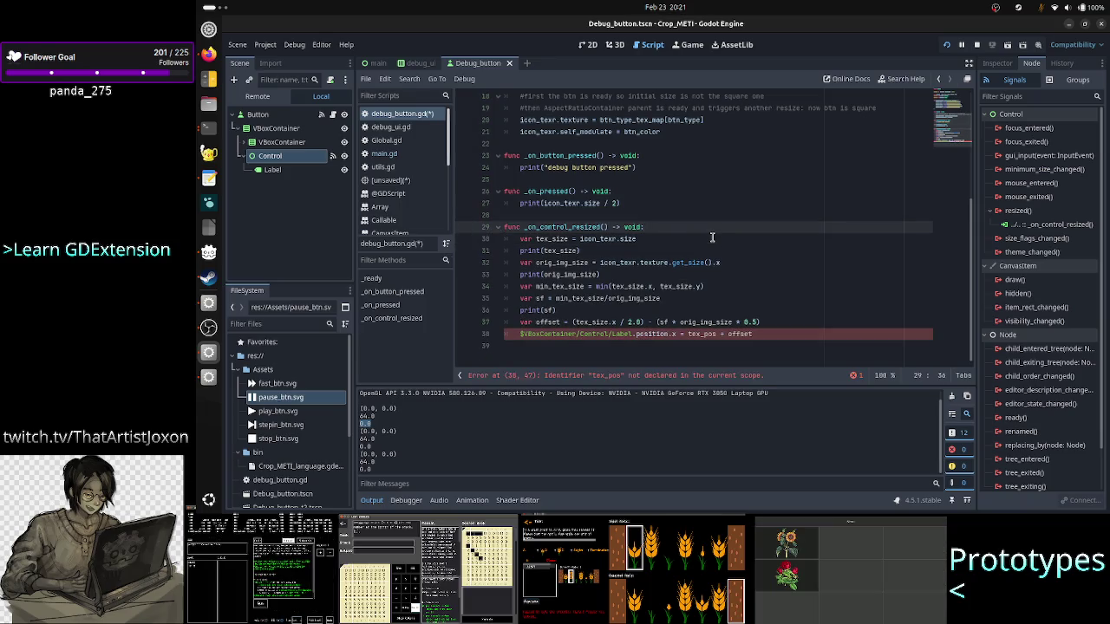
Step: Remove 'tex_pos + ' from the Label's position.x assignment so it uses offset alone
key(Down)
key(Down)
key(Down)
key(Home)
key(ctrl+Right)
key(ctrl+Right)
key(ctrl+Right)
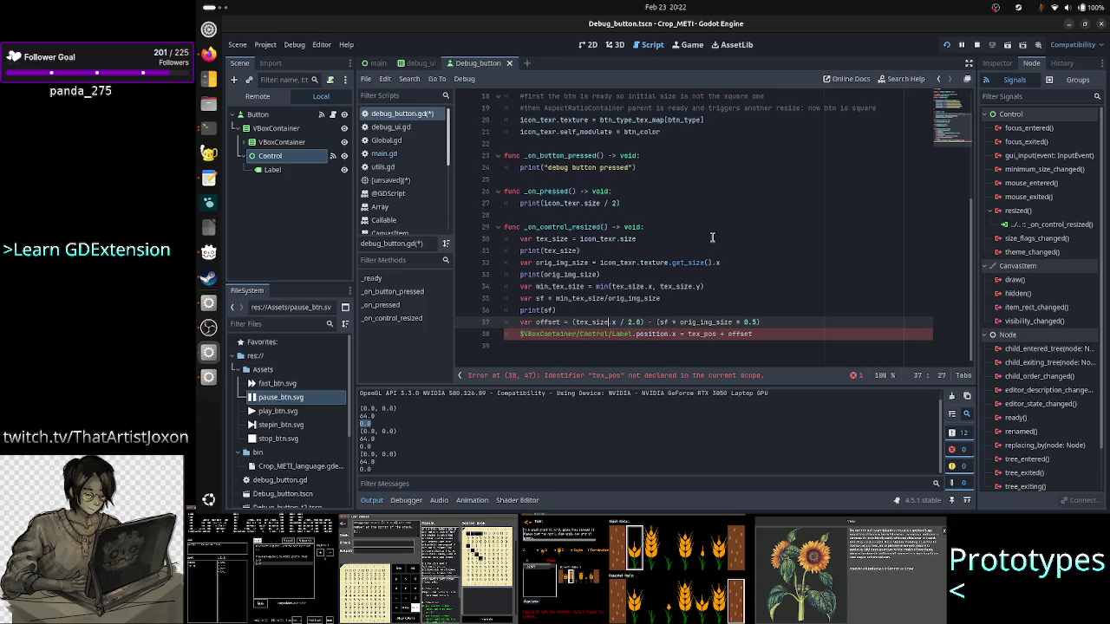
key(Down)
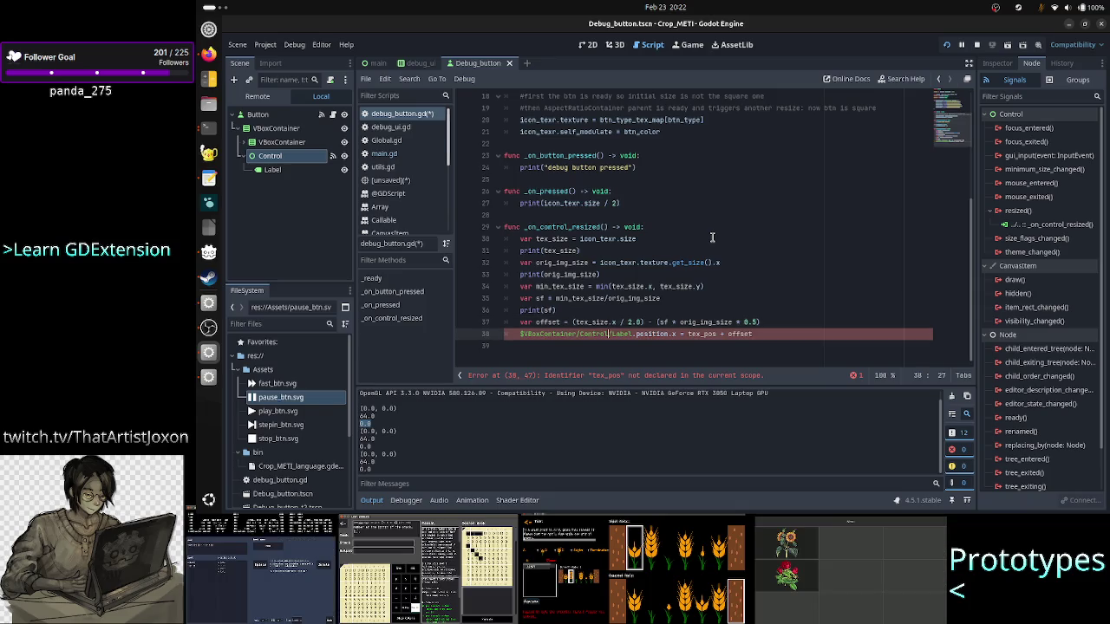
key(Right)
key(Right)
key(Right)
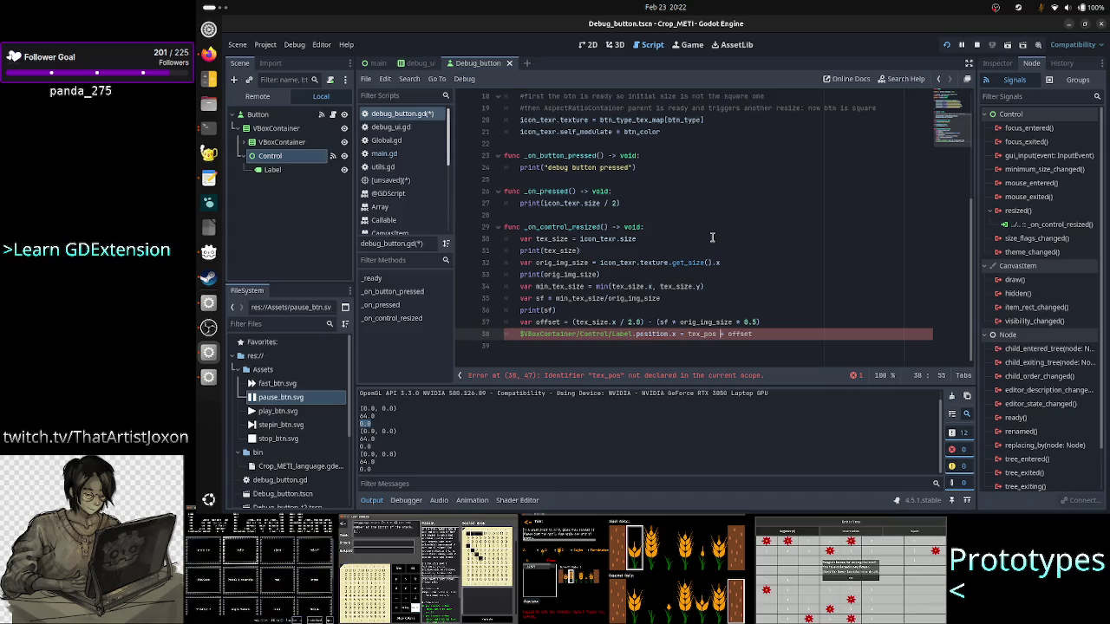
key(BackSpace)
key(BackSpace)
key(BackSpace)
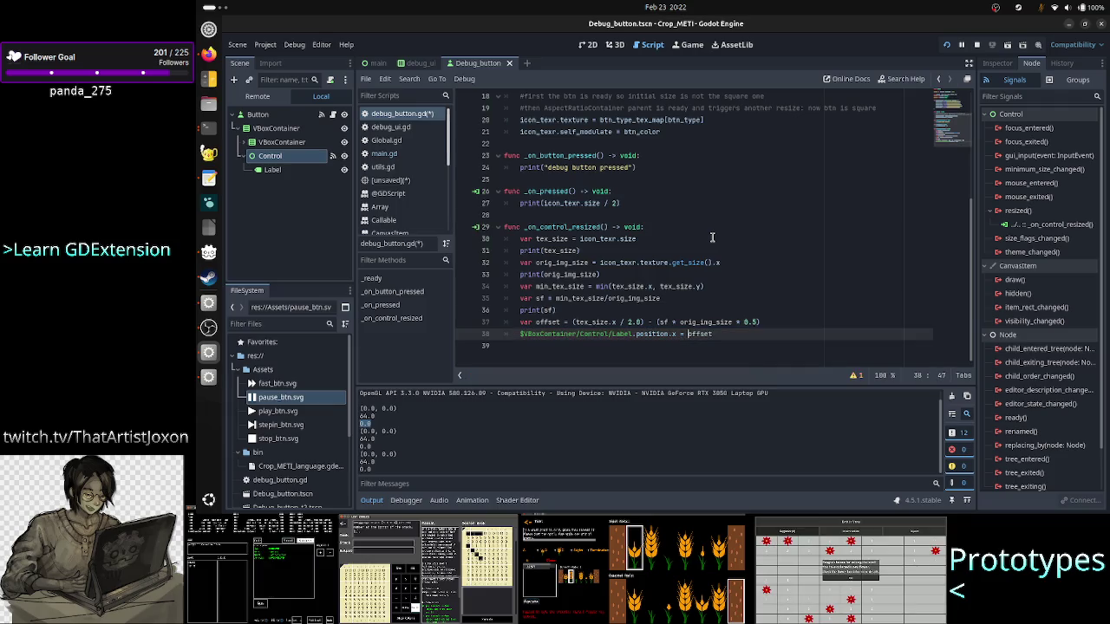
key(Escape)
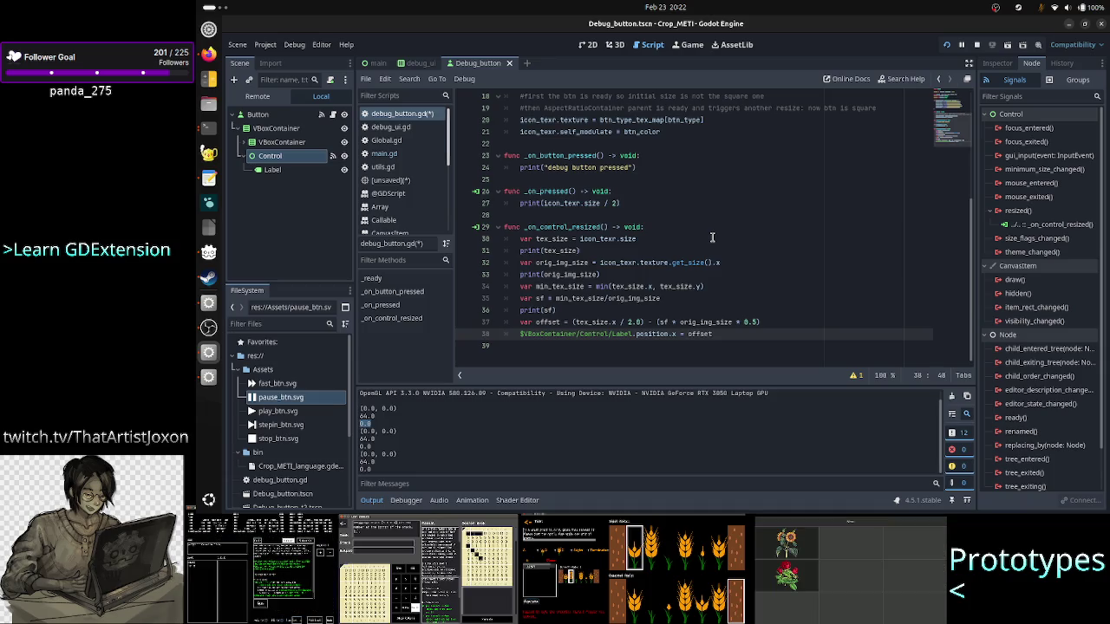
key(Up)
key(Up)
key(Up)
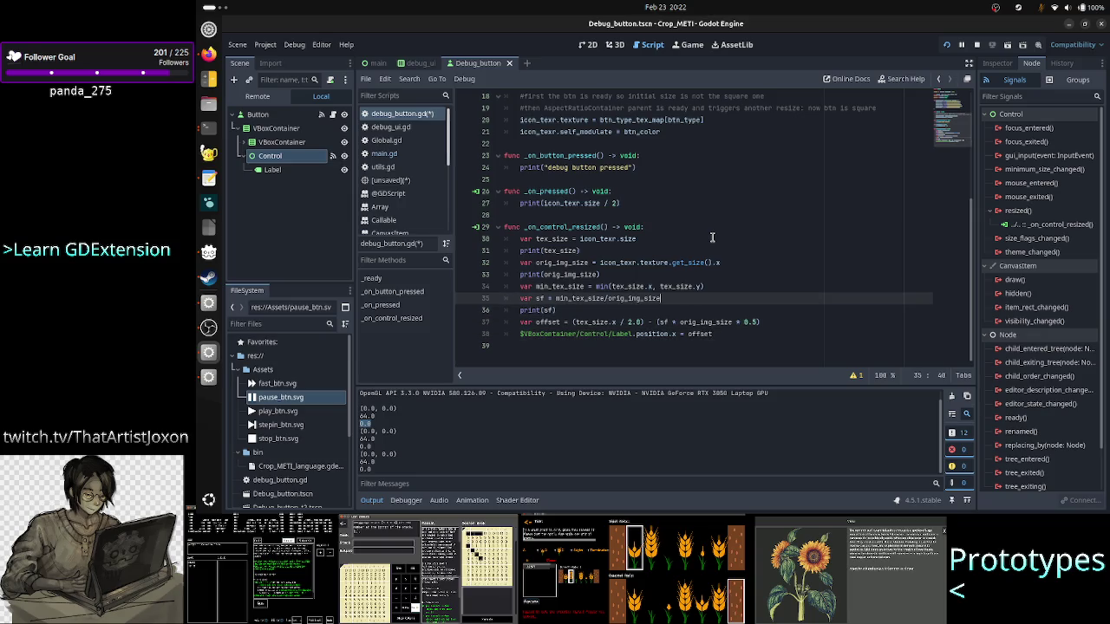
key(Up)
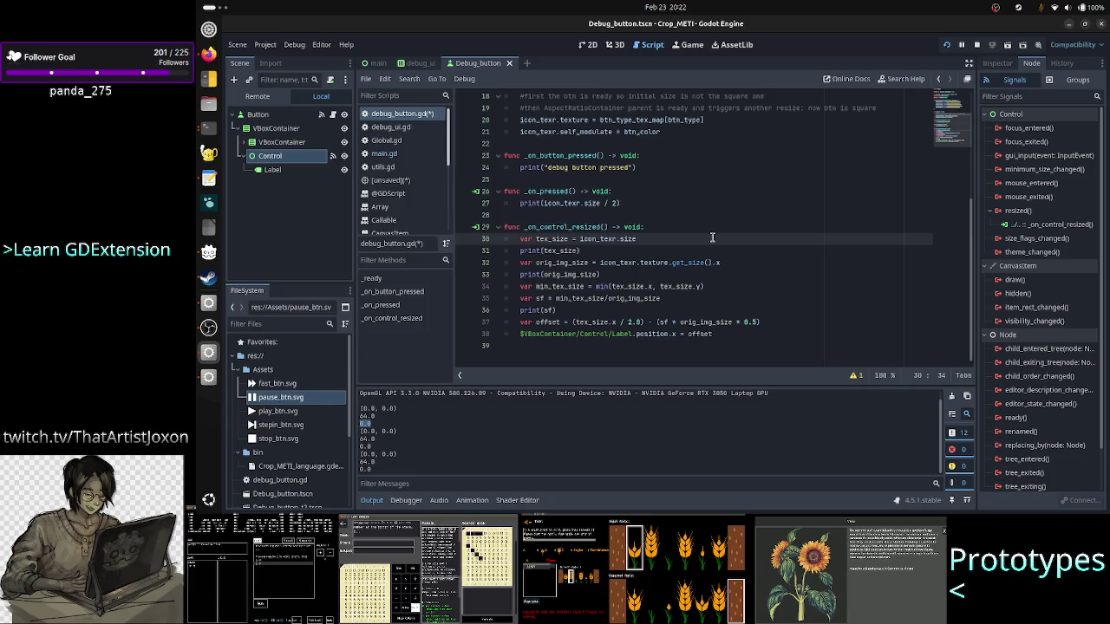
key(Down)
key(shift+Left)
key(shift+Left)
key(shift+Left)
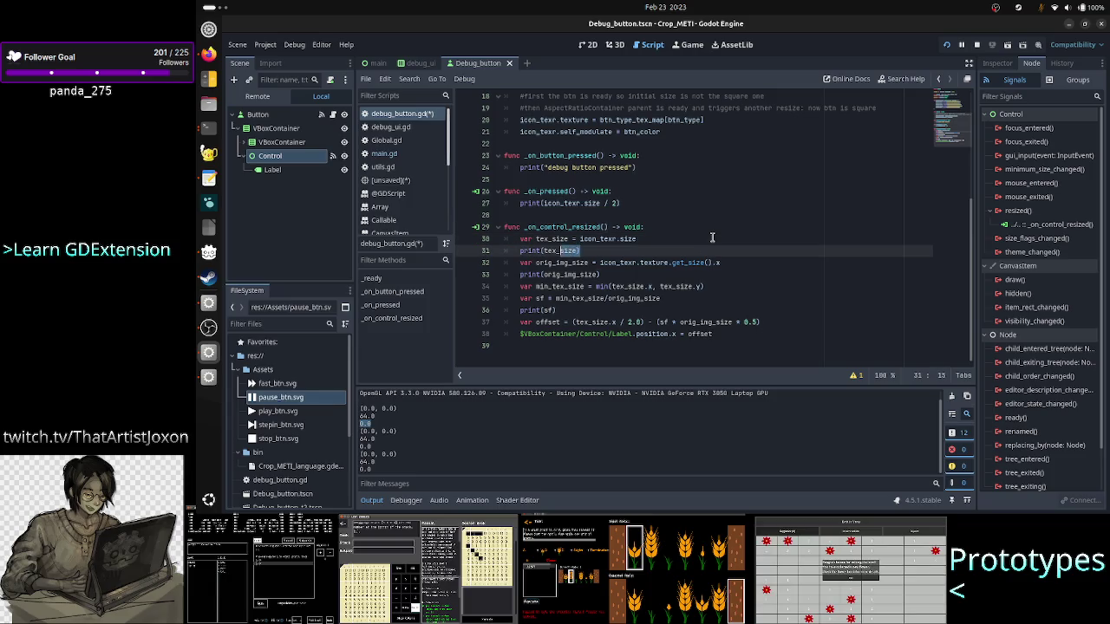
key(shift+Left)
key(shift+Left)
scroll(697, 214, up, 5)
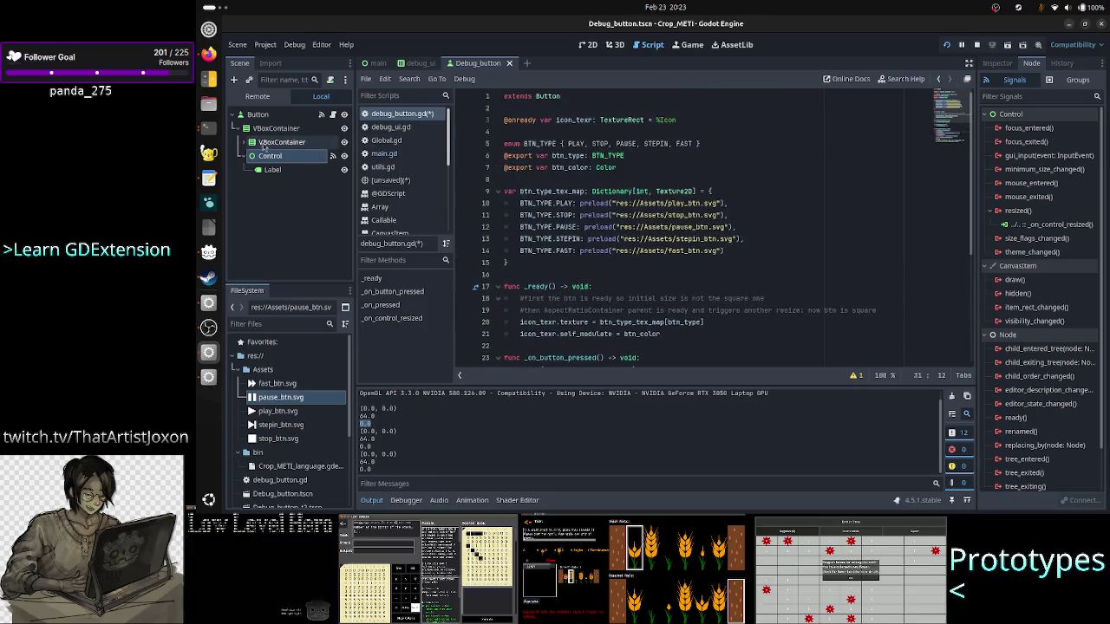
click(247, 143)
click(270, 170)
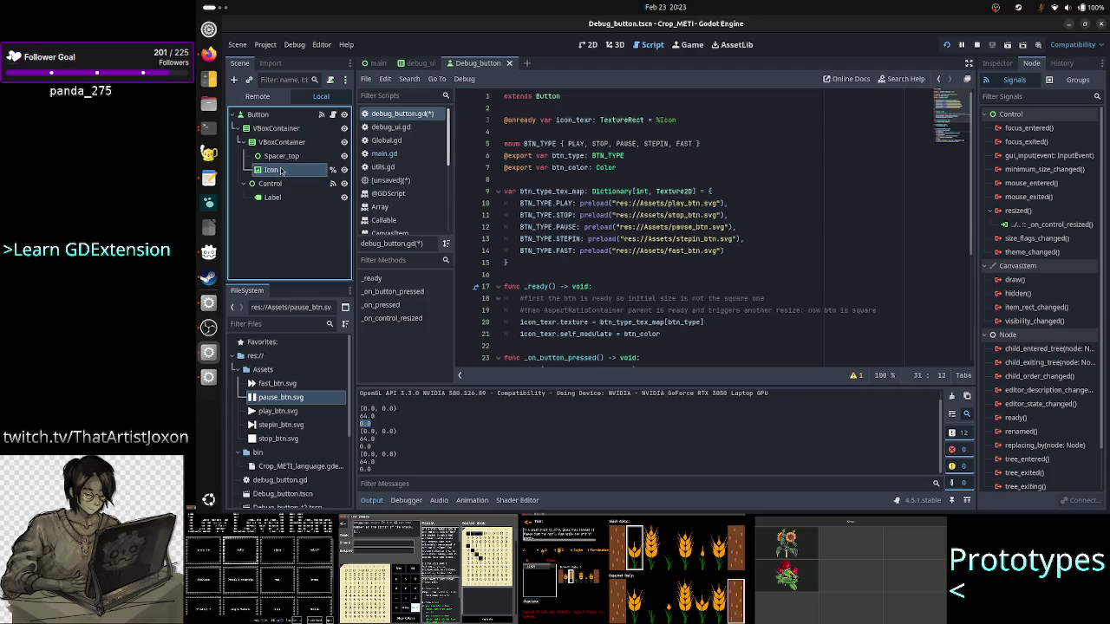
click(997, 64)
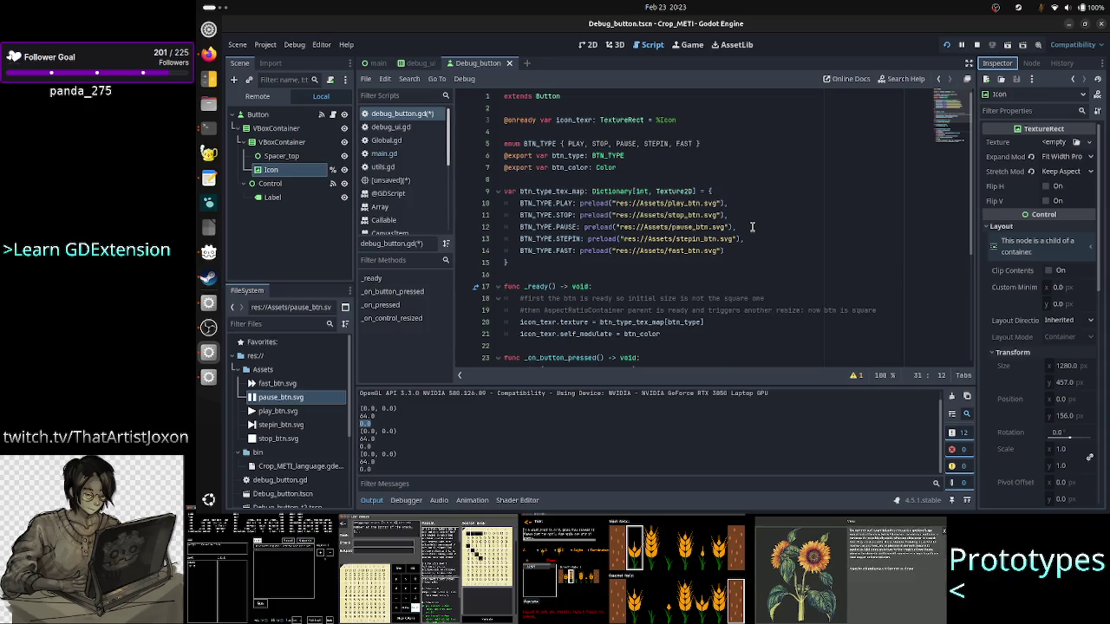
scroll(752, 227, down, 5)
scroll(751, 227, down, 1)
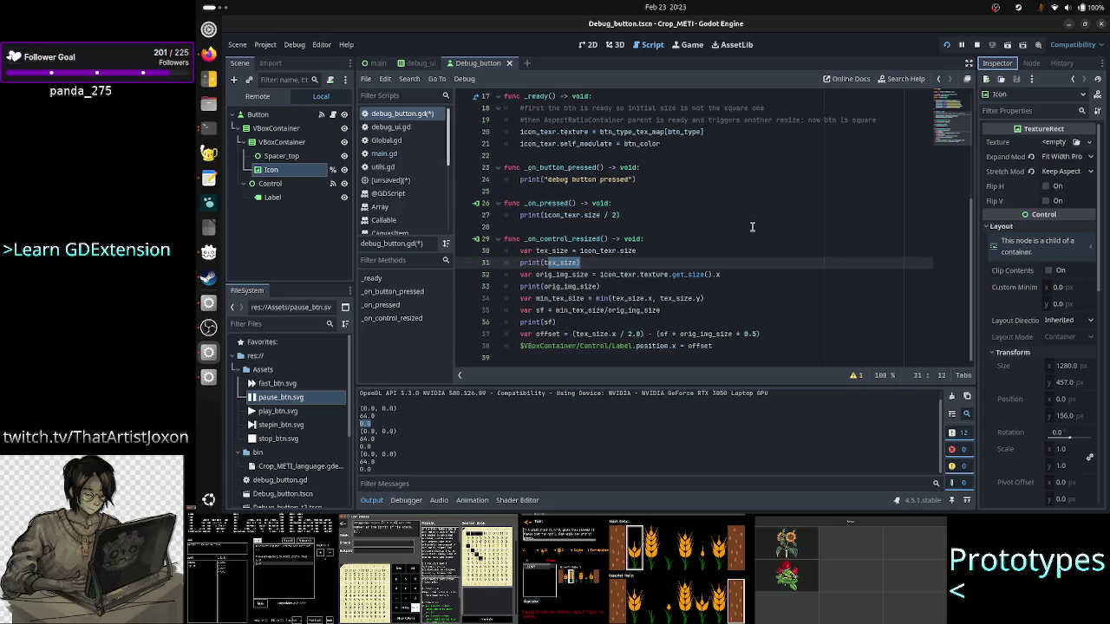
click(634, 274)
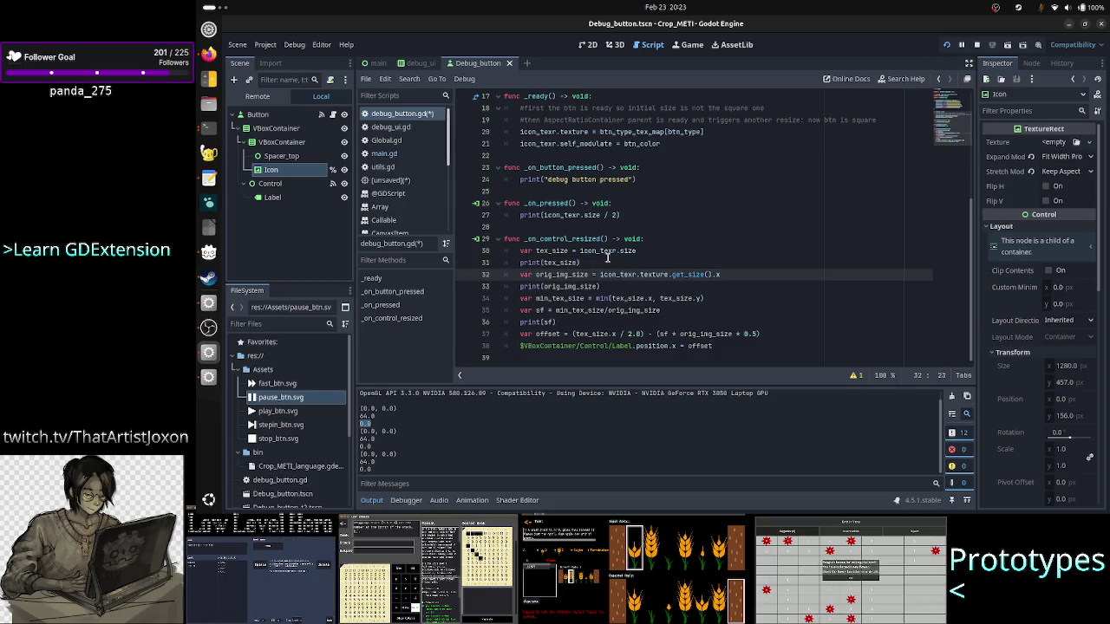
double_click(607, 251)
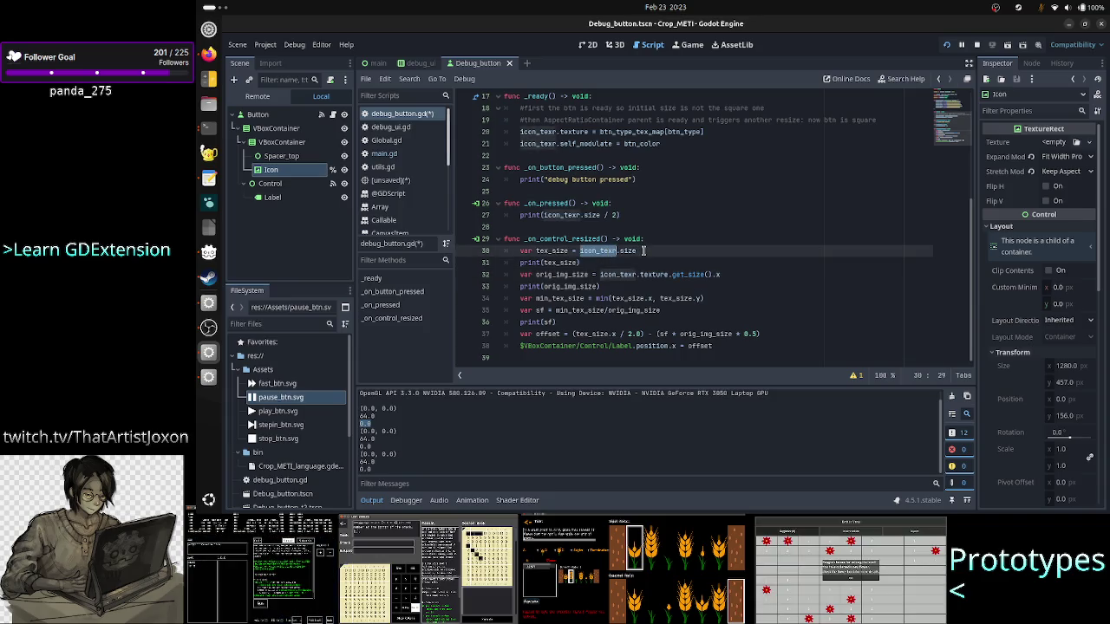
click(643, 251)
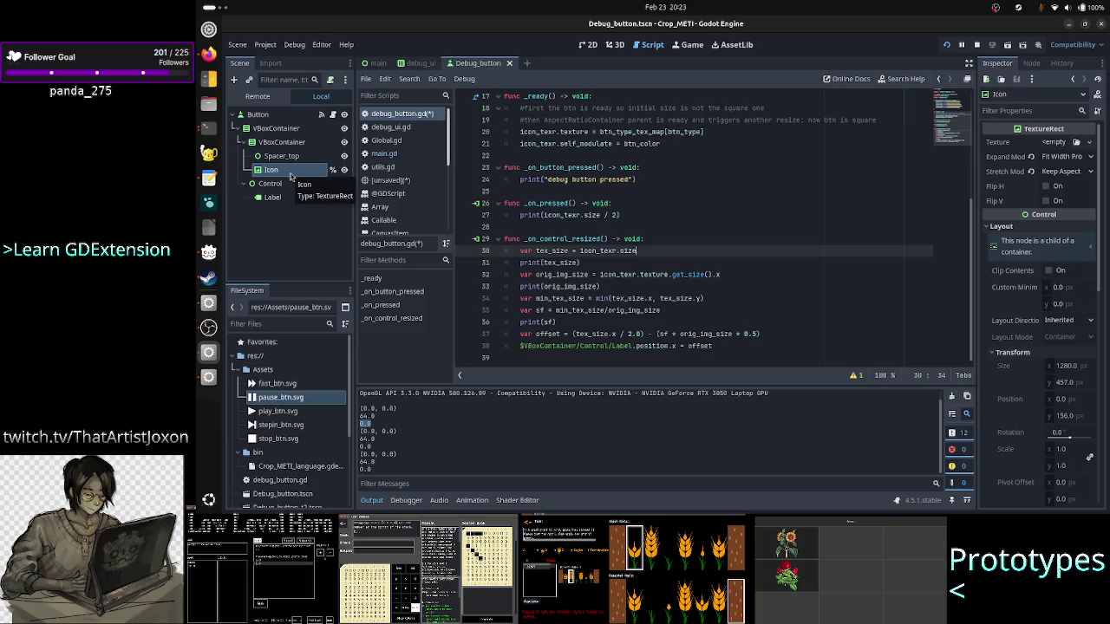
click(587, 45)
Step: Zoom the 2D viewport out to 82.6% and pan to frame the whole button outline
scroll(467, 209, down, 2)
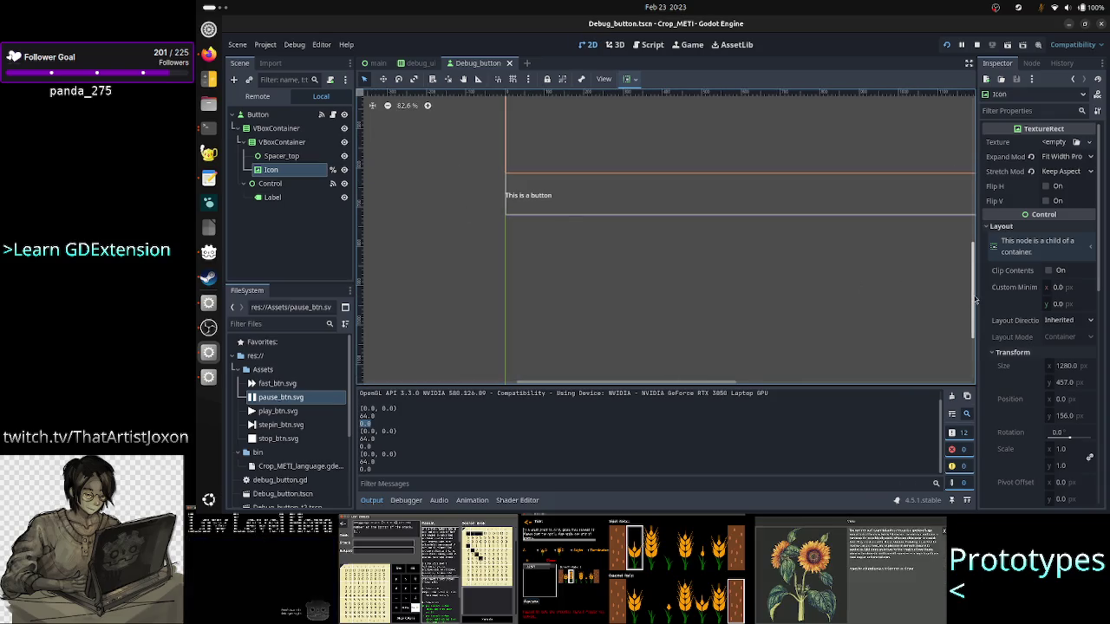
drag(975, 300, 970, 252)
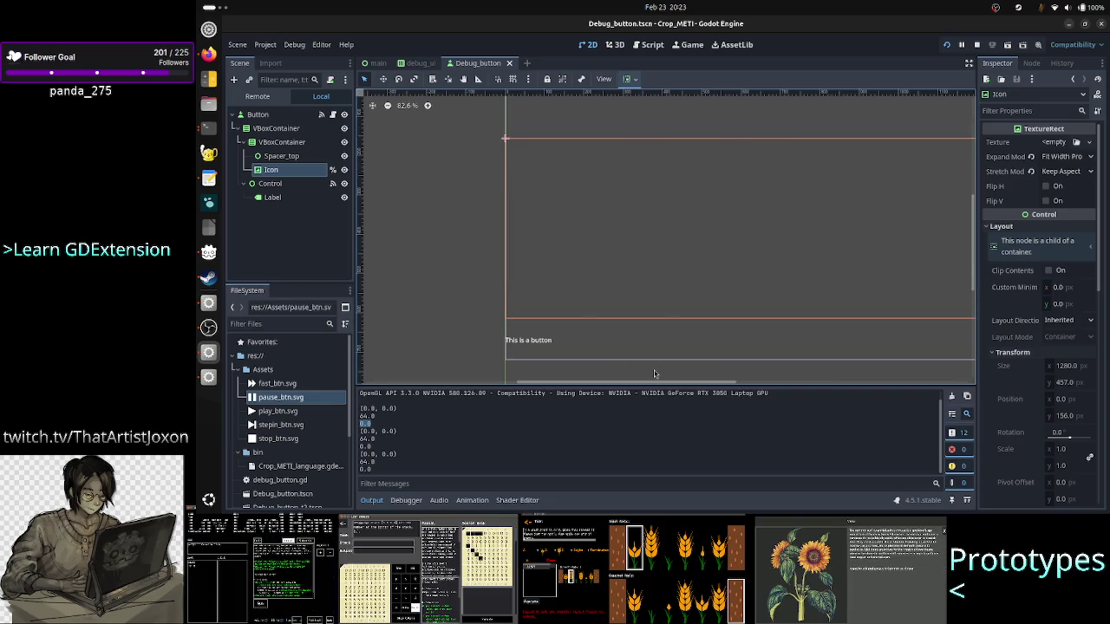
drag(626, 384, 671, 384)
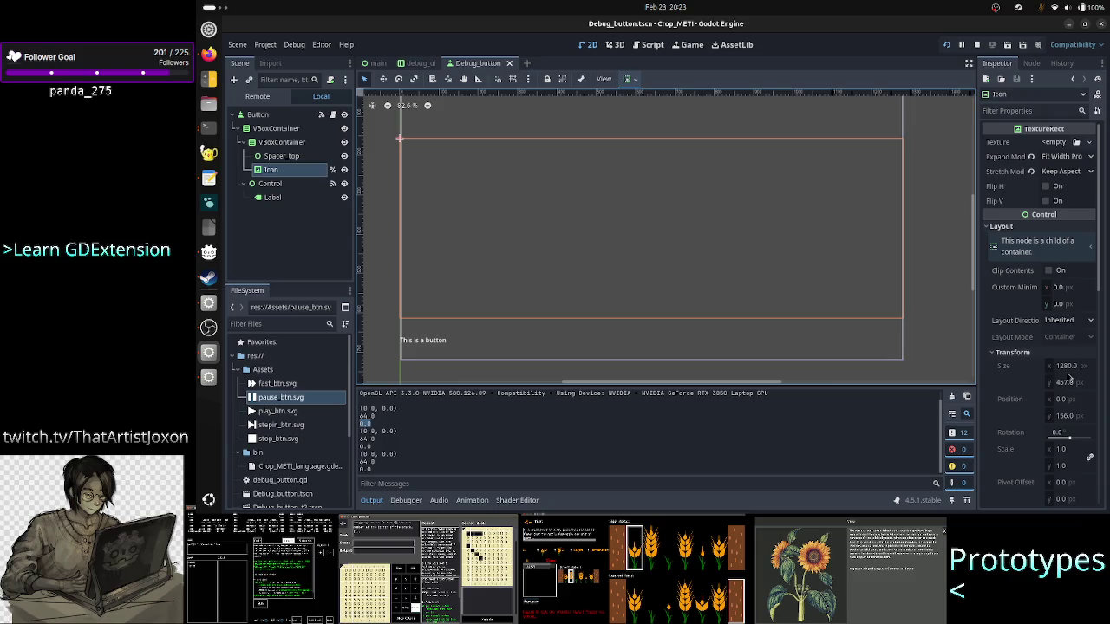
click(655, 48)
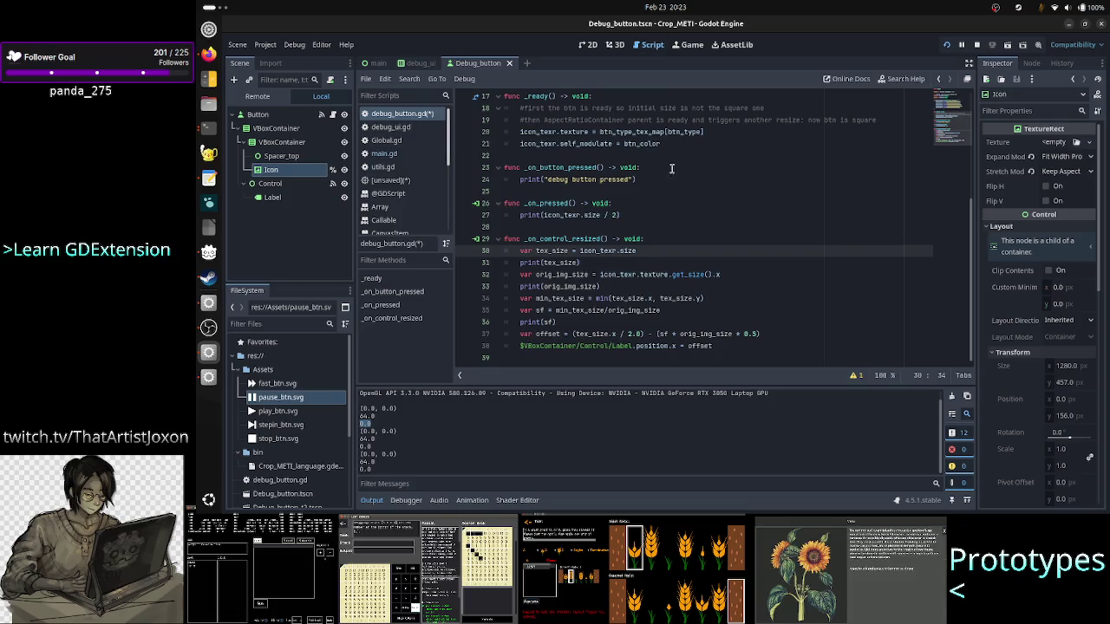
scroll(691, 224, up, 5)
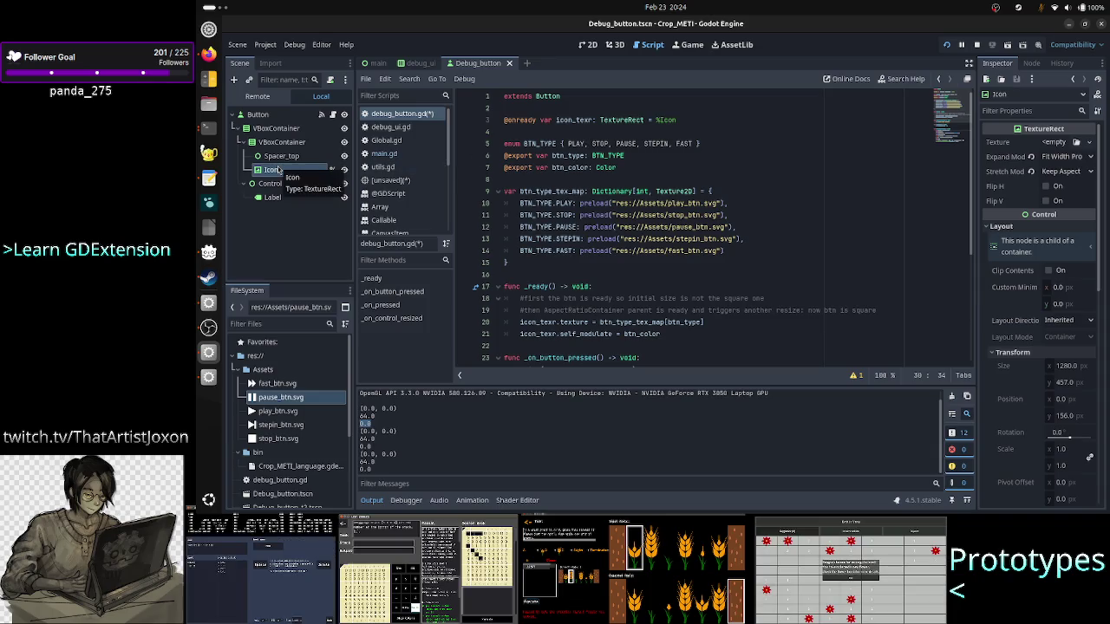
double_click(623, 120)
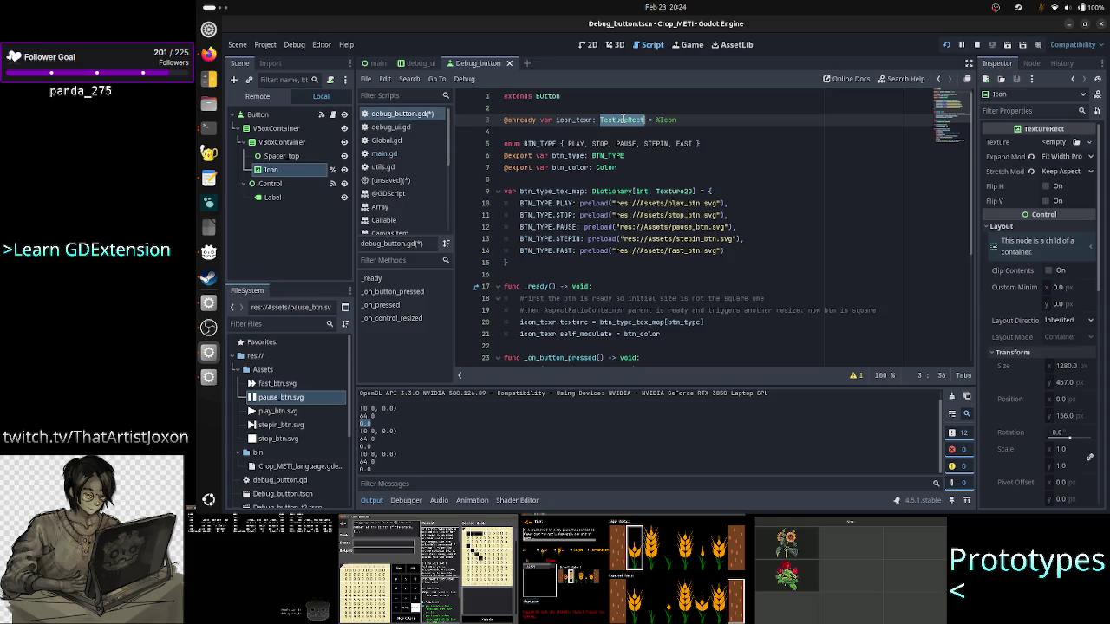
scroll(643, 268, down, 5)
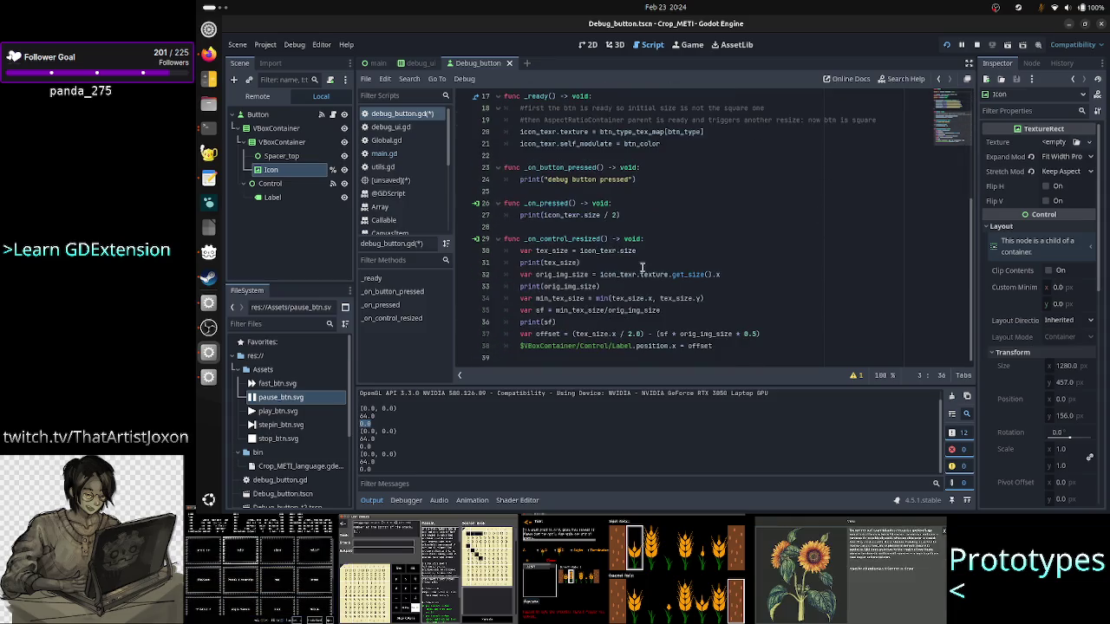
click(612, 250)
click(609, 258)
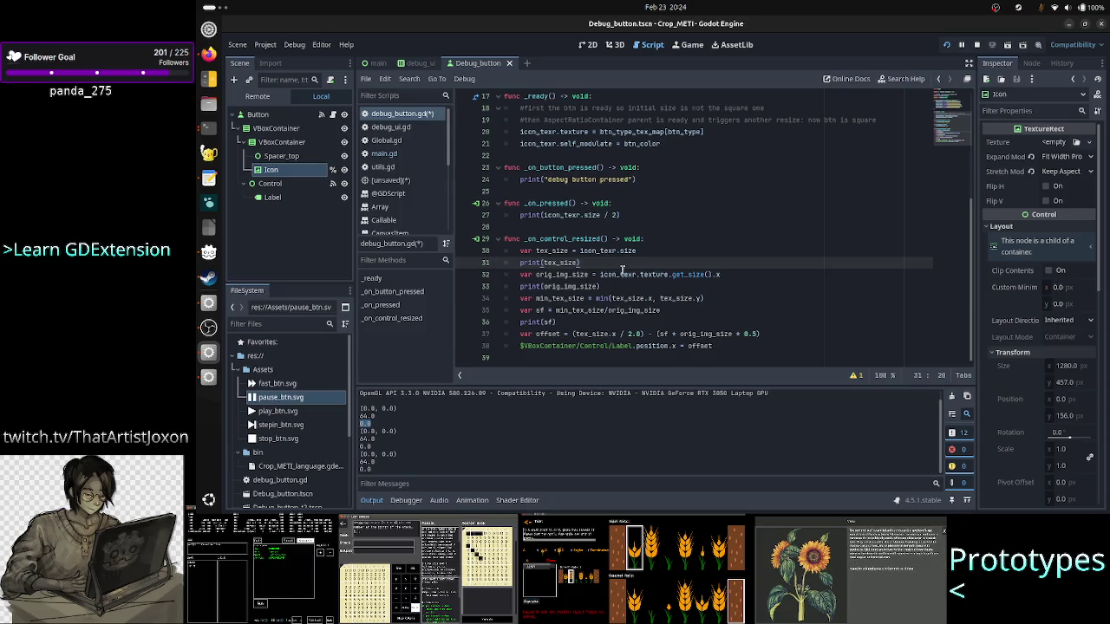
double_click(643, 275)
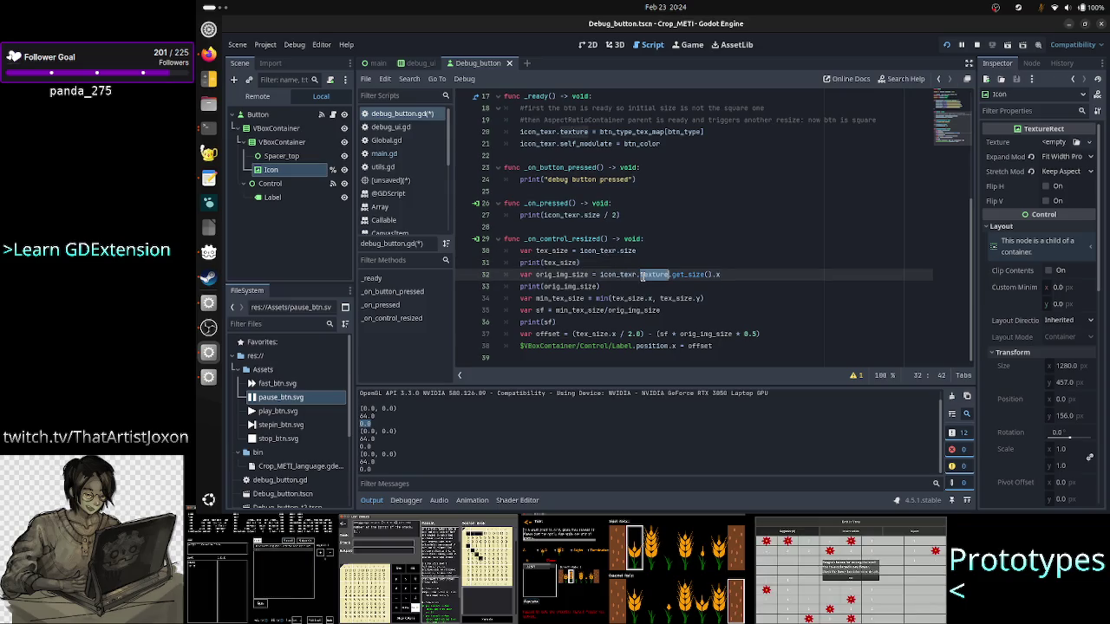
double_click(572, 286)
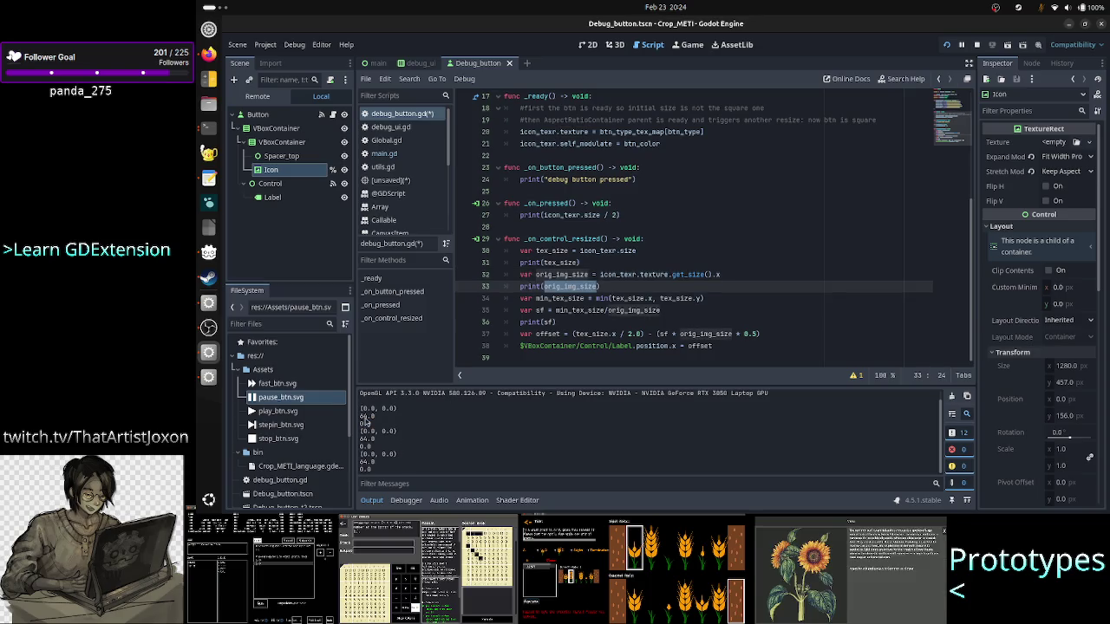
double_click(564, 310)
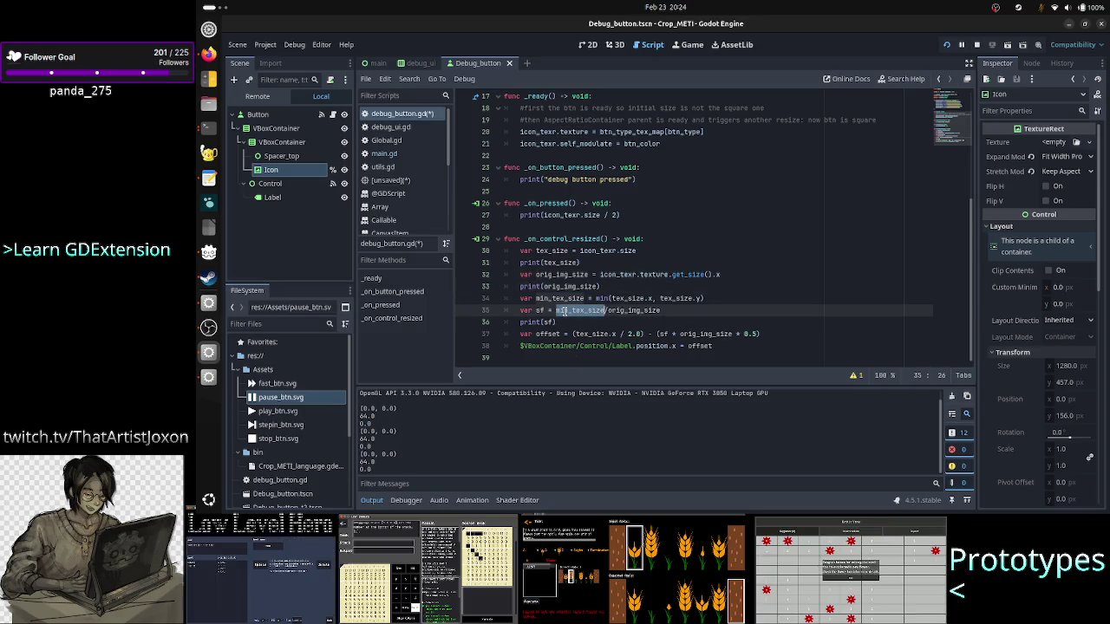
click(632, 252)
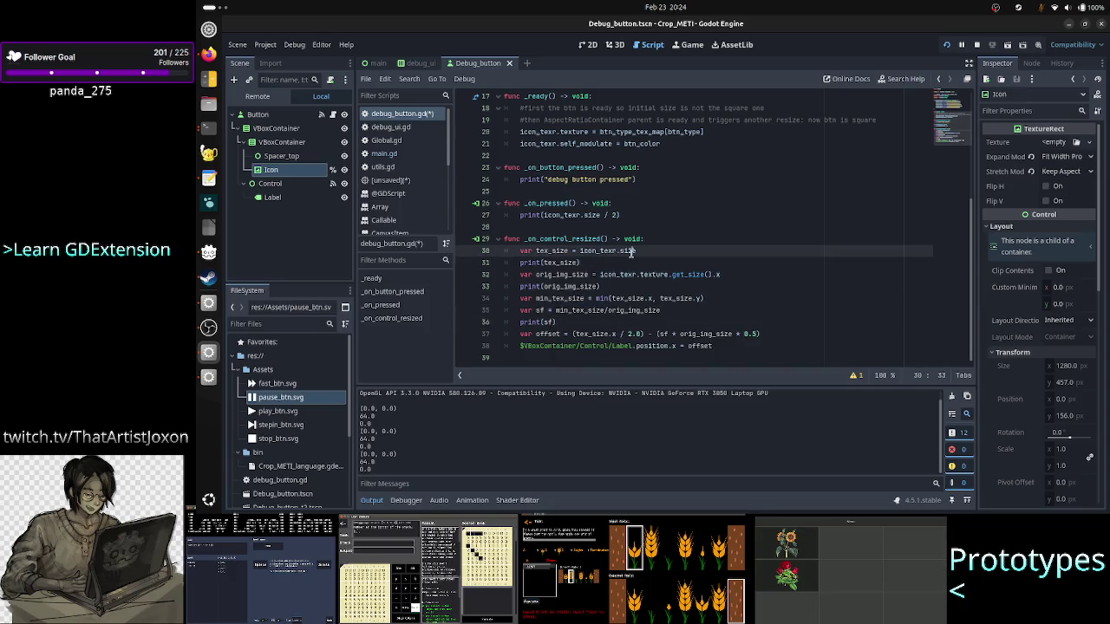
click(587, 45)
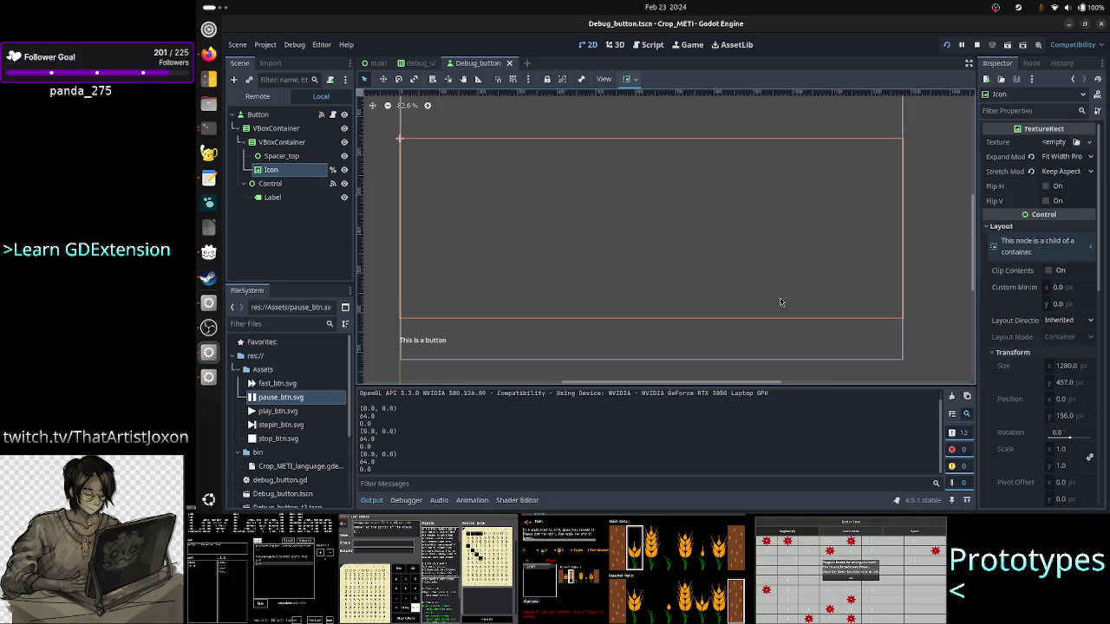
click(659, 47)
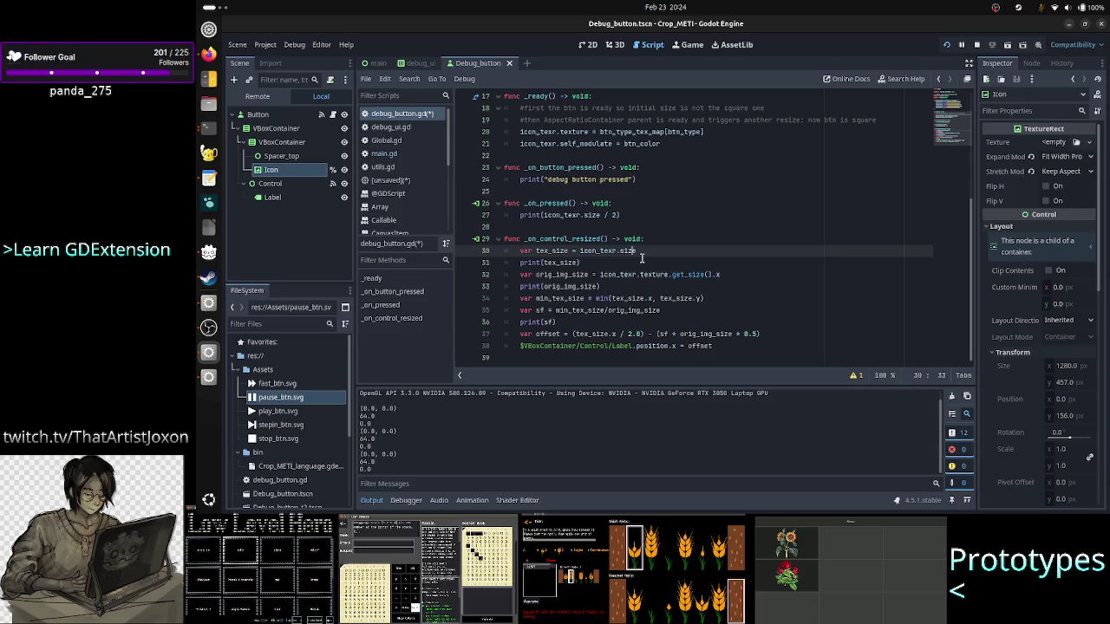
drag(642, 251, 600, 251)
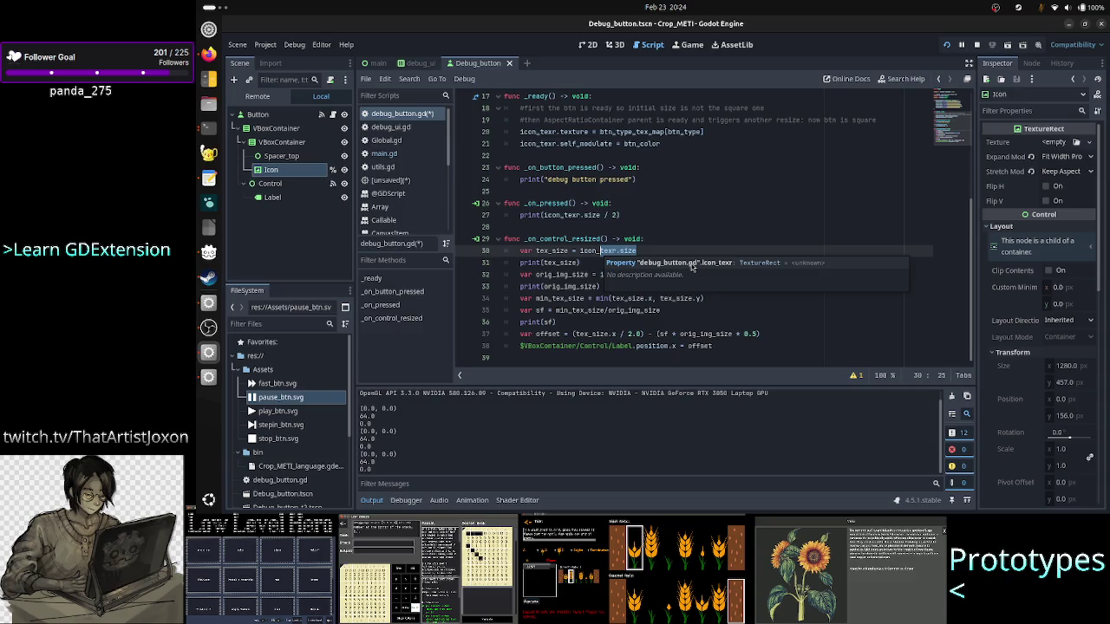
key(End)
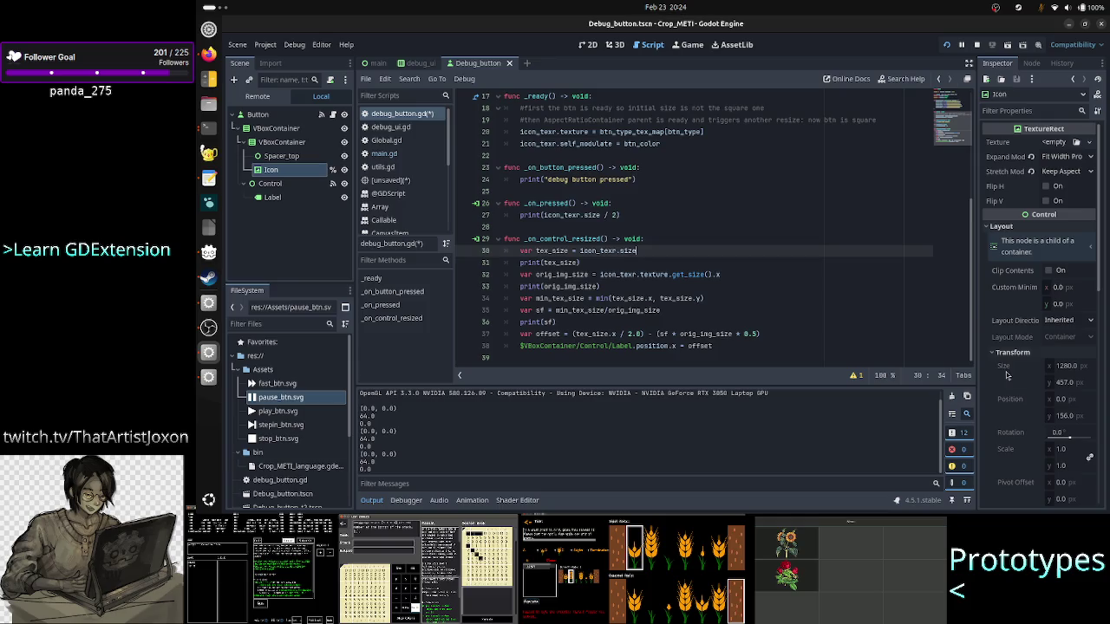
triple_click(656, 250)
click(657, 250)
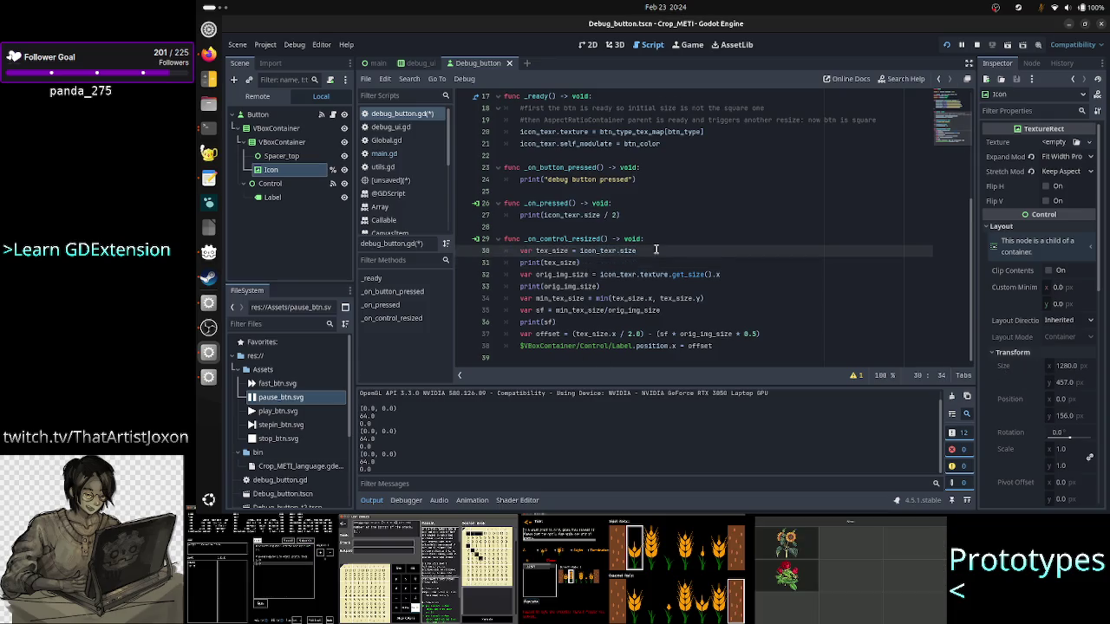
double_click(567, 241)
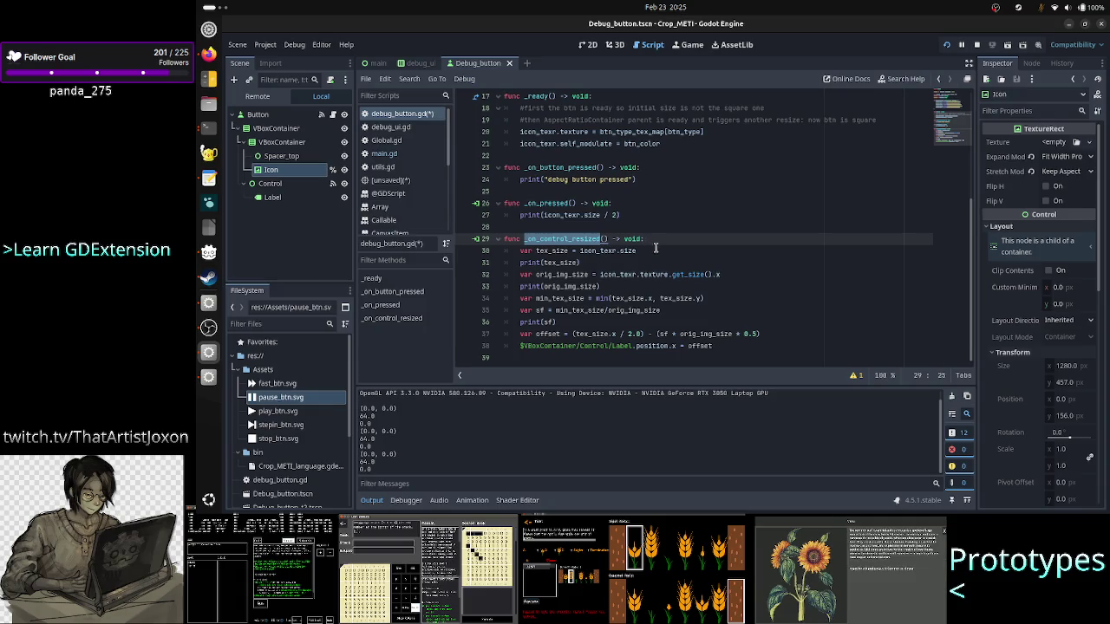
click(655, 250)
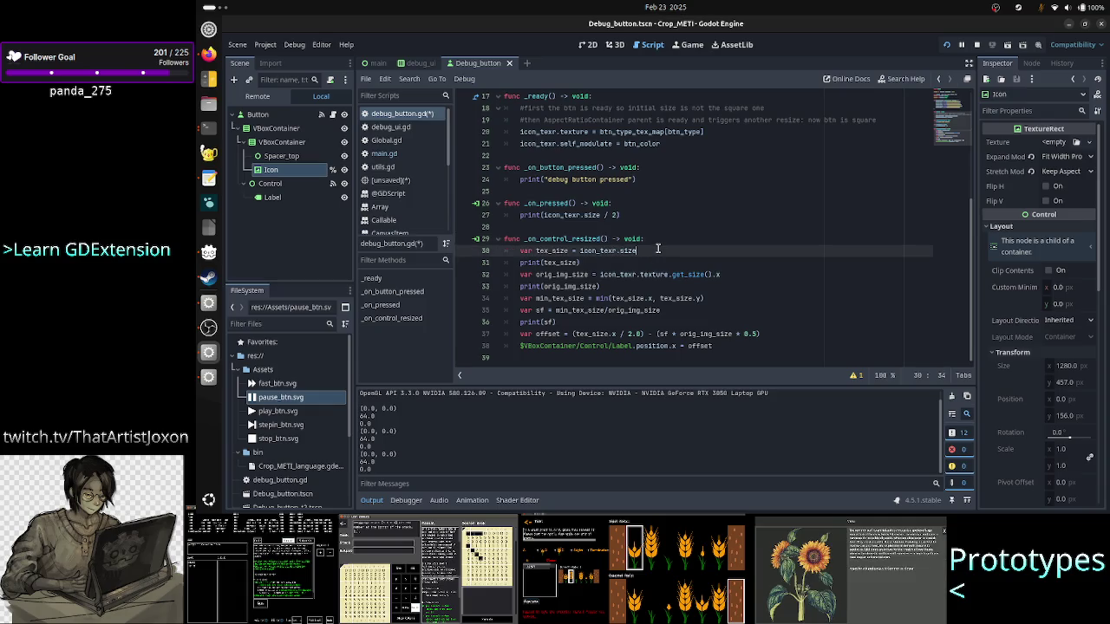
click(311, 185)
click(293, 171)
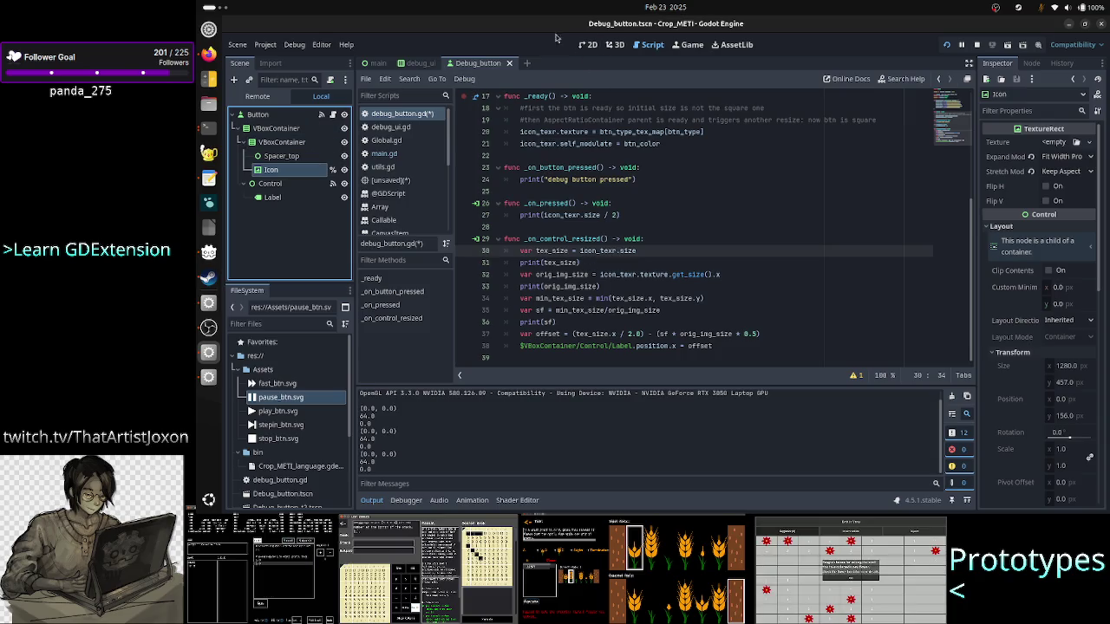
click(588, 45)
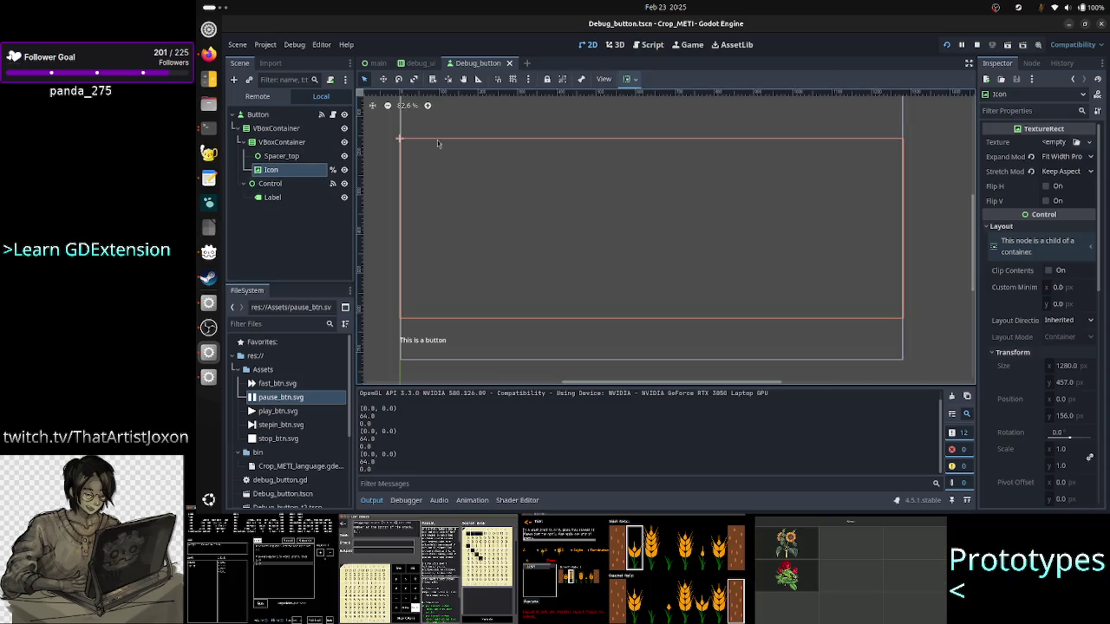
Step: Connect the Icon's resized signal to a new _on_icon_resized function in the script
click(1033, 64)
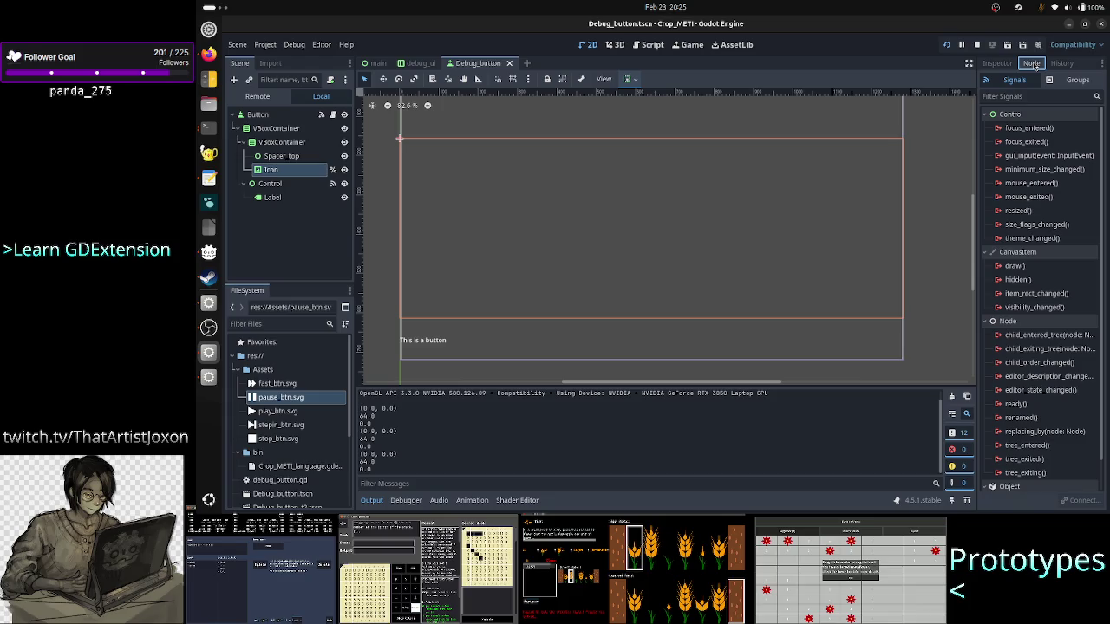
double_click(1029, 211)
click(693, 364)
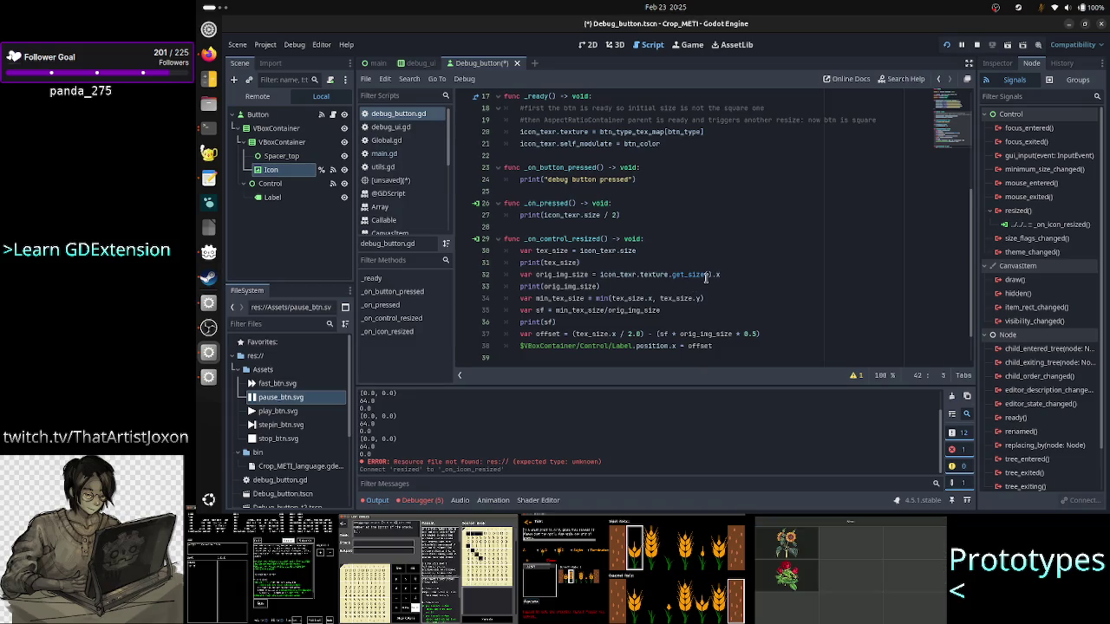
Step: Move the offset calculation from the old resize handler into _on_icon_resized
key(Up)
key(Up)
key(Up)
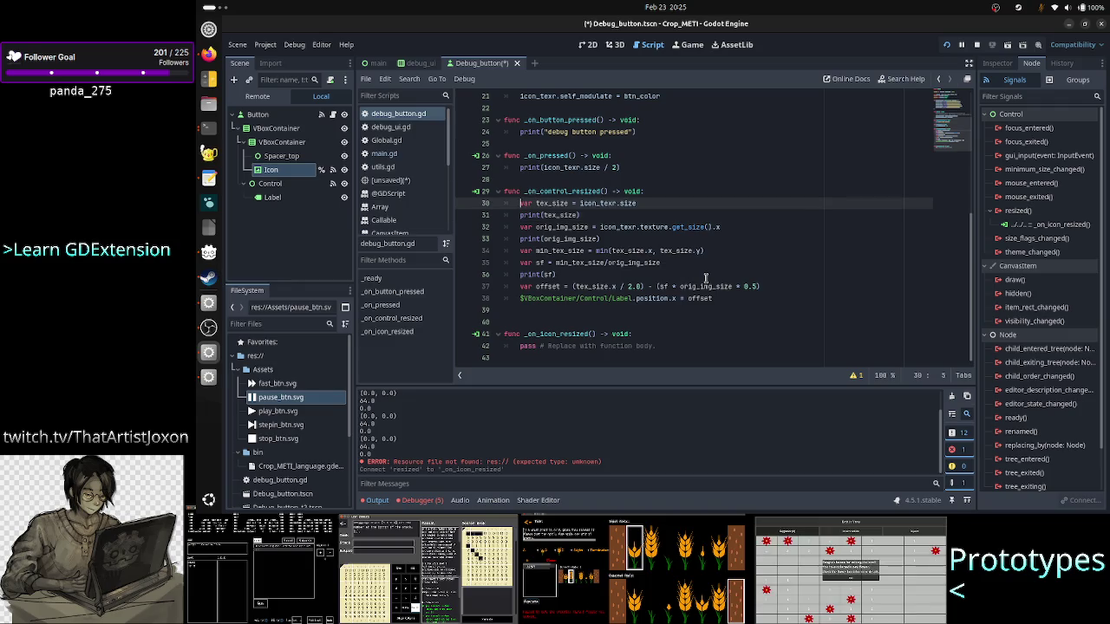
key(shift+Down)
key(shift+Down)
key(shift+Down)
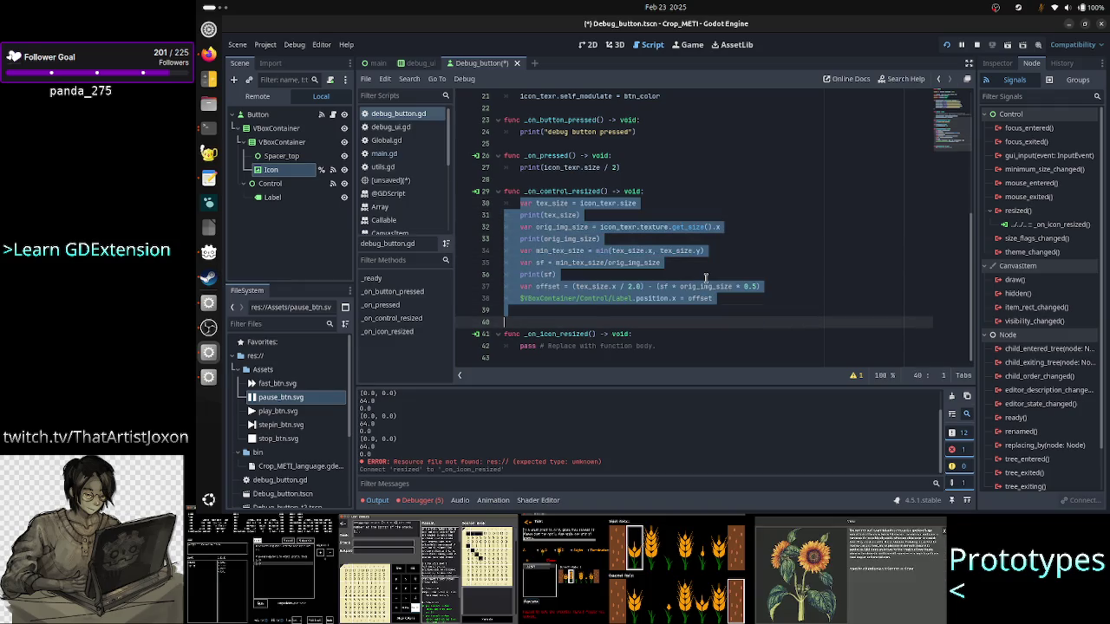
key(shift+End)
key(BackSpace)
key(Down)
key(Down)
key(Down)
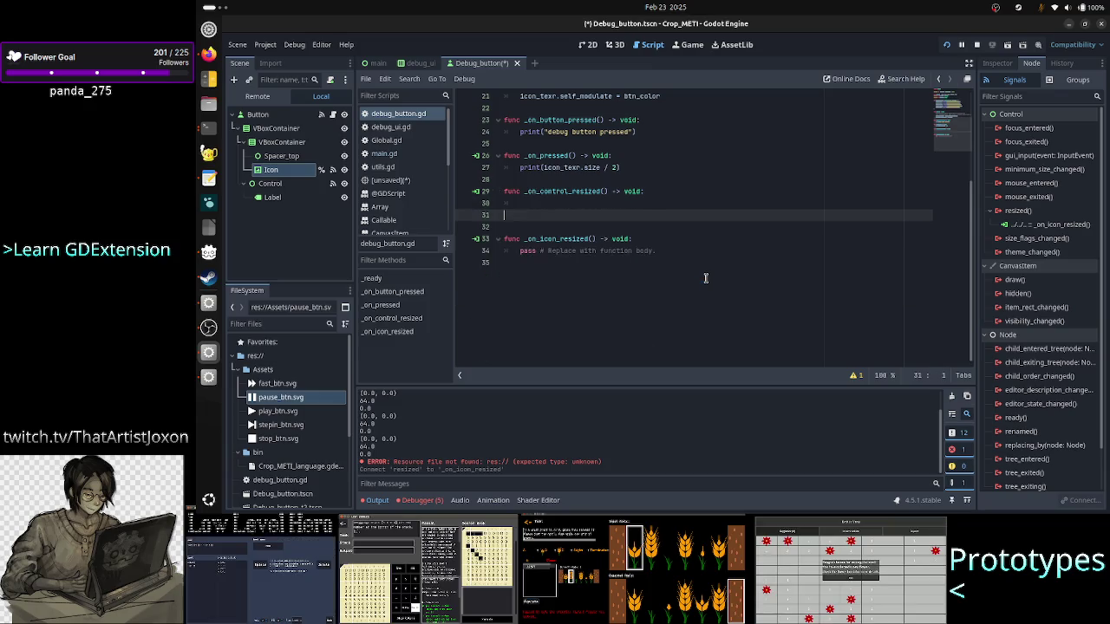
key(Up)
key(Home)
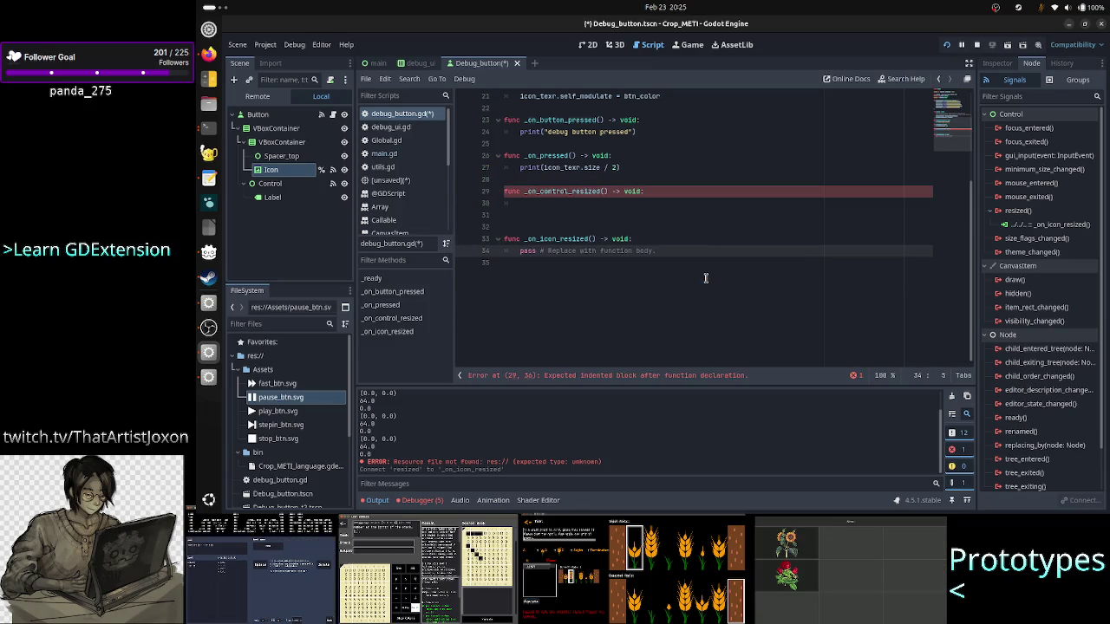
key(ctrl+v)
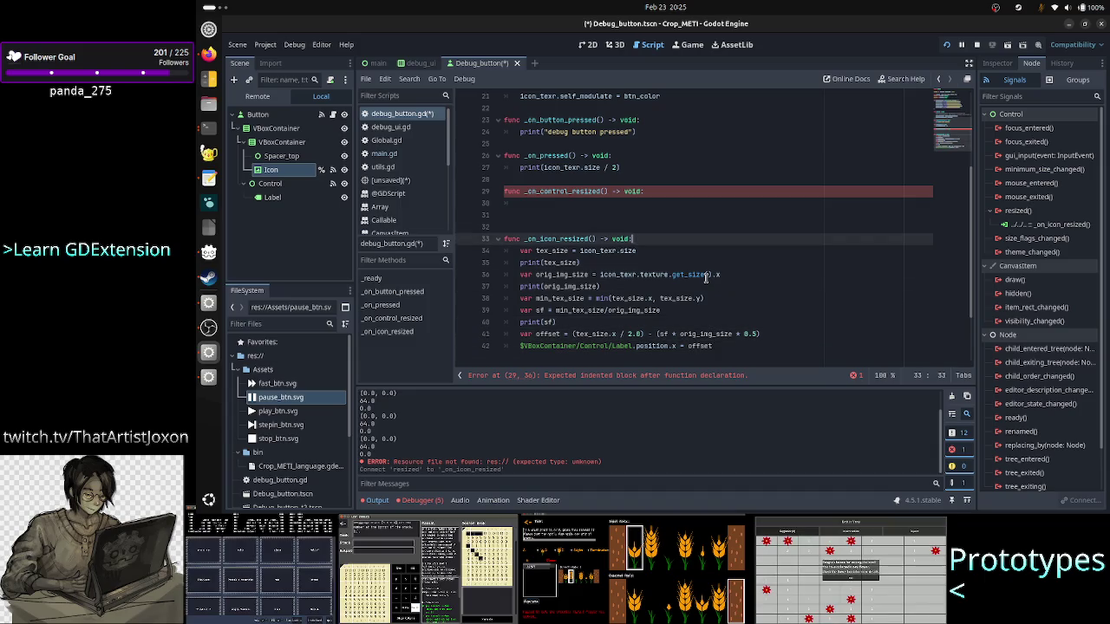
Step: Give the empty _on_control_resized function a pass body to clear the indentation error
key(Up)
key(BackSpace)
key(Up)
text(pass)
key(Down)
key(Down)
key(Down)
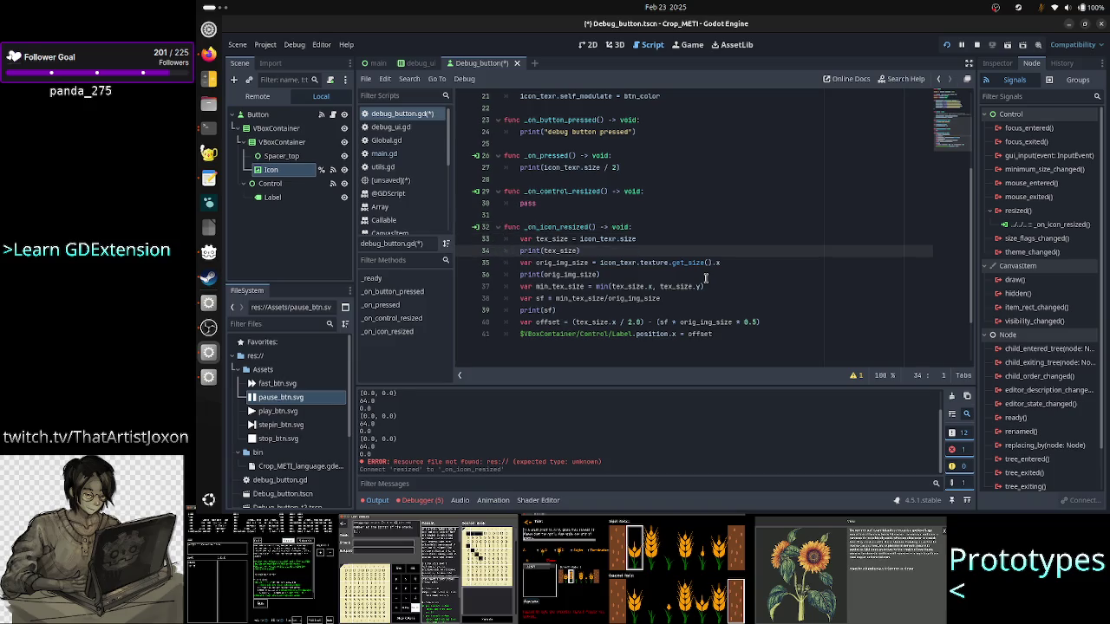
key(Up)
key(Home)
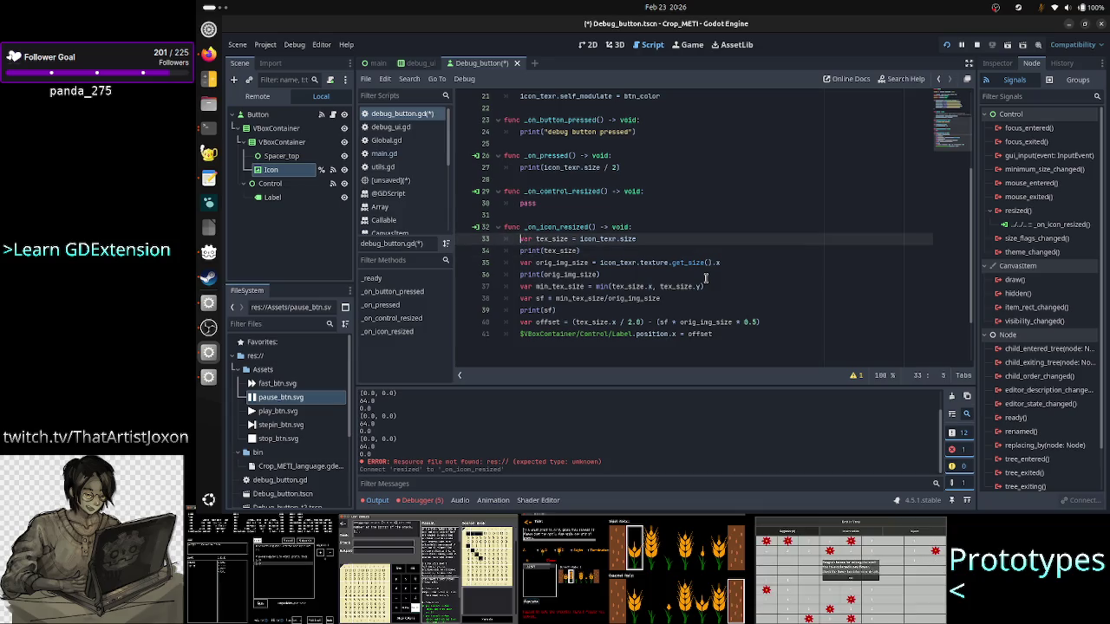
Step: Locate the (tex_size.x / 2.0) half-width expression in the offset line
key(Down)
key(Down)
key(Down)
key(Down)
key(Down)
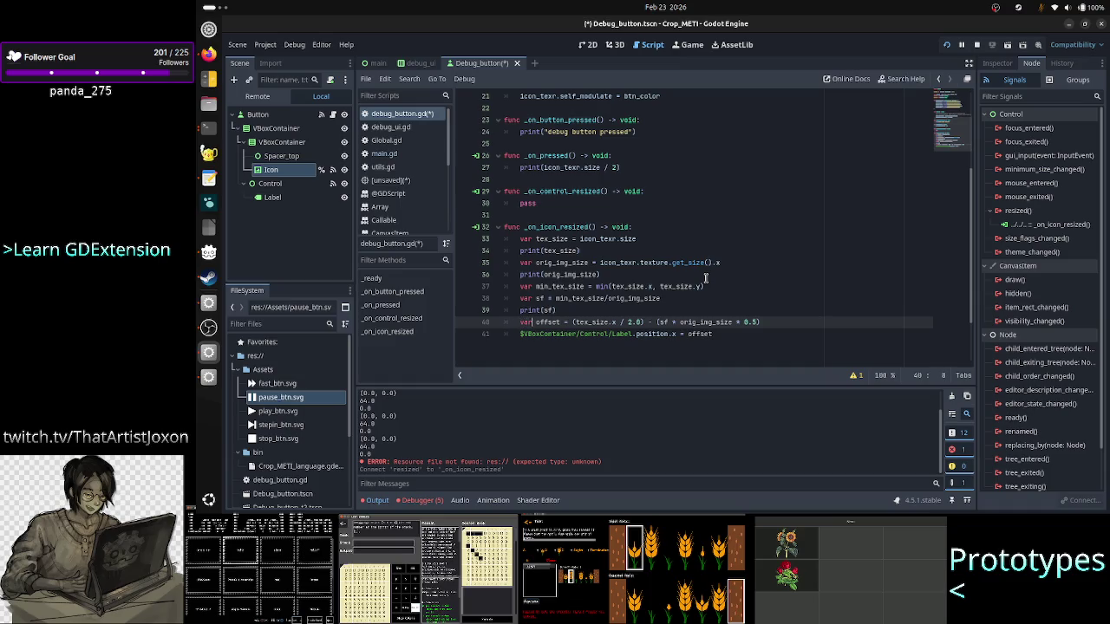
key(Right)
key(Right)
key(Right)
key(Right)
key(Right)
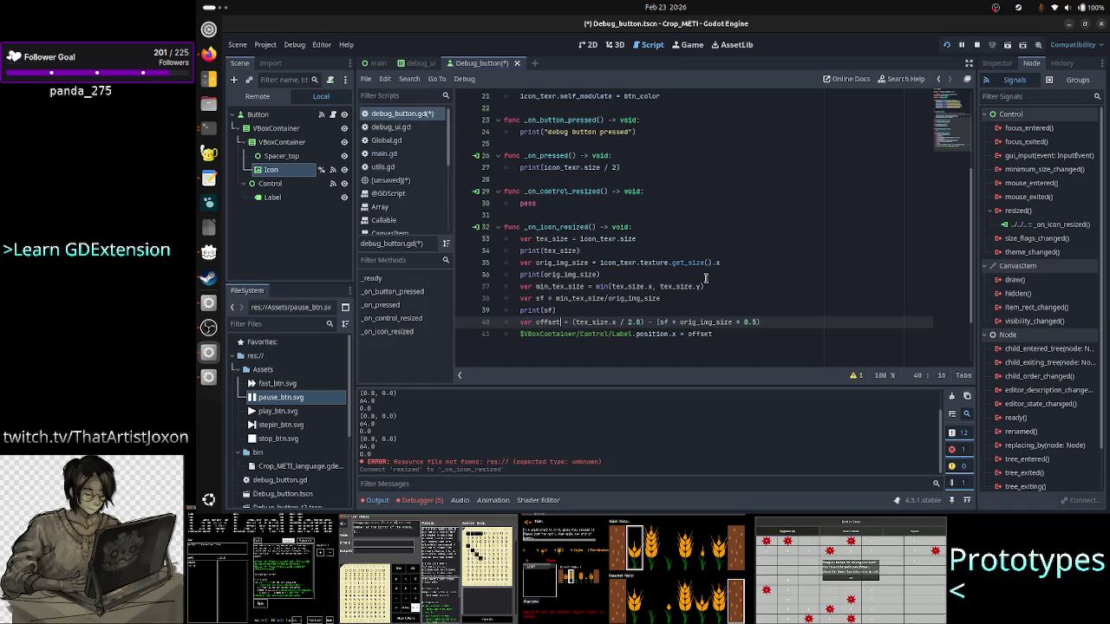
key(Left)
key(Left)
key(Left)
key(shift+Right)
key(shift+Right)
key(shift+Right)
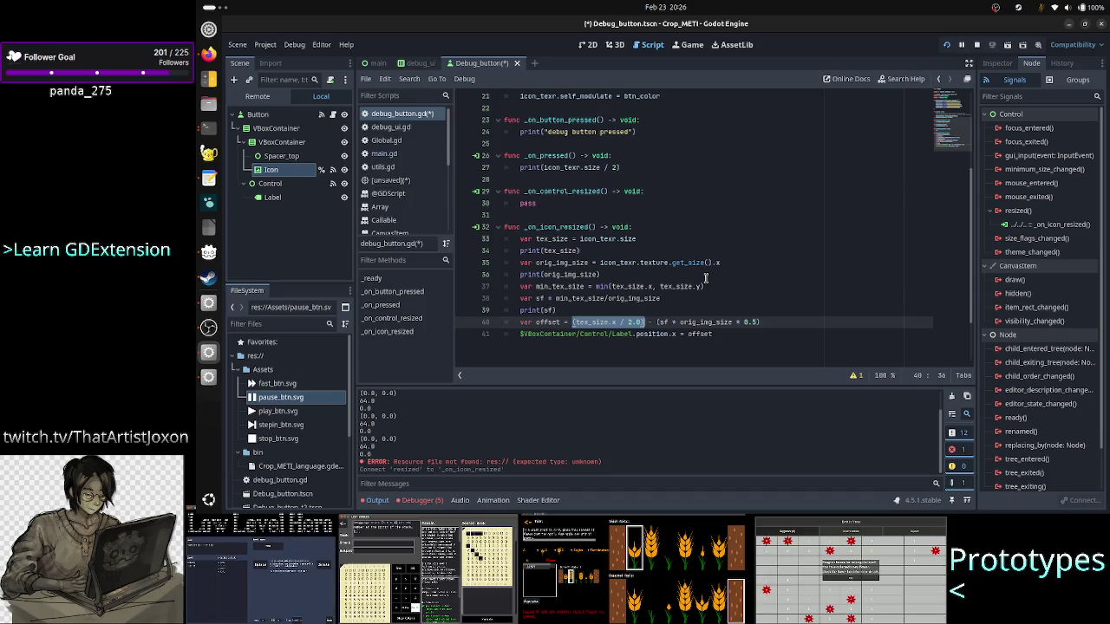
key(Left)
key(Left)
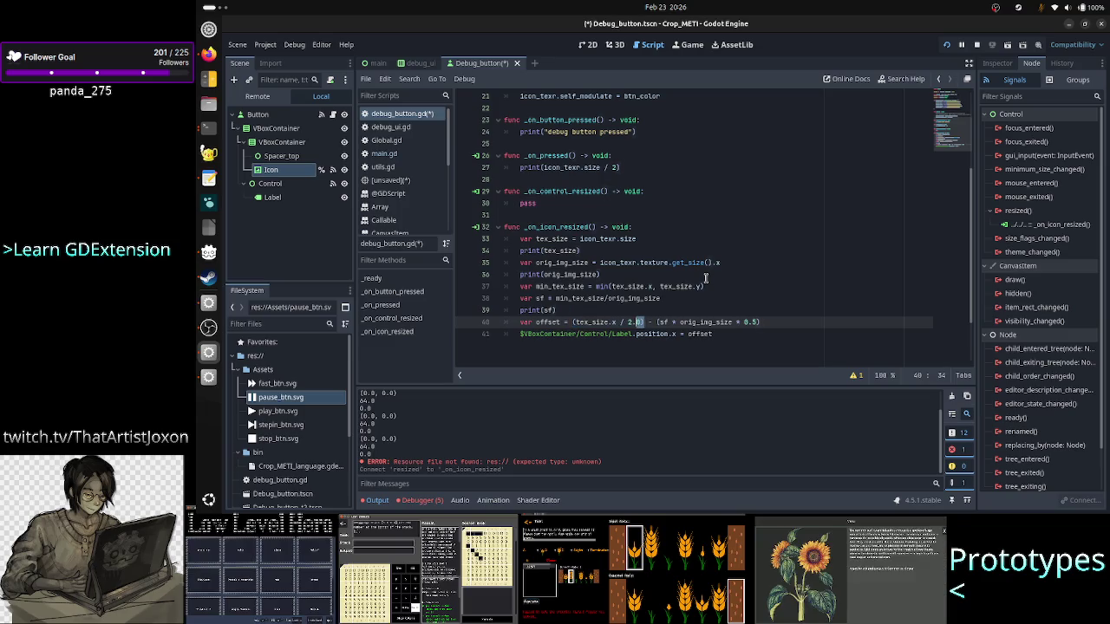
key(Right)
key(Right)
key(ctrl+shift+Left)
key(ctrl+shift+Left)
key(ctrl+shift+Left)
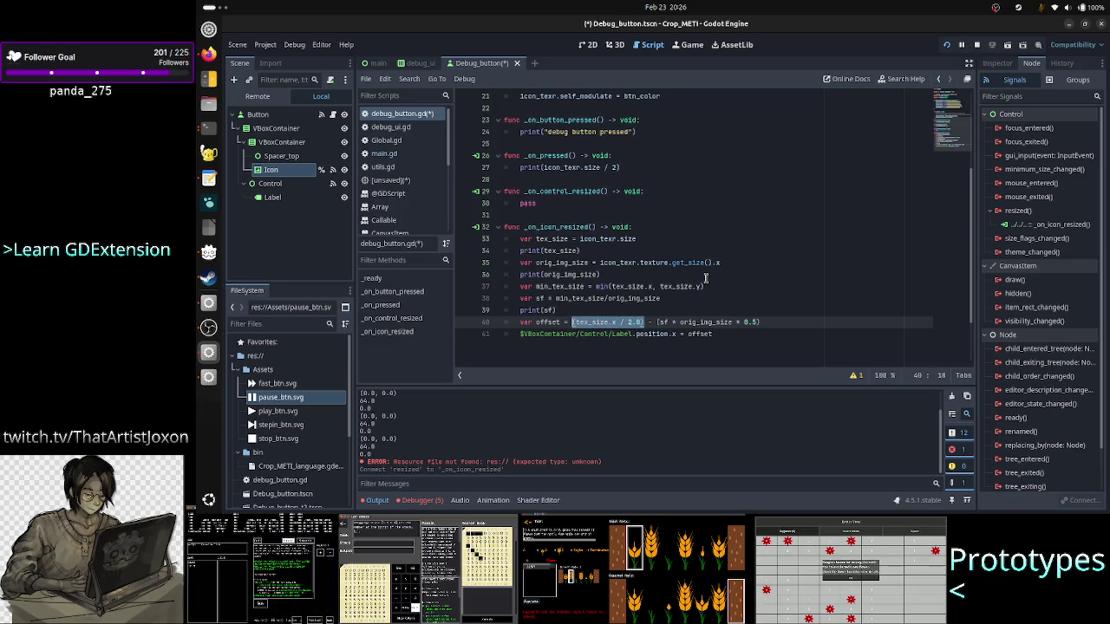
key(Right)
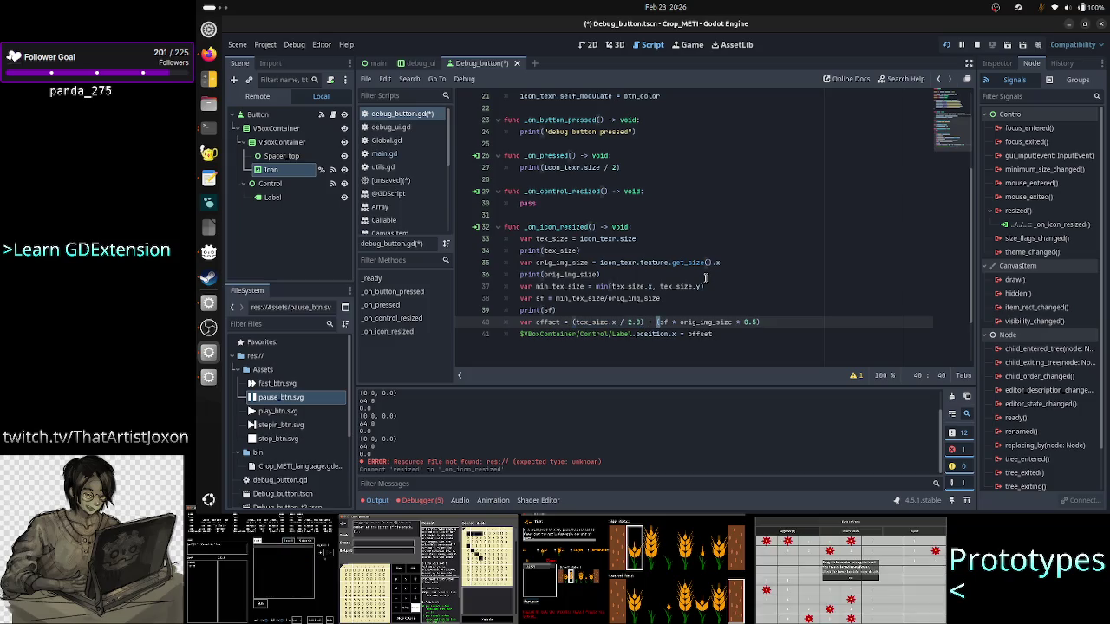
key(shift+Right)
key(shift+Right)
key(shift+Right)
key(shift+Right)
key(shift+Right)
key(shift+Right)
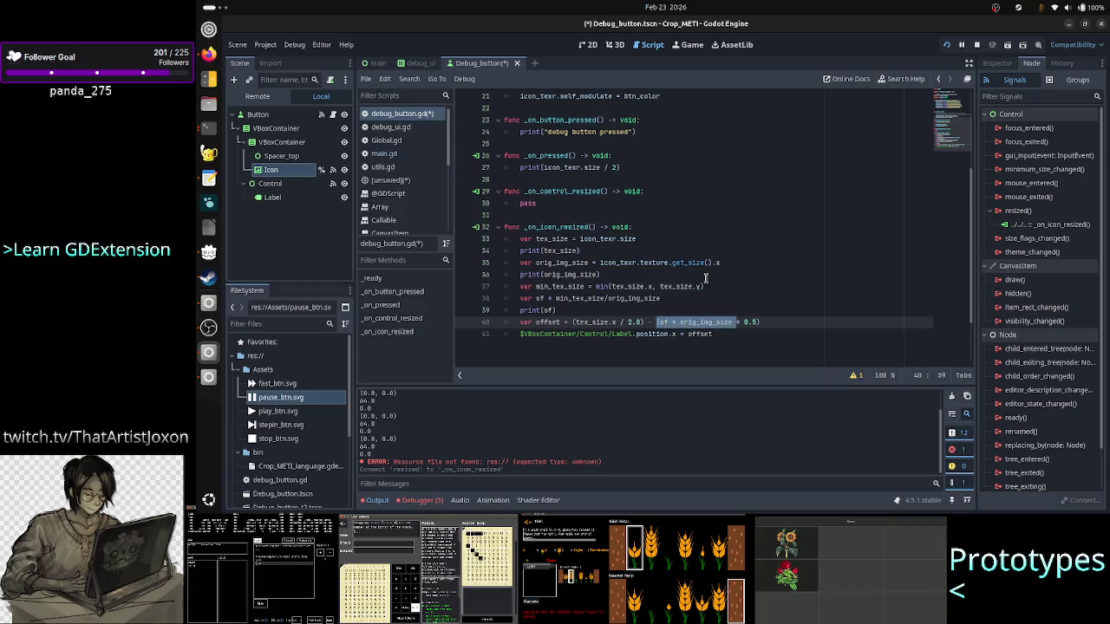
key(Right)
key(Right)
key(Right)
key(Left)
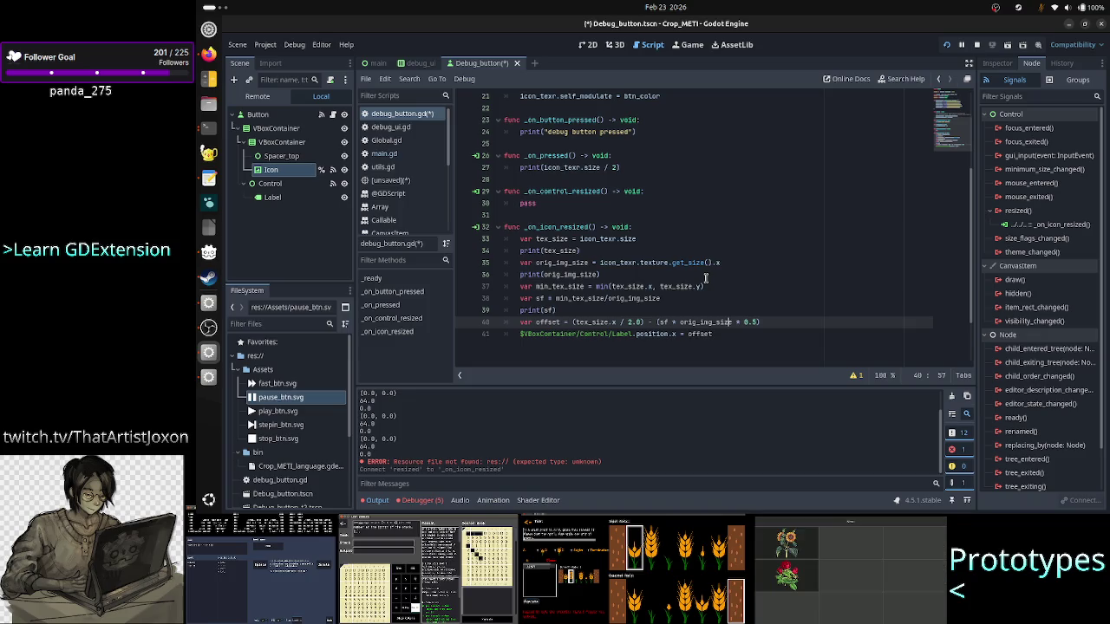
key(ctrl+Left)
key(ctrl+Left)
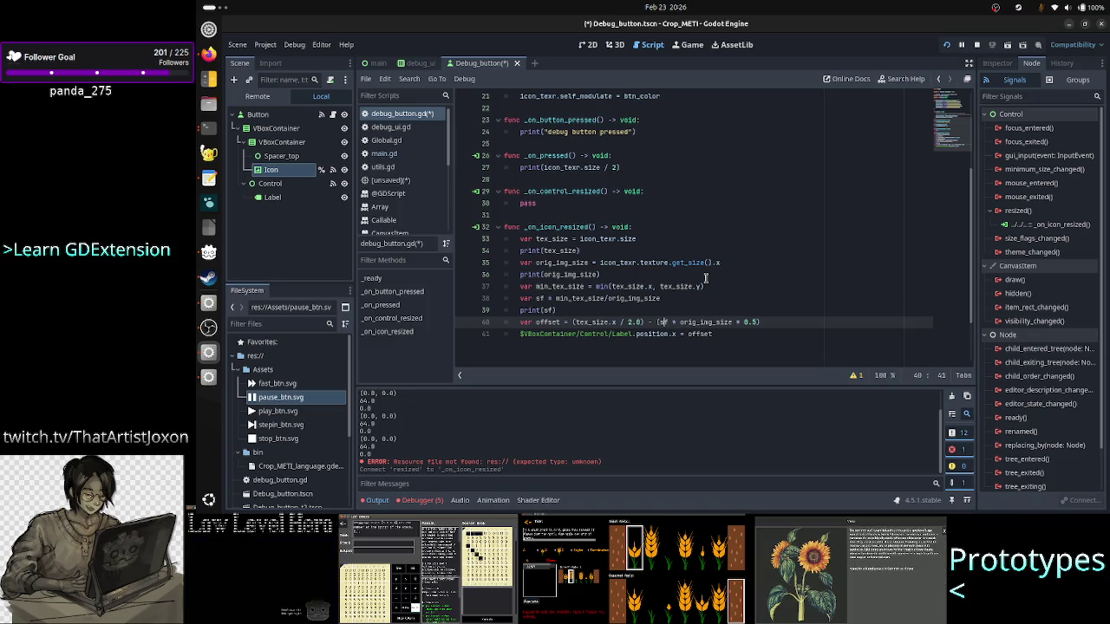
key(Left)
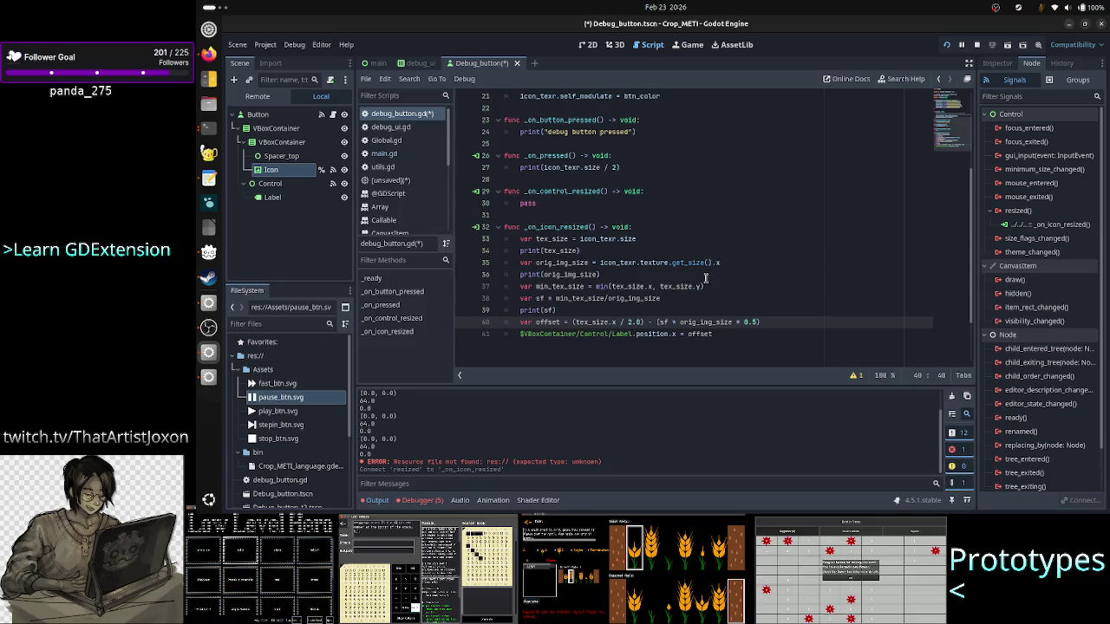
key(Left)
key(Left)
key(Left)
Step: Replace '/ 2.0' with '* 0.5' in the offset expression
key(Delete)
key(Delete)
key(BackSpace)
key(BackSpace)
key(BackSpace)
text(* 0.5)
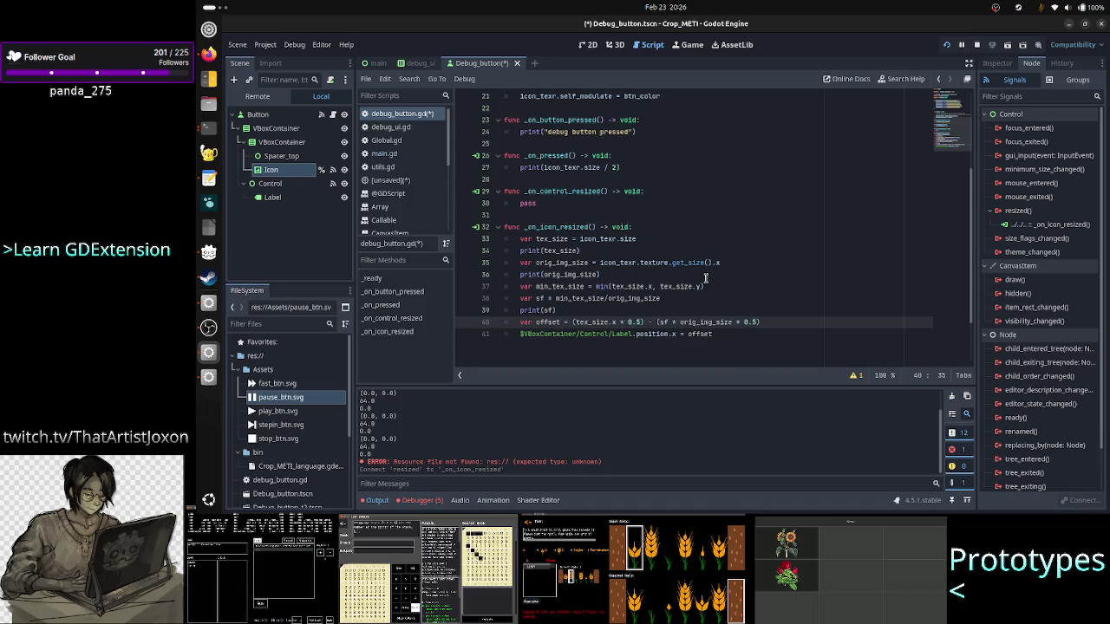
key(Down)
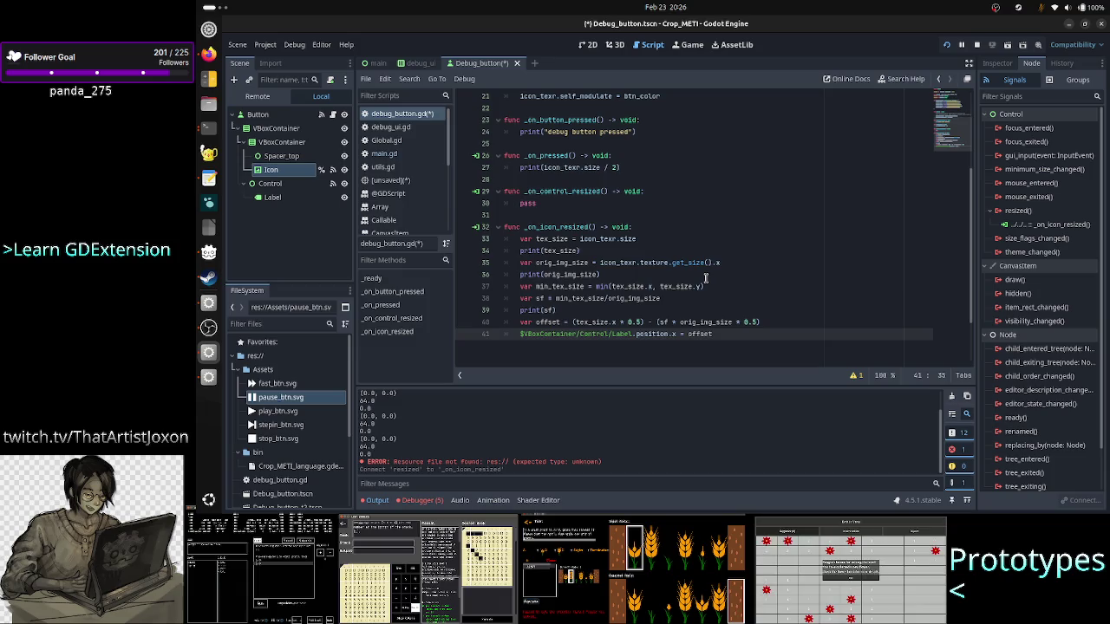
key(Right)
key(Right)
key(Right)
key(Right)
key(Right)
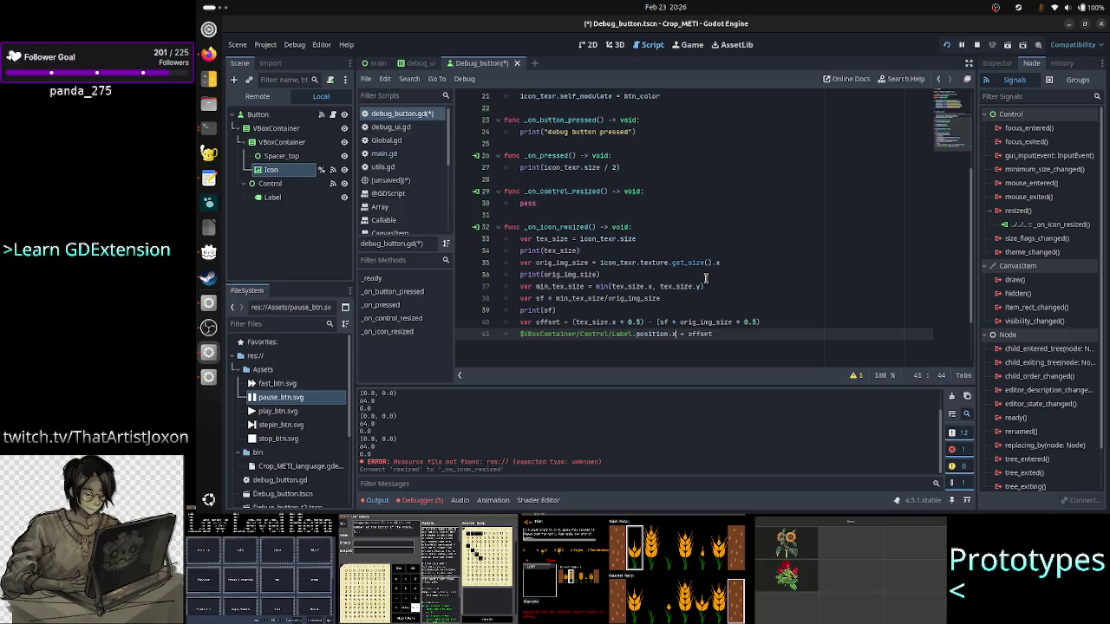
click(589, 44)
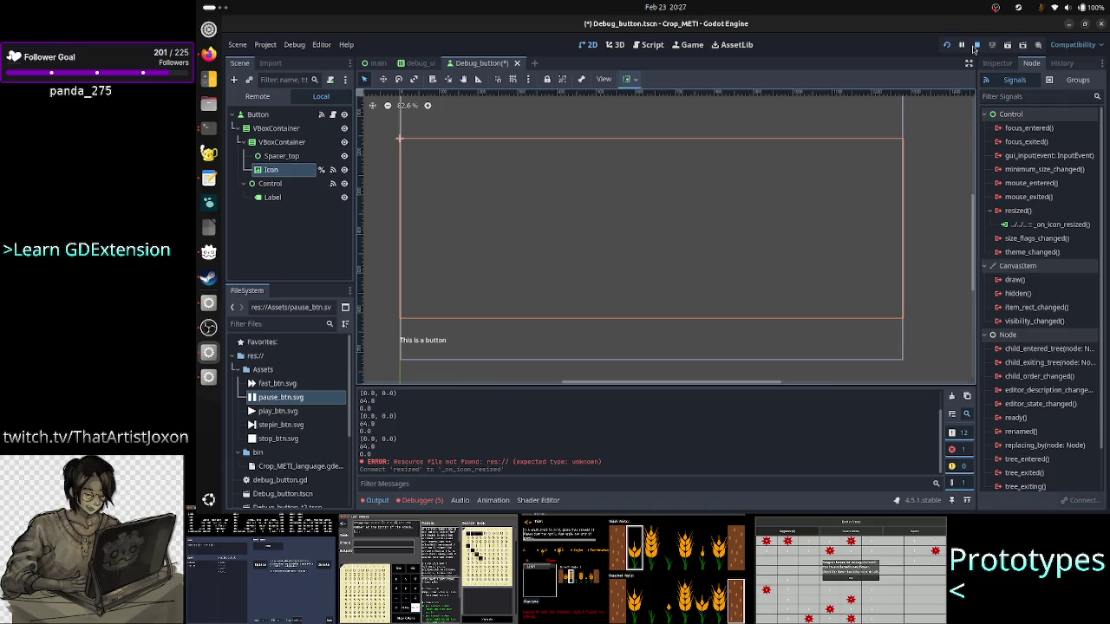
Step: Save and run the button scene, then close the Crop_METI (DEBUG) game window
click(949, 45)
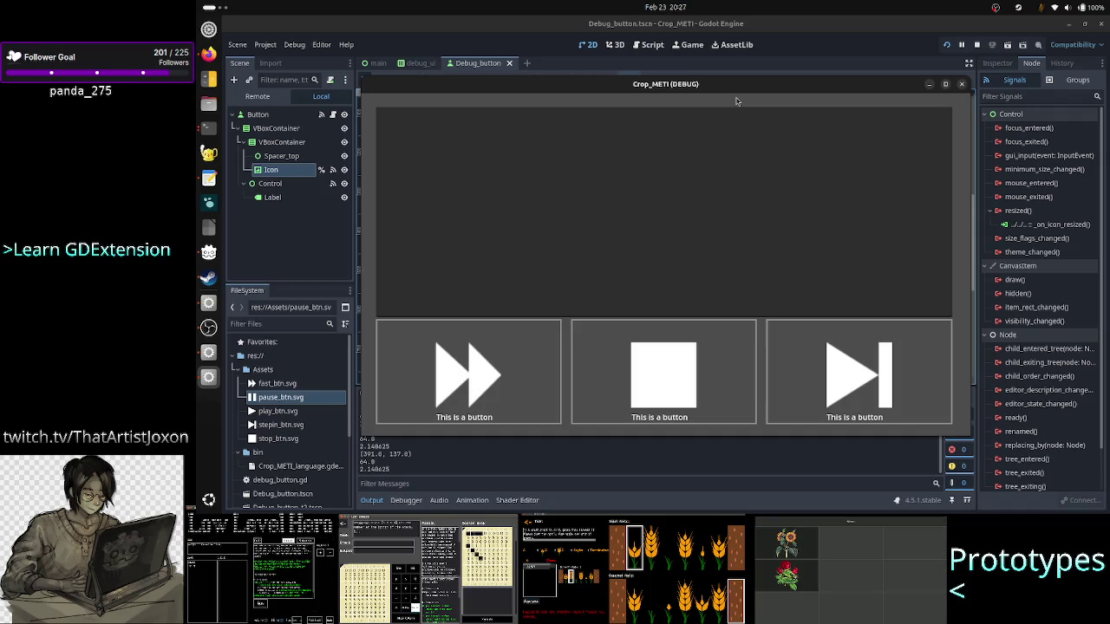
click(960, 84)
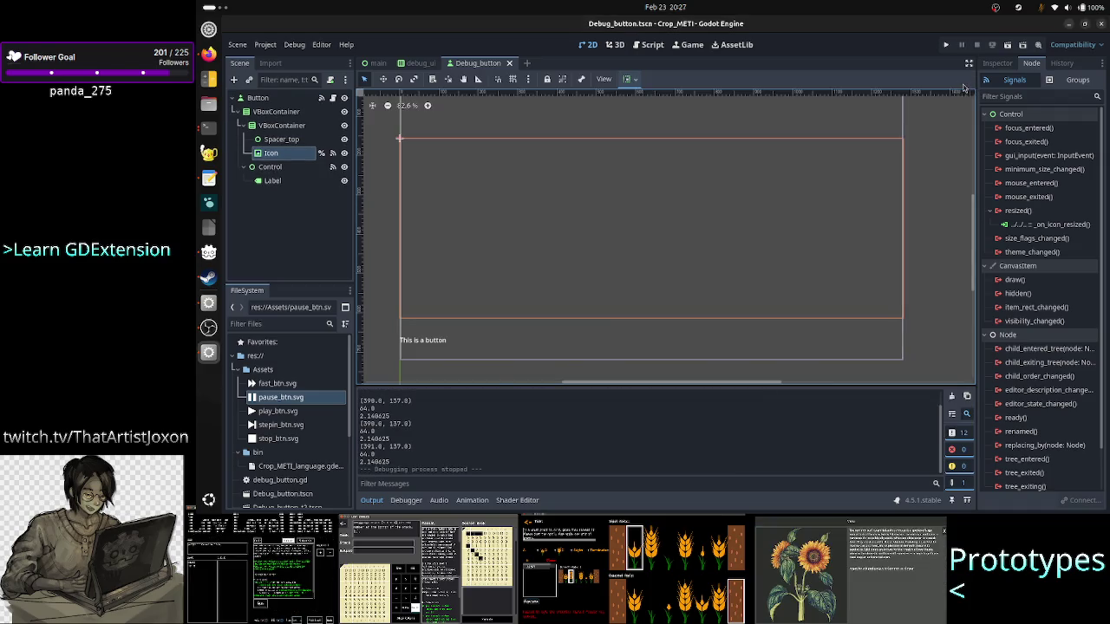
Step: Set the Label's Text to 'Stop' and run the scene to check the buttons
click(280, 183)
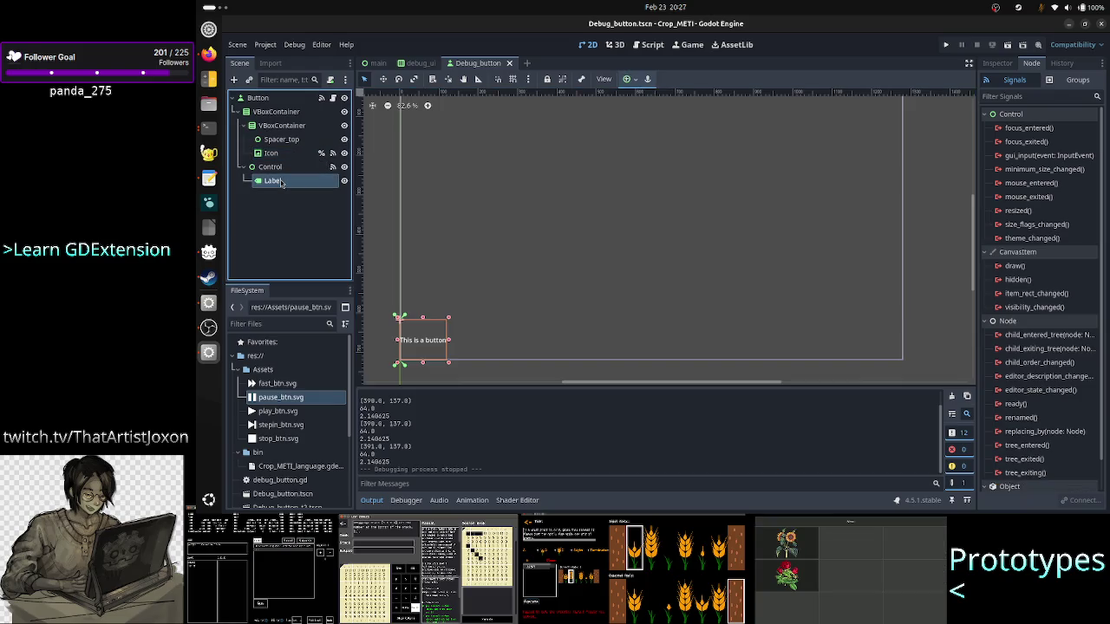
click(997, 63)
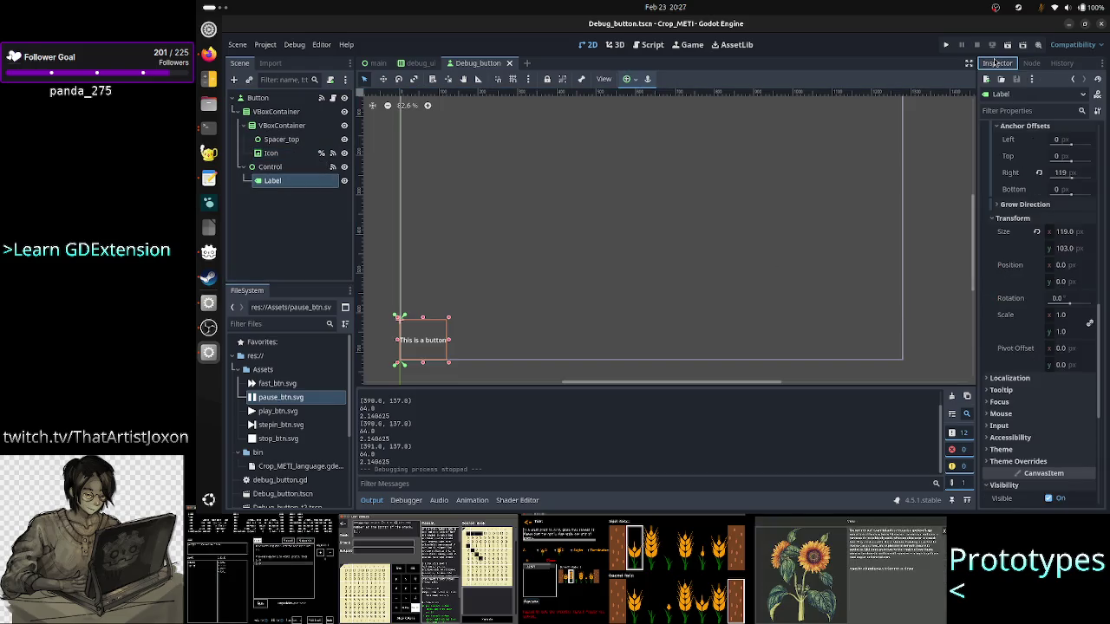
scroll(1034, 171, up, 5)
click(1055, 160)
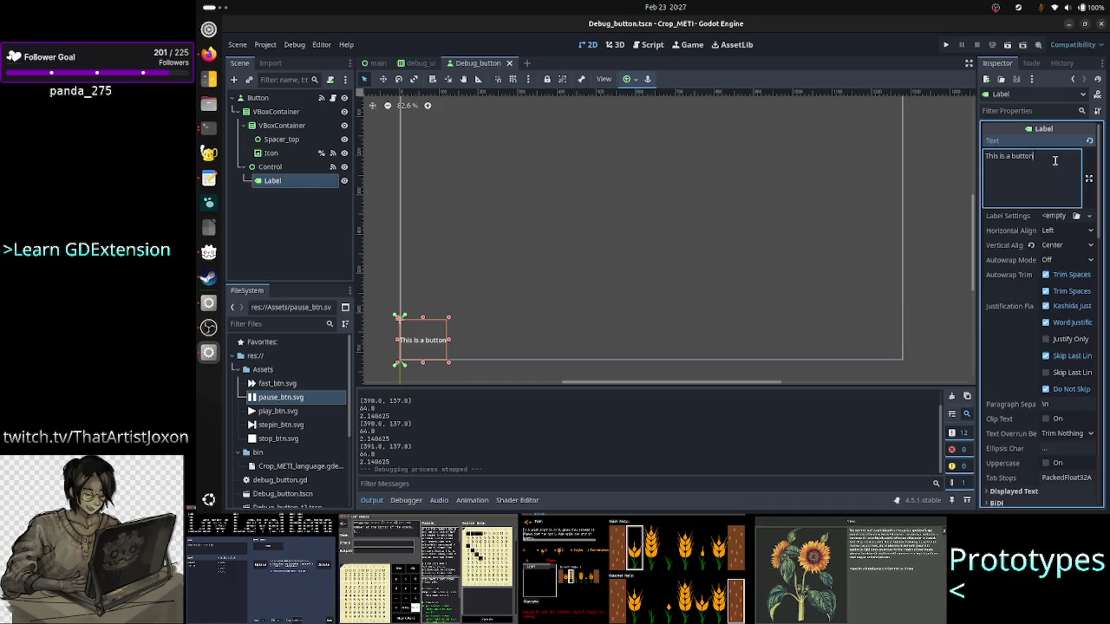
key(BackSpace)
key(BackSpace)
key(BackSpace)
key(BackSpace)
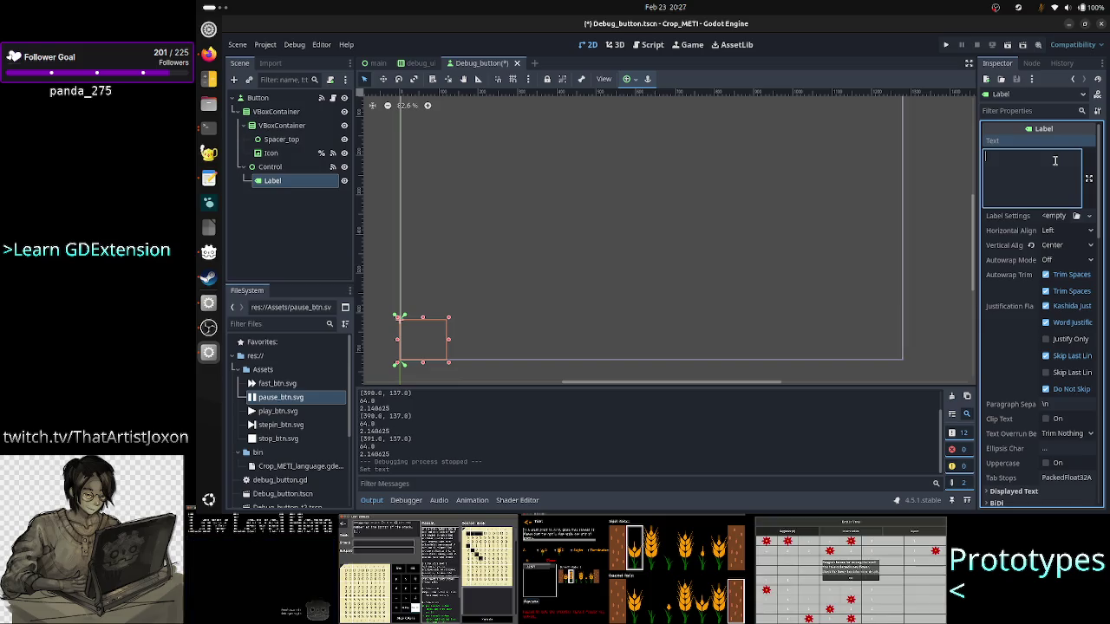
text(Stop)
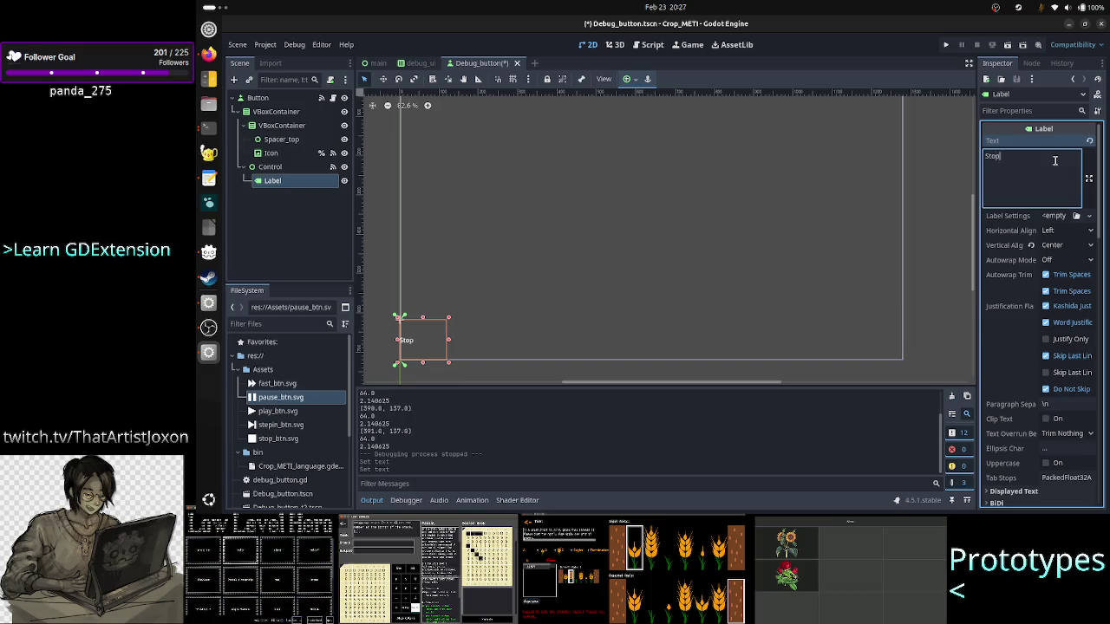
click(951, 47)
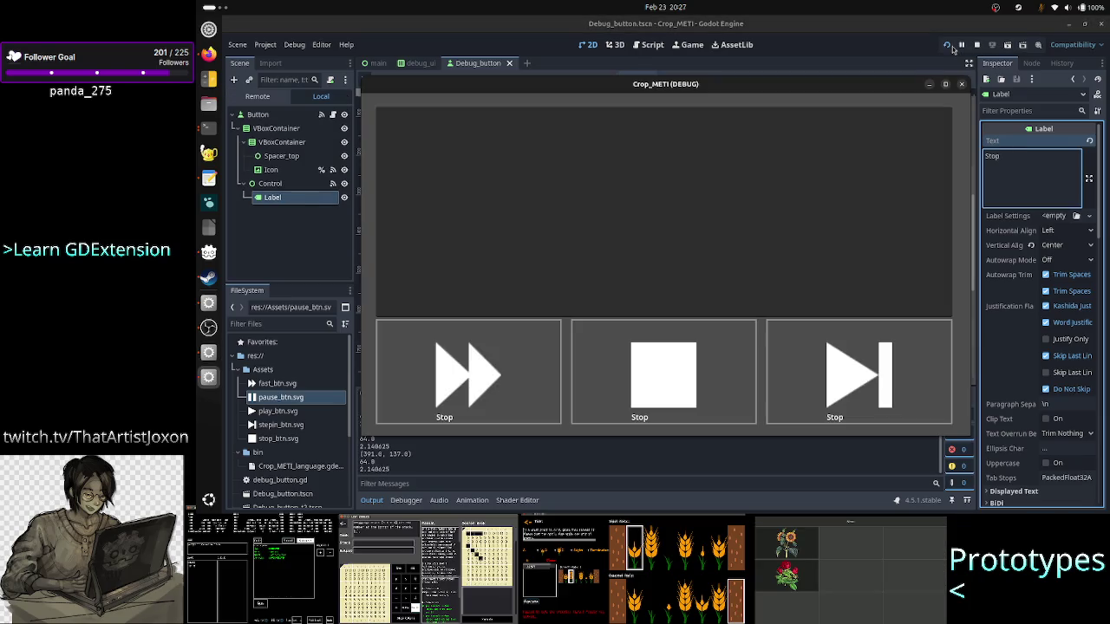
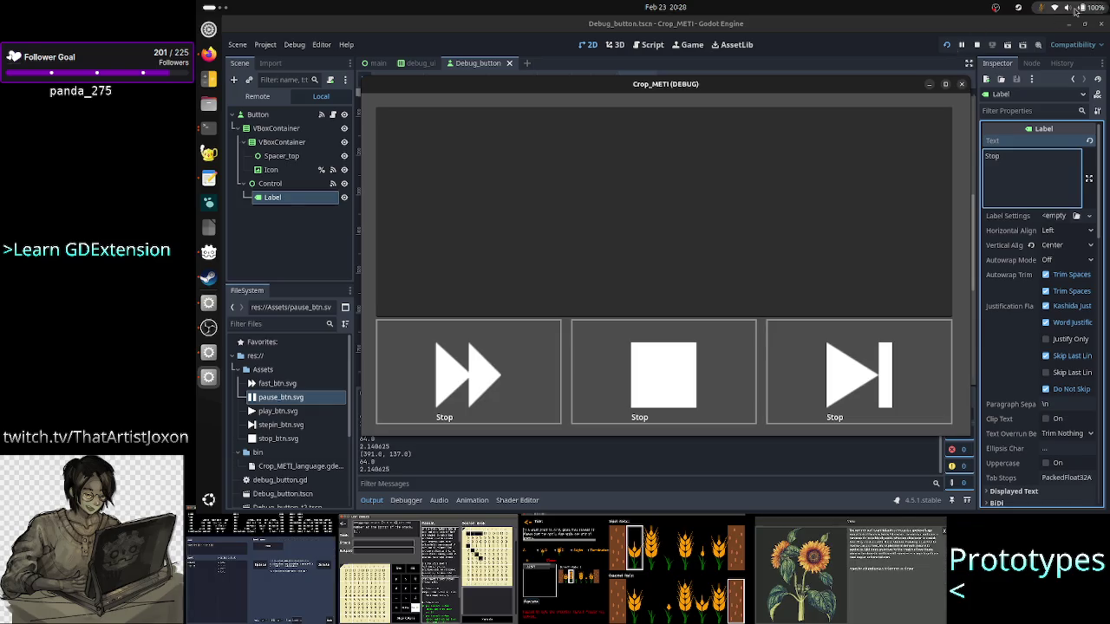
Step: Stop the debug game and review the icon-size line in debug_button.gd
click(961, 85)
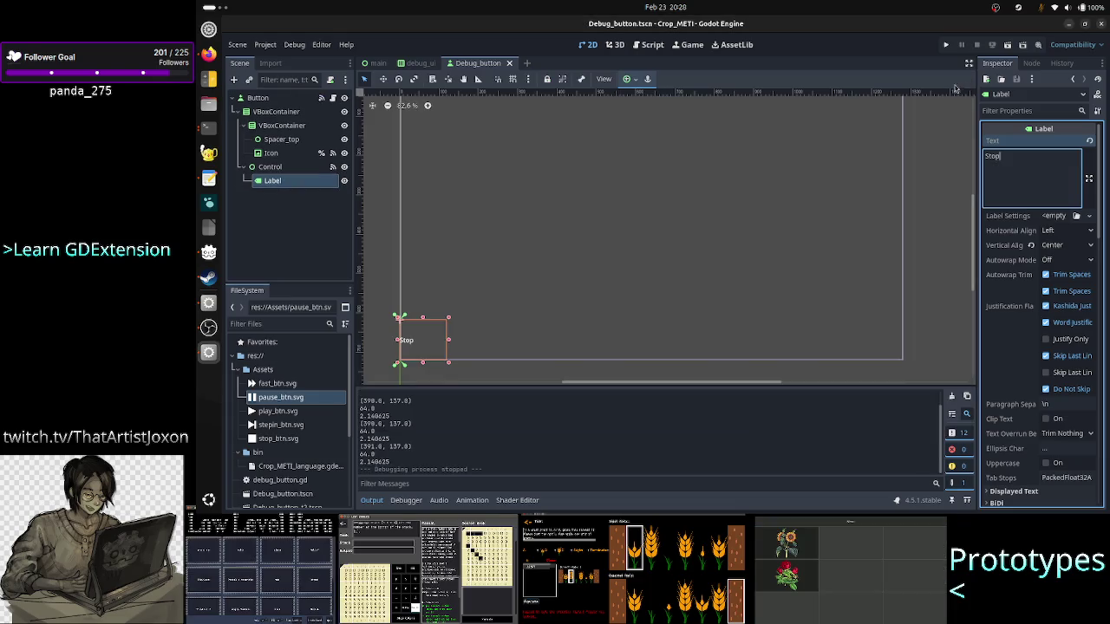
click(383, 188)
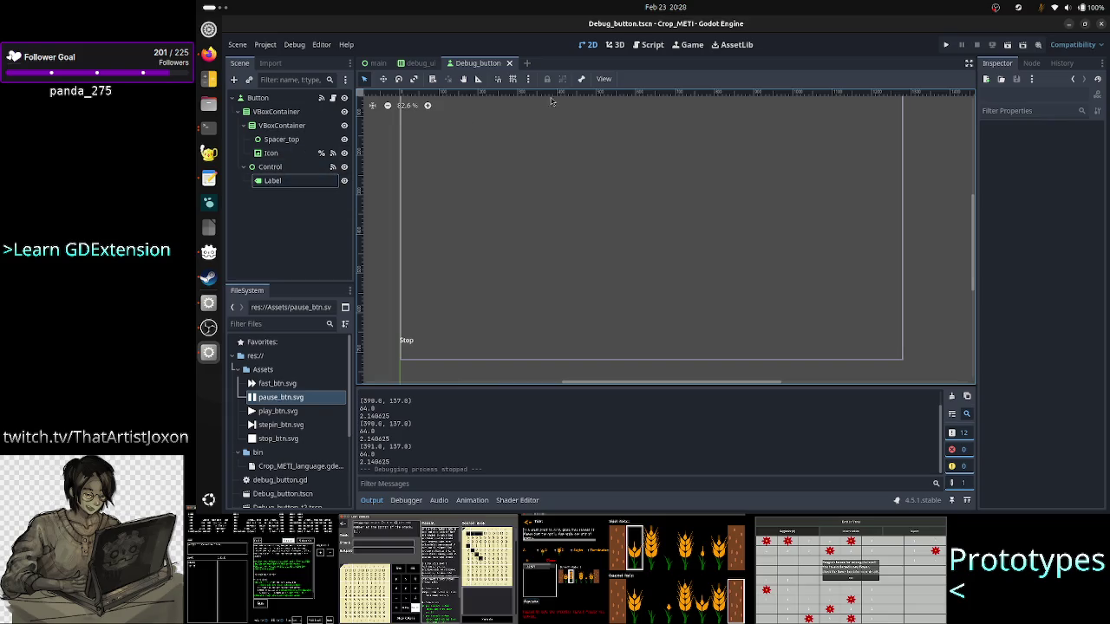
click(654, 49)
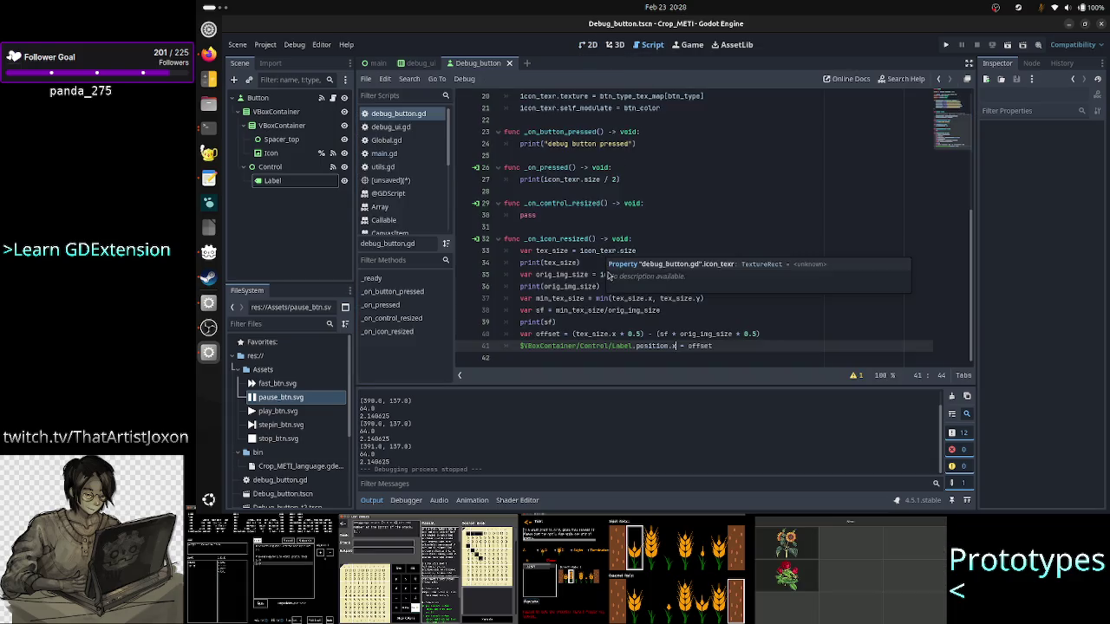
click(667, 249)
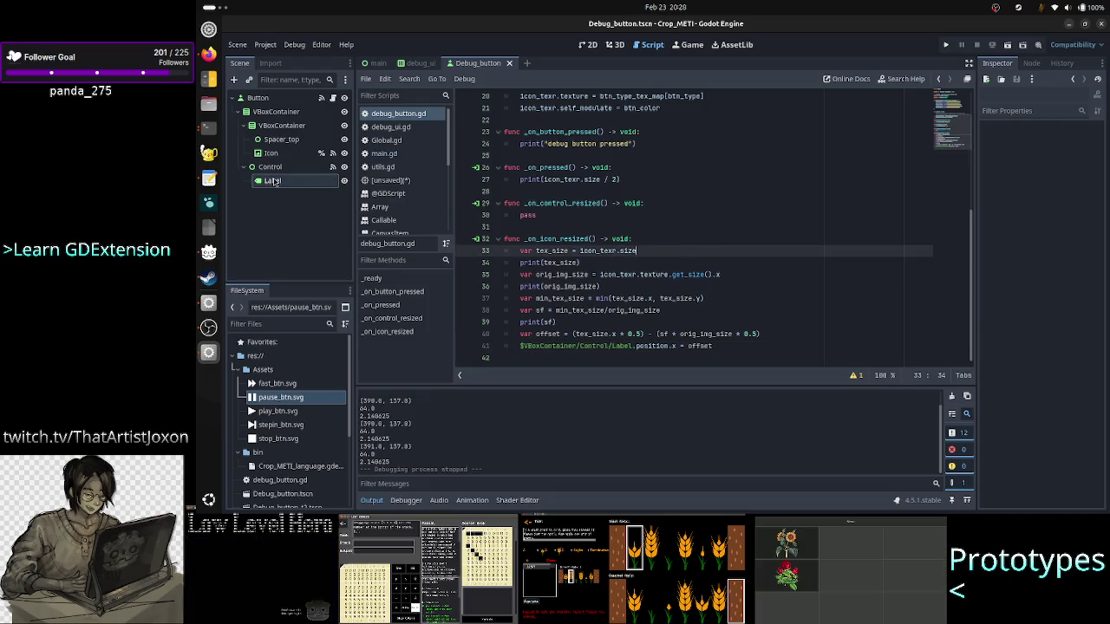
Step: Compare the Label, Control and VBoxContainer sizes in the 2D scene, then rerun the project
click(587, 44)
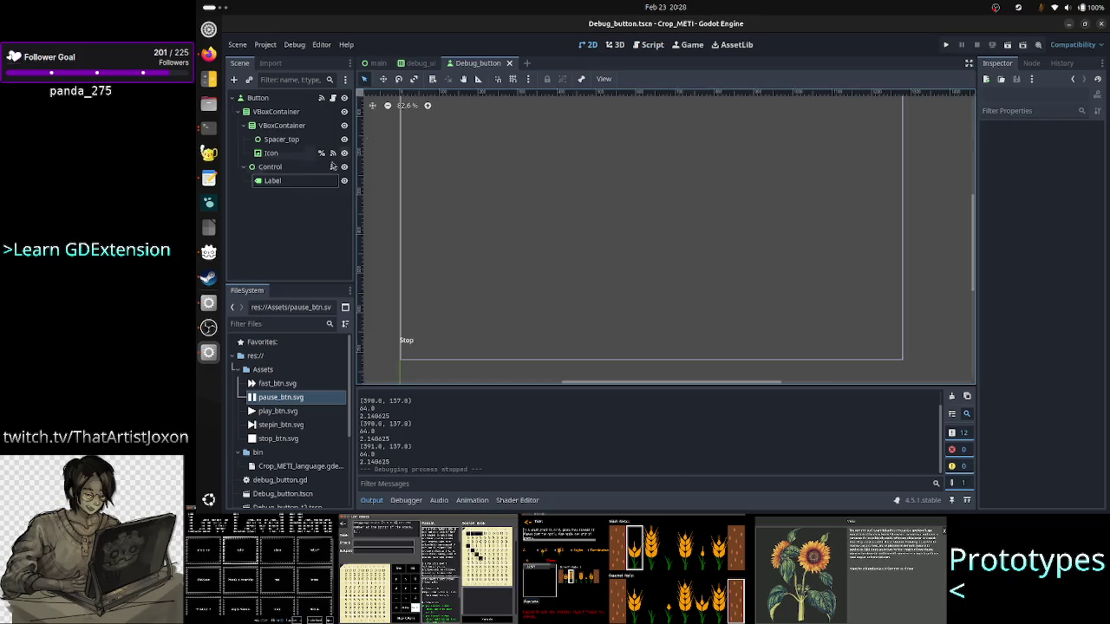
click(294, 181)
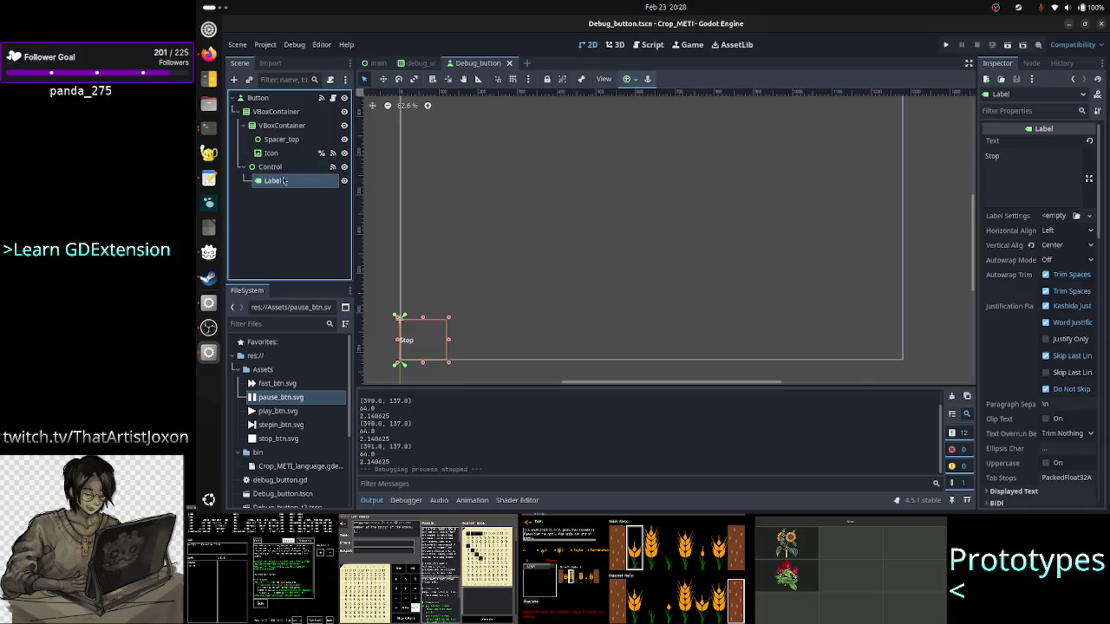
click(275, 168)
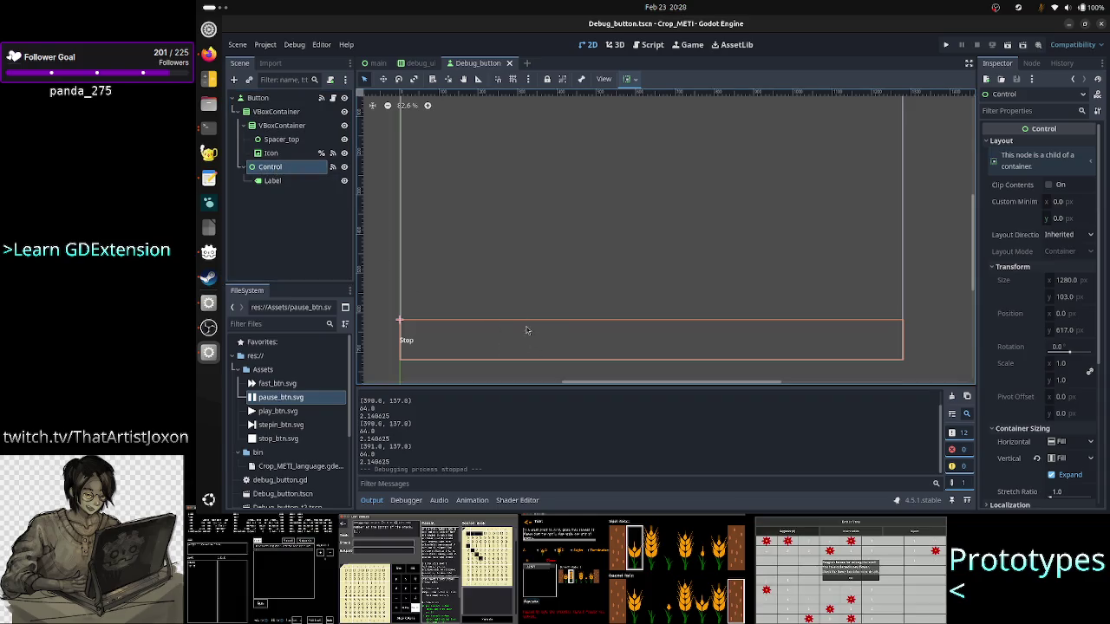
click(283, 116)
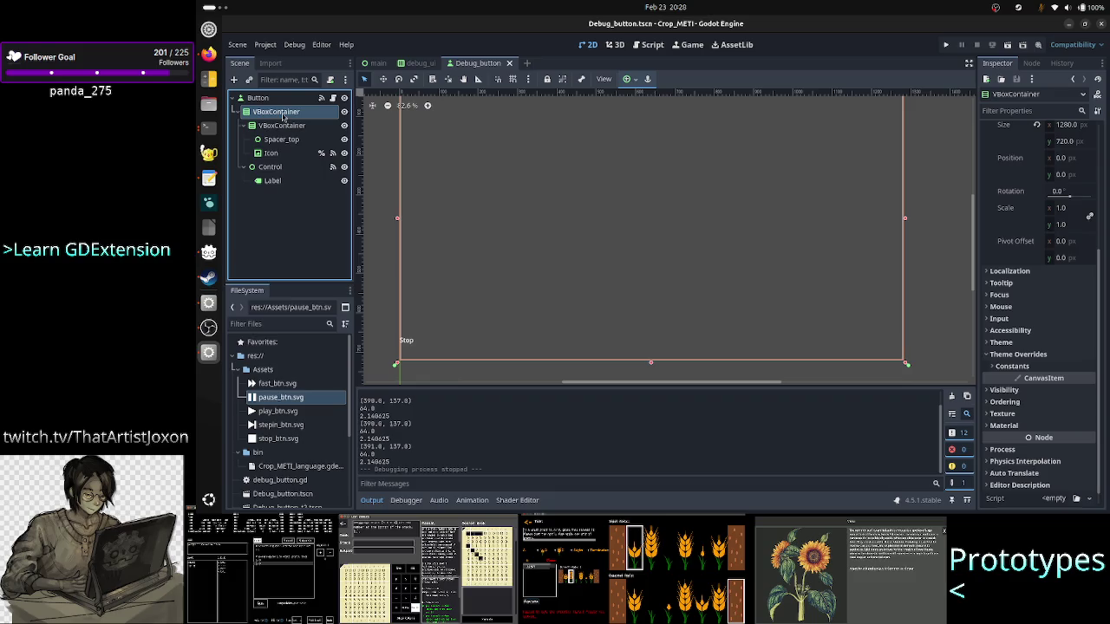
click(269, 180)
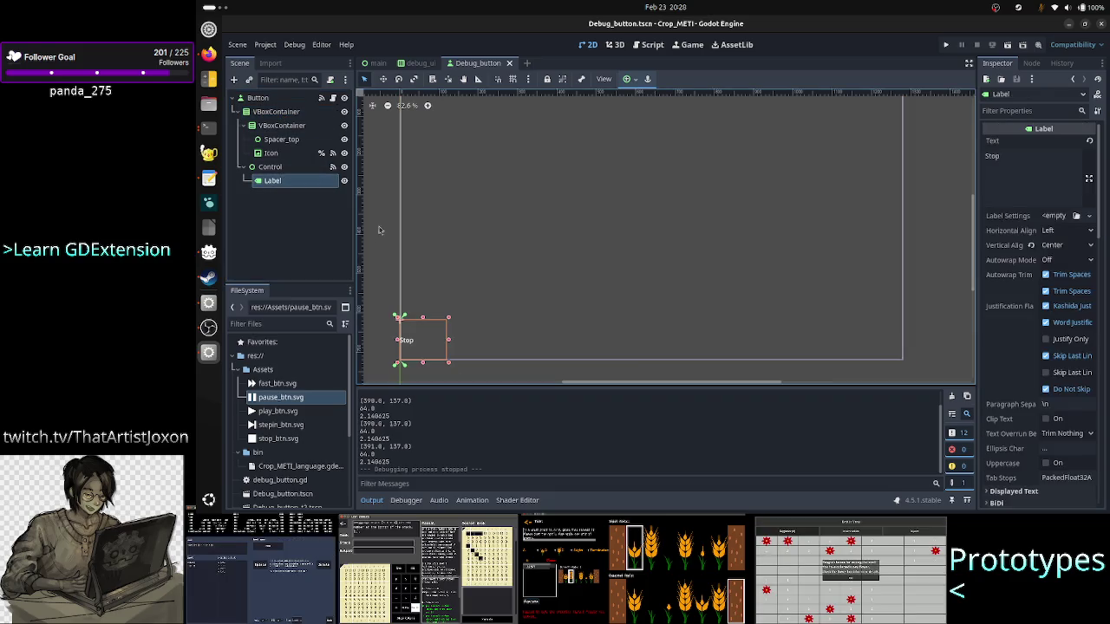
click(271, 166)
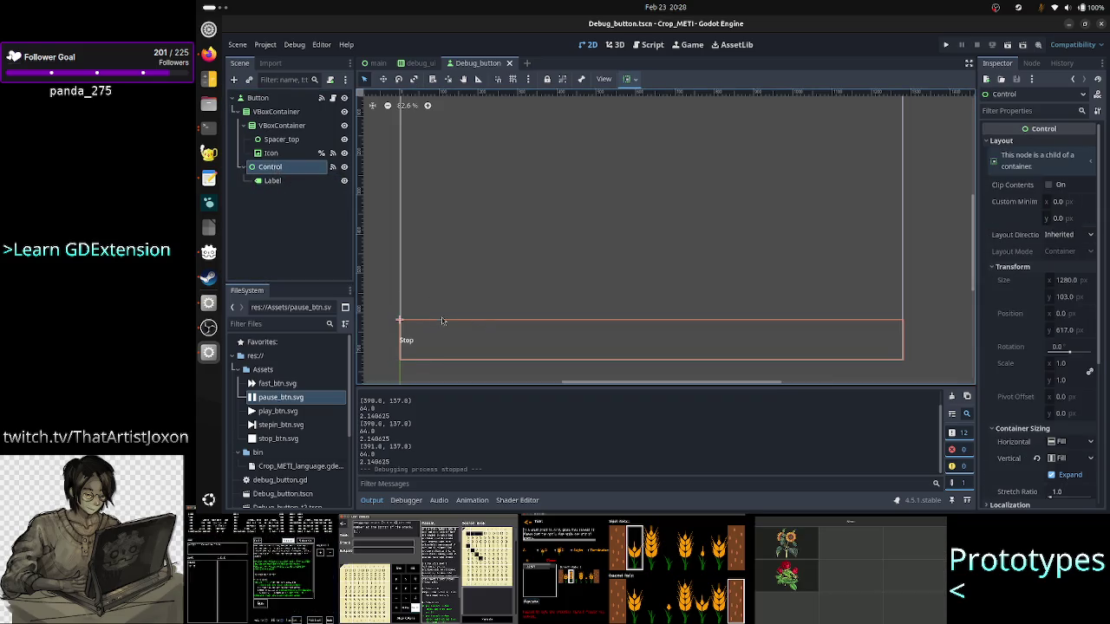
click(946, 45)
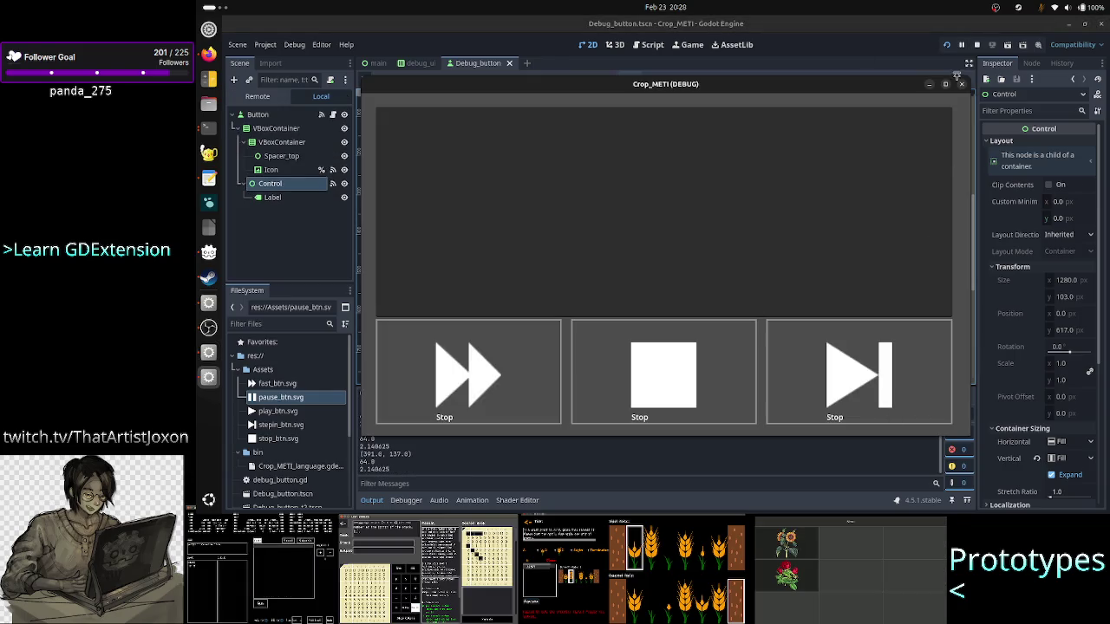
Step: Maximize, restore and shrink the Crop_METI debug window to test button scaling, then close it
click(946, 84)
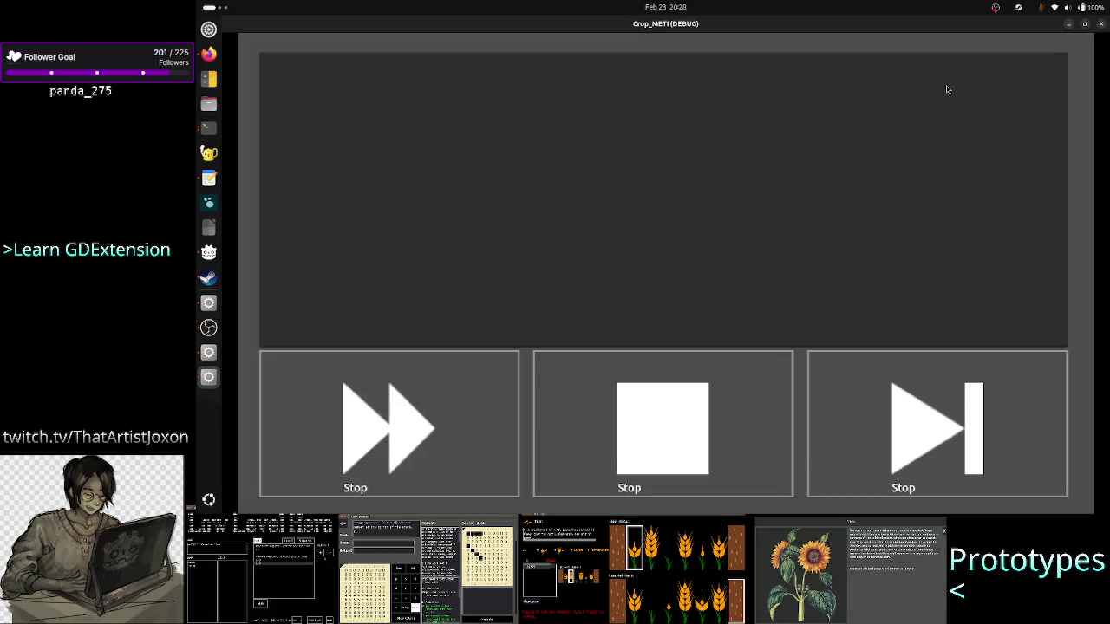
double_click(1017, 24)
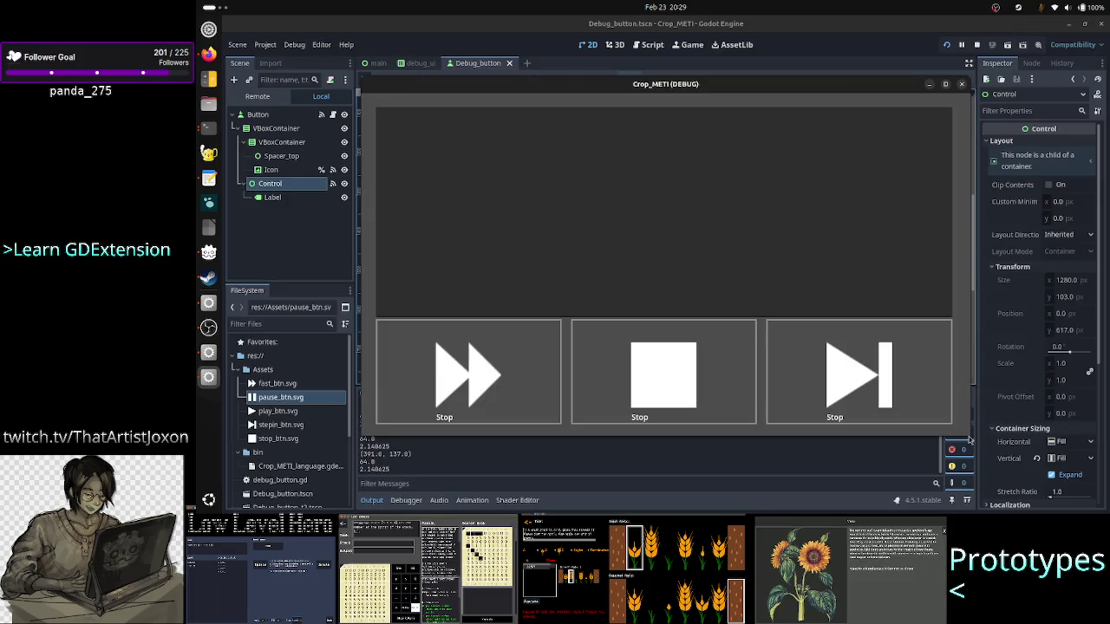
mouse_move(968, 434)
mouse_down()
mouse_move(886, 404)
mouse_move(870, 371)
mouse_move(818, 329)
mouse_move(675, 397)
mouse_move(560, 392)
mouse_move(589, 444)
mouse_move(687, 414)
mouse_move(763, 408)
mouse_move(869, 440)
mouse_up()
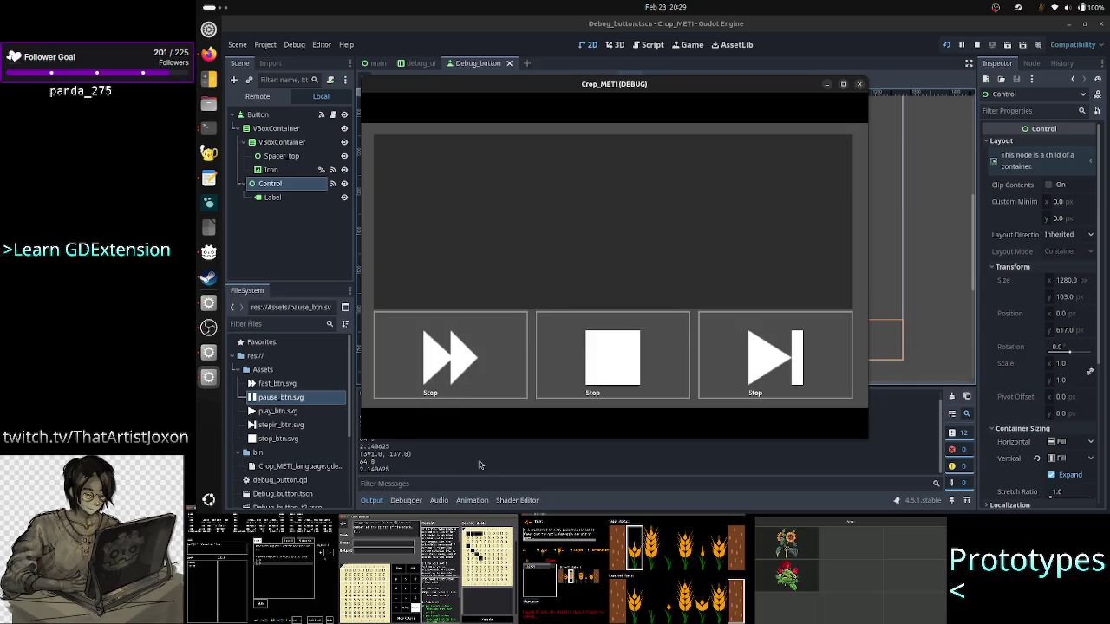
key(F8)
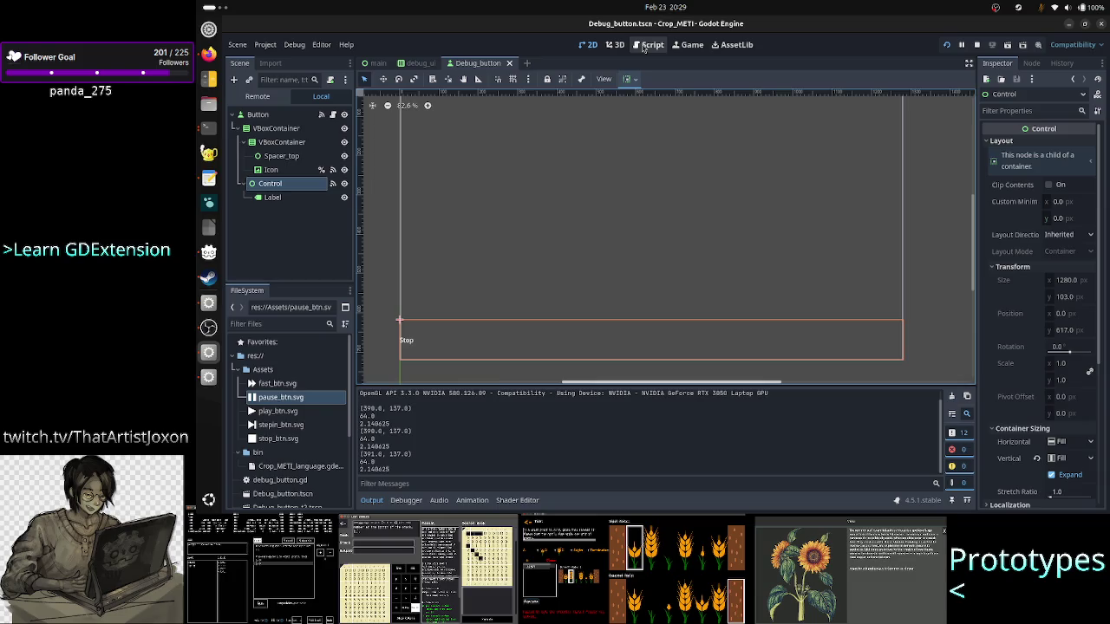
click(643, 47)
click(286, 196)
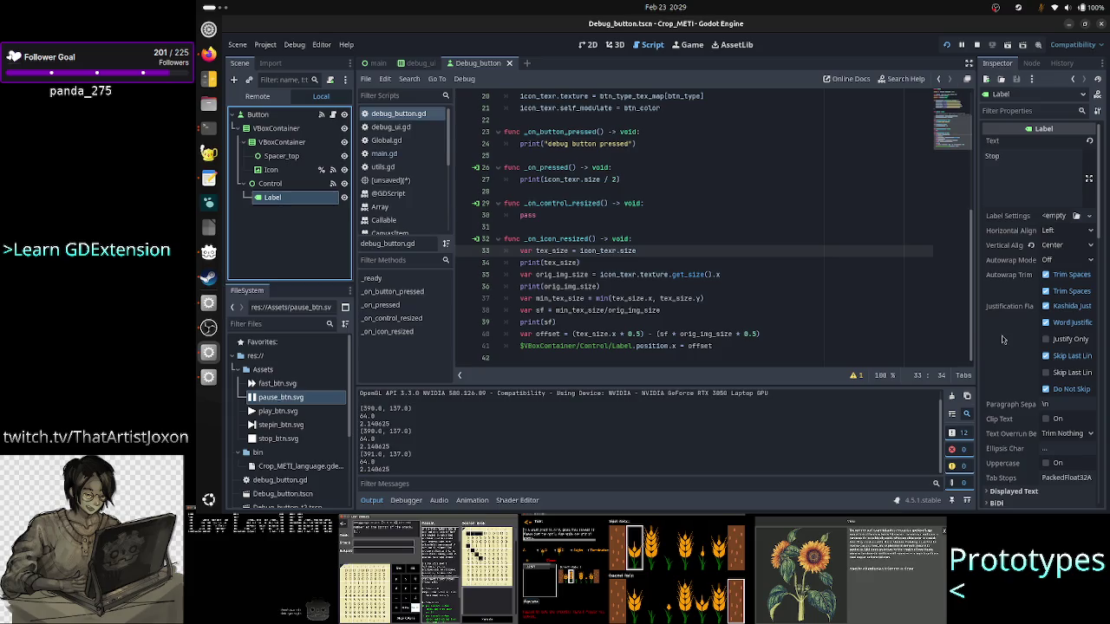
scroll(1027, 342, down, 5)
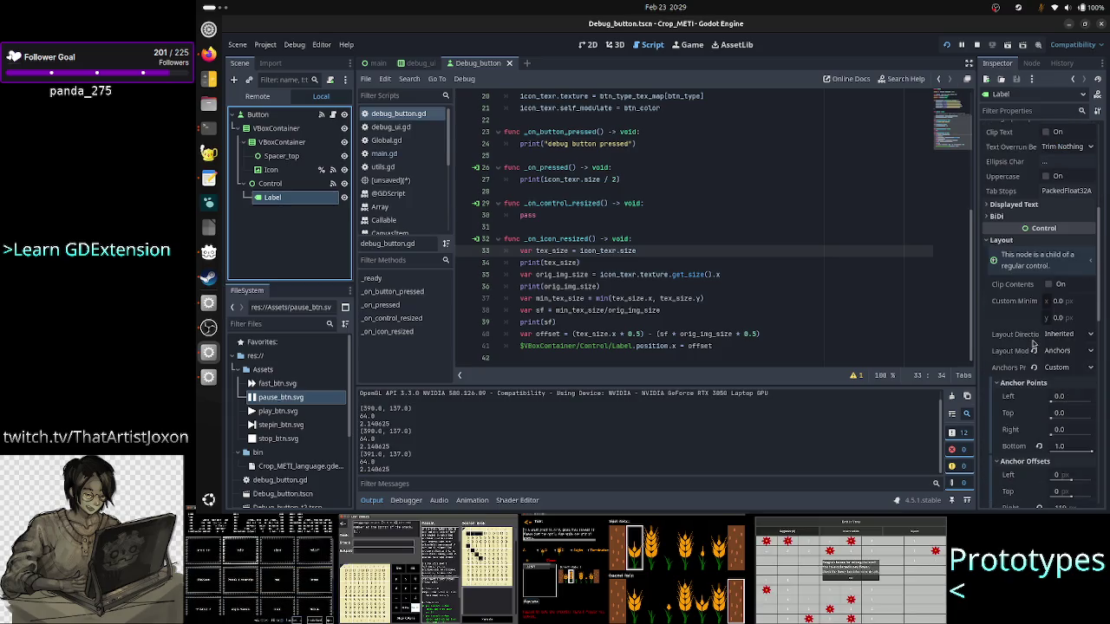
scroll(1034, 345, down, 3)
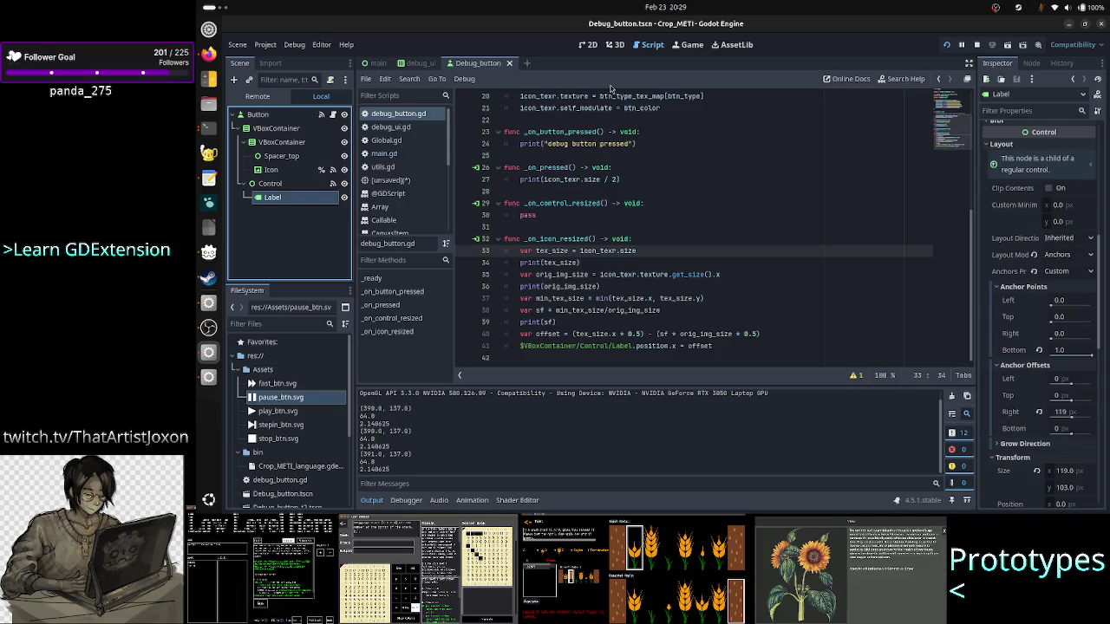
click(589, 46)
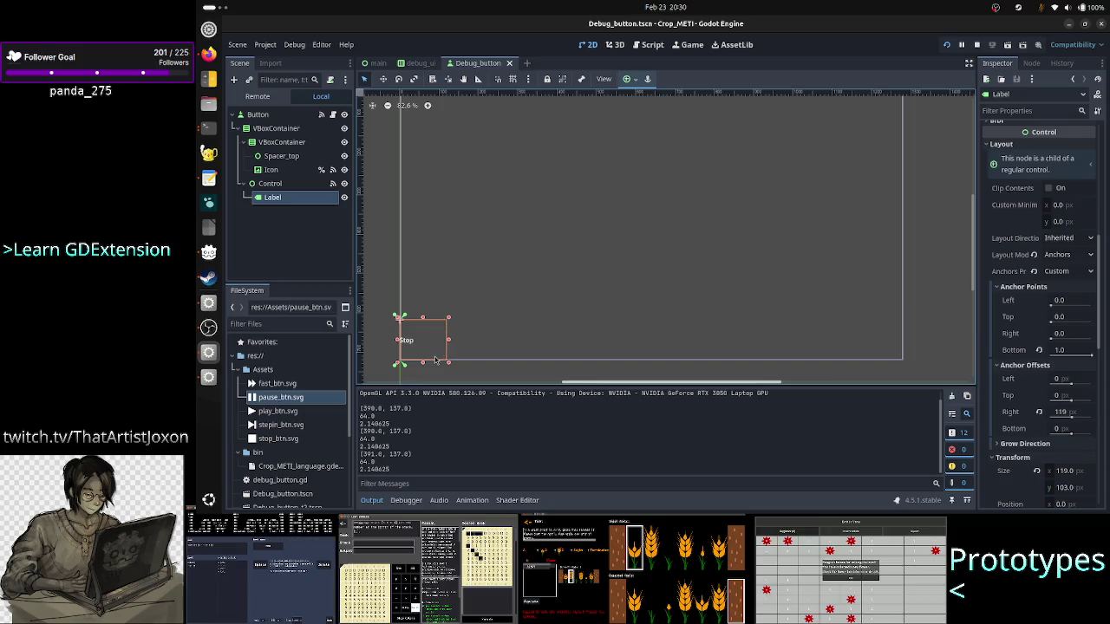
ctrl+click(293, 188)
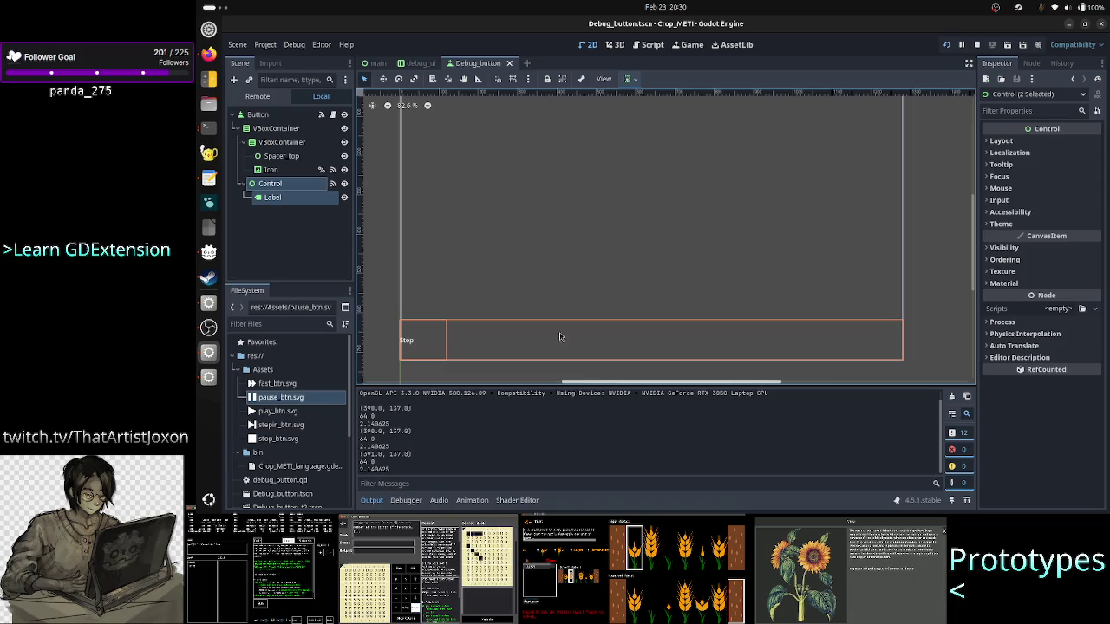
click(309, 223)
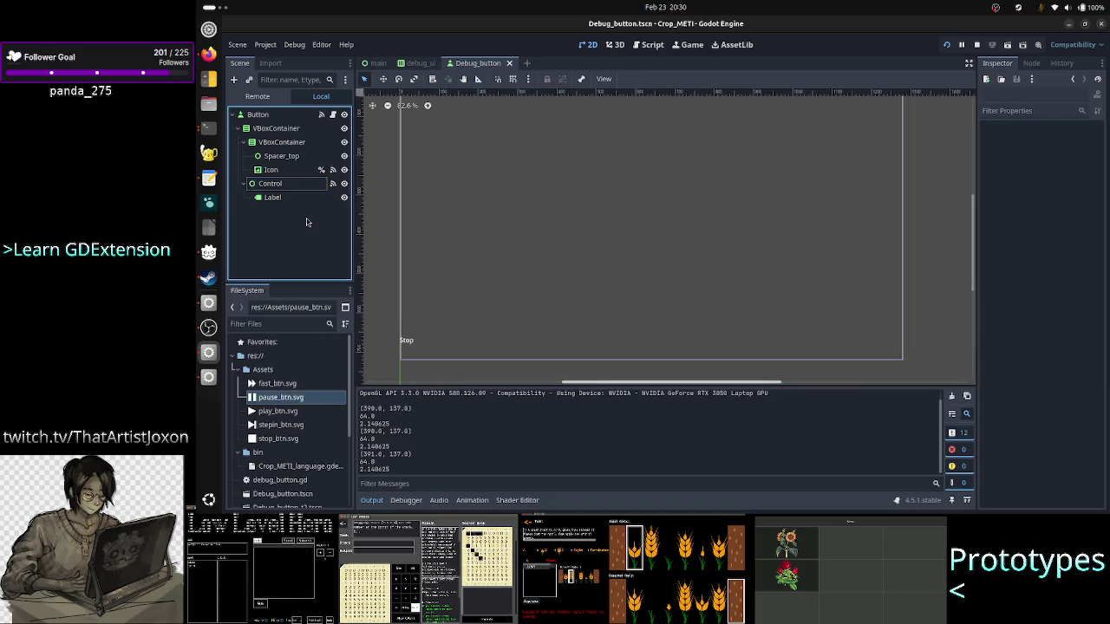
click(209, 178)
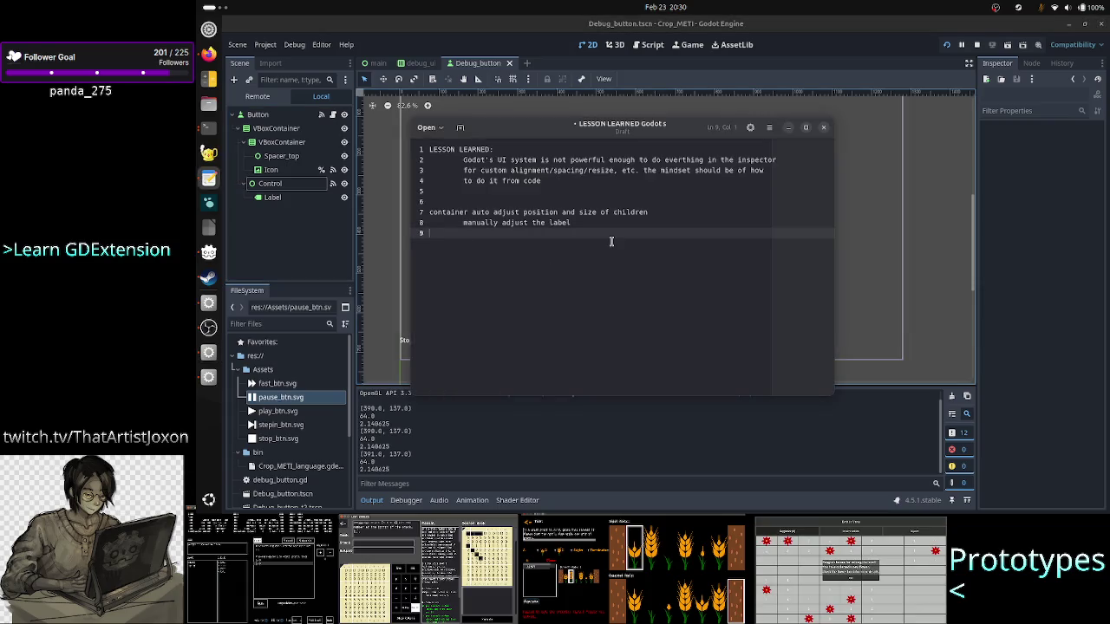
Step: Move through the lesson-learned notes, adding then removing a blank line after the first lesson
key(Up)
key(Up)
key(Up)
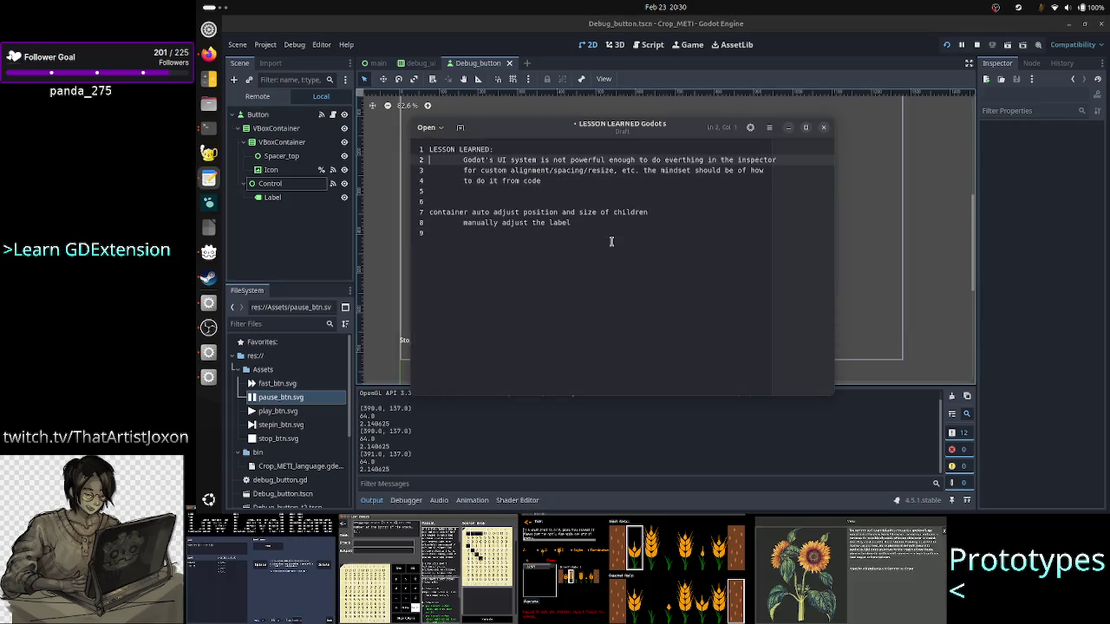
key(shift+Down)
key(shift+Down)
key(shift+Down)
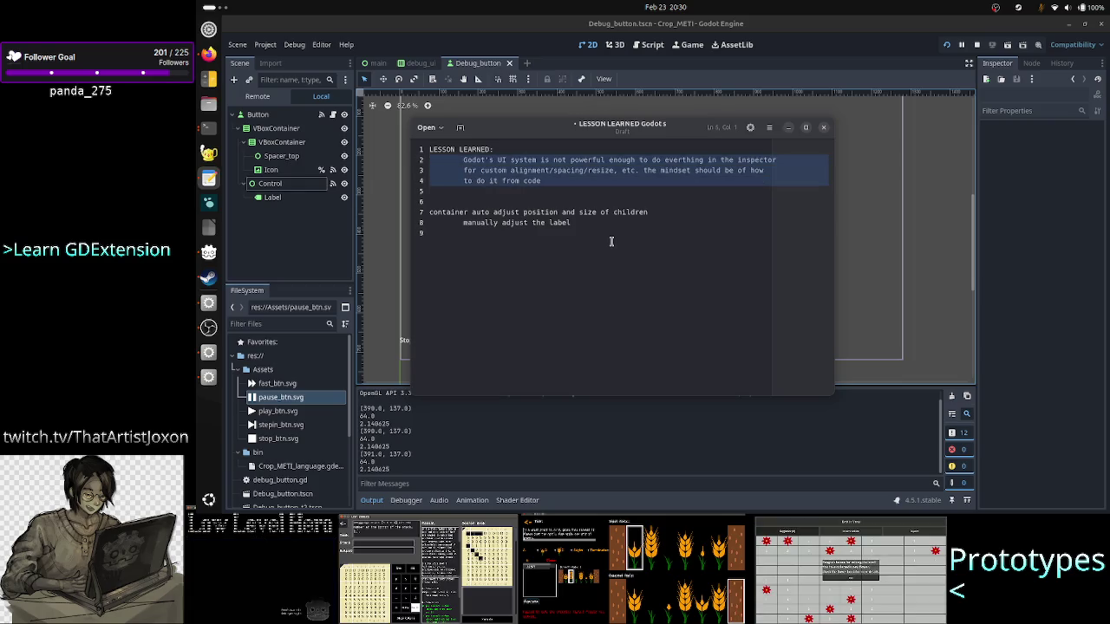
key(Up)
key(Up)
key(Up)
key(Down)
key(Down)
key(Down)
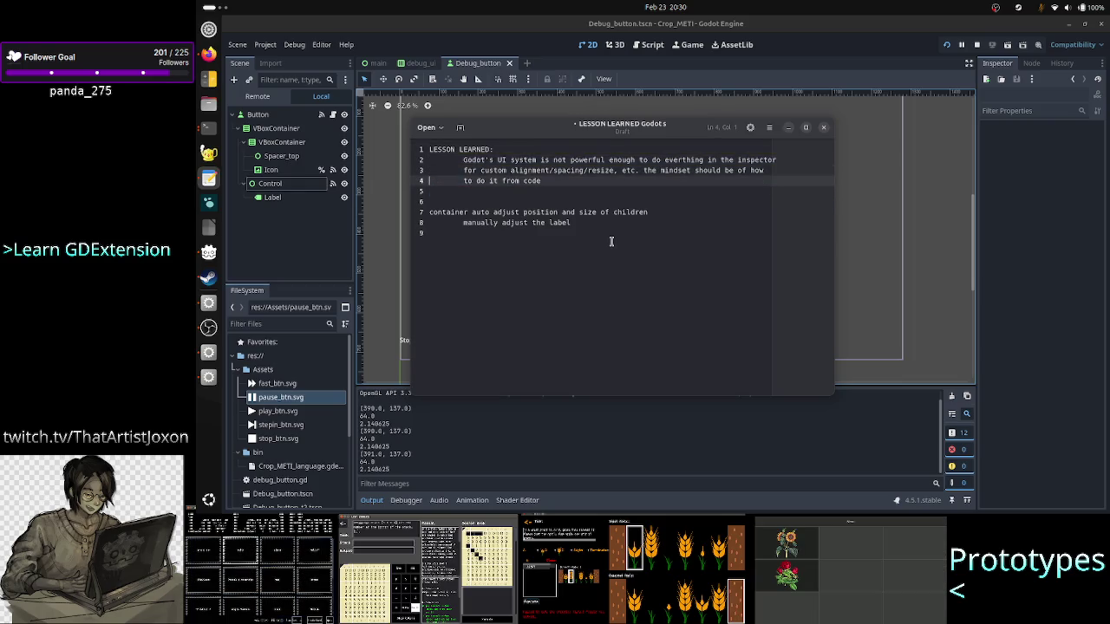
click(578, 23)
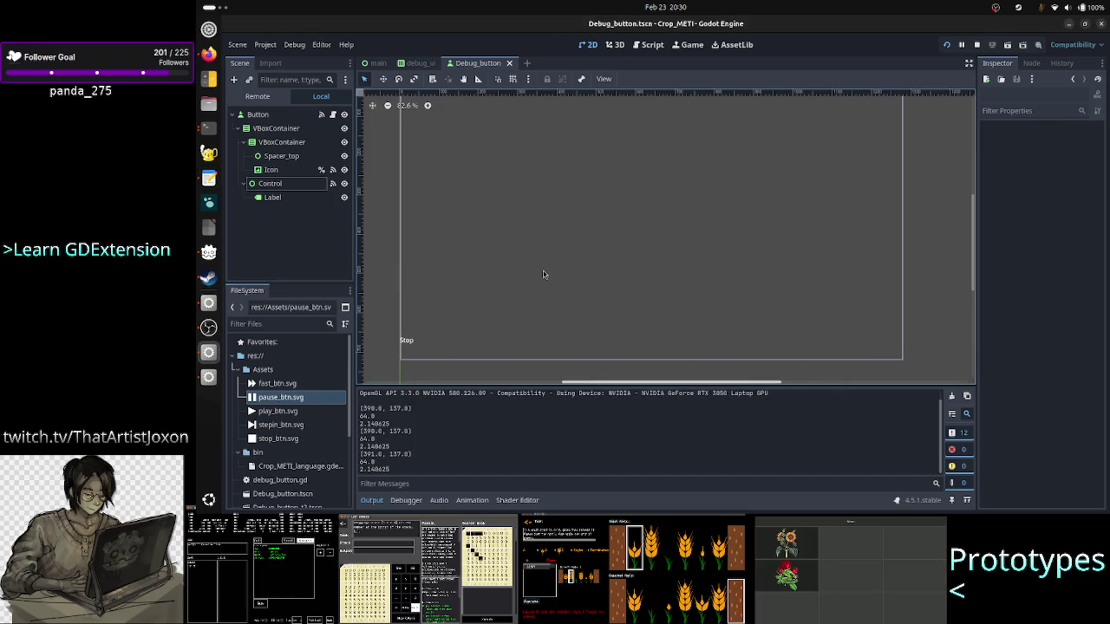
key(alt+Tab)
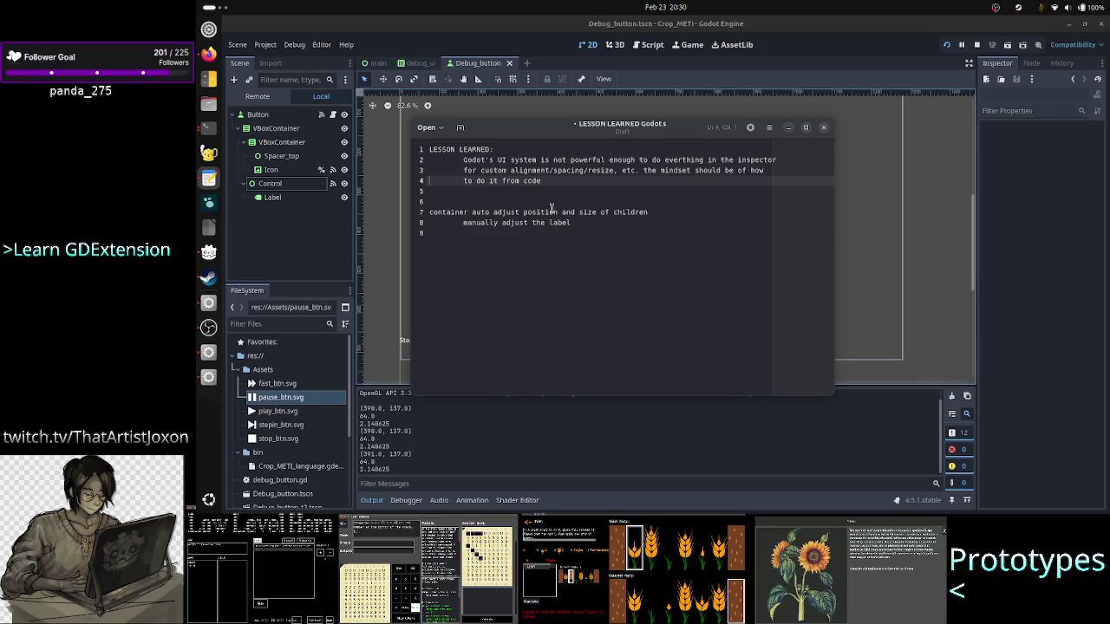
key(End)
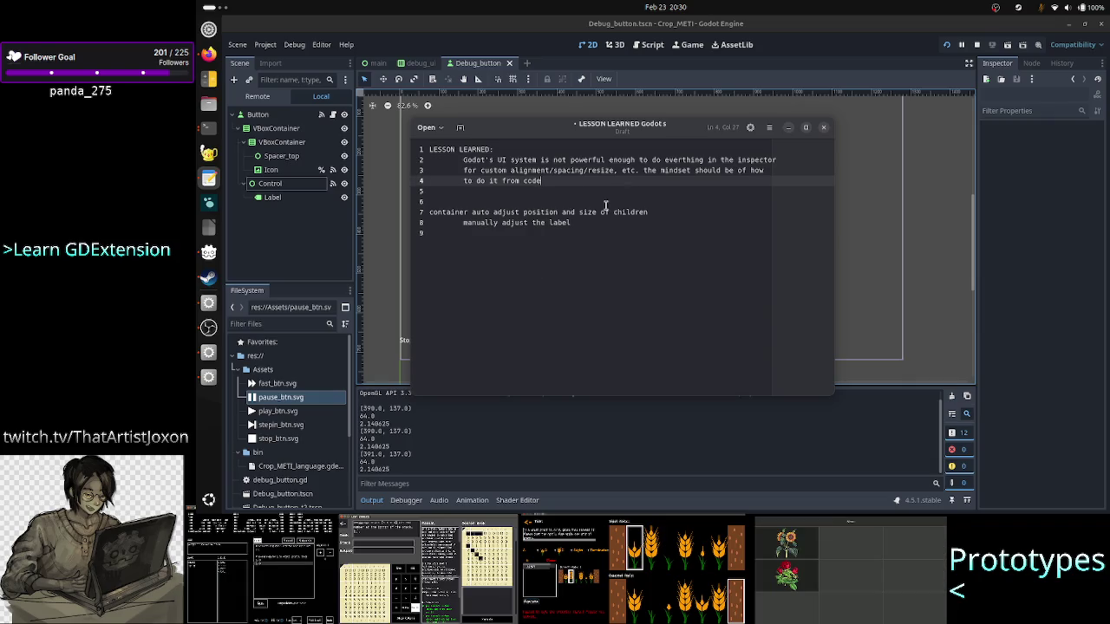
key(Return)
key(BackSpace)
key(Down)
key(Up)
key(Up)
key(Up)
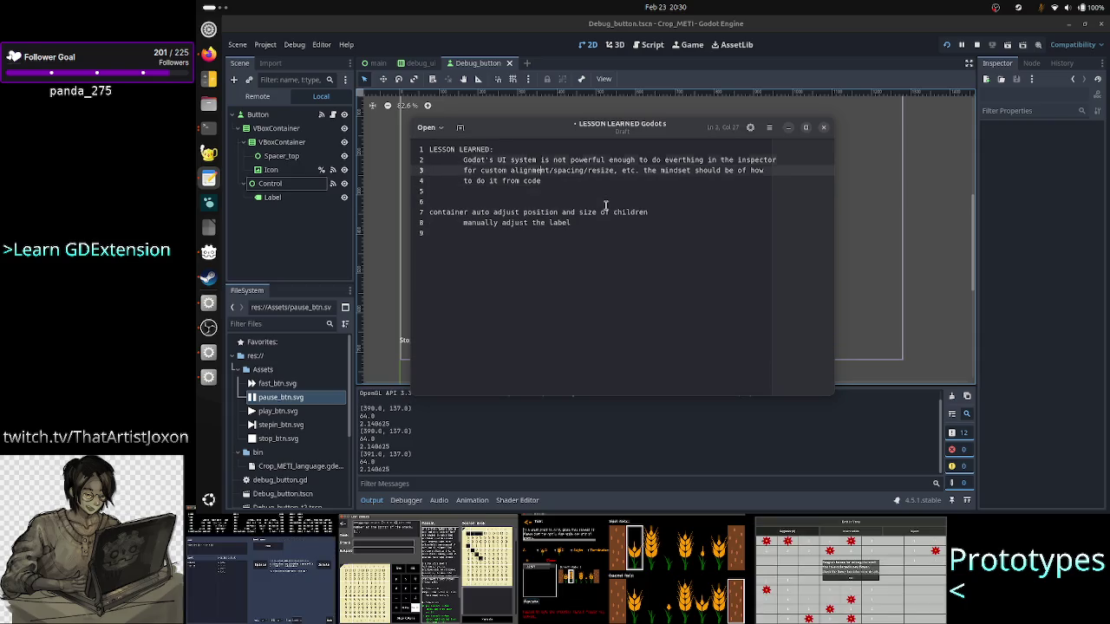
key(Down)
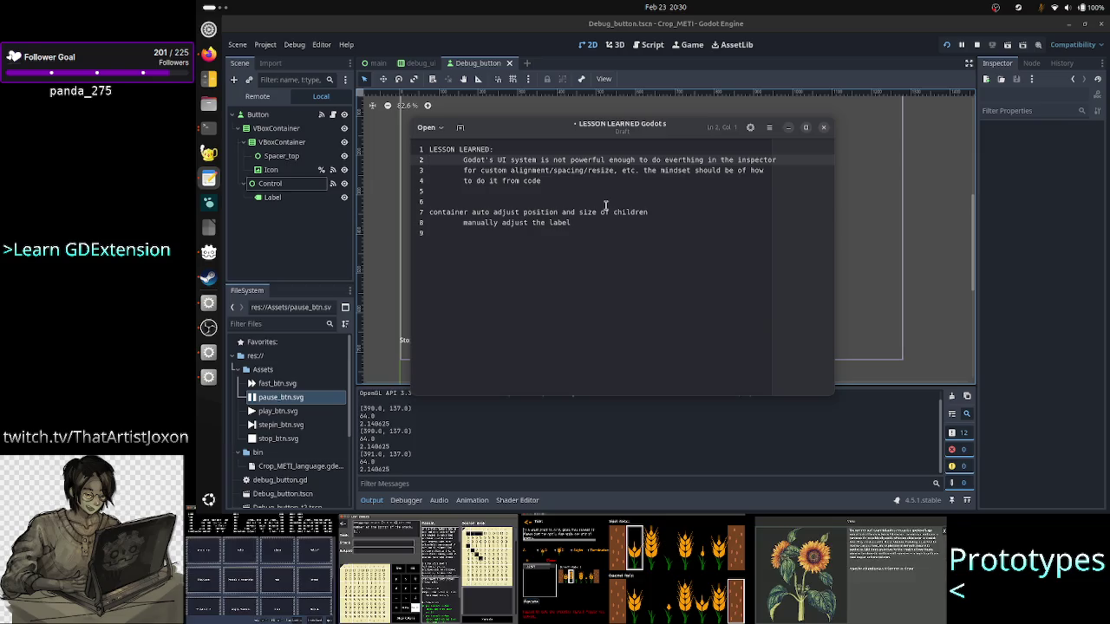
key(Down)
key(Down)
key(Down)
key(Up)
key(Up)
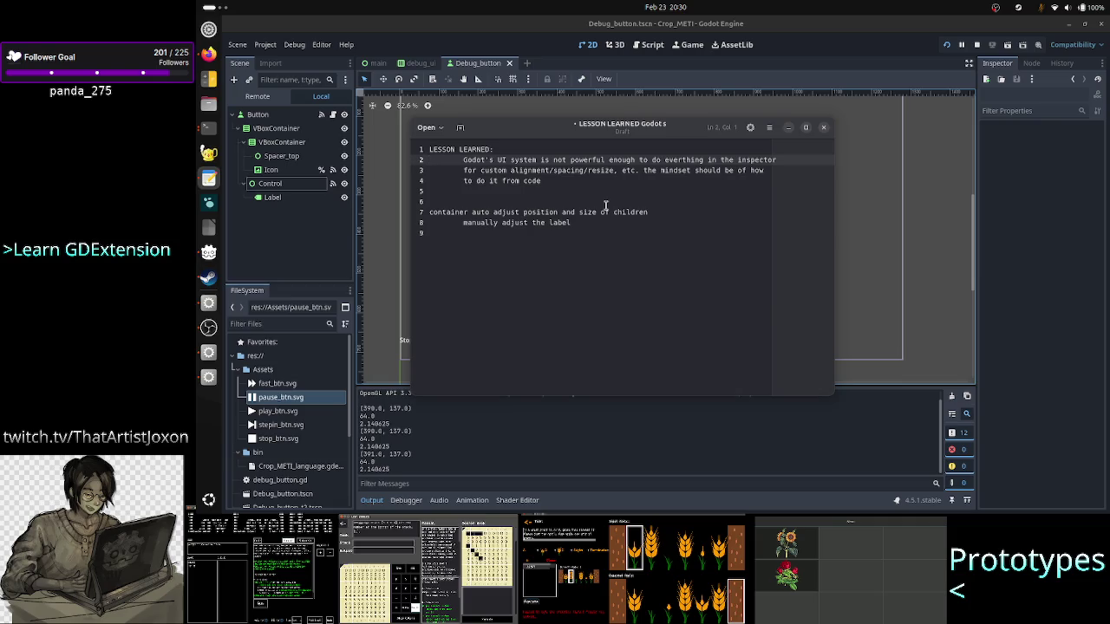
Step: Select lines 3–4 of the notes, then close the notes and discard the unsaved changes
key(Down)
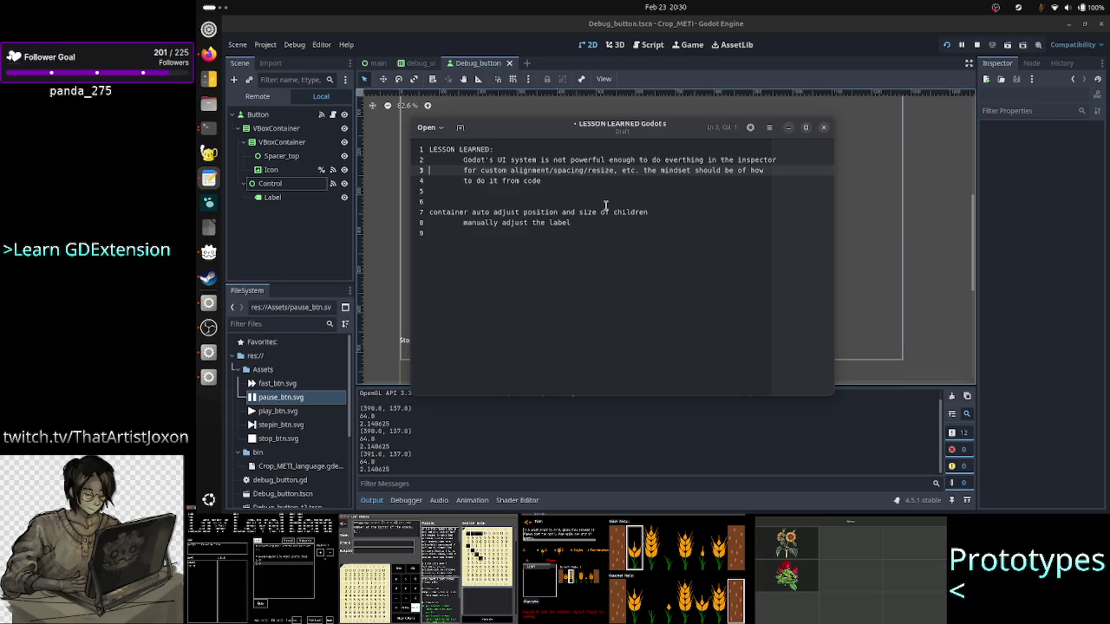
key(Up)
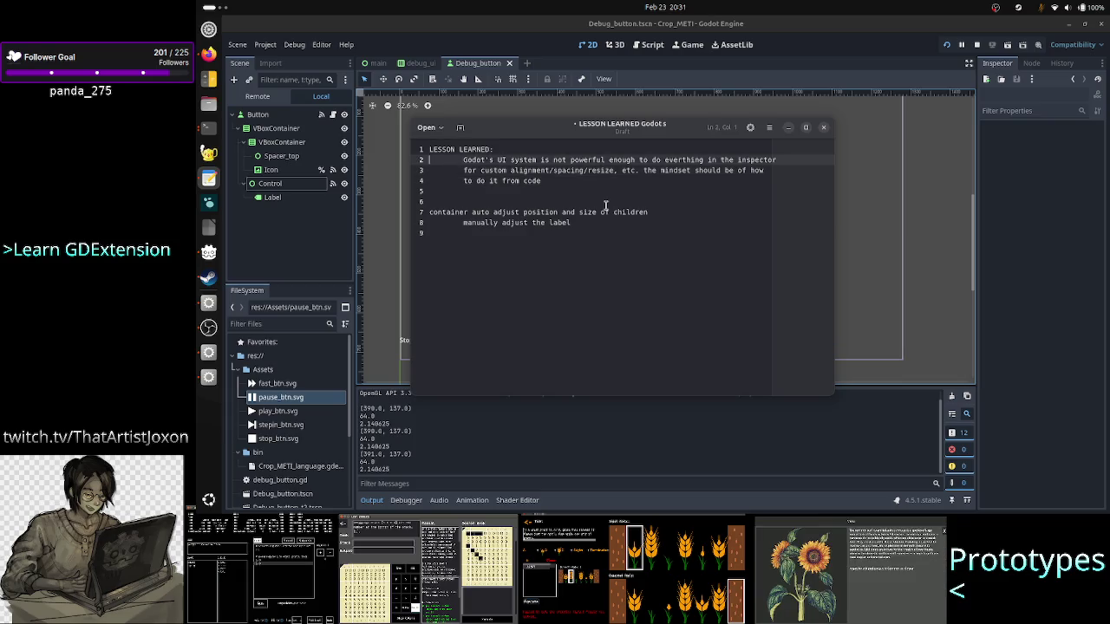
key(Up)
key(Down)
key(Down)
key(Up)
key(Down)
key(shift+Down)
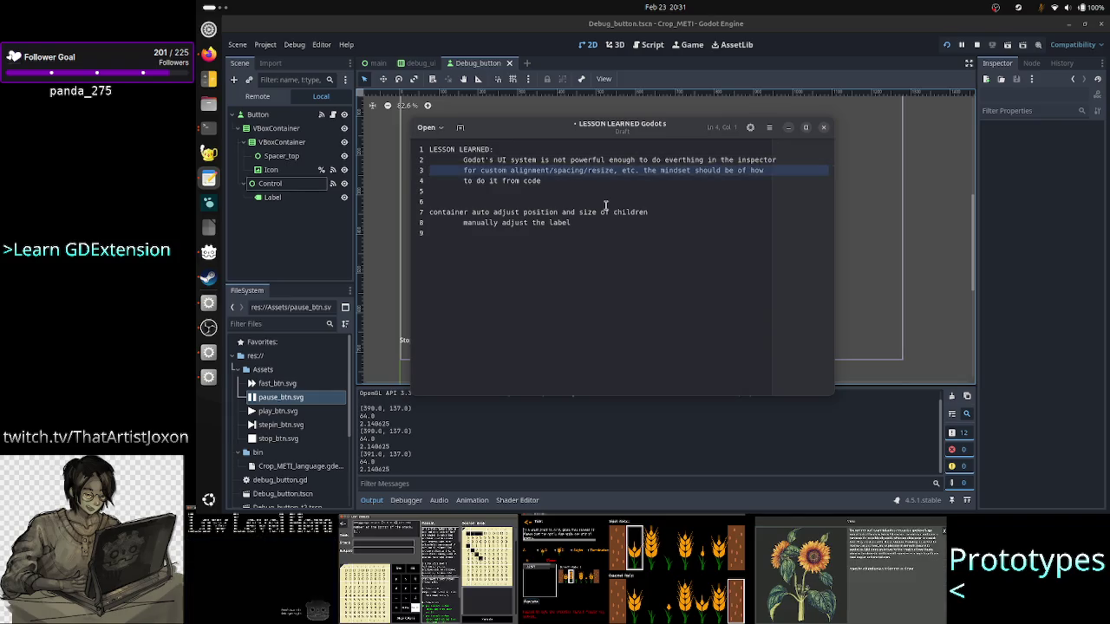
key(shift+Down)
key(shift+Left)
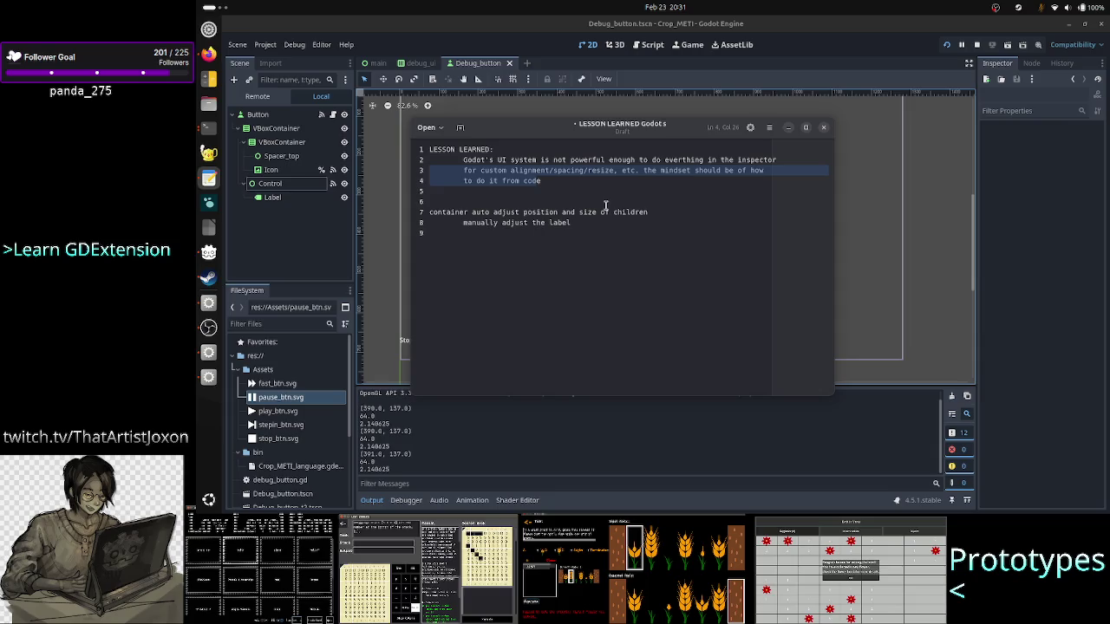
key(Down)
key(Down)
key(Down)
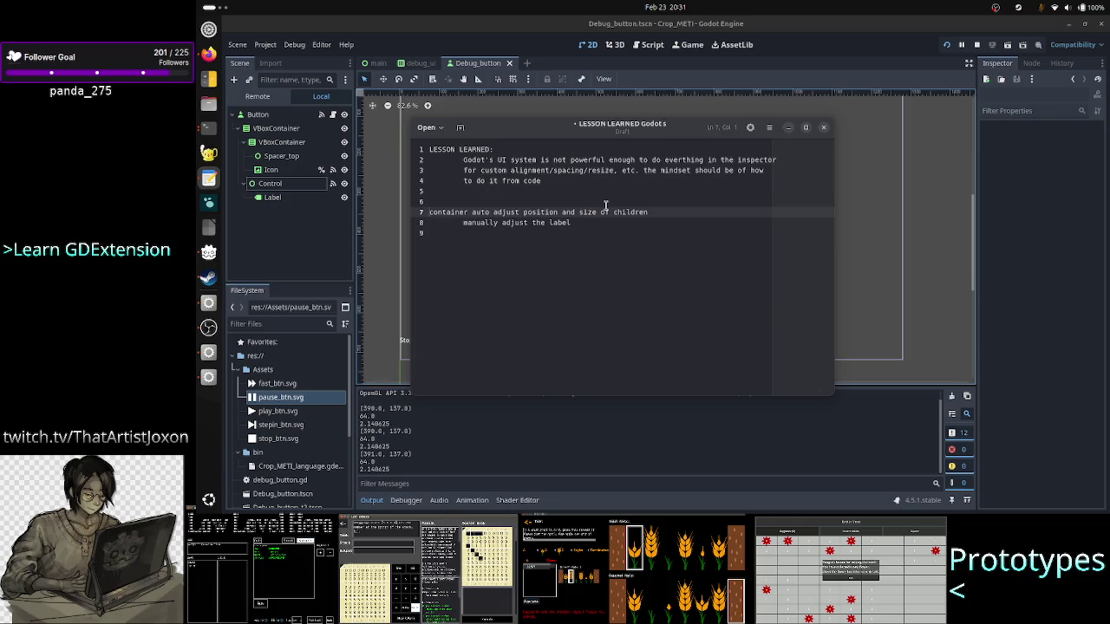
click(824, 128)
click(622, 316)
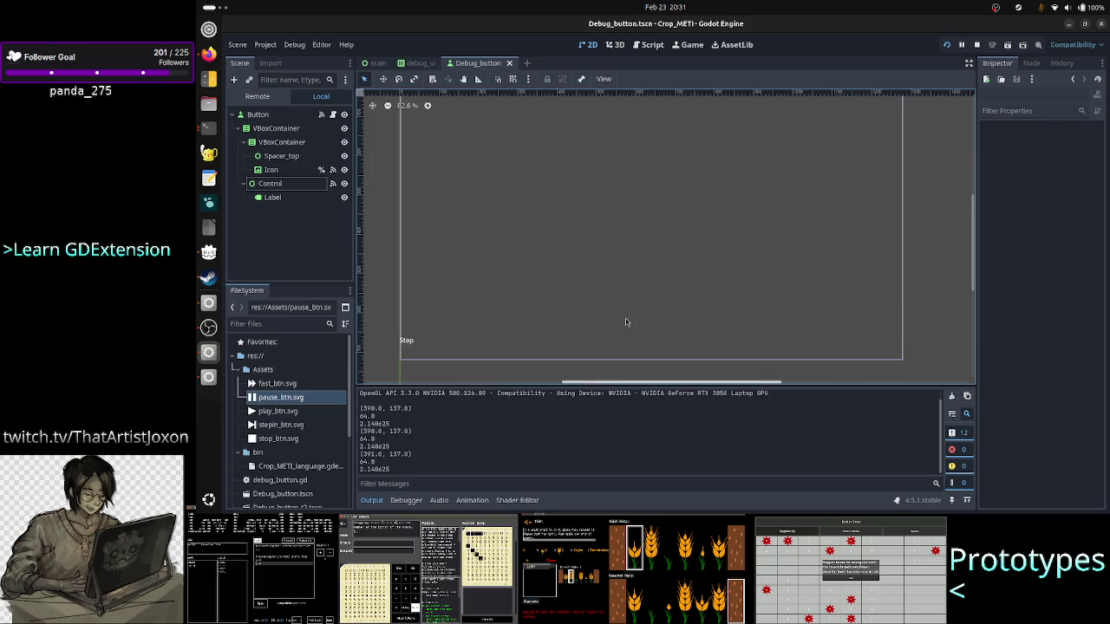
Step: Inspect the Control, Label and Icon nodes, leaving the Icon's stretch mode at Keep Aspect
click(293, 234)
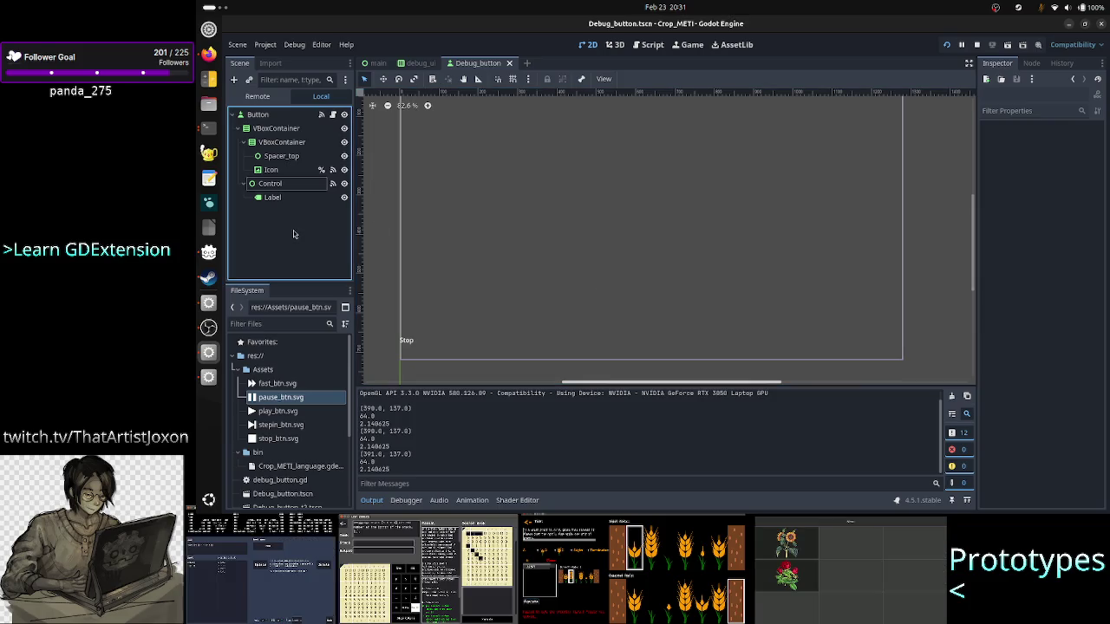
click(293, 186)
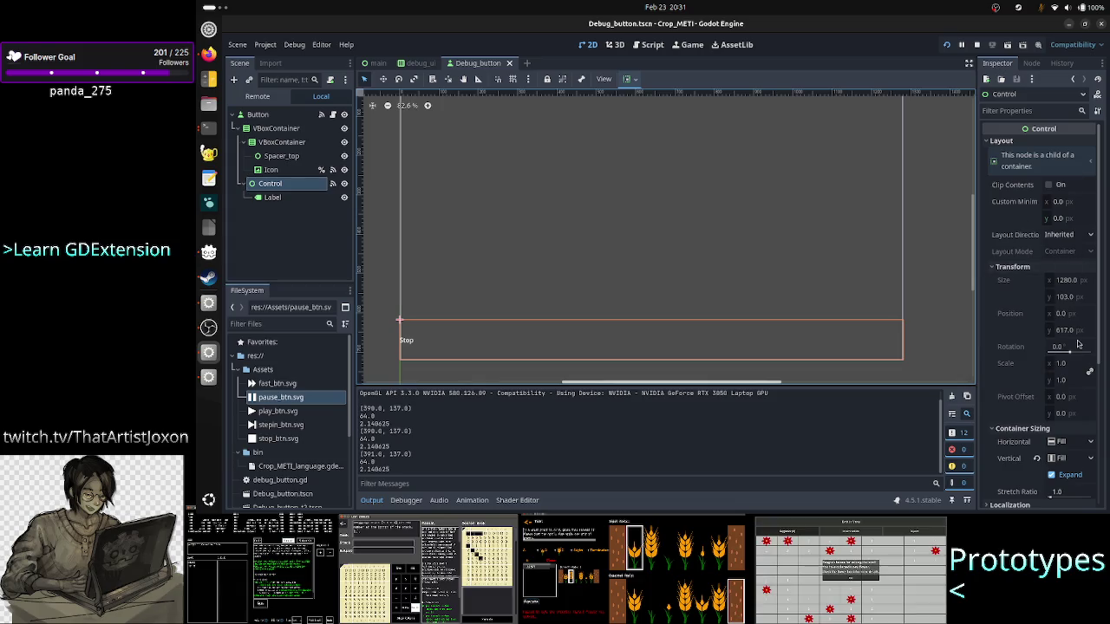
click(272, 196)
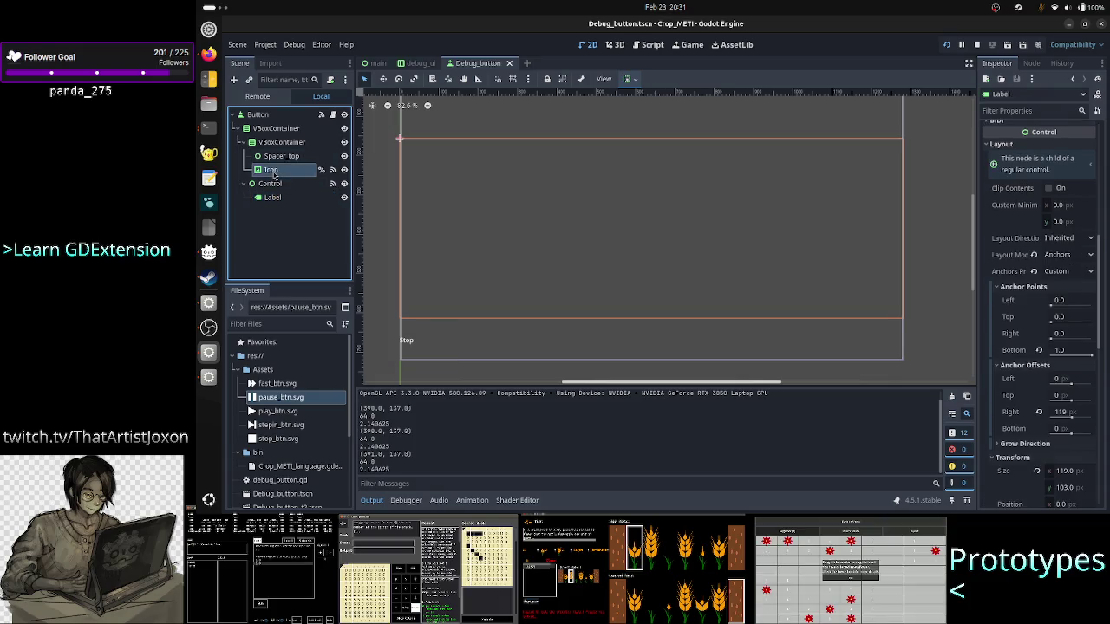
click(273, 171)
click(1059, 162)
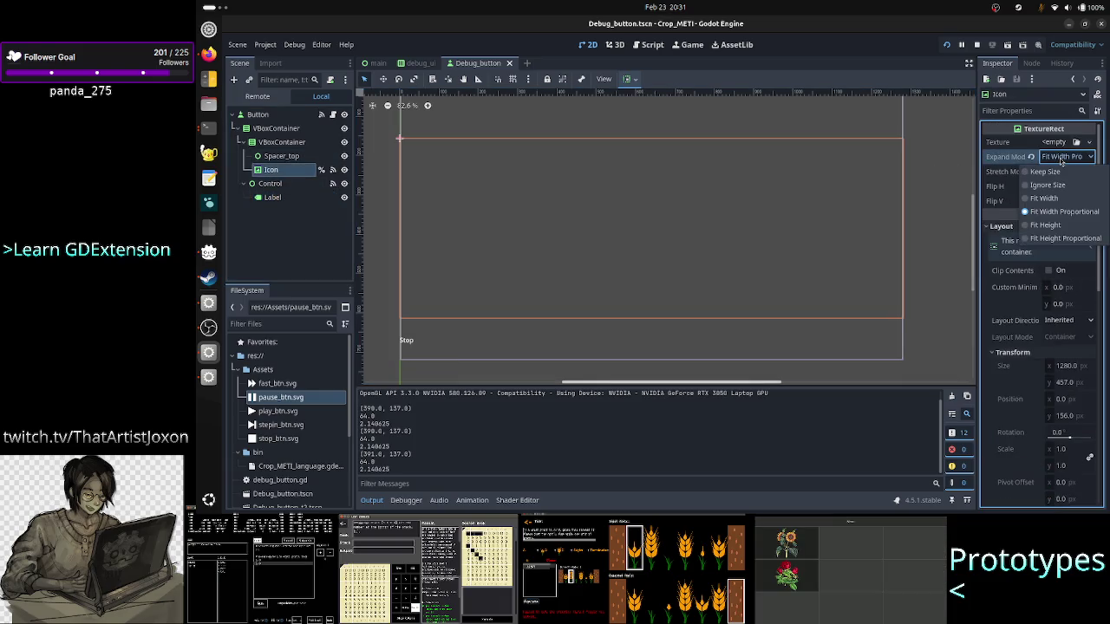
click(1059, 161)
click(1063, 172)
click(1066, 253)
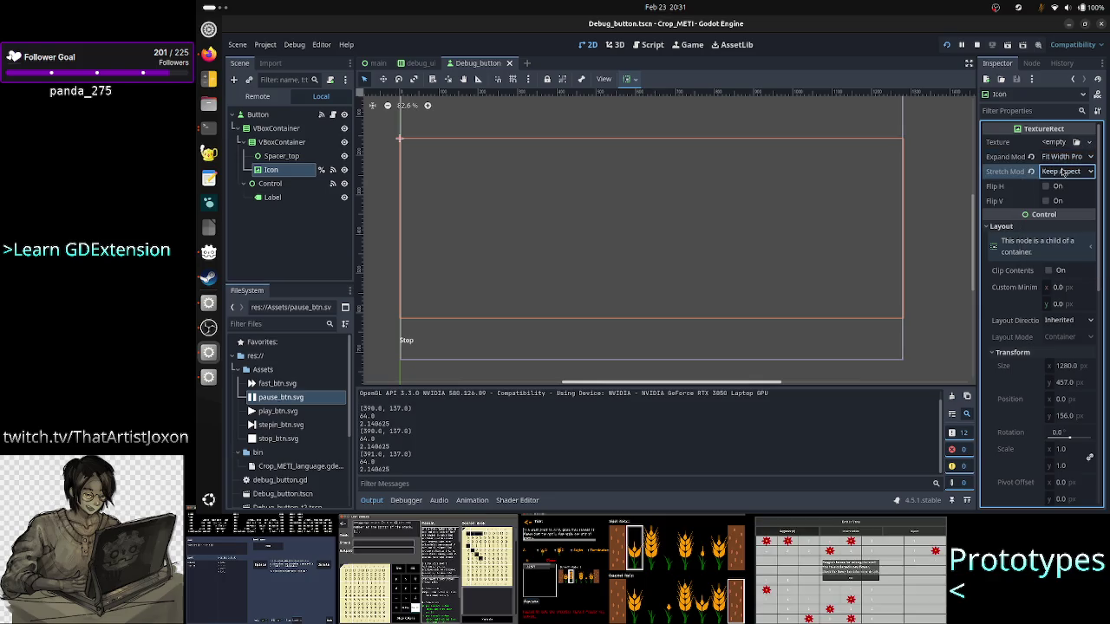
Step: Check the Label's horizontal alignment options, keeping it aligned Left
click(298, 199)
scroll(1064, 216, up, 10)
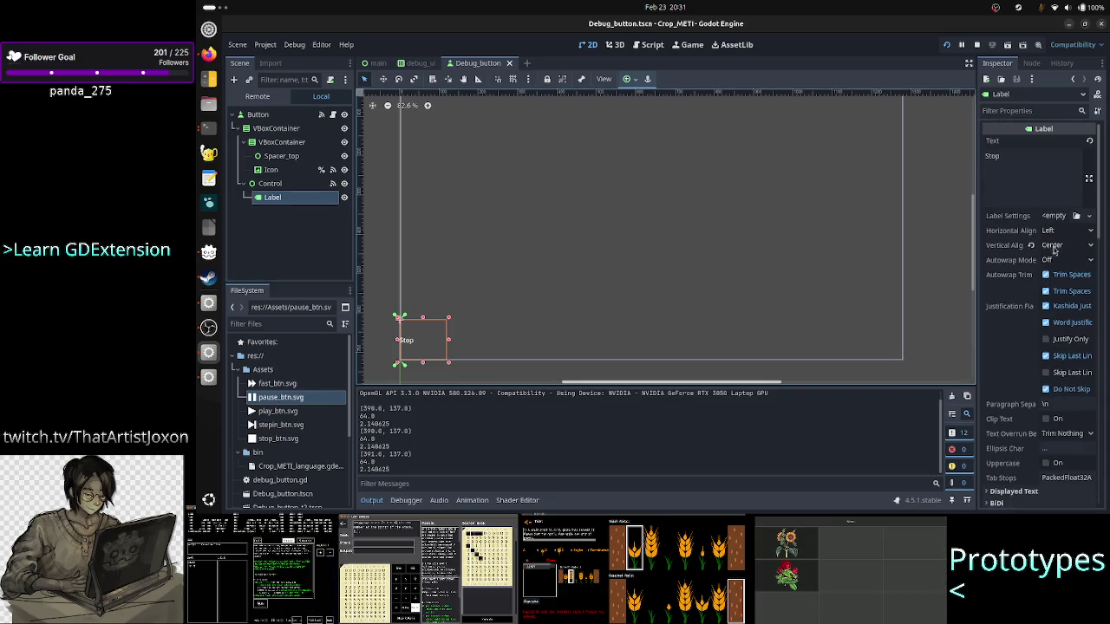
click(1062, 231)
click(1061, 231)
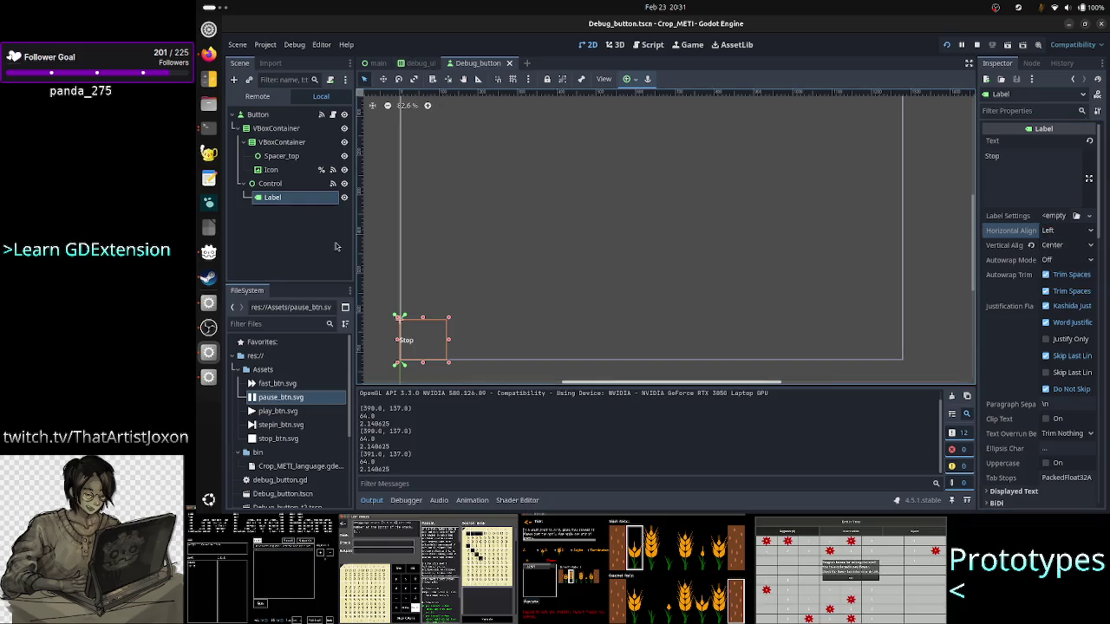
Step: Check the Icon's vertical container sizing, keeping it at Fill, then switch to debug_ui
click(272, 170)
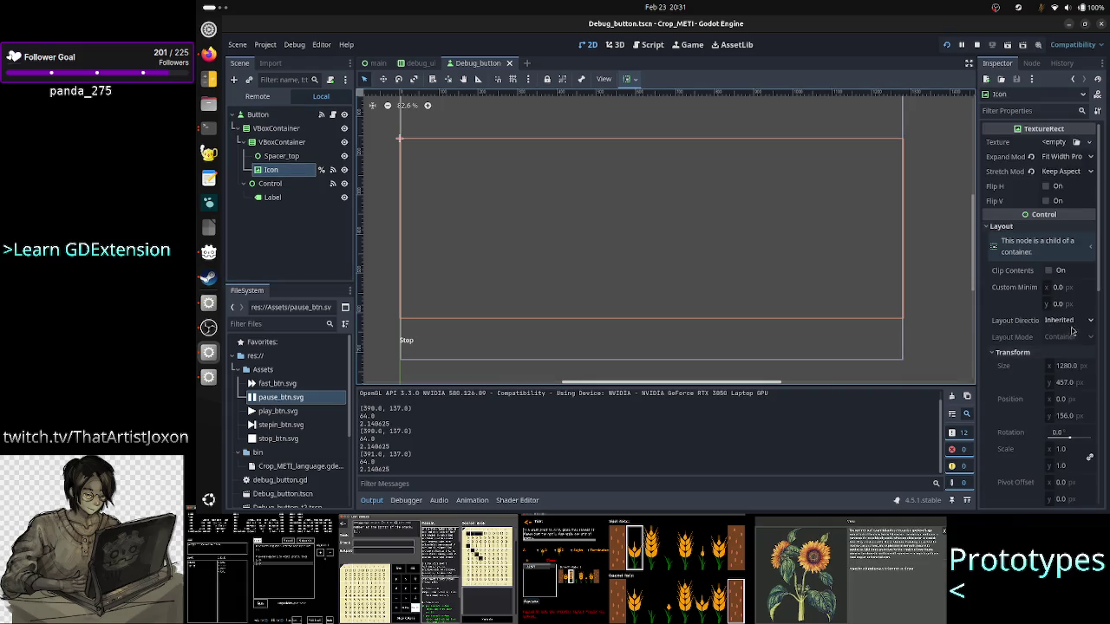
scroll(1036, 273, down, 5)
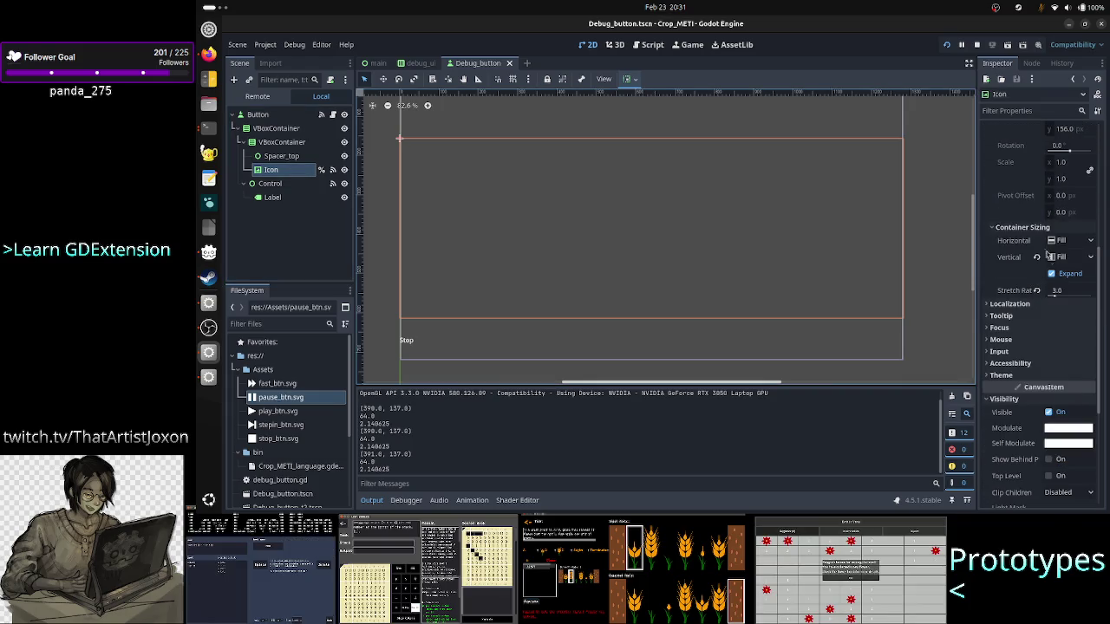
click(1077, 258)
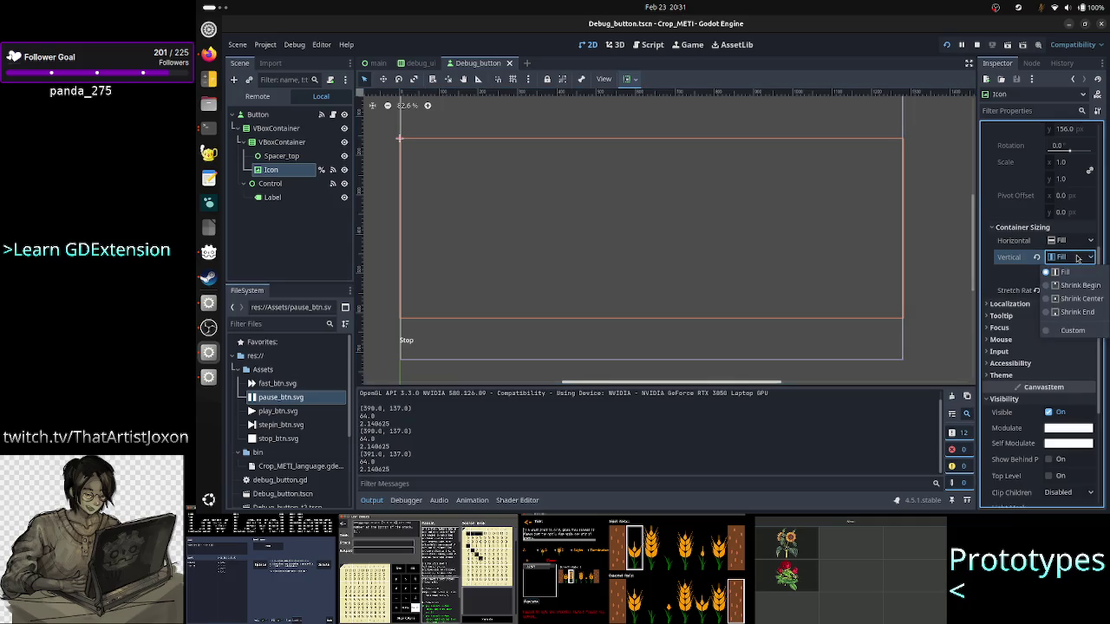
click(1065, 272)
click(1070, 240)
click(1067, 254)
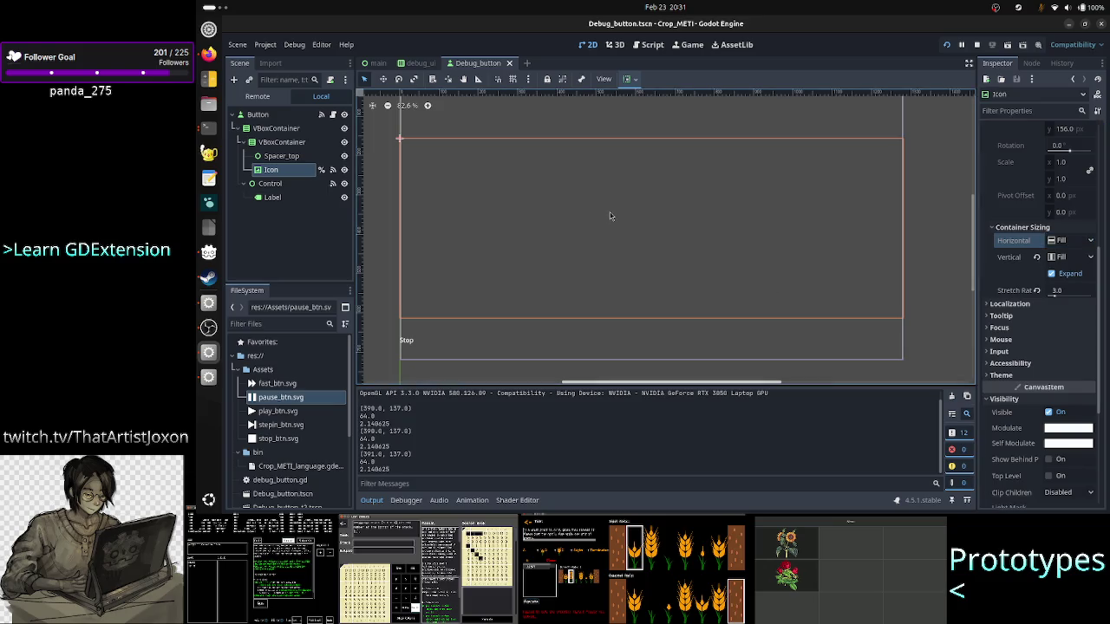
click(417, 63)
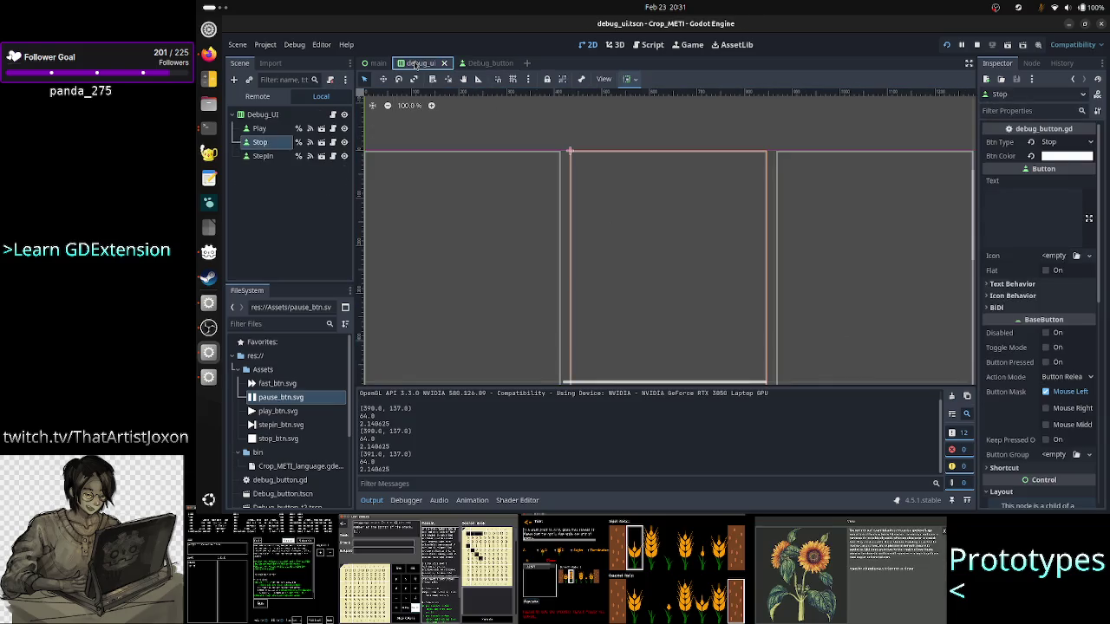
Step: Select the Play button instance in debug_ui, then return to the Debug_button scene
click(263, 117)
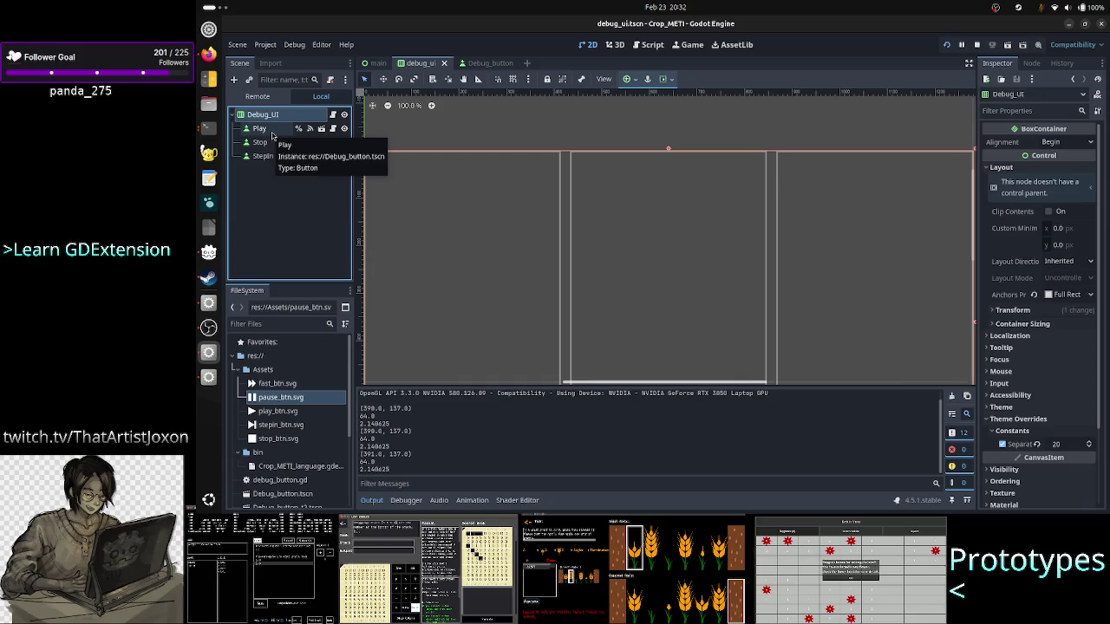
click(272, 132)
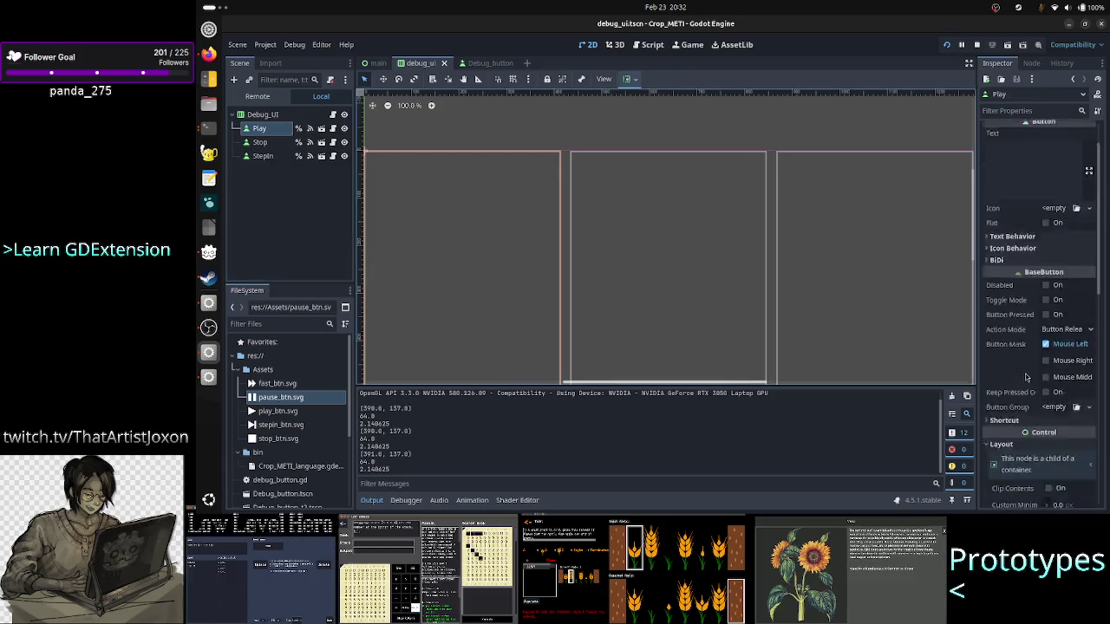
scroll(1025, 377, down, 5)
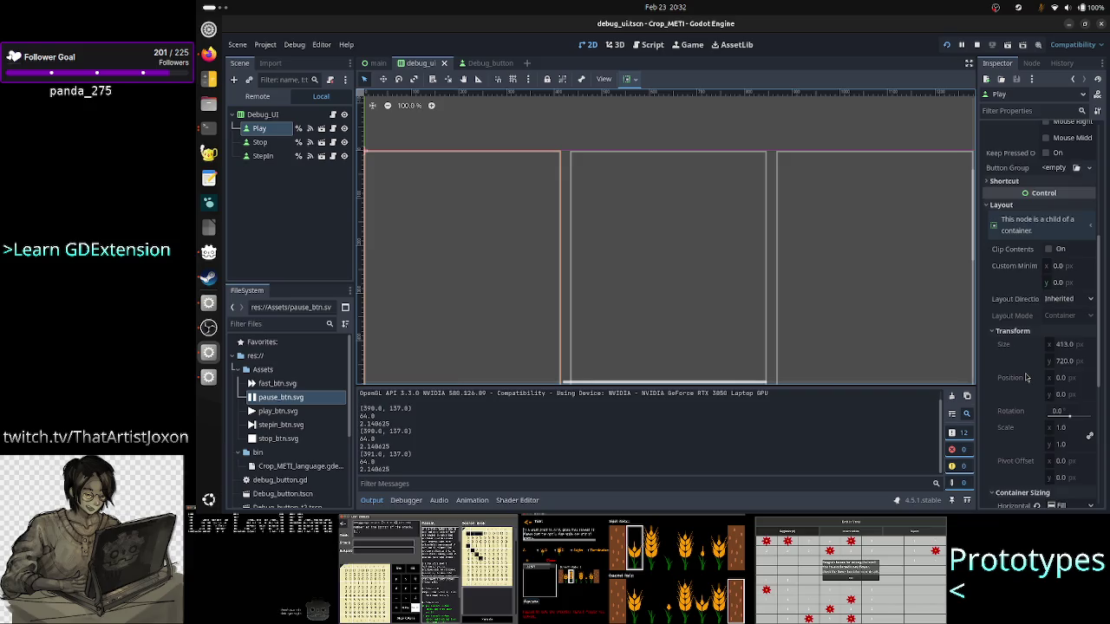
scroll(1026, 377, down, 3)
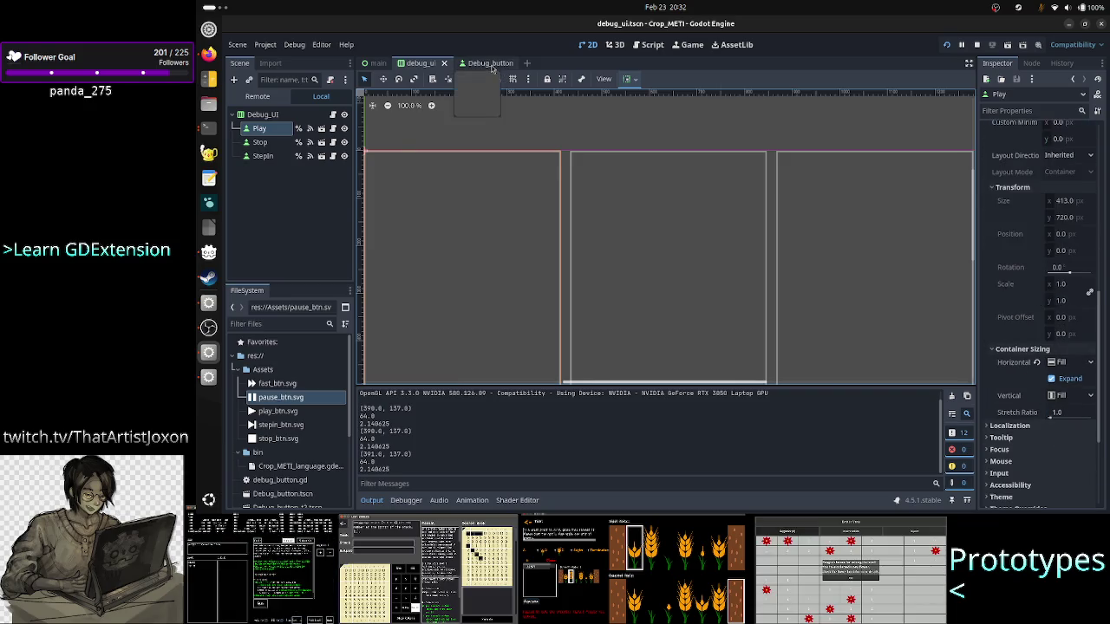
click(482, 62)
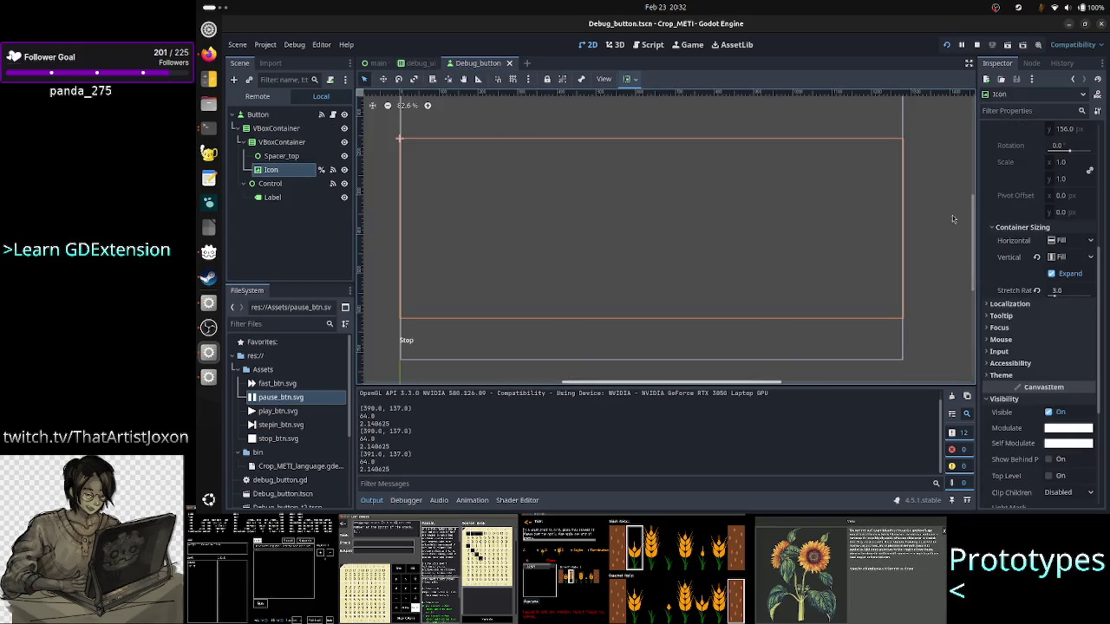
scroll(1031, 225, up, 5)
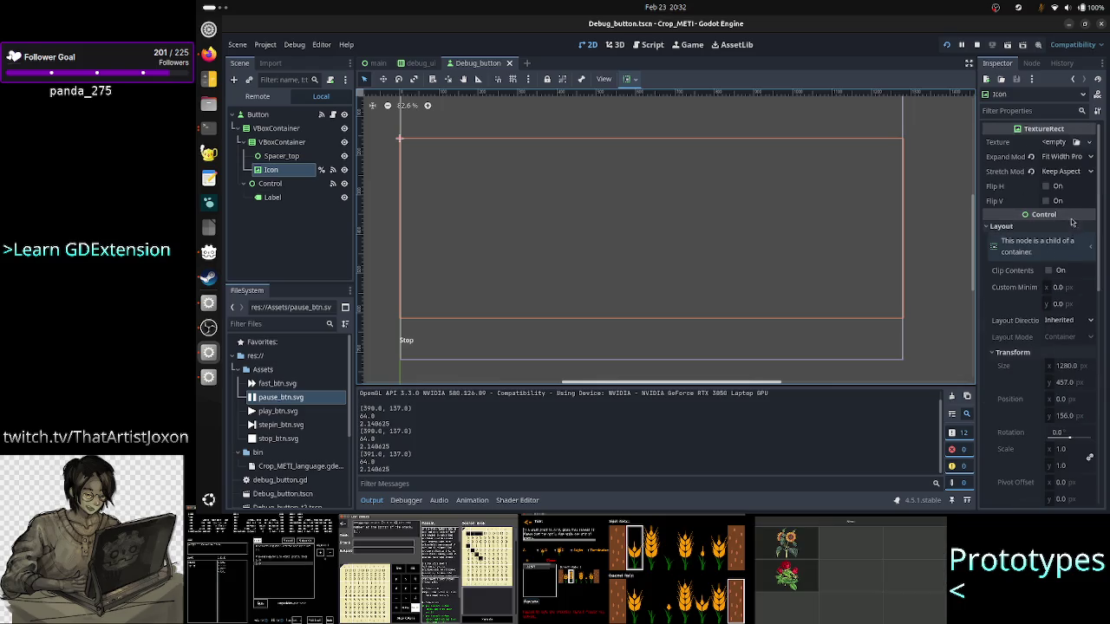
Step: Restart the project to check the three icon buttons, then close the game window
click(975, 48)
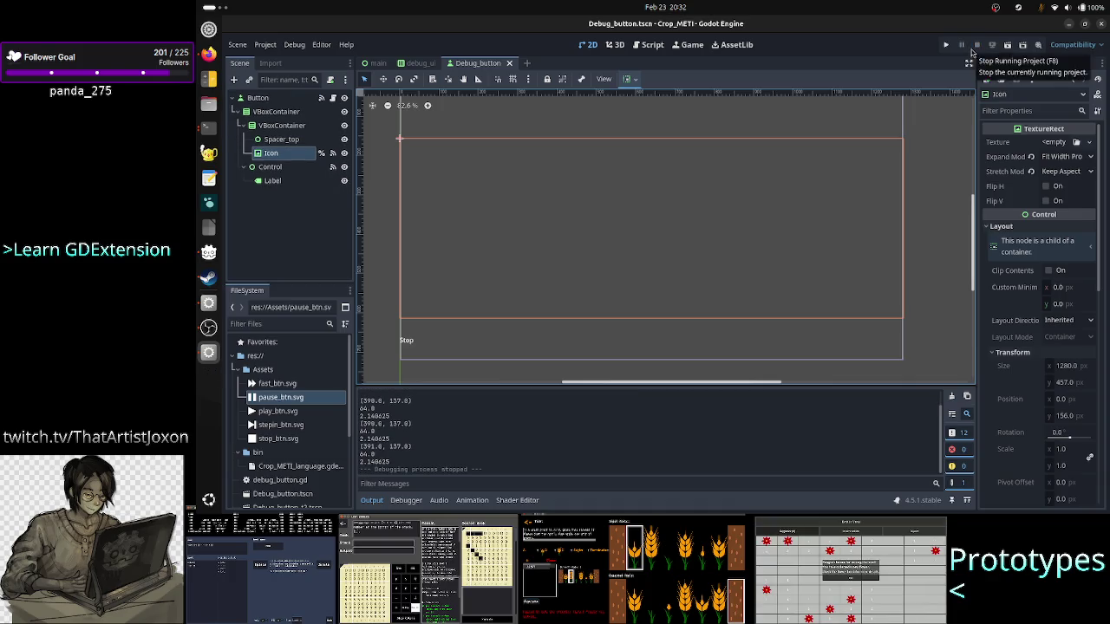
click(947, 49)
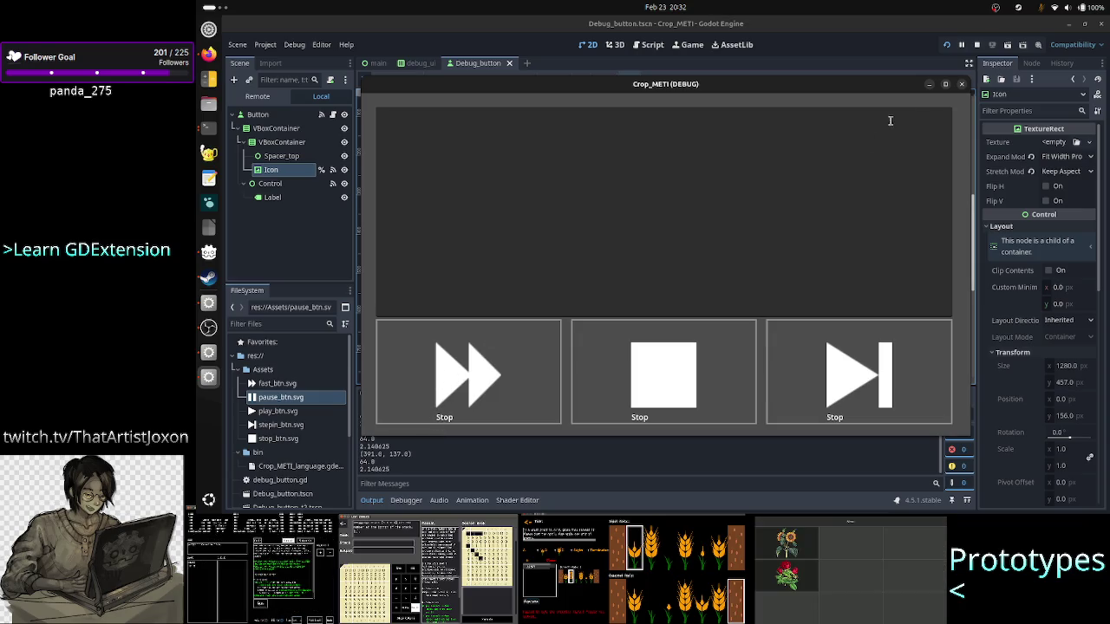
click(961, 84)
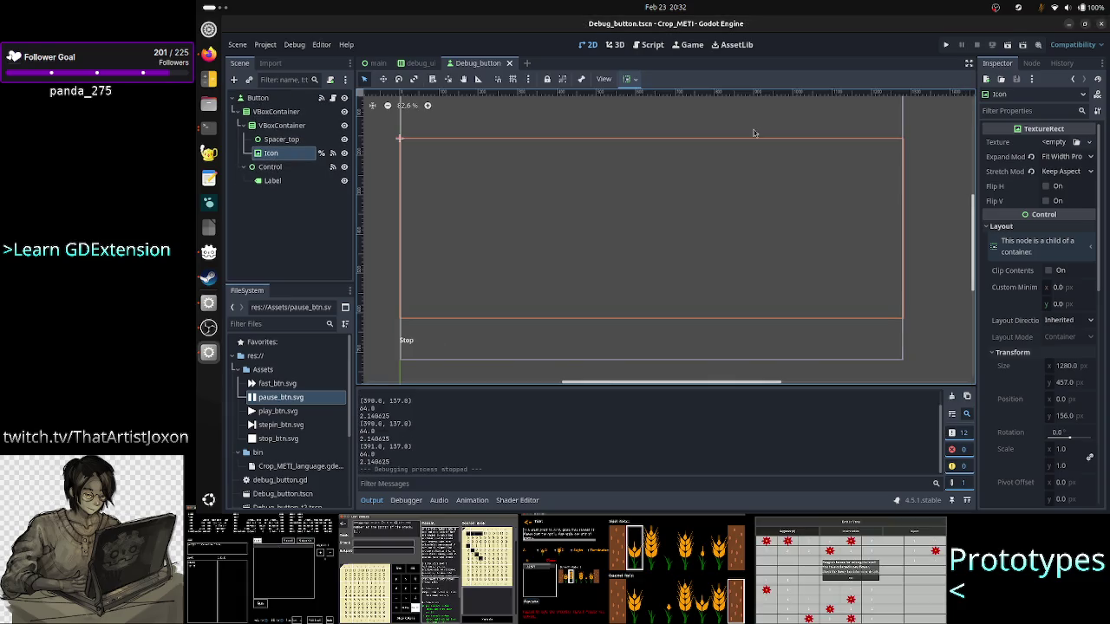
click(651, 46)
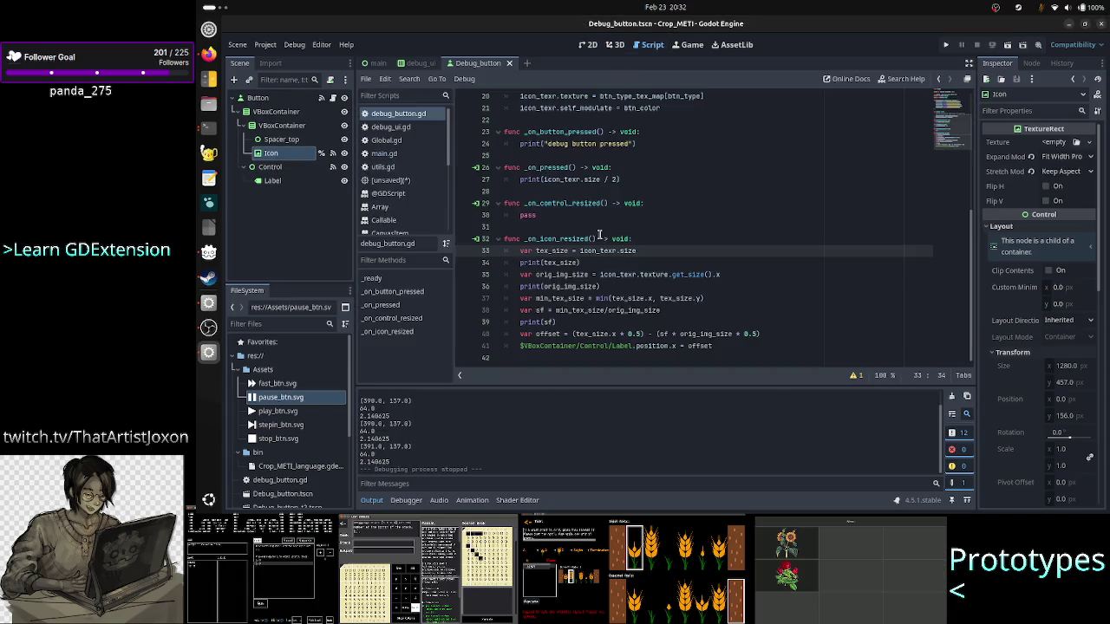
Step: Add an indented pass statement at the end of _on_icon_resized
key(Home)
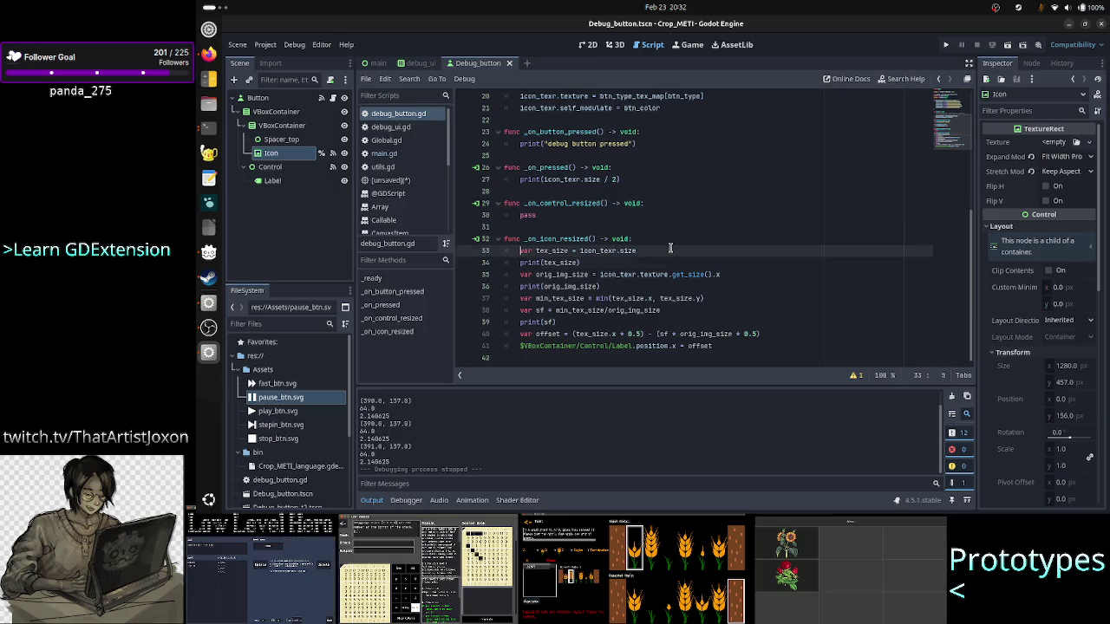
key(Down)
key(Down)
key(Down)
key(Tab)
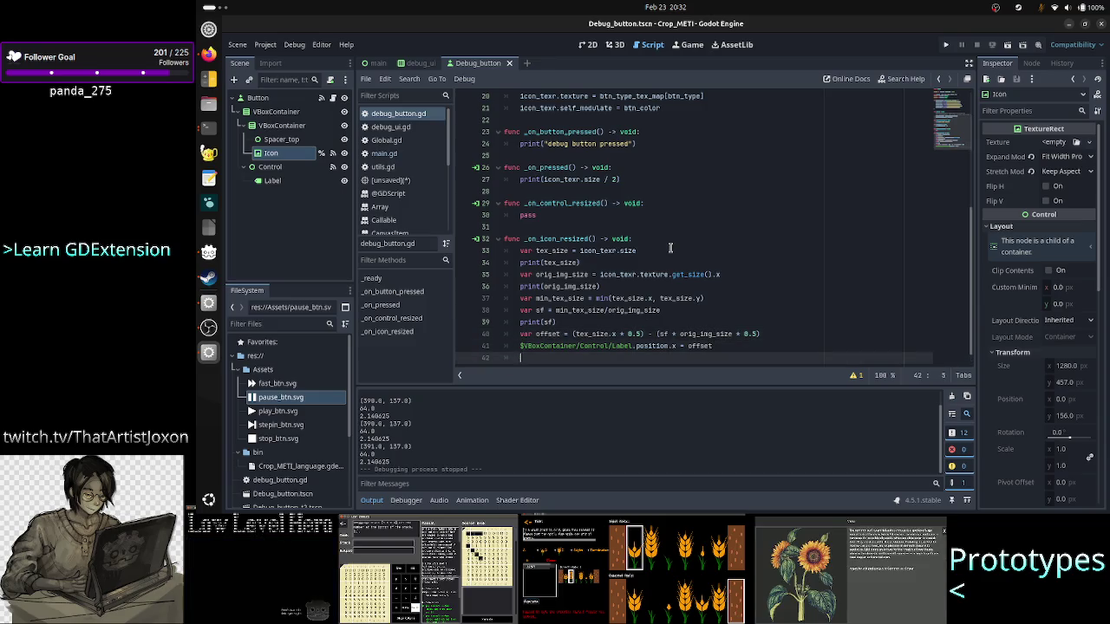
text(pass)
key(Return)
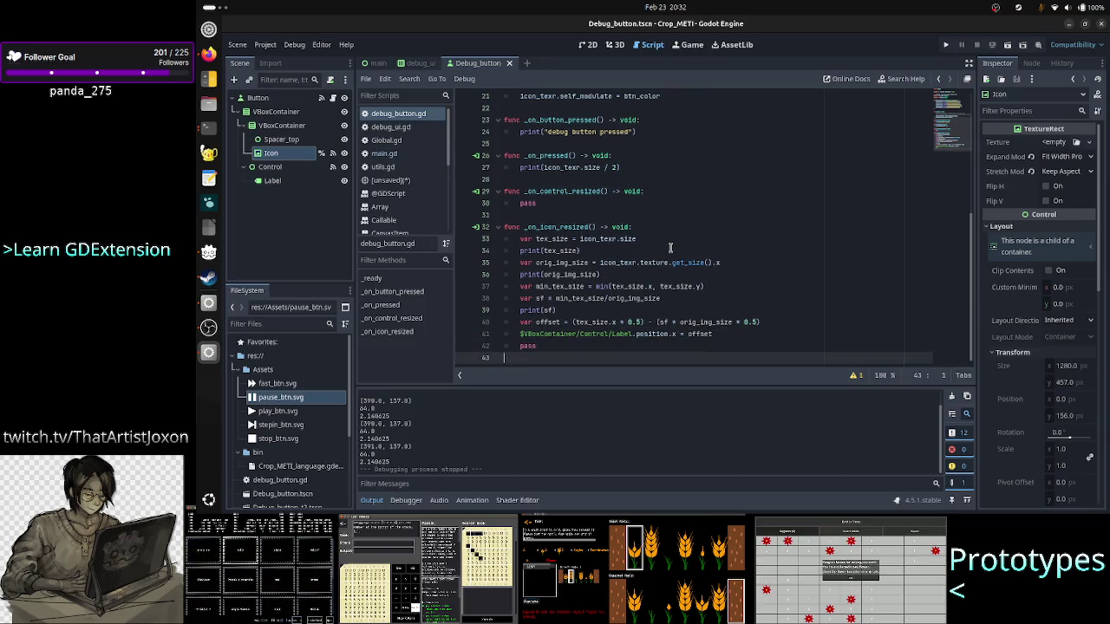
Step: Comment out the tex_size and orig_img_size lines and their print statements
key(Up)
key(Up)
key(Up)
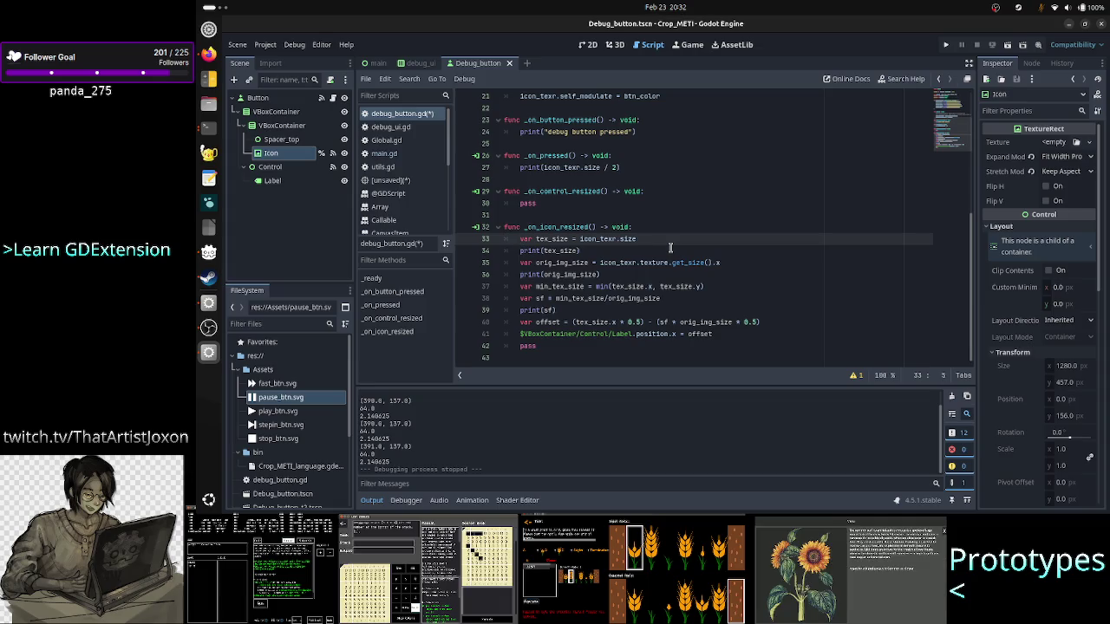
key(ctrl+k)
key(Down)
key(ctrl+k)
key(Down)
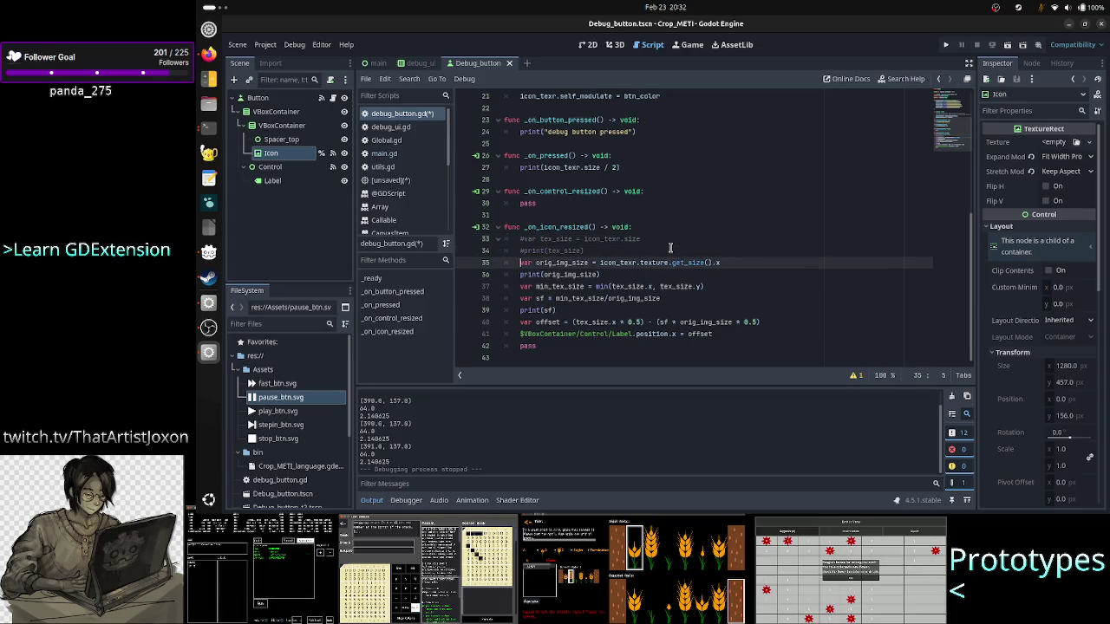
key(ctrl+k)
key(Down)
key(ctrl+k)
Step: Remove a stray split line and comment out the min_tex_size, sf, offset and label position lines
key(Down)
key(Return)
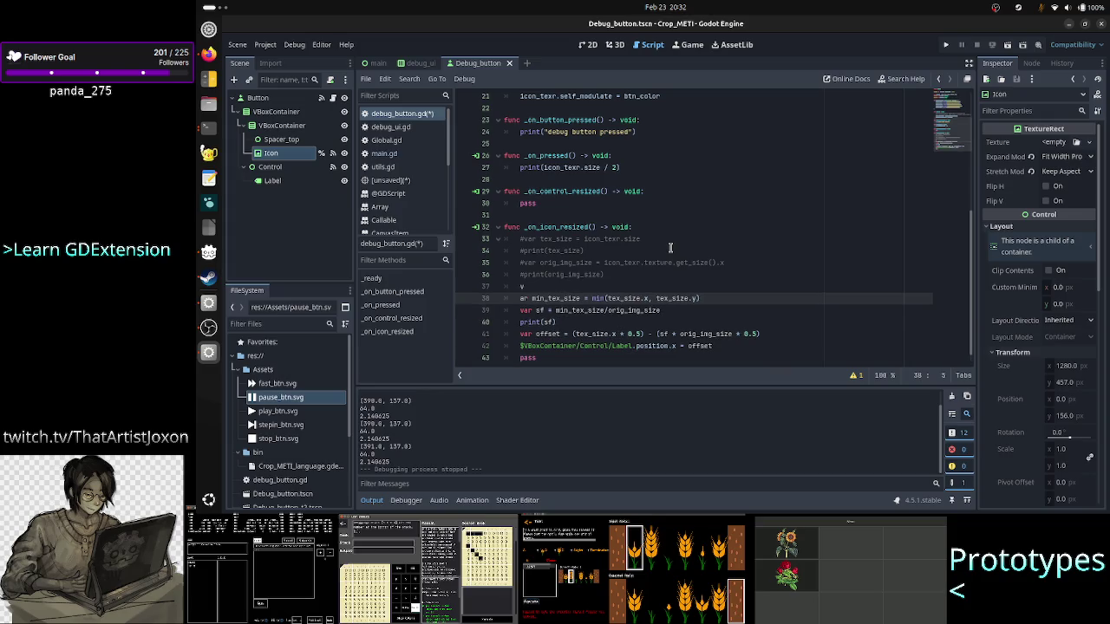
text(v)
key(Up)
key(ctrl+shift+k)
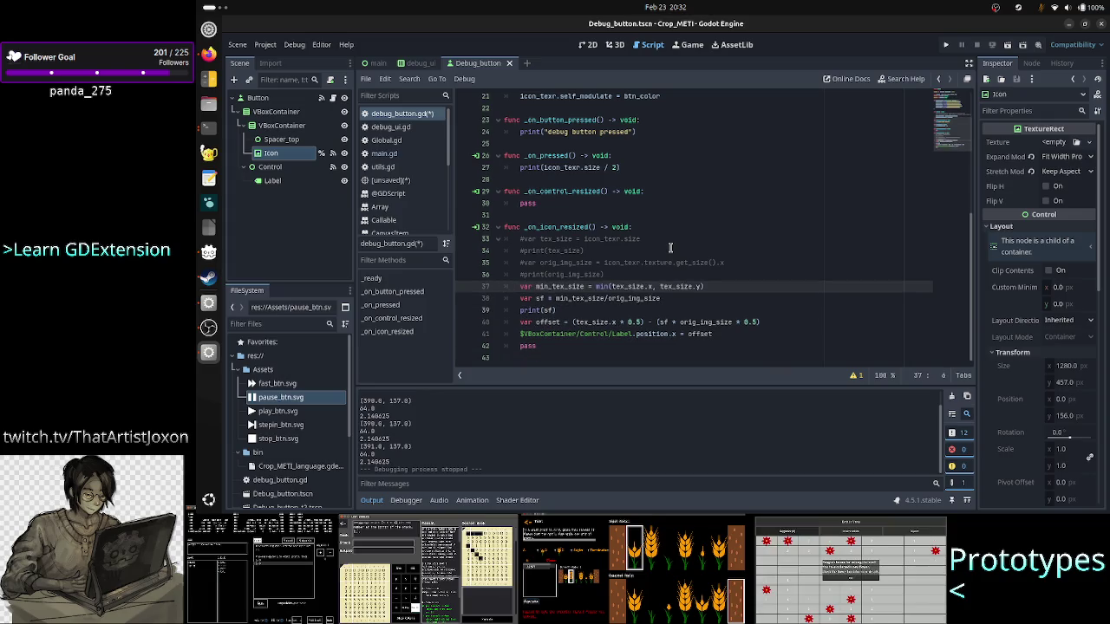
key(ctrl+k)
key(Down)
key(ctrl+k)
key(Down)
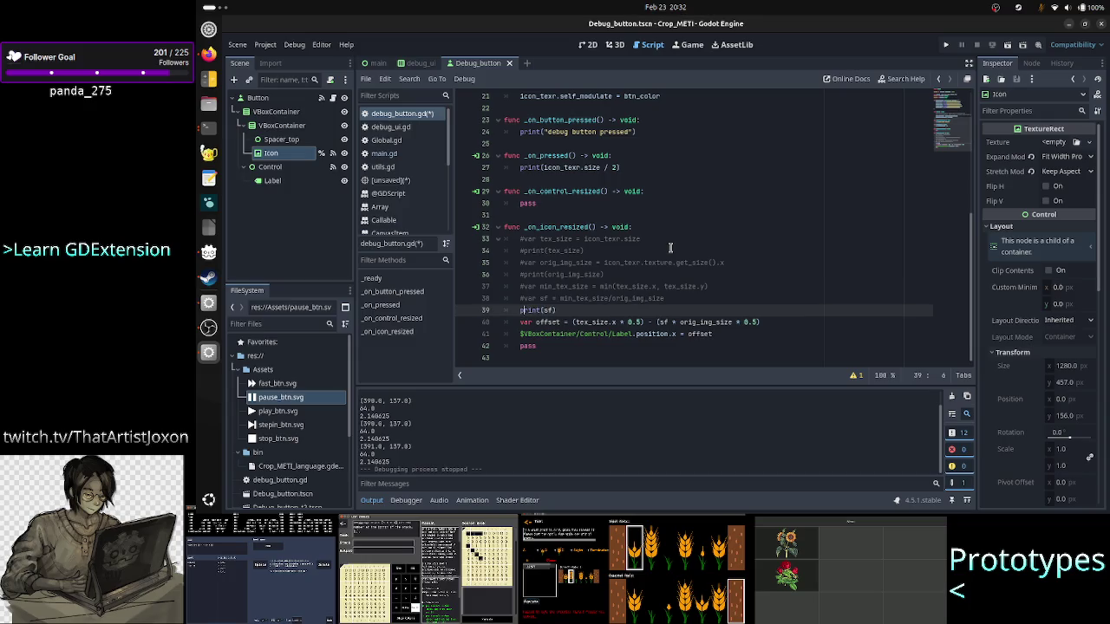
key(ctrl+k)
key(Down)
key(ctrl+k)
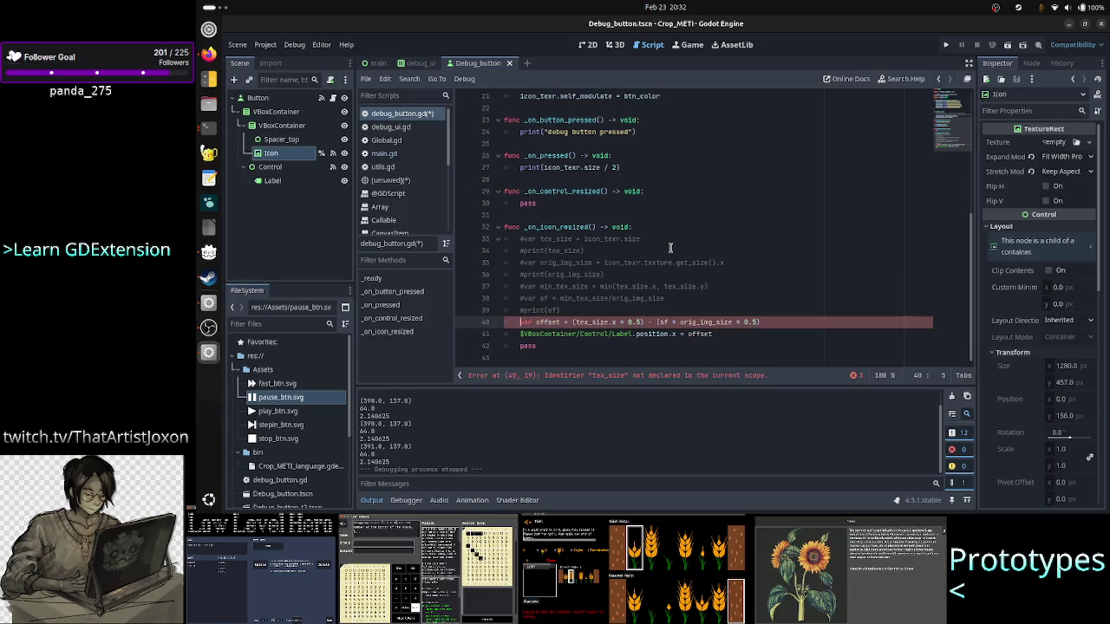
key(Down)
key(ctrl+k)
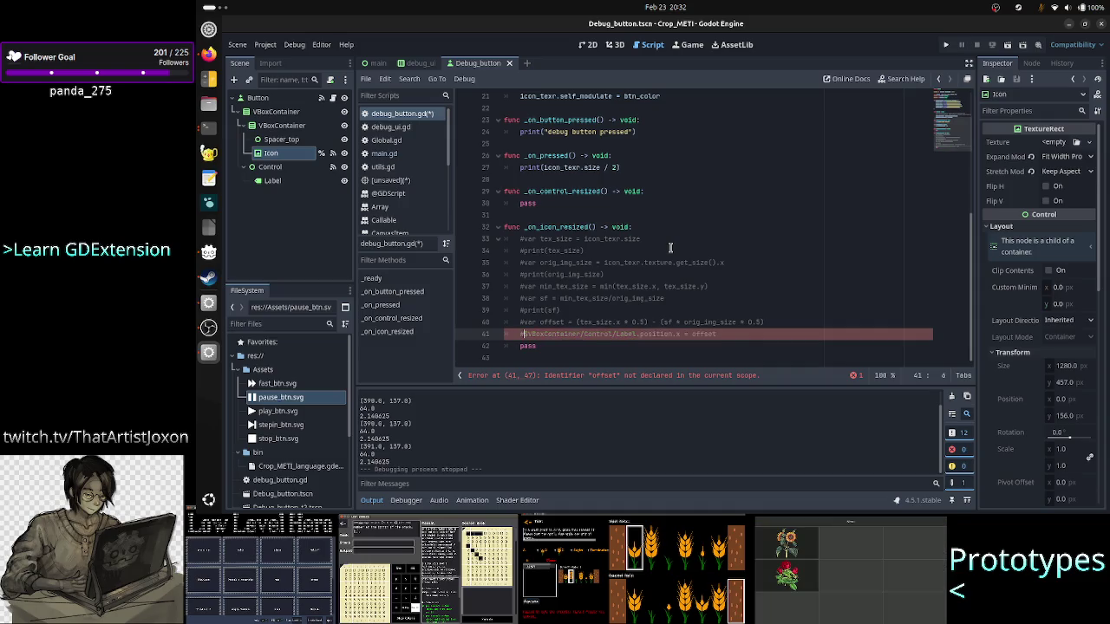
key(Up)
key(Up)
key(Up)
key(Up)
key(Up)
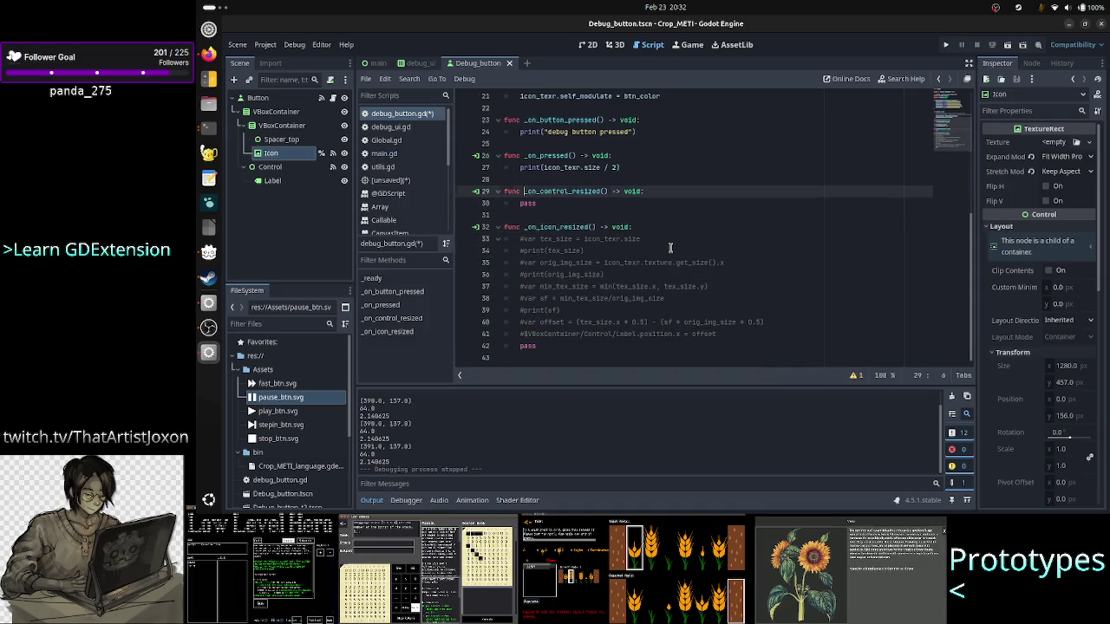
Step: Delete the empty _on_control_resized function, keeping one blank line, and save the script
key(Up)
key(shift+Down)
key(shift+Down)
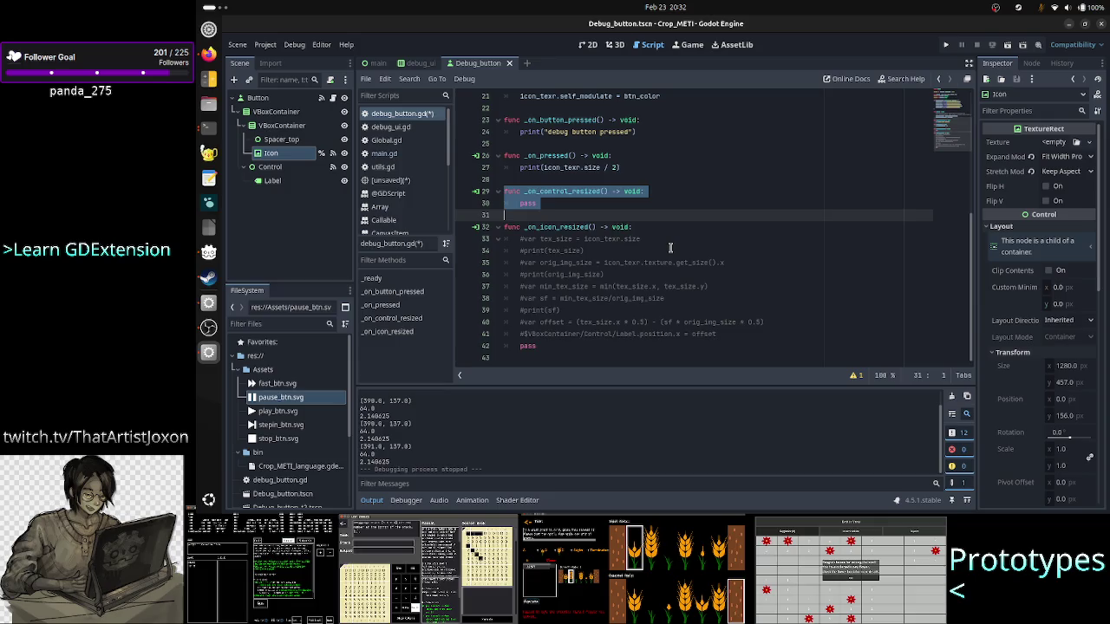
key(Delete)
key(BackSpace)
key(Return)
key(BackSpace)
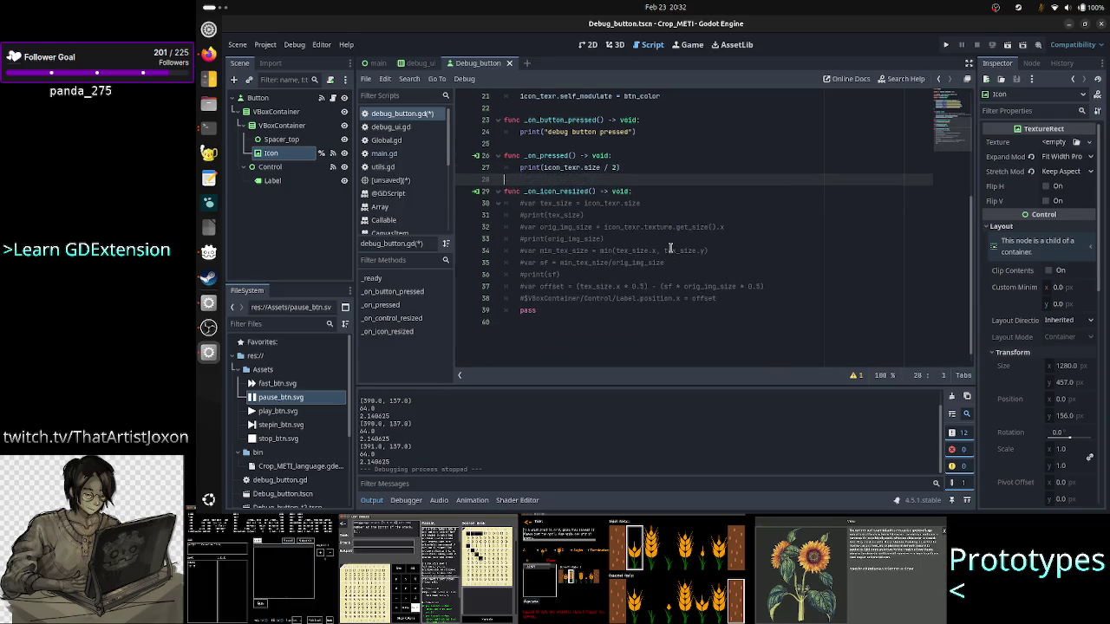
key(ctrl+s)
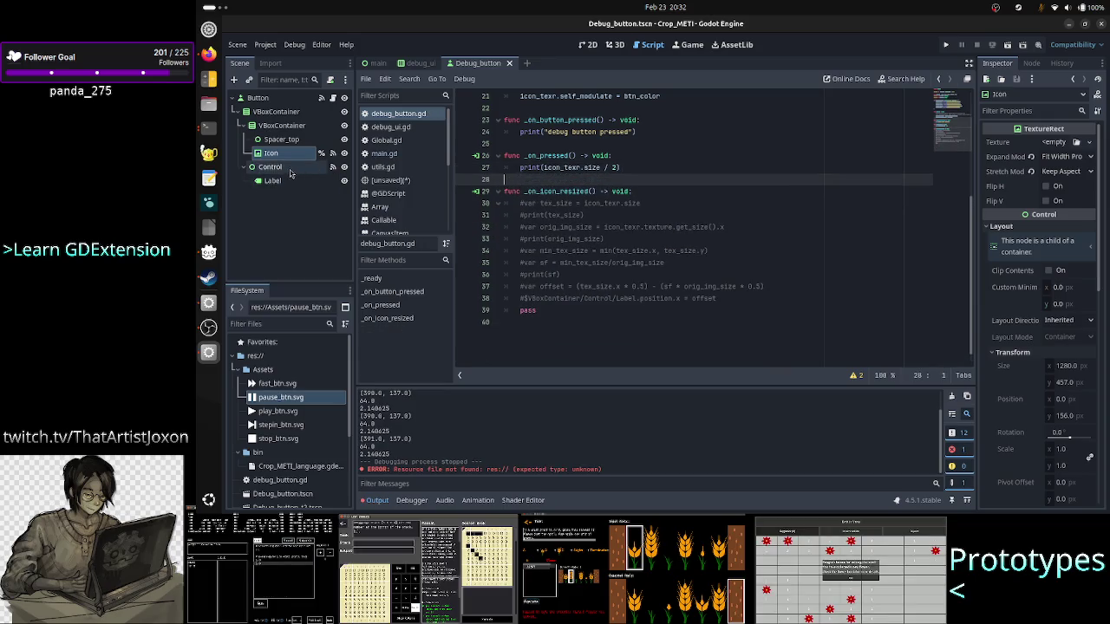
Step: Disconnect Control's resized signal from _on_control_resized, then test-run the project and close it
click(289, 168)
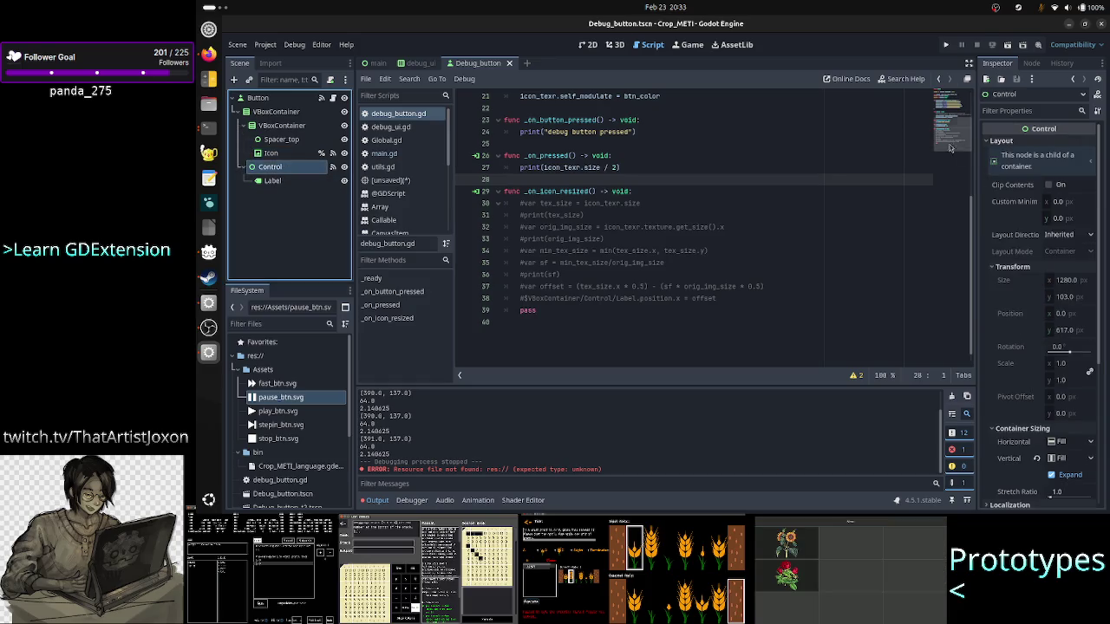
click(1031, 63)
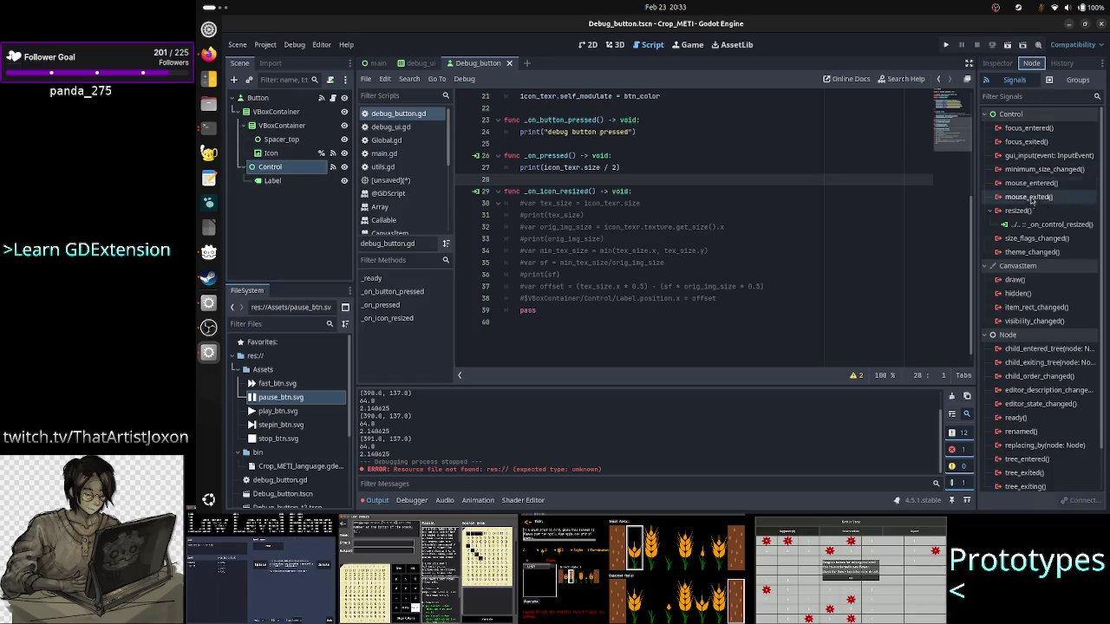
click(1029, 225)
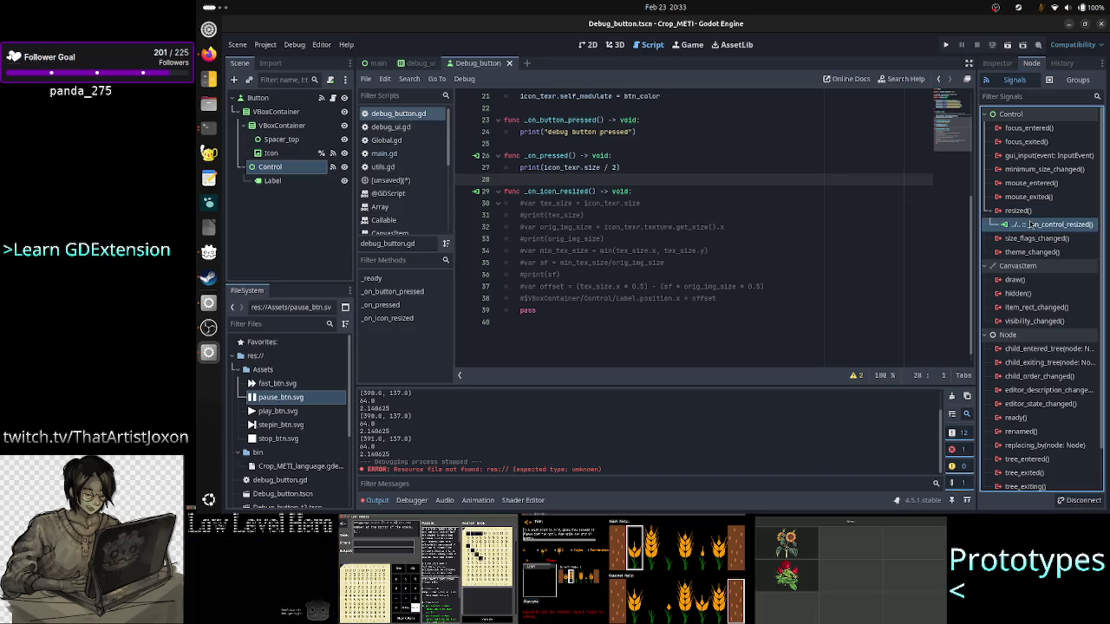
right_click(1031, 225)
click(1053, 257)
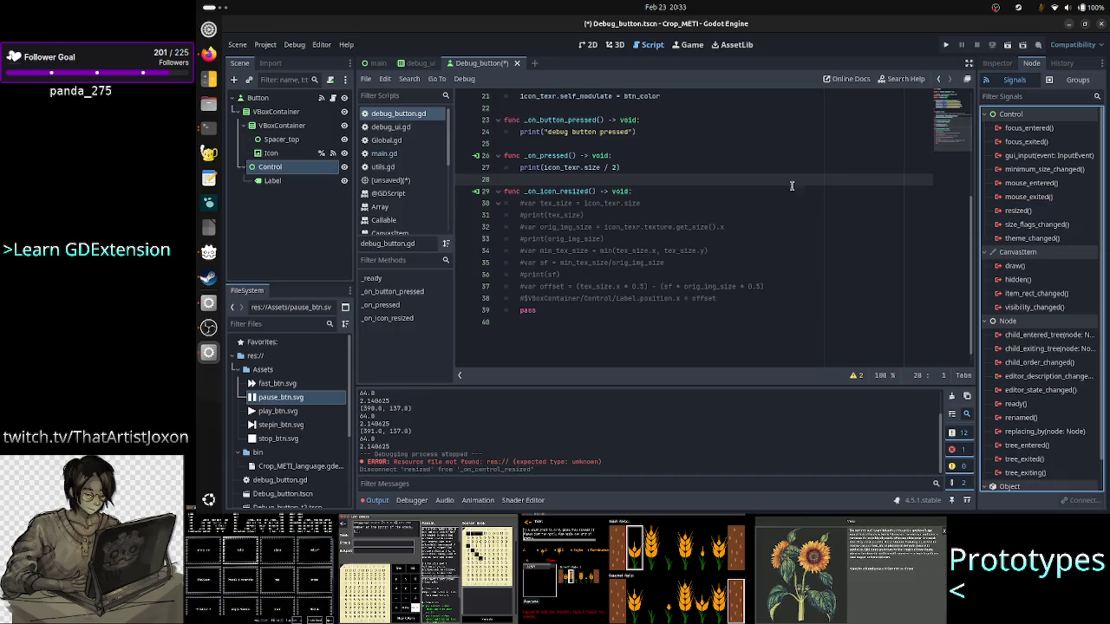
click(948, 47)
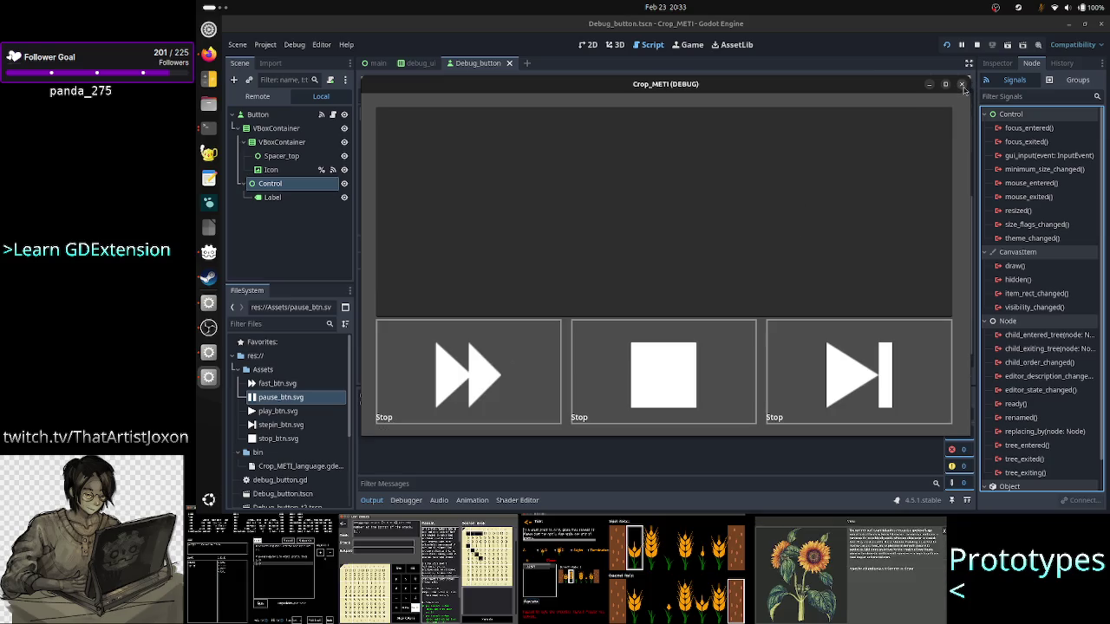
click(963, 86)
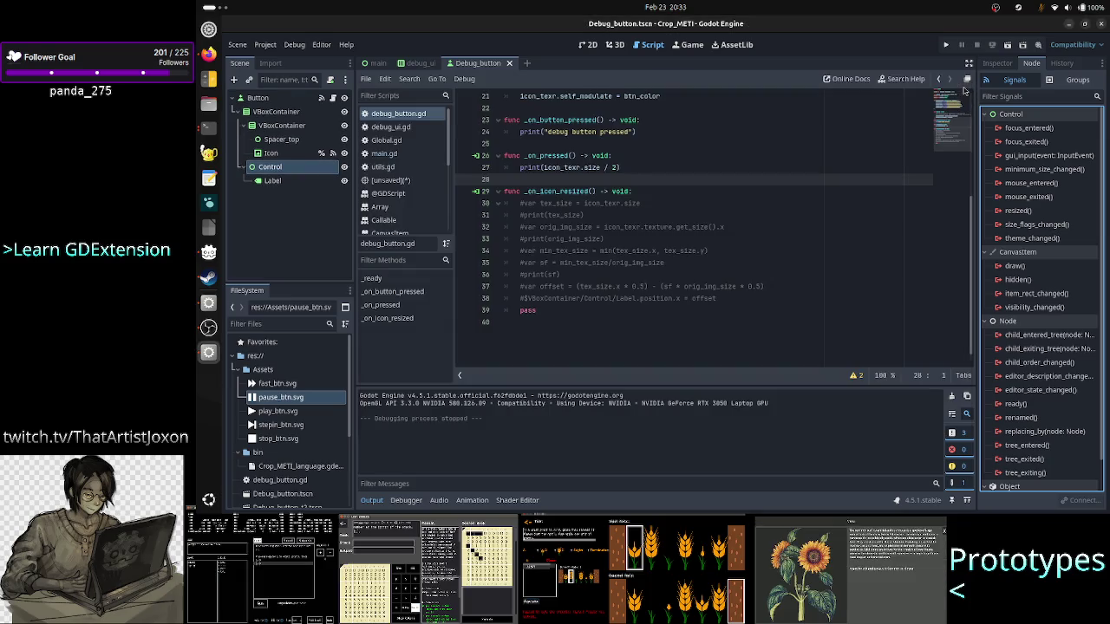
Step: Uncomment lines 30–38 of the script, delete the leftover pass line, and save
click(664, 202)
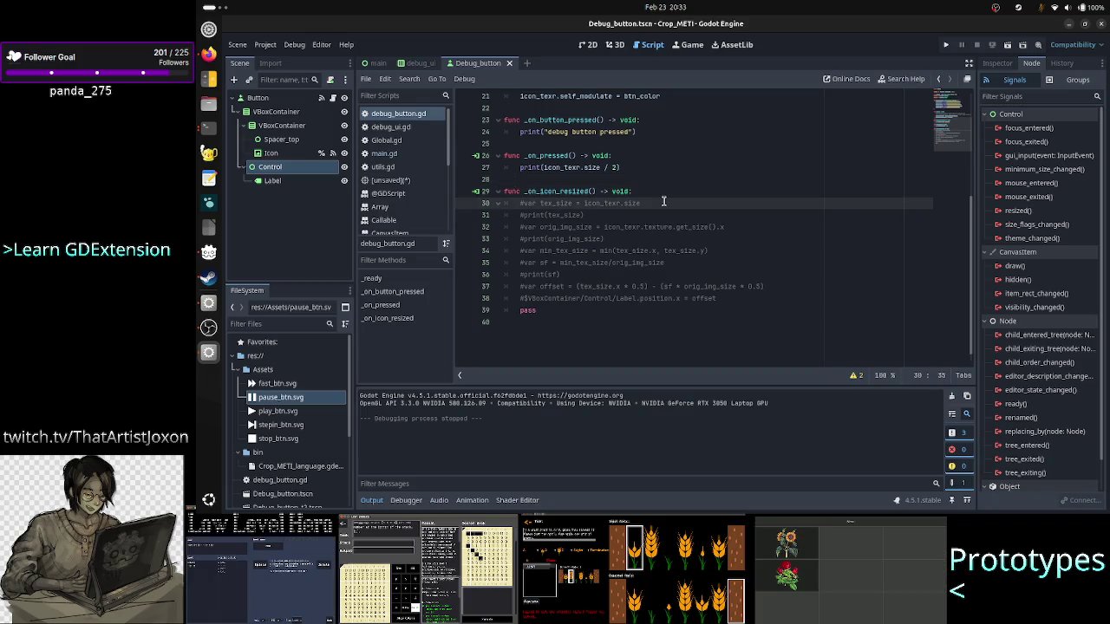
key(Right)
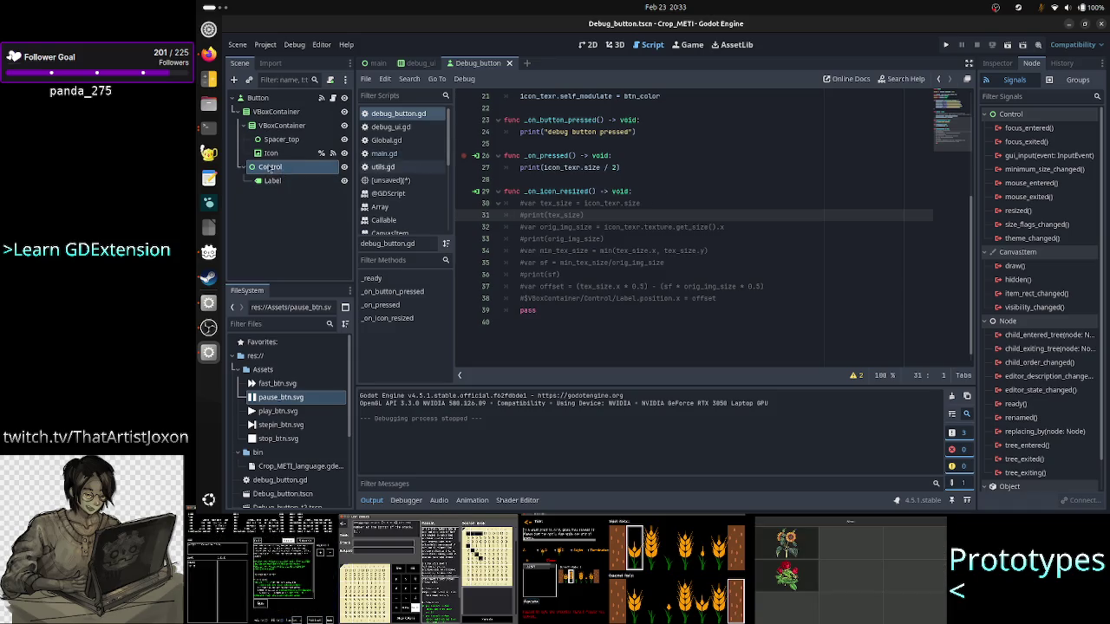
click(667, 202)
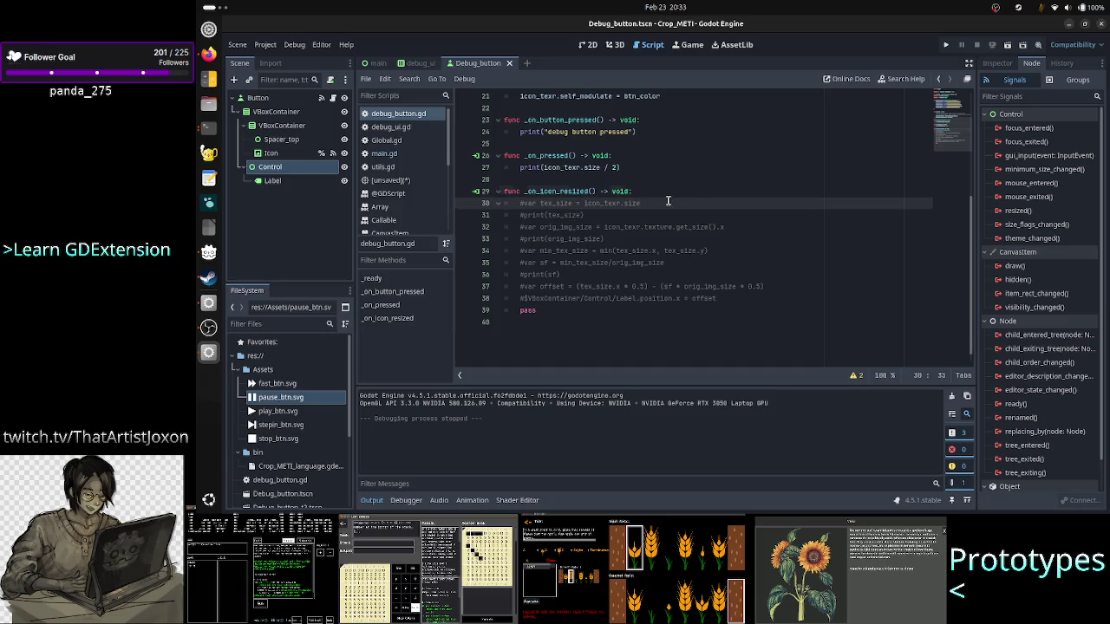
key(Home)
key(shift+Down)
key(shift+Down)
key(shift+Down)
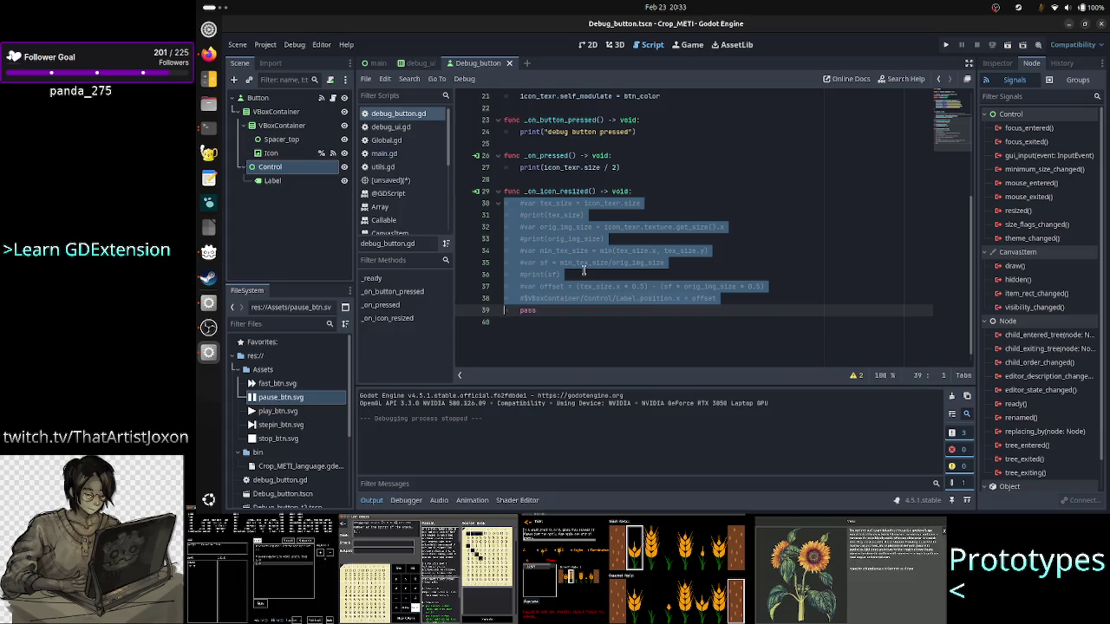
key(shift+Left)
right_click(570, 228)
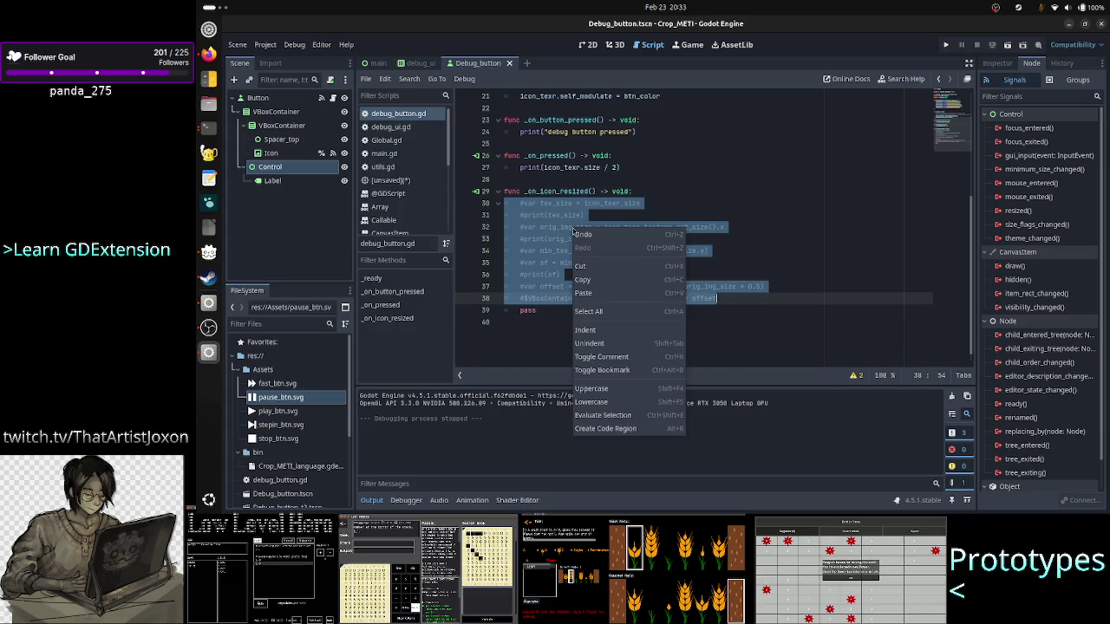
click(615, 359)
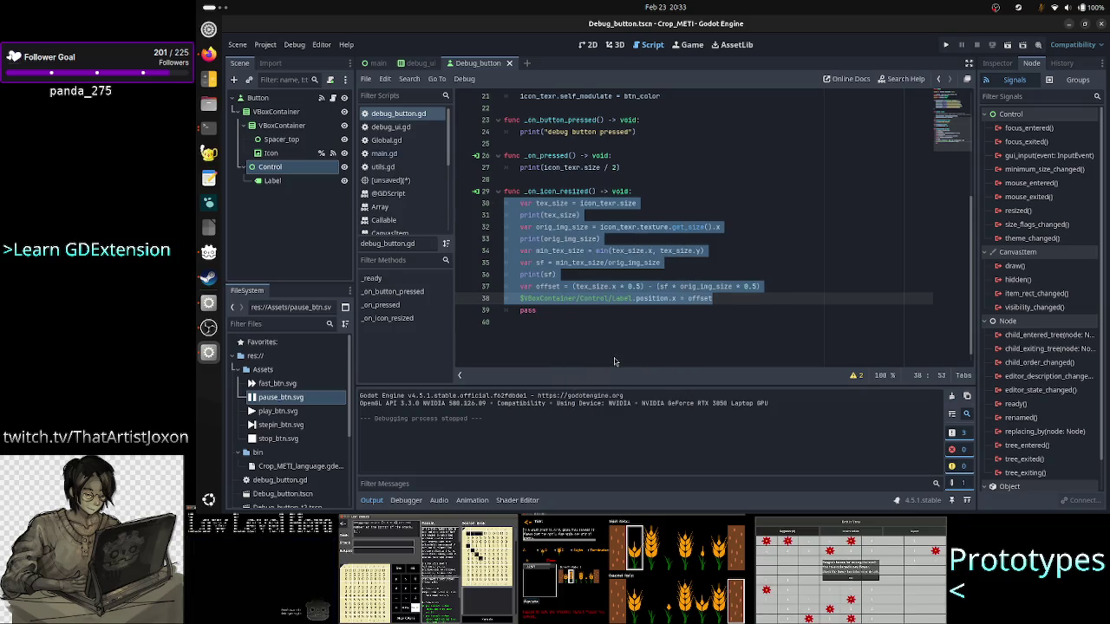
click(598, 312)
key(ctrl+shift+k)
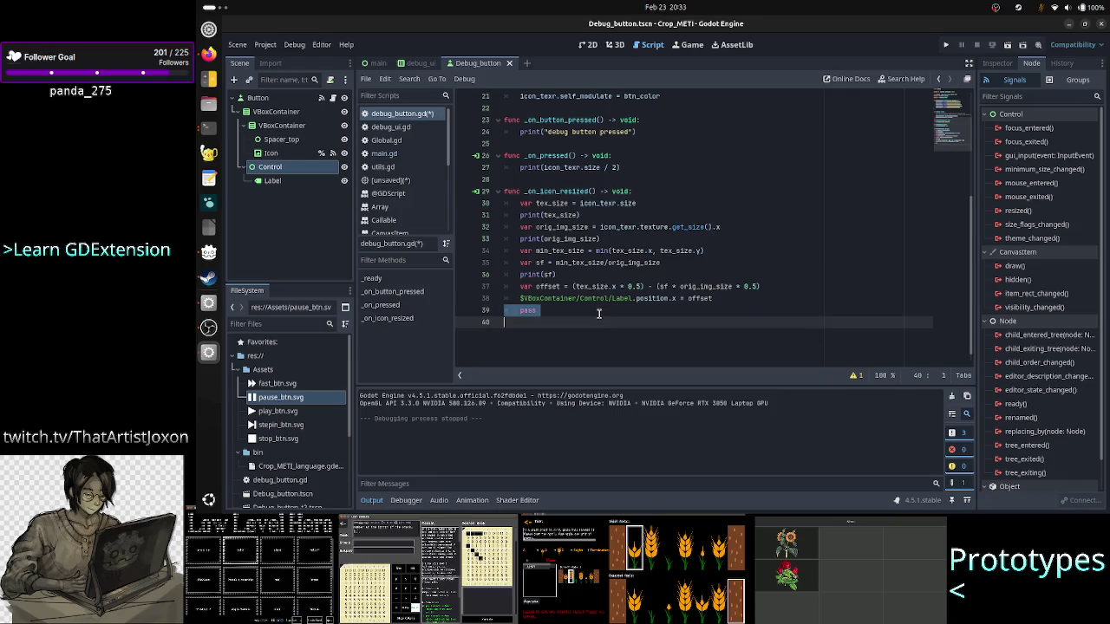
key(ctrl+s)
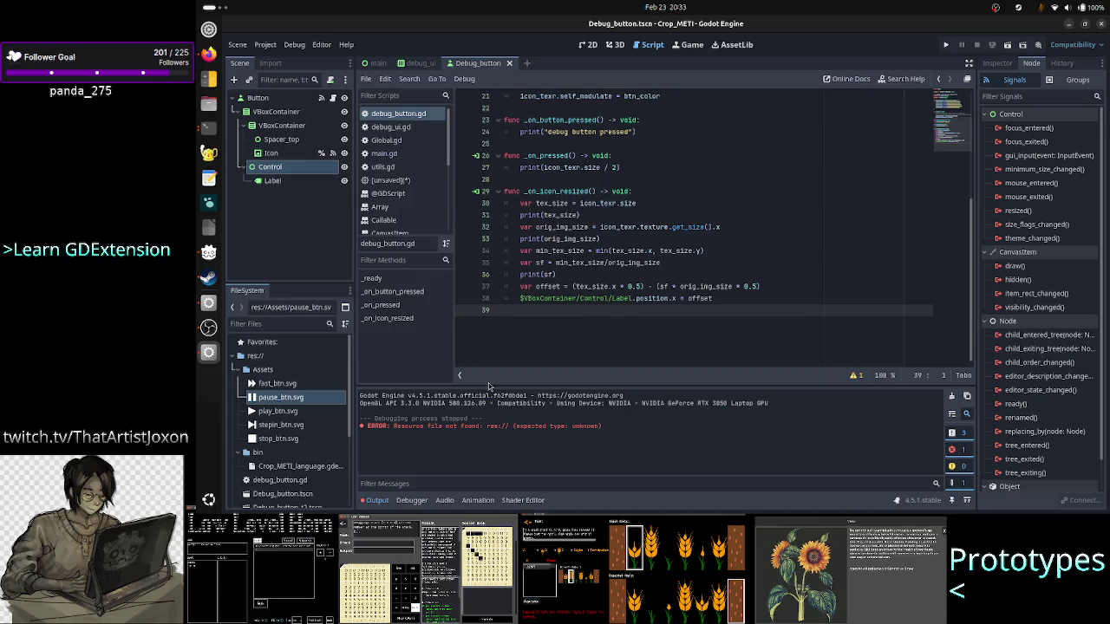
Step: Test-run the project, close it, then switch to the browser's Godot Discord quick-help channel
click(948, 45)
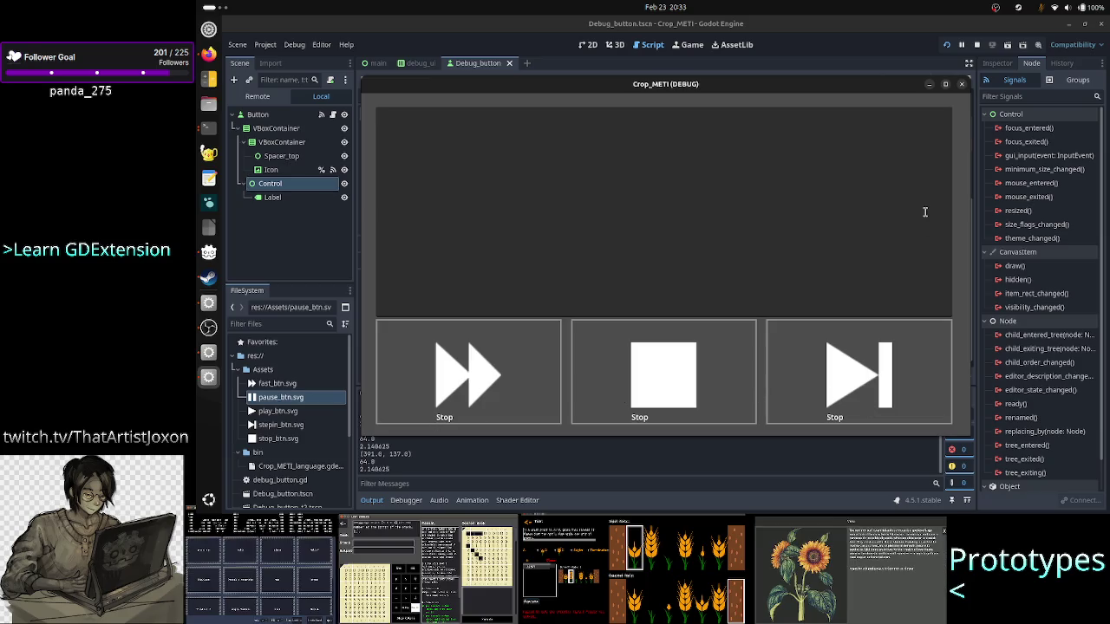
click(963, 84)
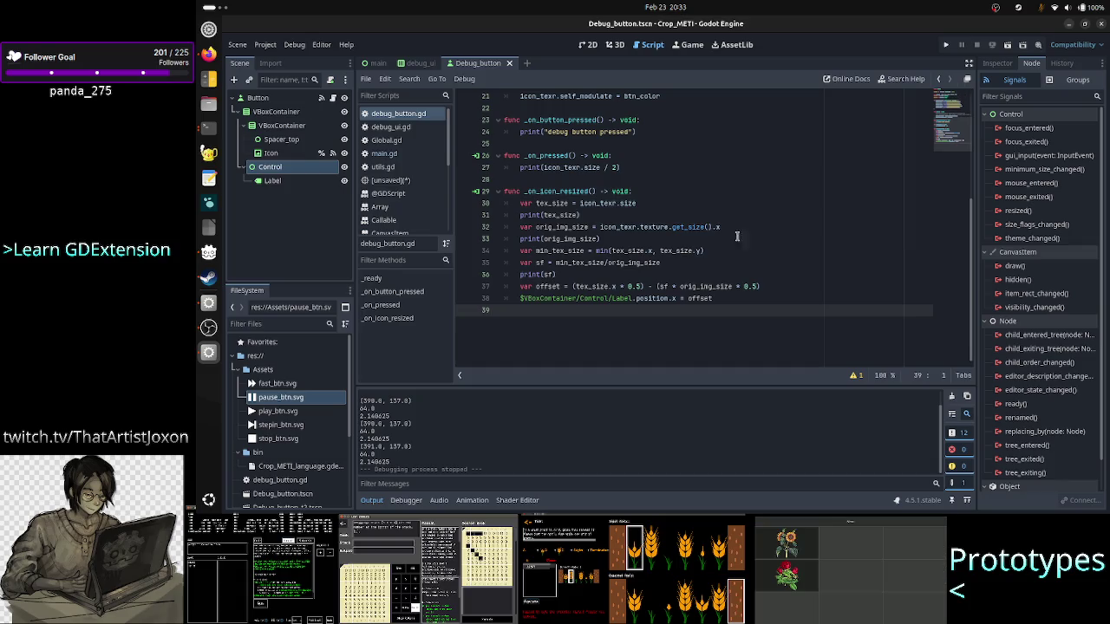
click(706, 201)
key(Up)
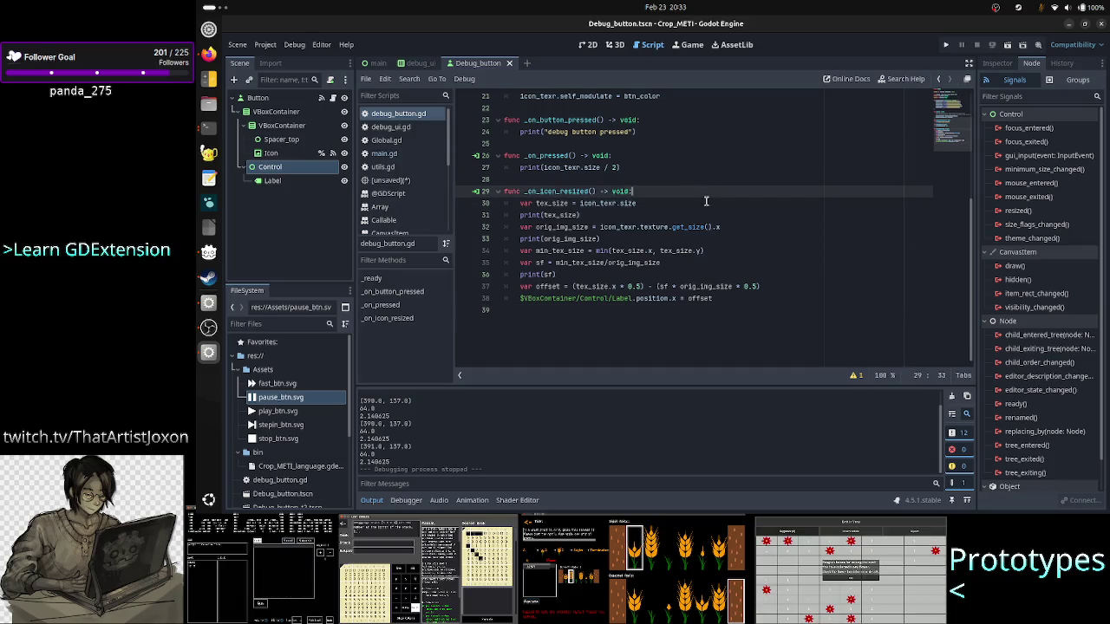
click(208, 55)
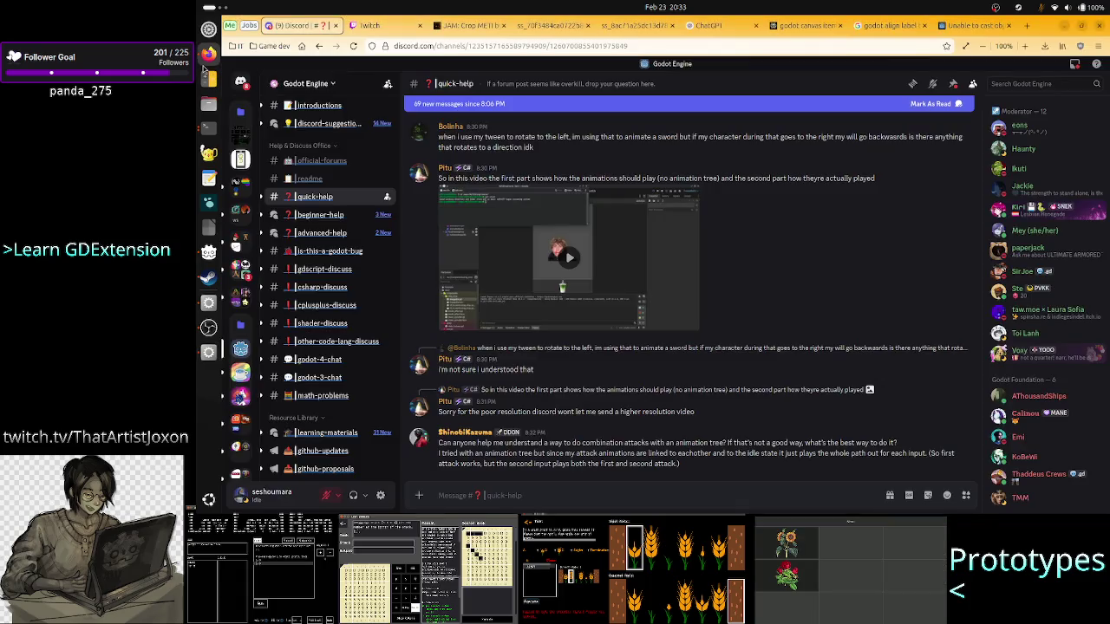
Step: Open the Perplexity answer on canvas items and examine its size-ratio scale formula
click(803, 26)
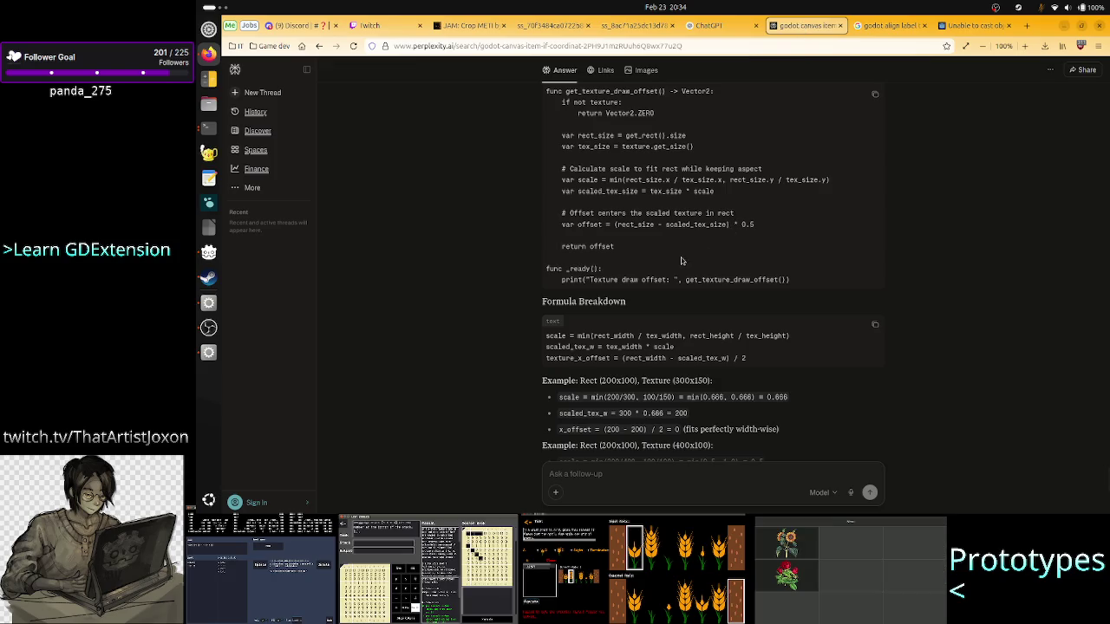
drag(629, 180, 822, 180)
click(799, 232)
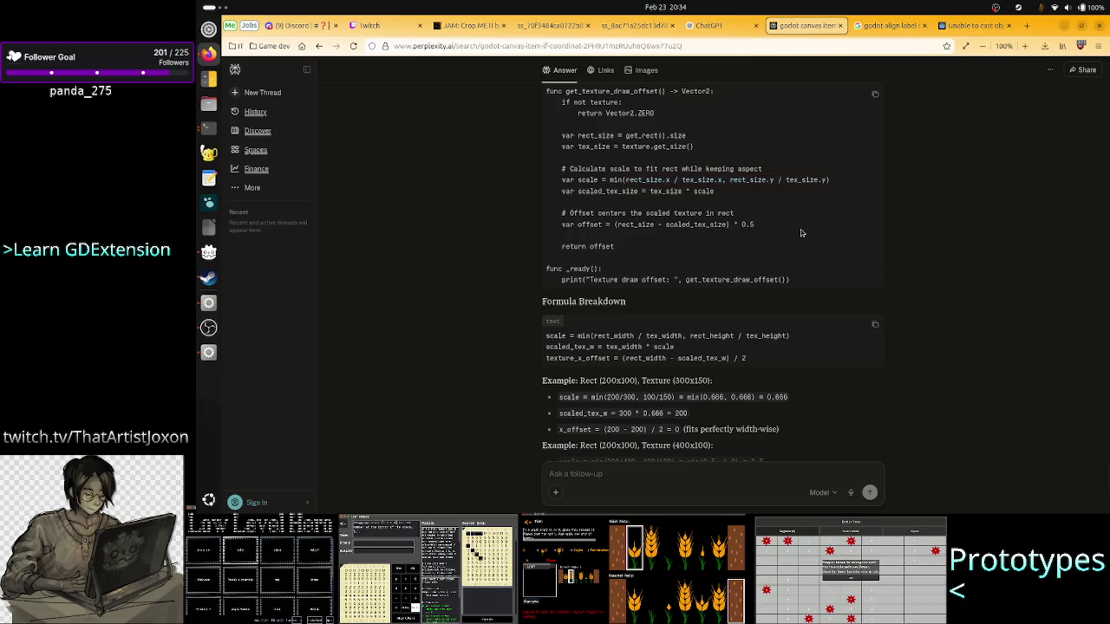
drag(655, 180, 766, 179)
click(767, 180)
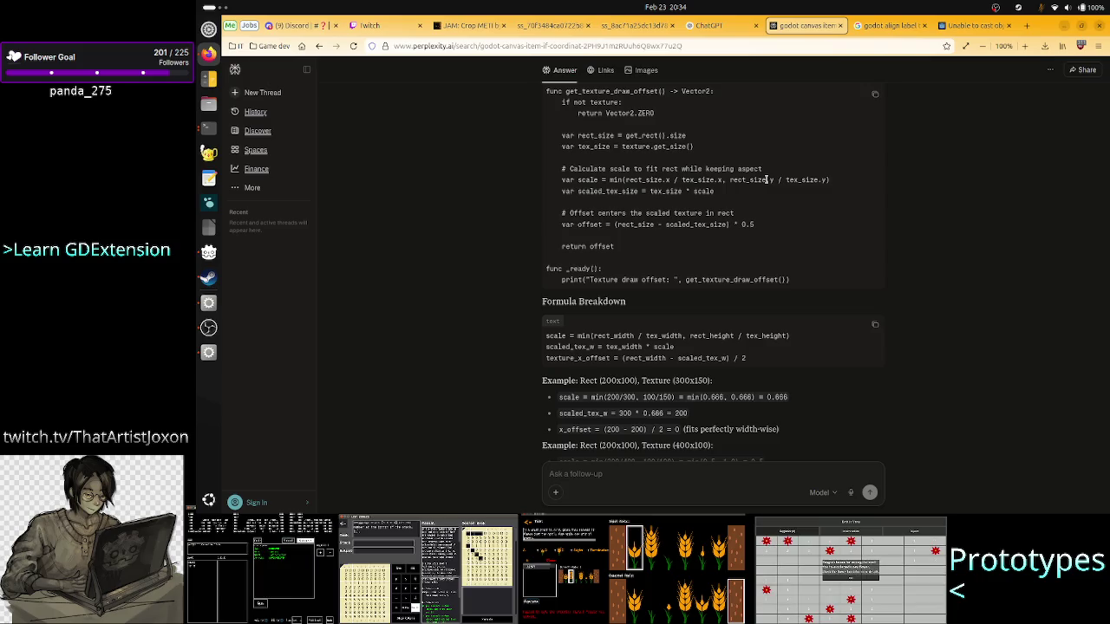
drag(648, 190, 757, 181)
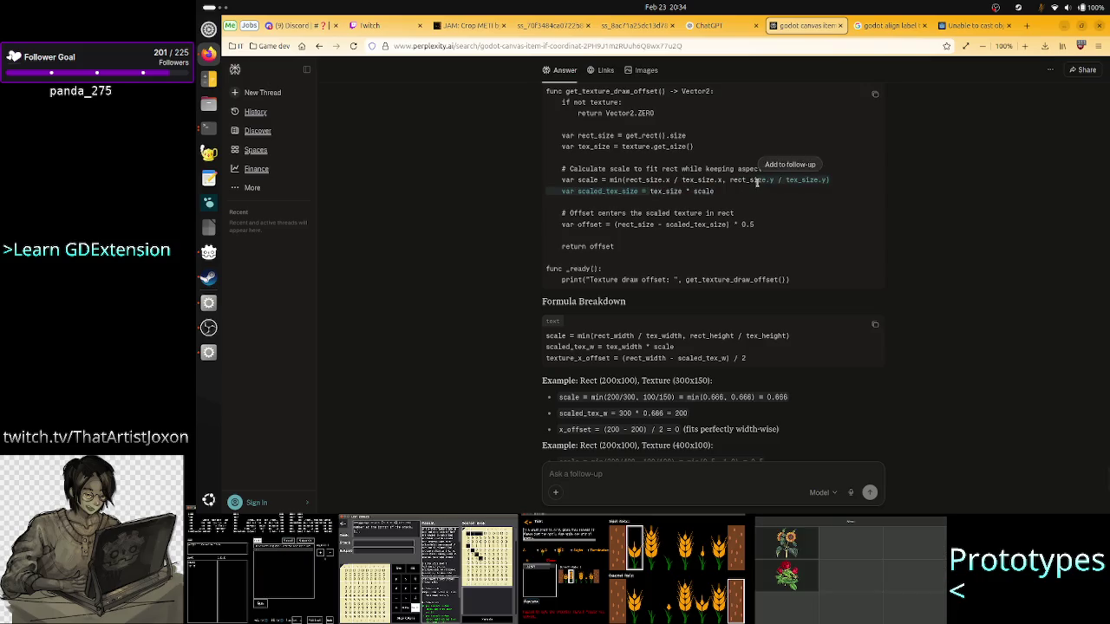
click(757, 181)
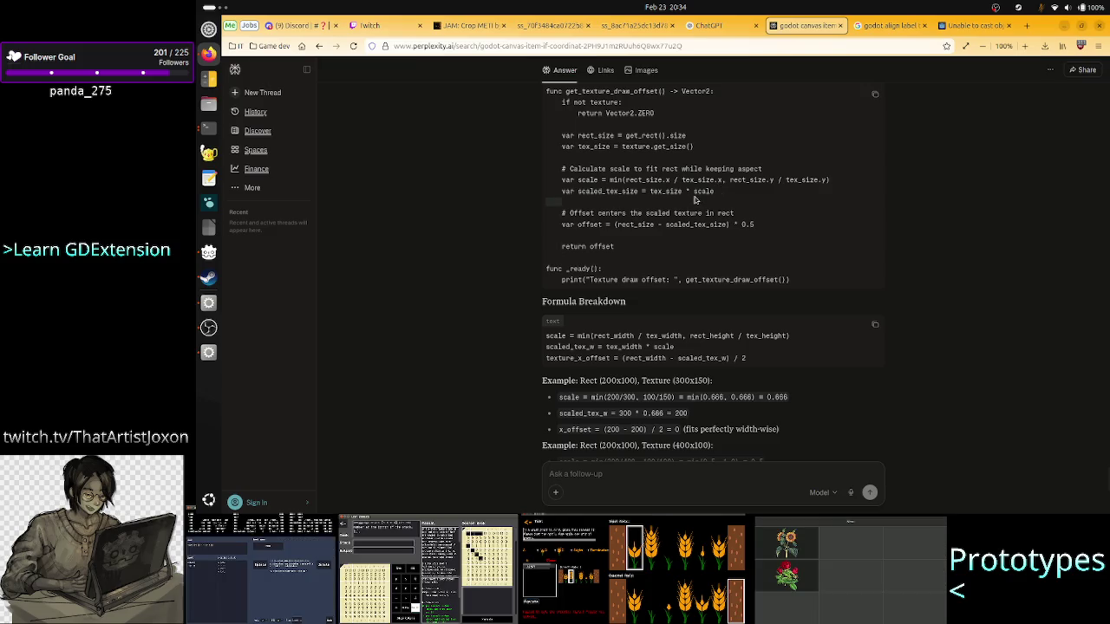
Step: Pick out the scale, tex_size and rect_size terms in the formula, then return to Godot
double_click(698, 191)
double_click(666, 192)
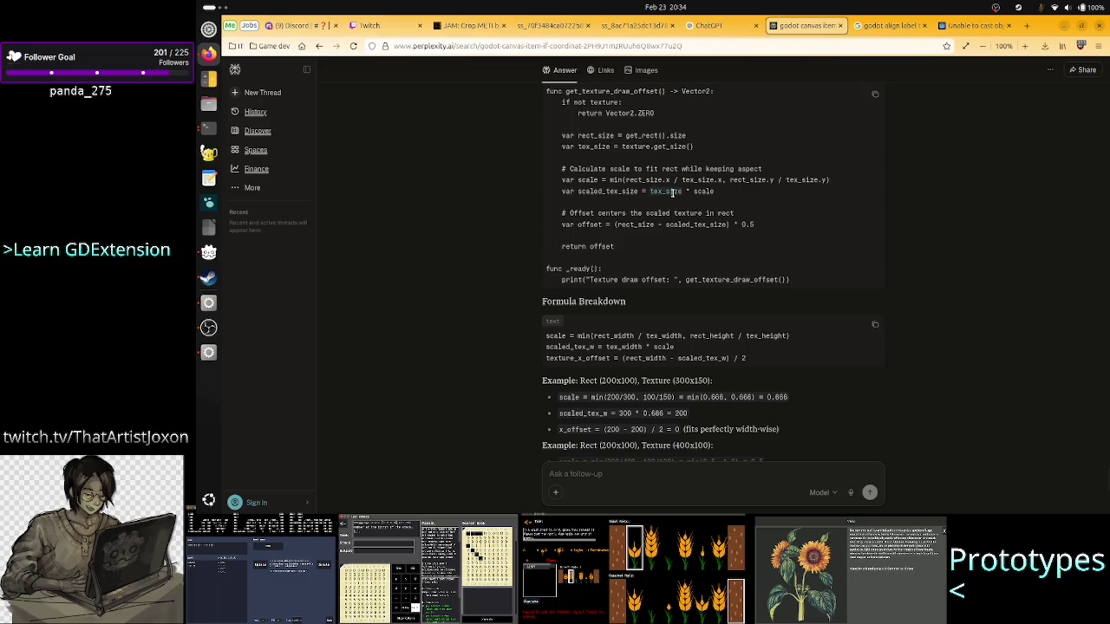
double_click(807, 180)
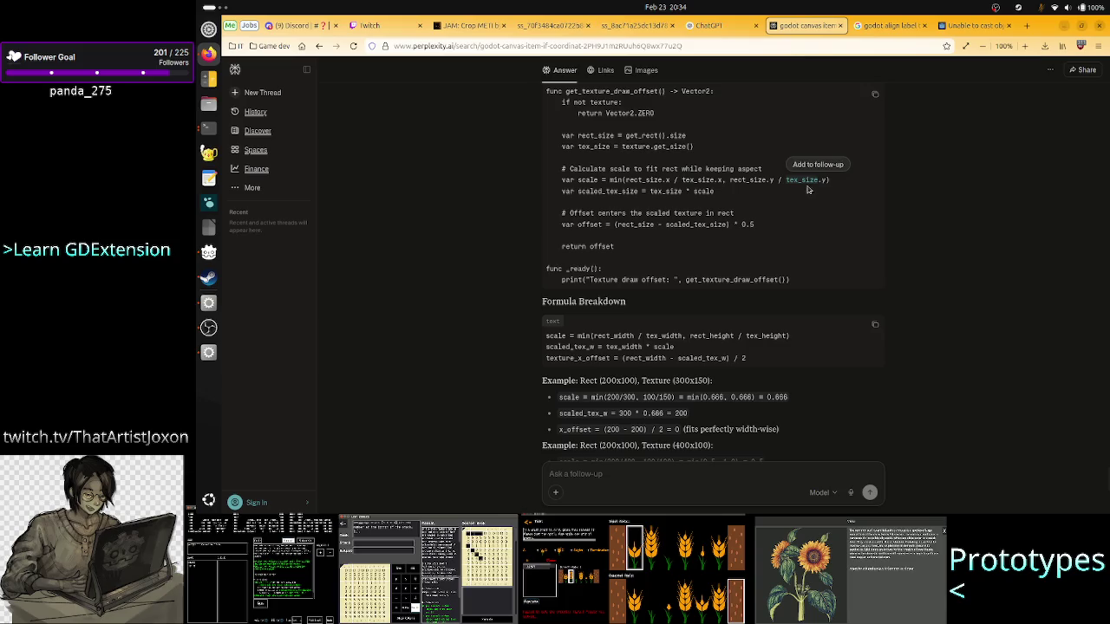
double_click(673, 191)
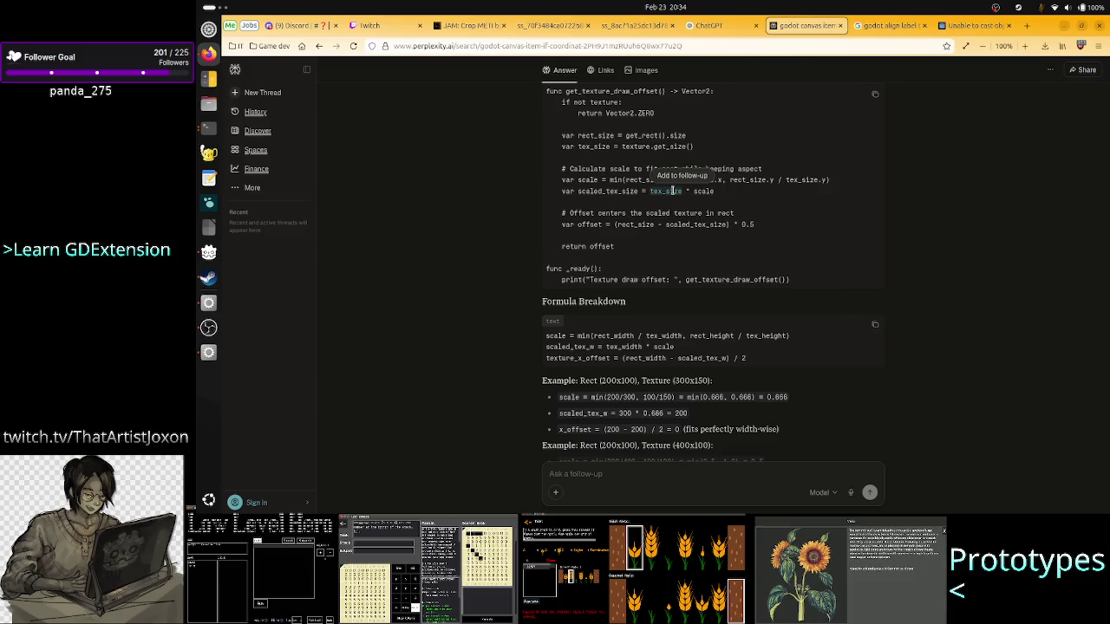
click(759, 211)
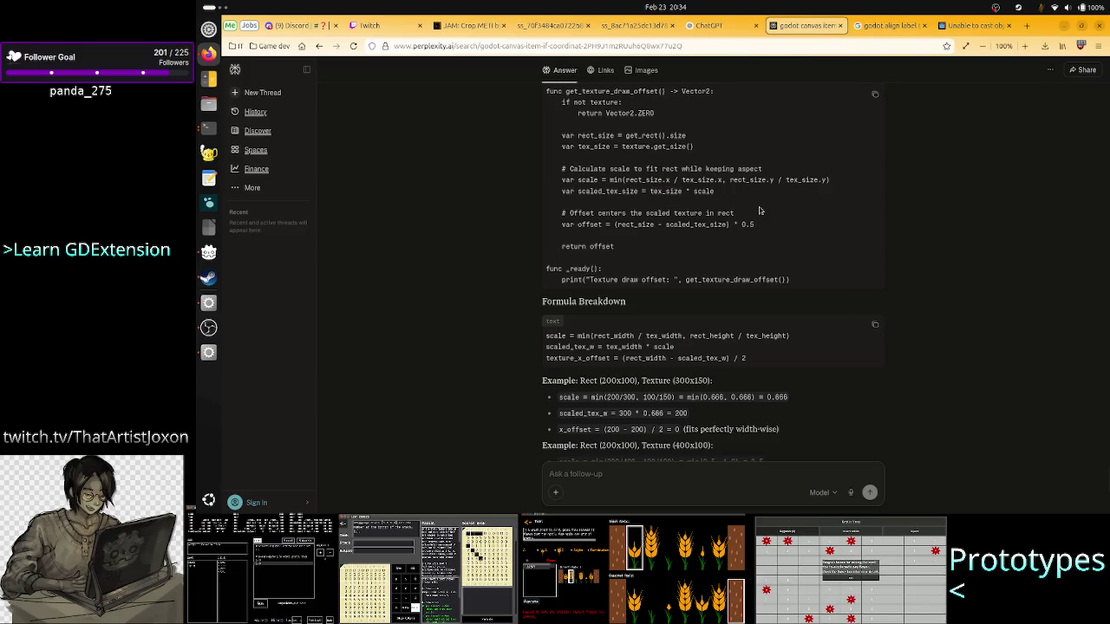
double_click(796, 181)
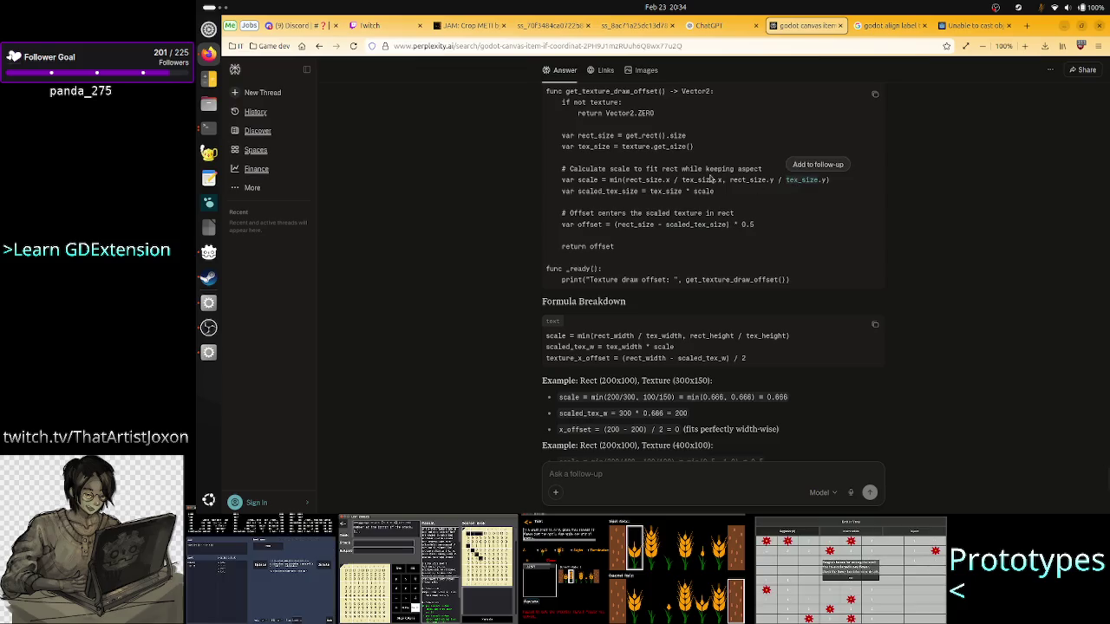
double_click(703, 179)
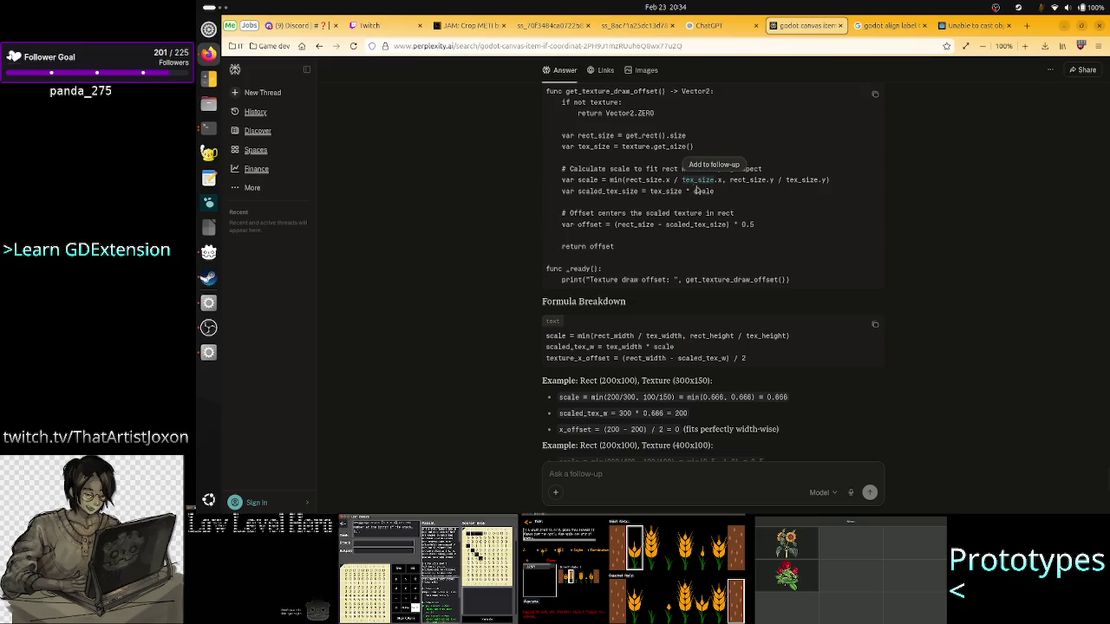
double_click(673, 191)
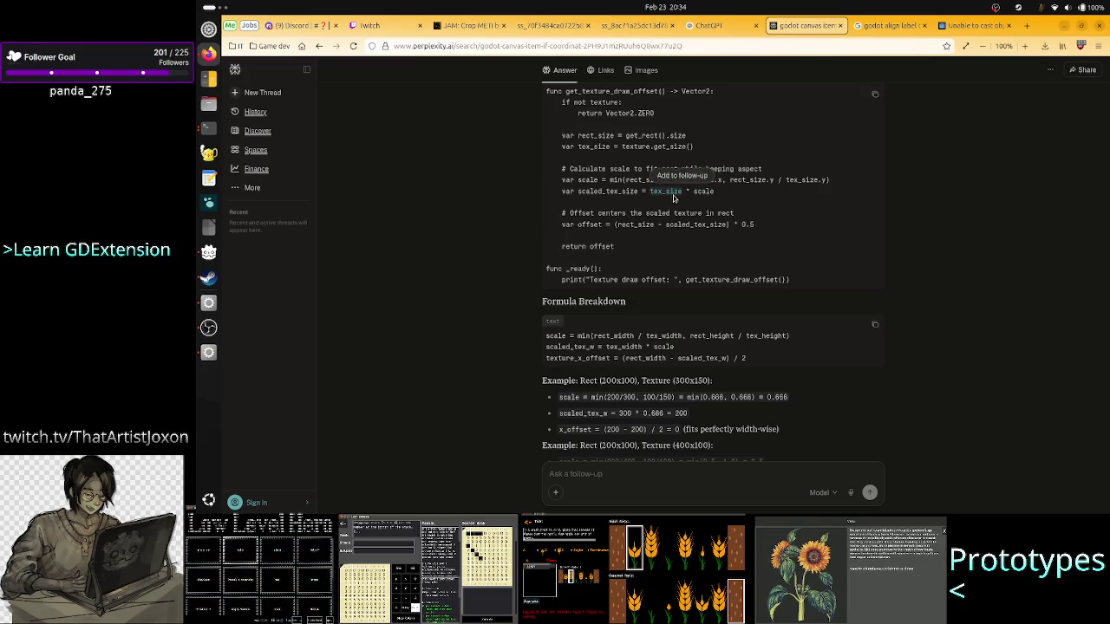
click(715, 213)
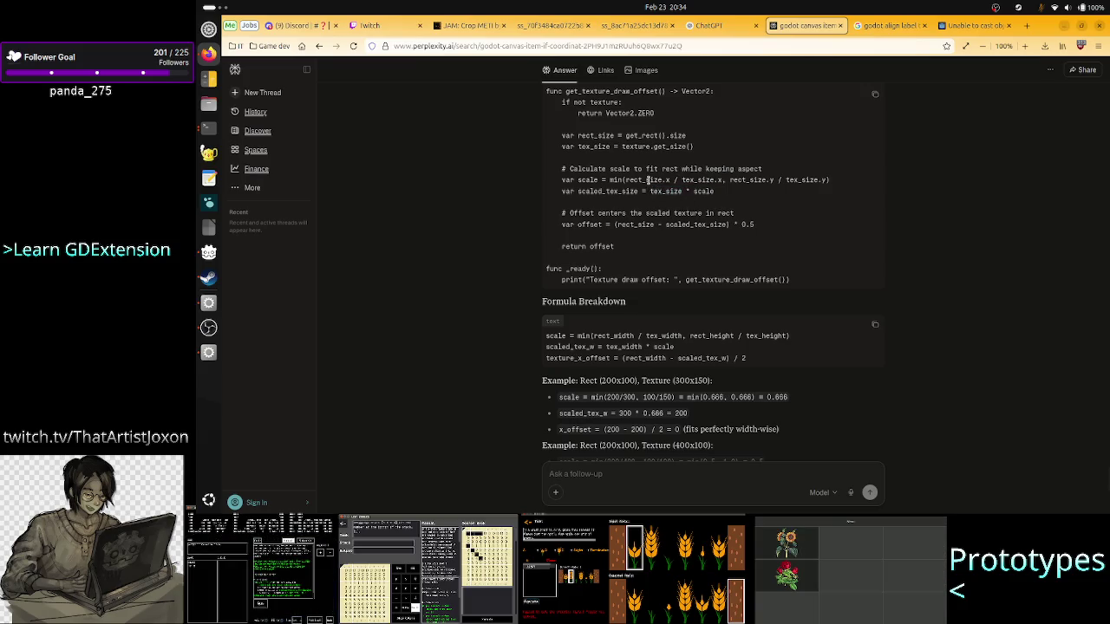
drag(664, 184, 631, 183)
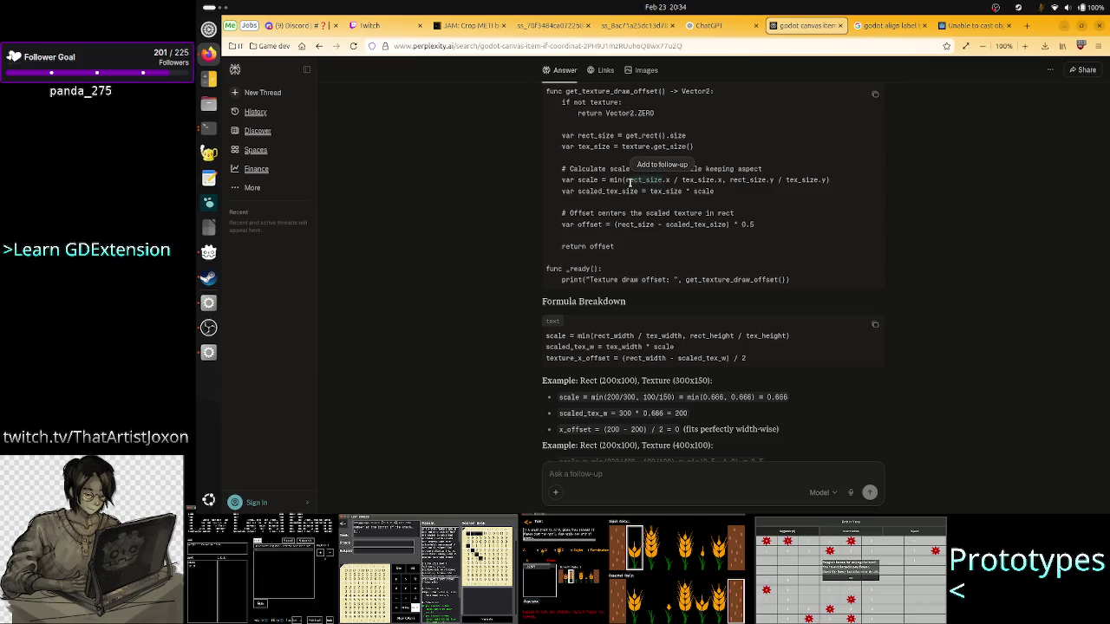
click(208, 352)
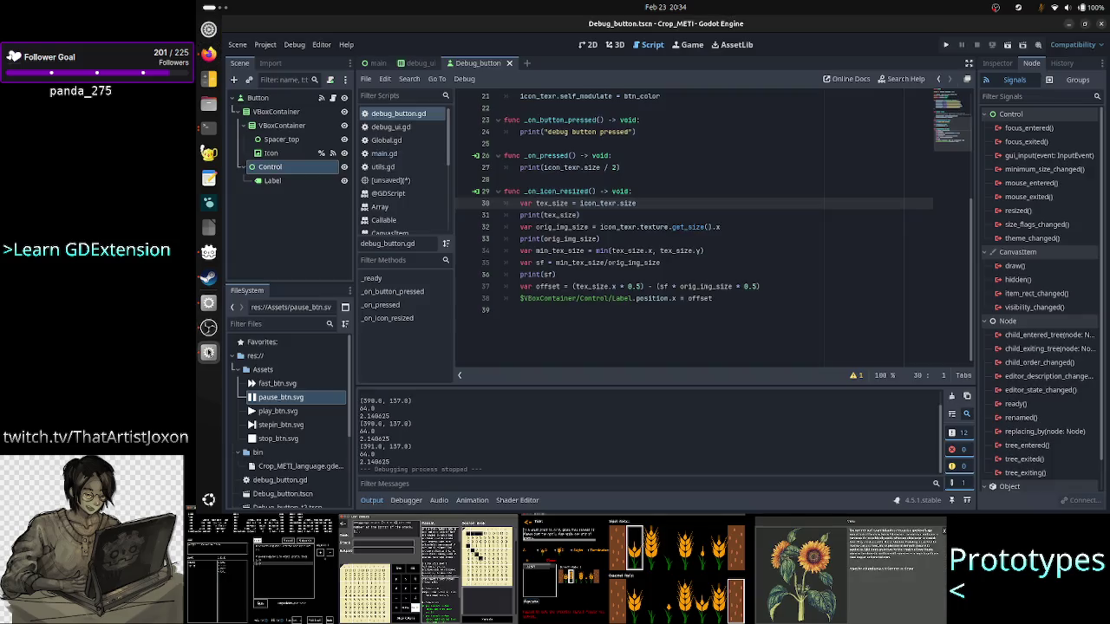
Step: View the Icon node's bounds in Godot's 2D workspace, then switch back to the Perplexity answer
click(581, 46)
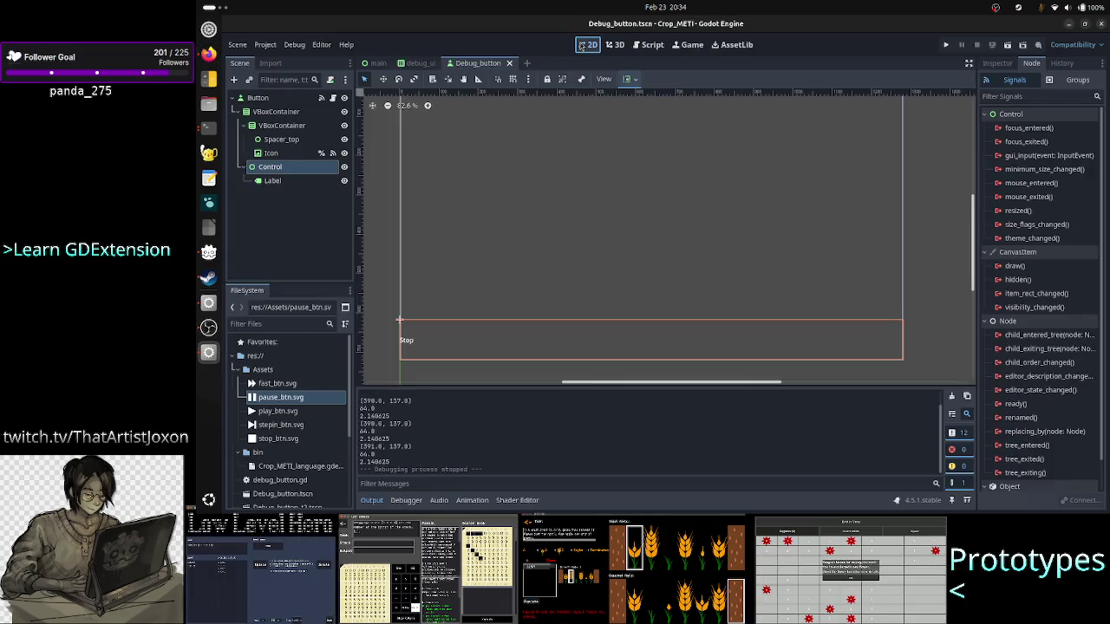
click(287, 154)
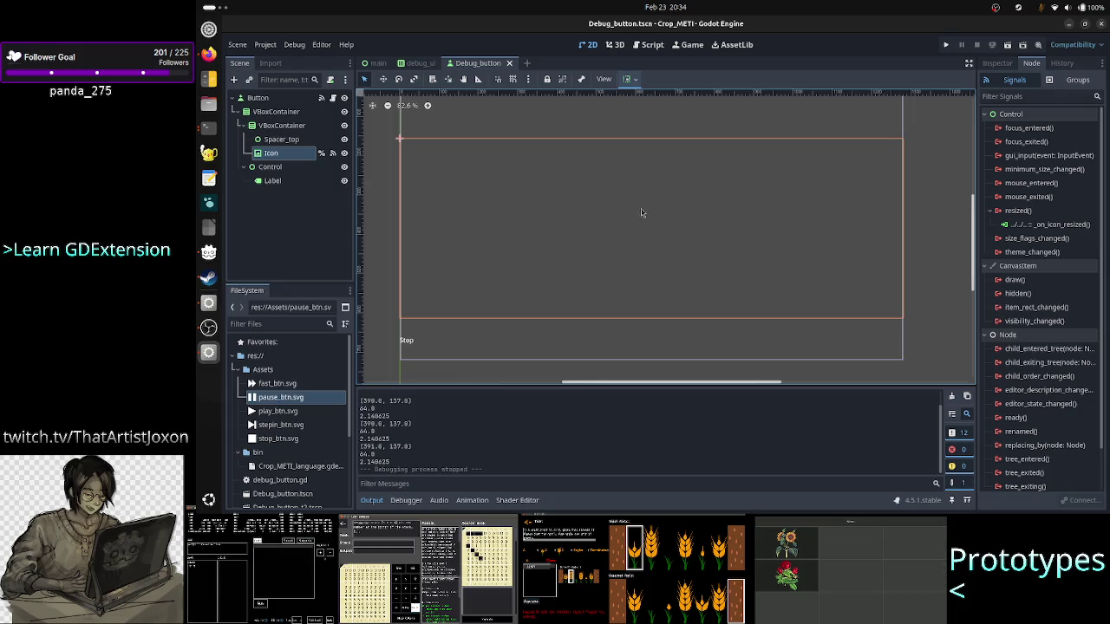
click(209, 53)
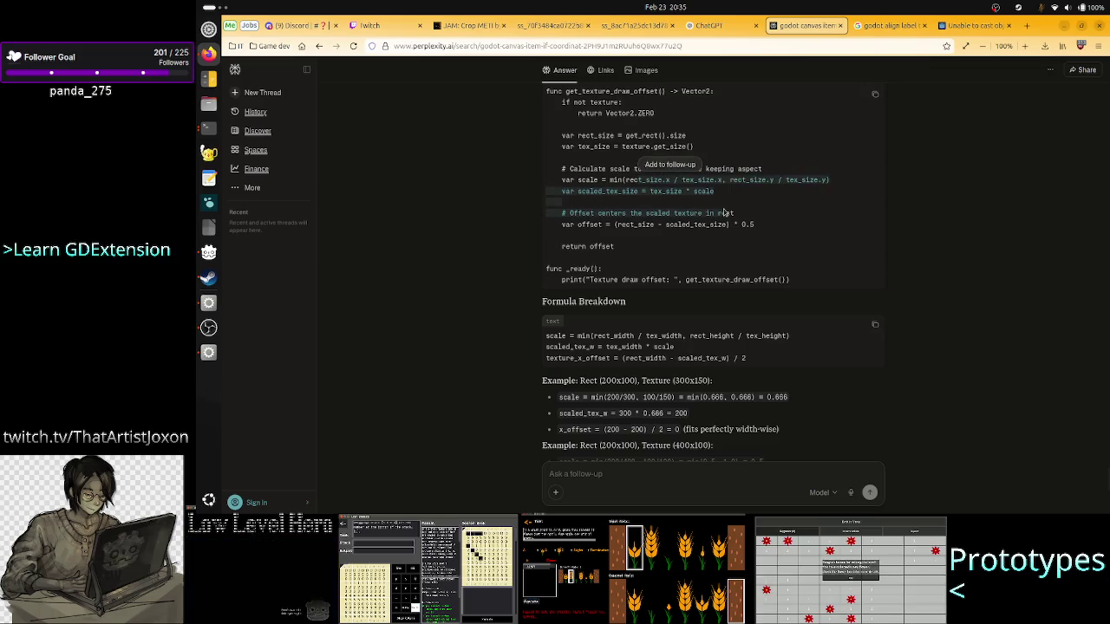
Step: Review the scale code lines once more and close the Perplexity answer tab
mouse_move(642, 190)
mouse_down()
mouse_move(733, 213)
mouse_move(684, 170)
mouse_up()
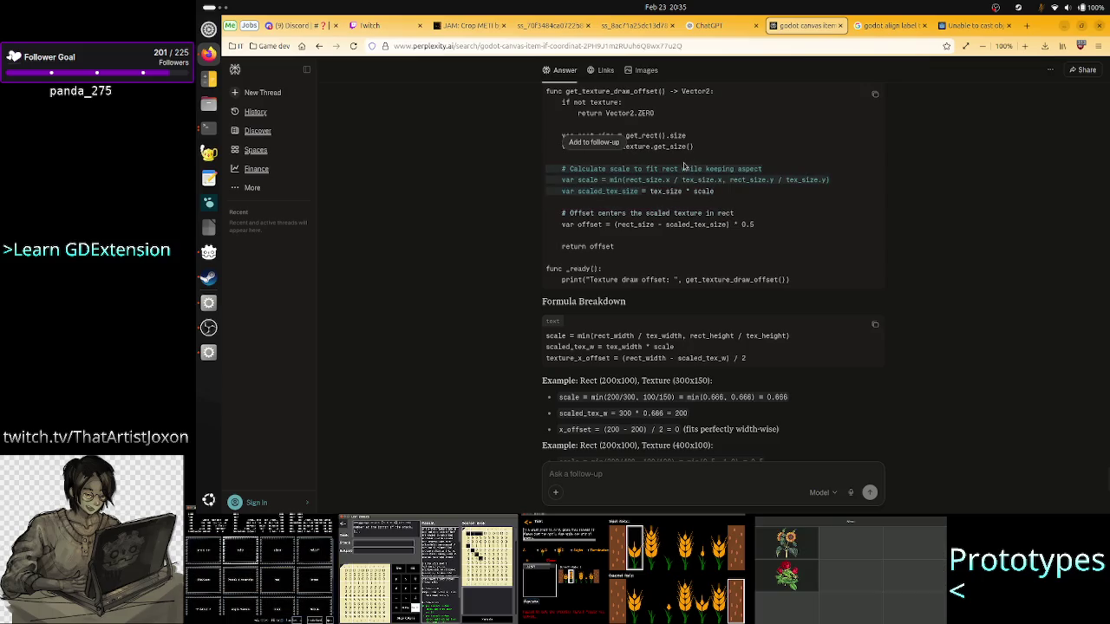
click(684, 166)
scroll(669, 252, down, 5)
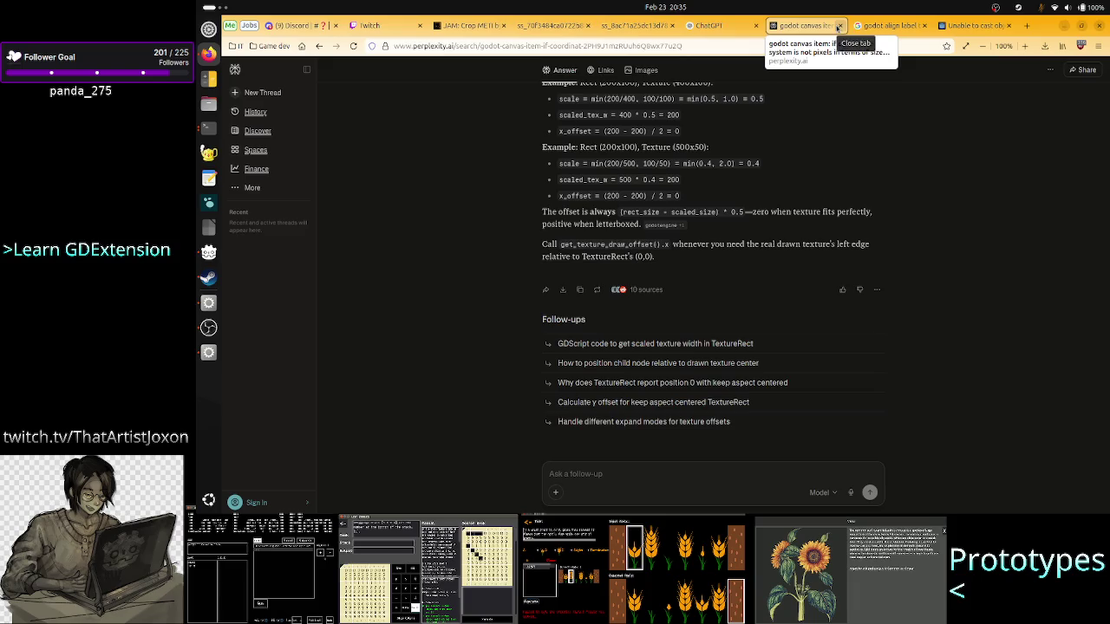
click(838, 27)
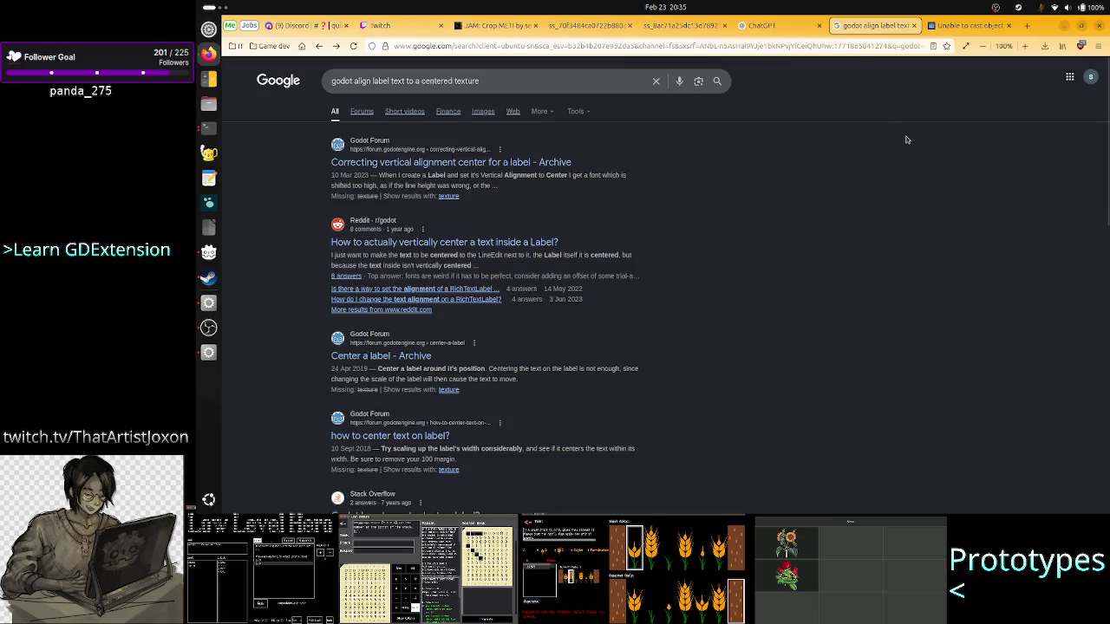
Step: Close the Godot forum thread, Google search results and ChatGPT conversation tabs
click(980, 24)
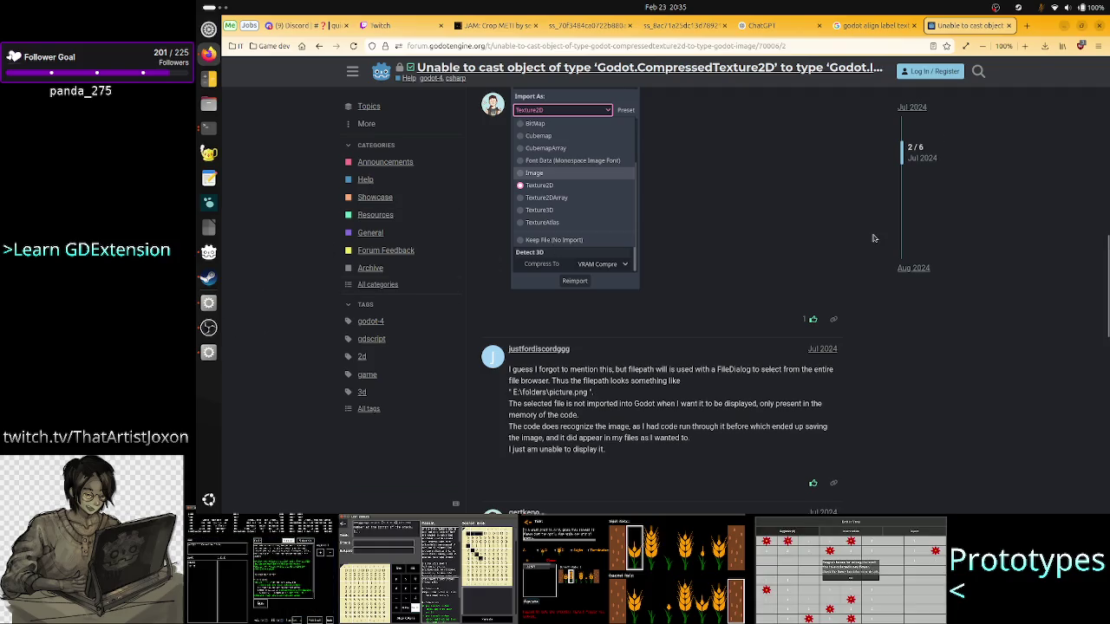
click(1007, 26)
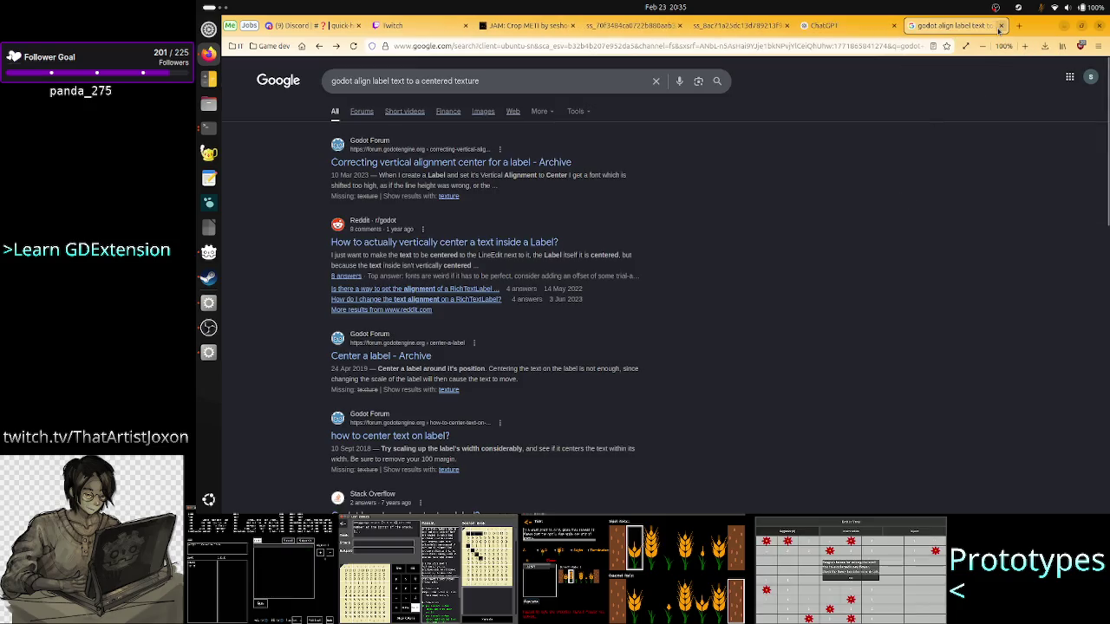
click(1000, 26)
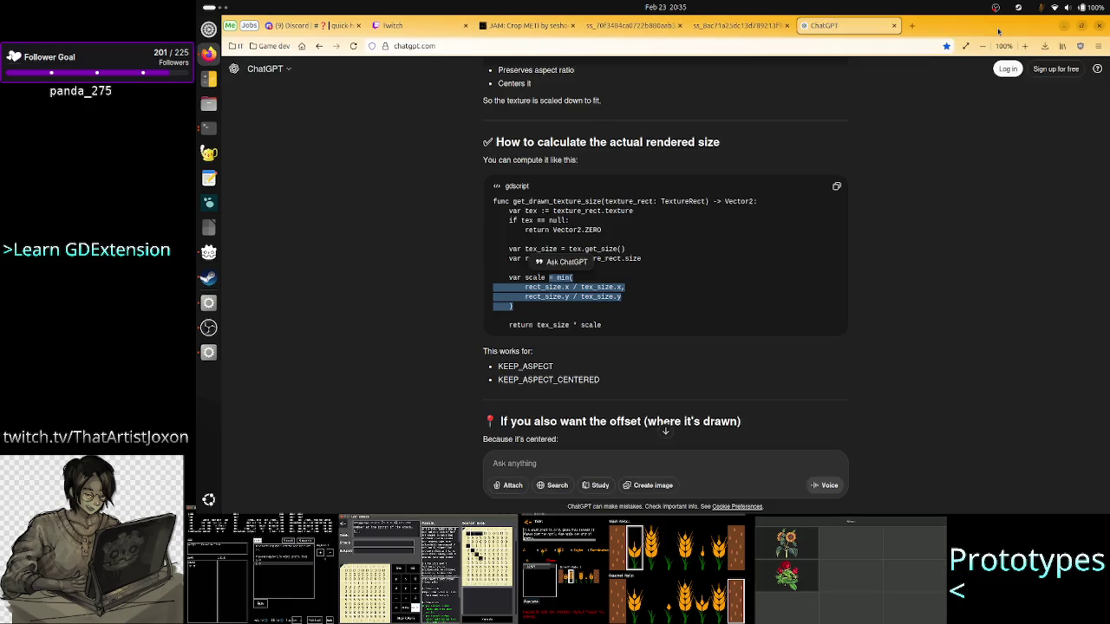
click(611, 231)
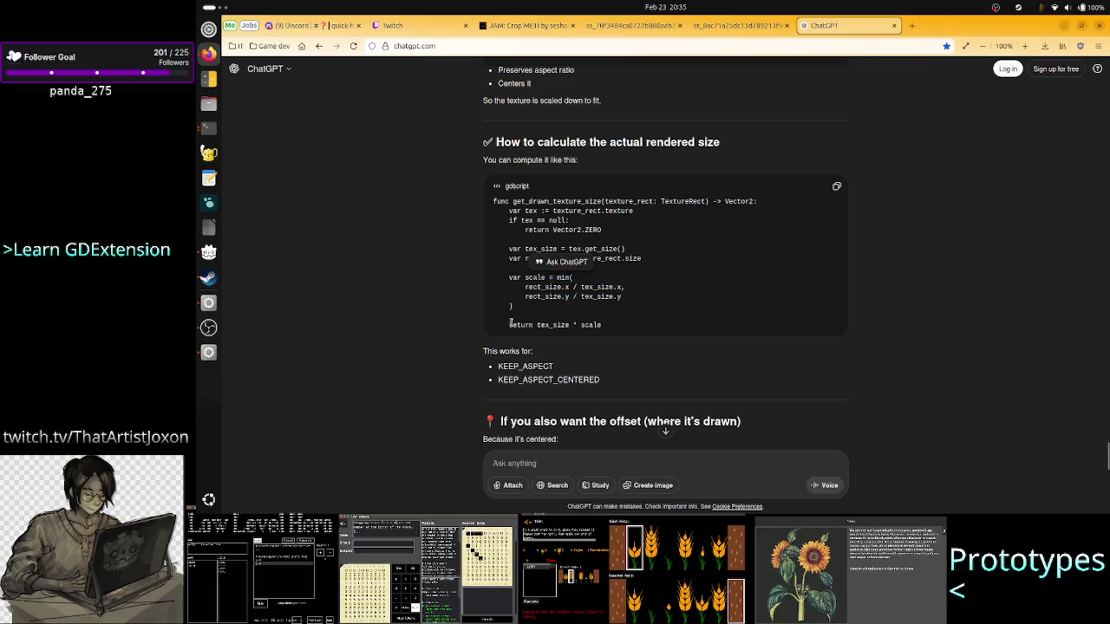
click(894, 25)
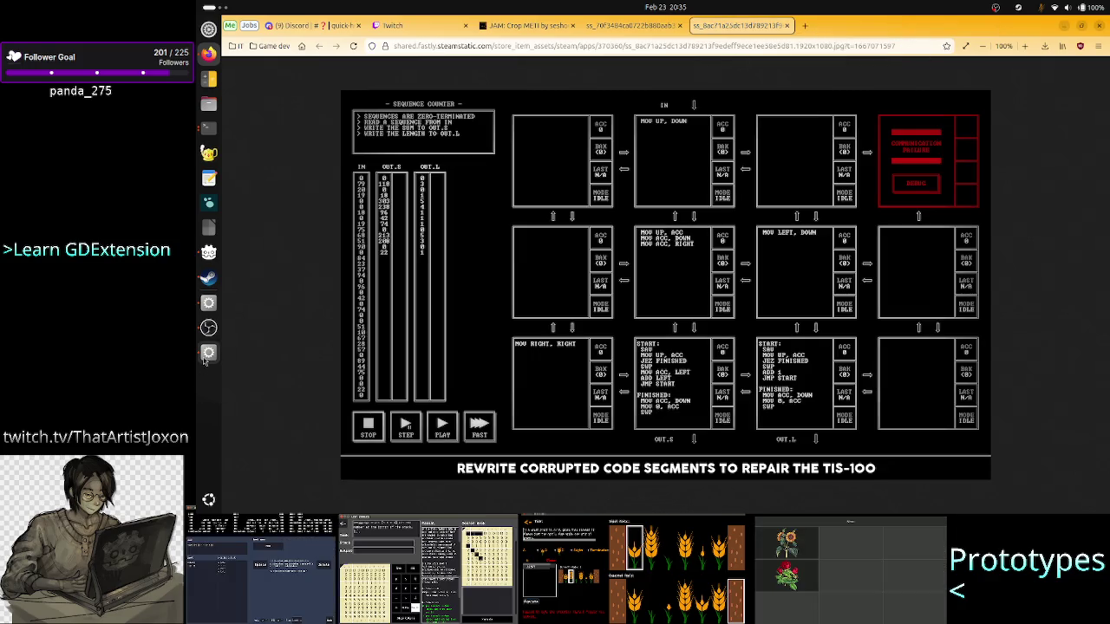
Step: Return to debug_button.gd and look over lines 30–38 of the resize handler
click(206, 356)
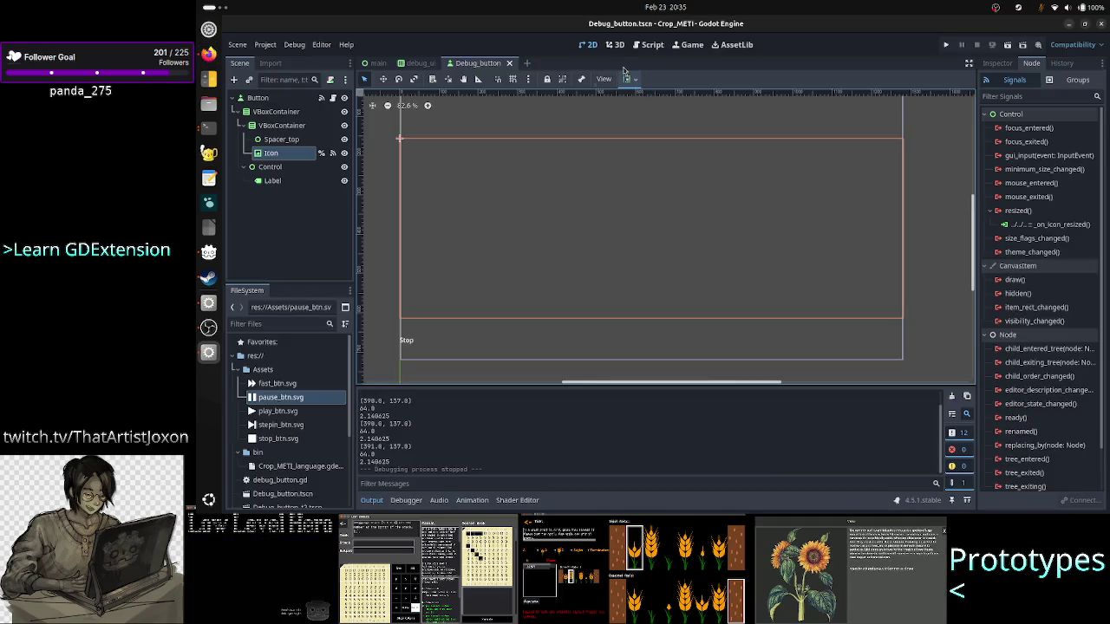
click(650, 45)
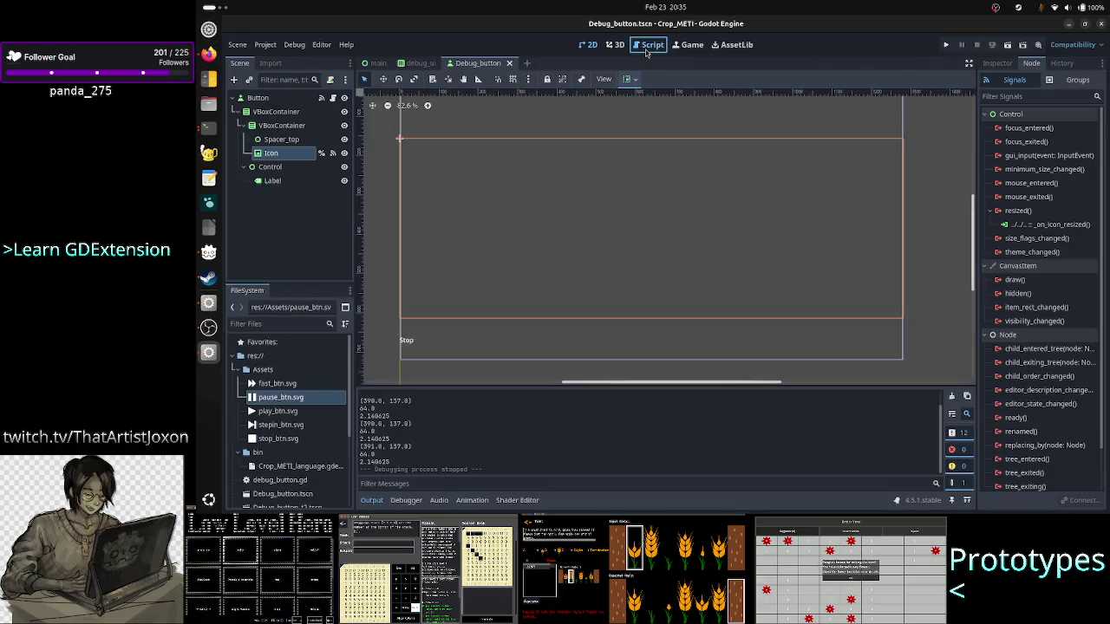
mouse_move(713, 346)
mouse_down()
mouse_move(706, 334)
mouse_move(520, 274)
mouse_move(508, 253)
mouse_up()
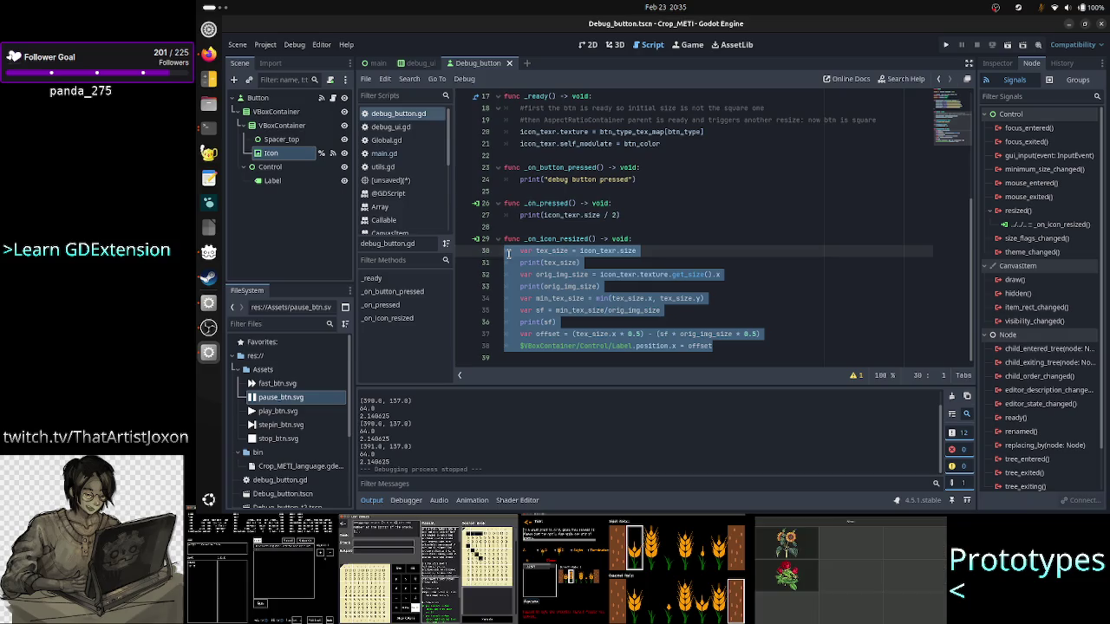
click(663, 235)
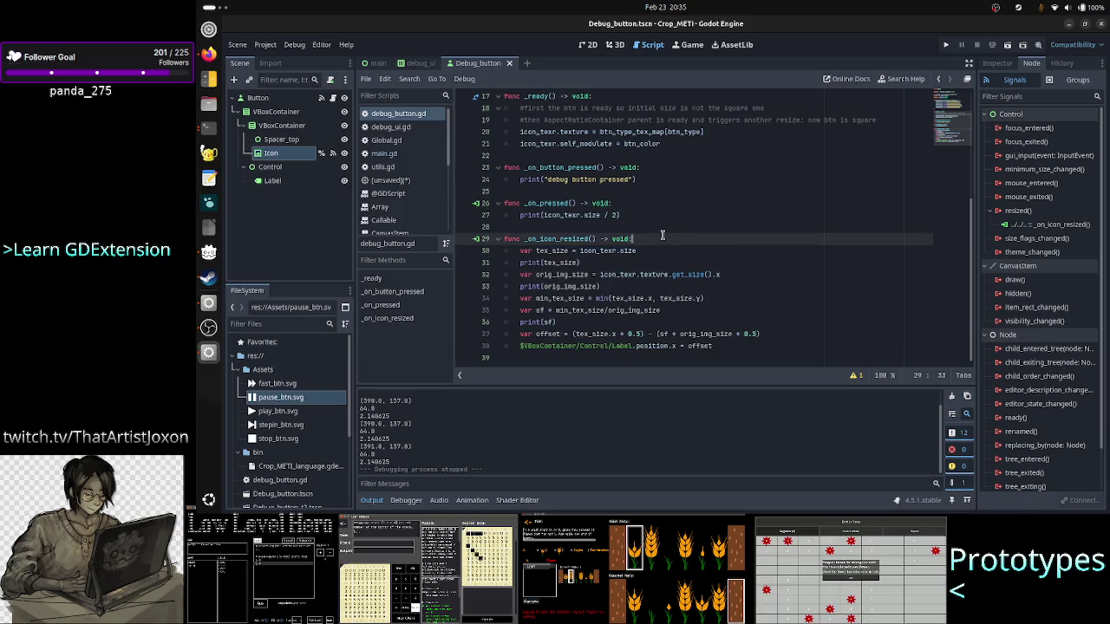
click(638, 224)
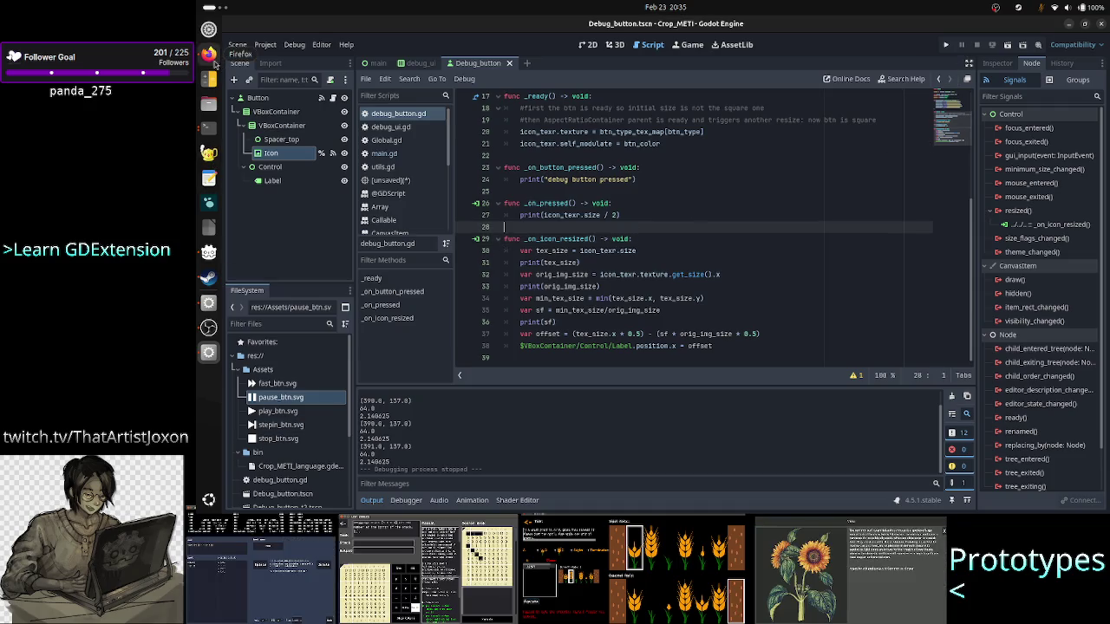
Step: Open and close a terminal, then bring up the TIS-100 screenshot in Firefox
click(209, 128)
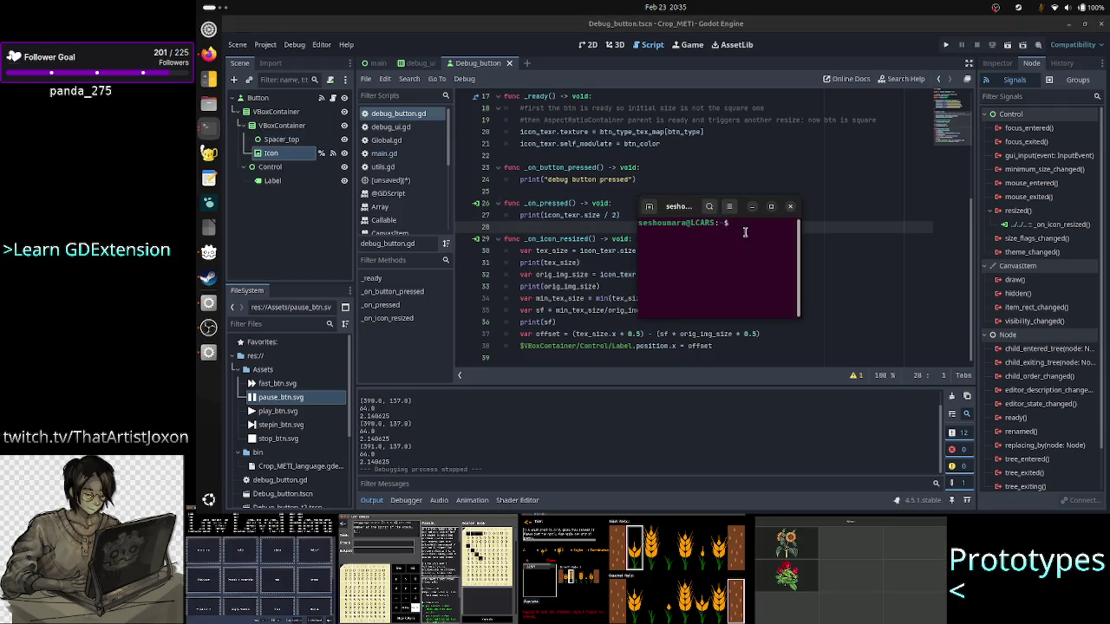
click(789, 208)
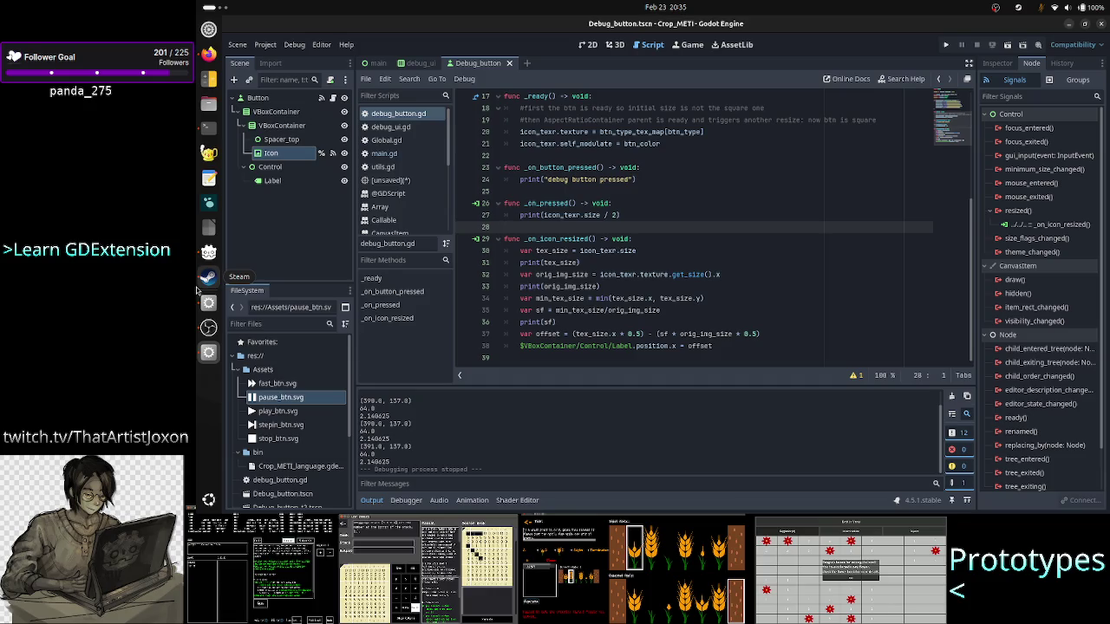
click(208, 55)
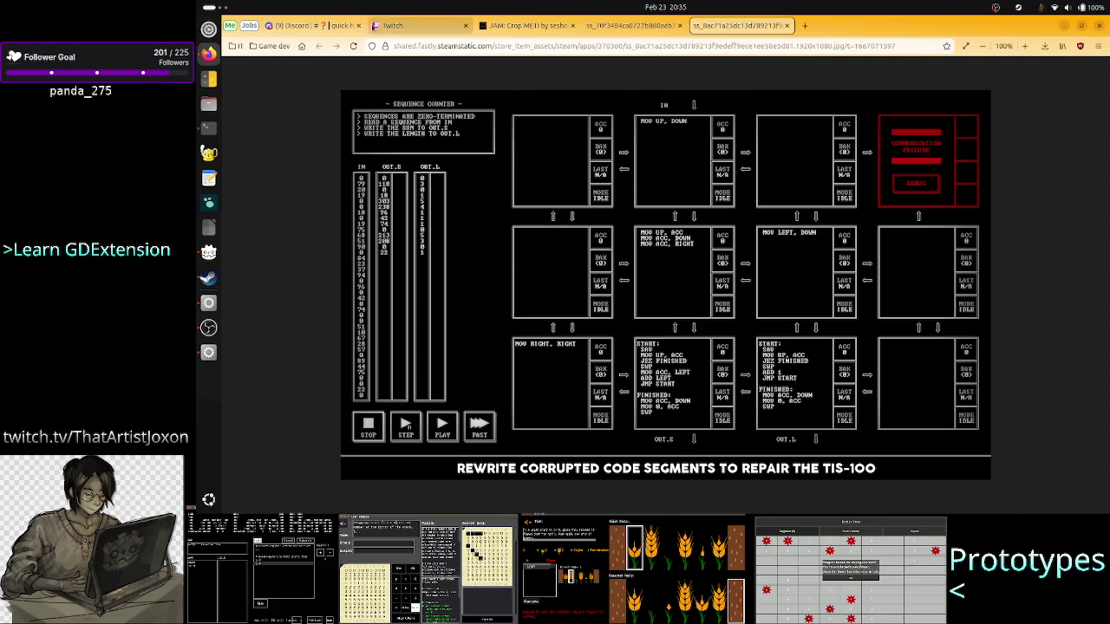
Step: Check the week-9 schedule in Discord's Low Level Hero streaming channel, then return to Godot
click(332, 26)
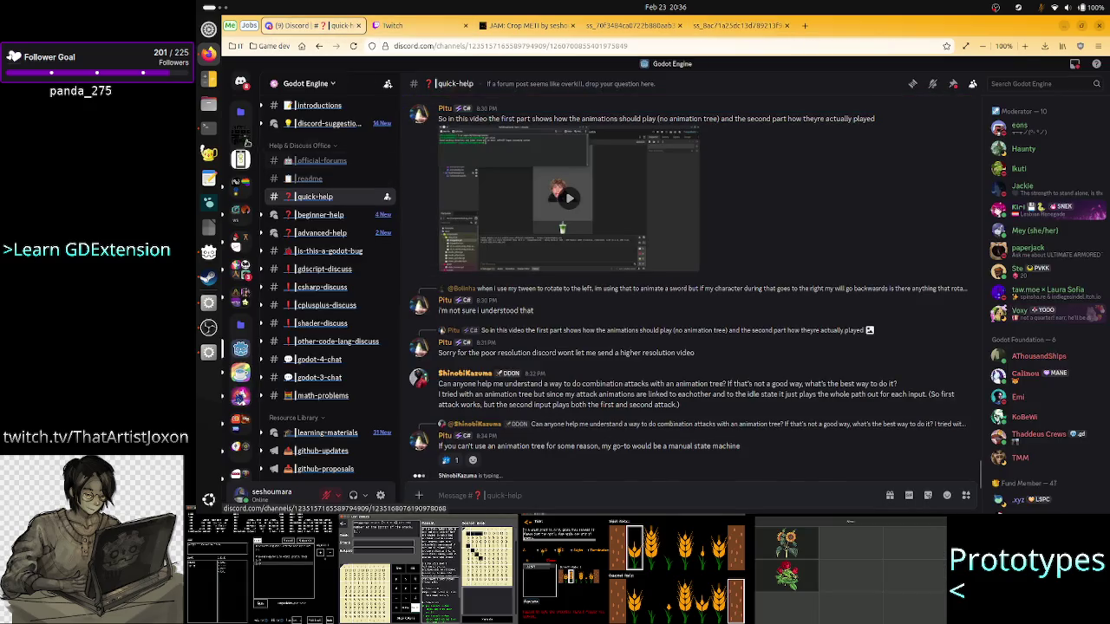
click(243, 130)
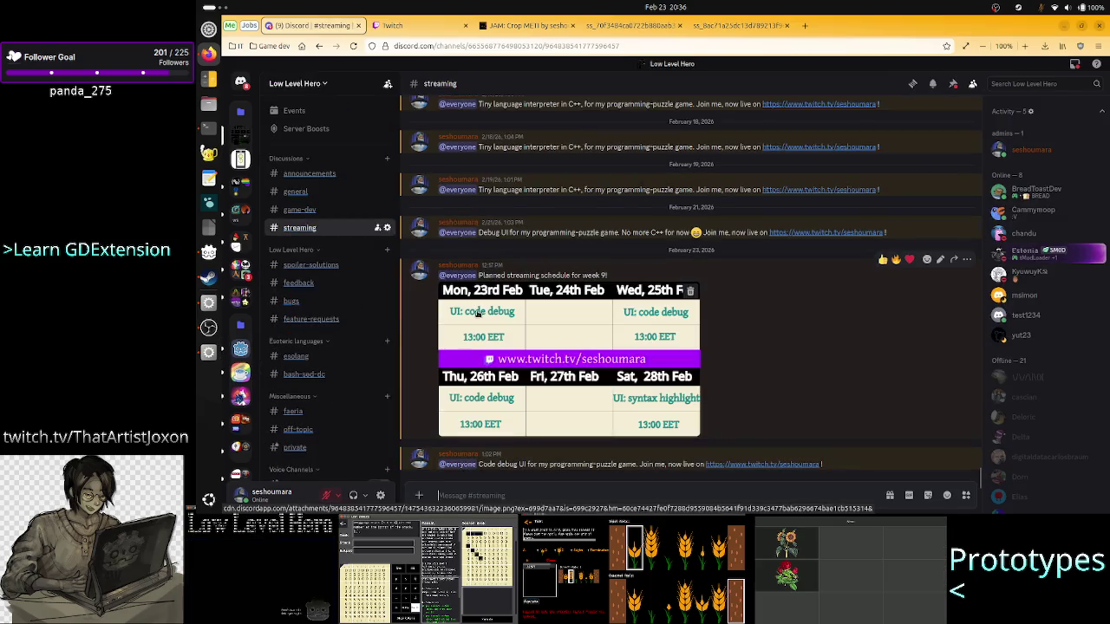
click(209, 354)
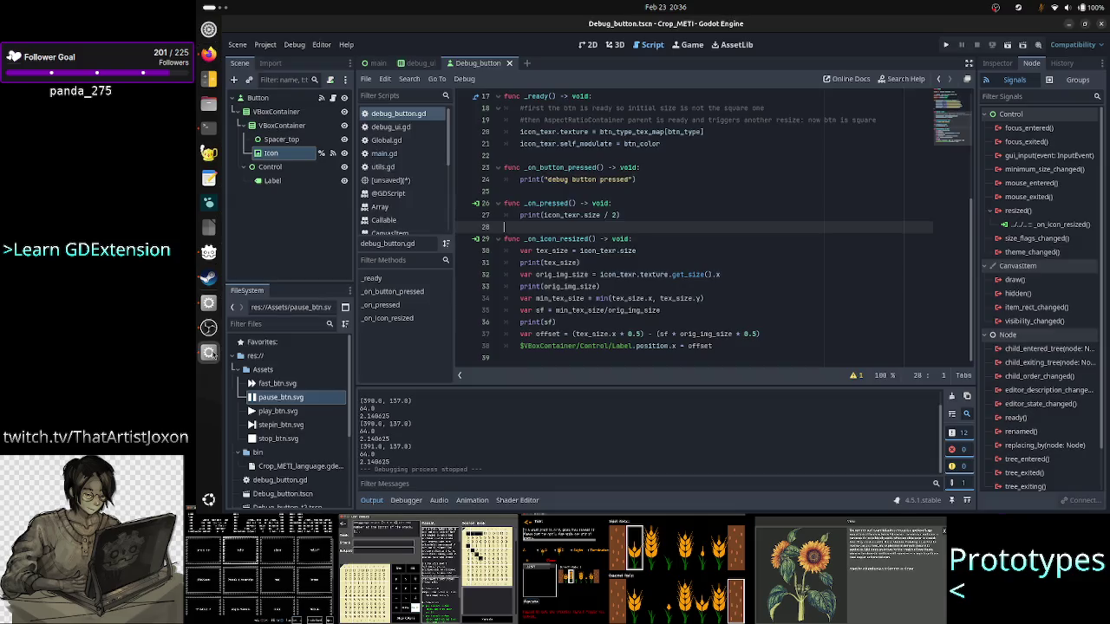
Step: Run the project briefly, close the game window, and switch to the debug_ui scene
click(946, 44)
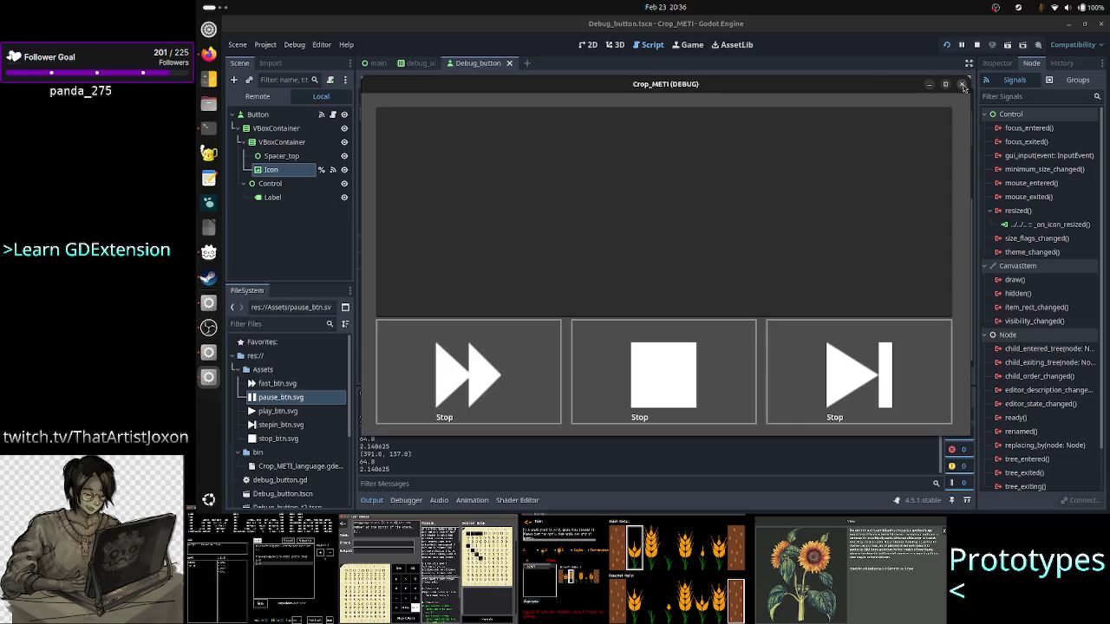
click(964, 86)
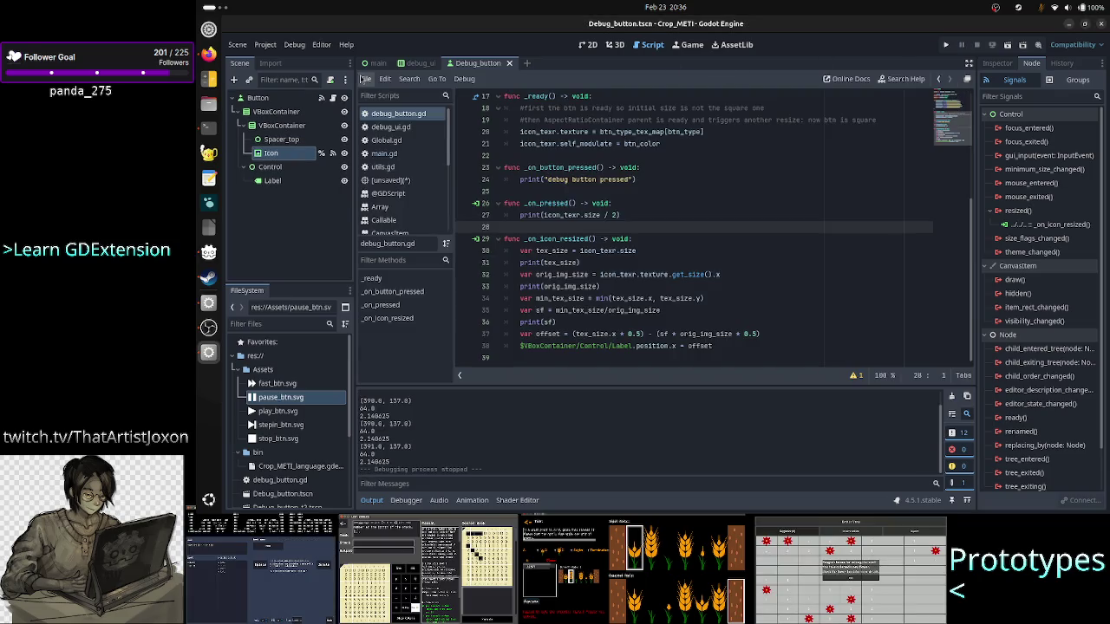
click(409, 65)
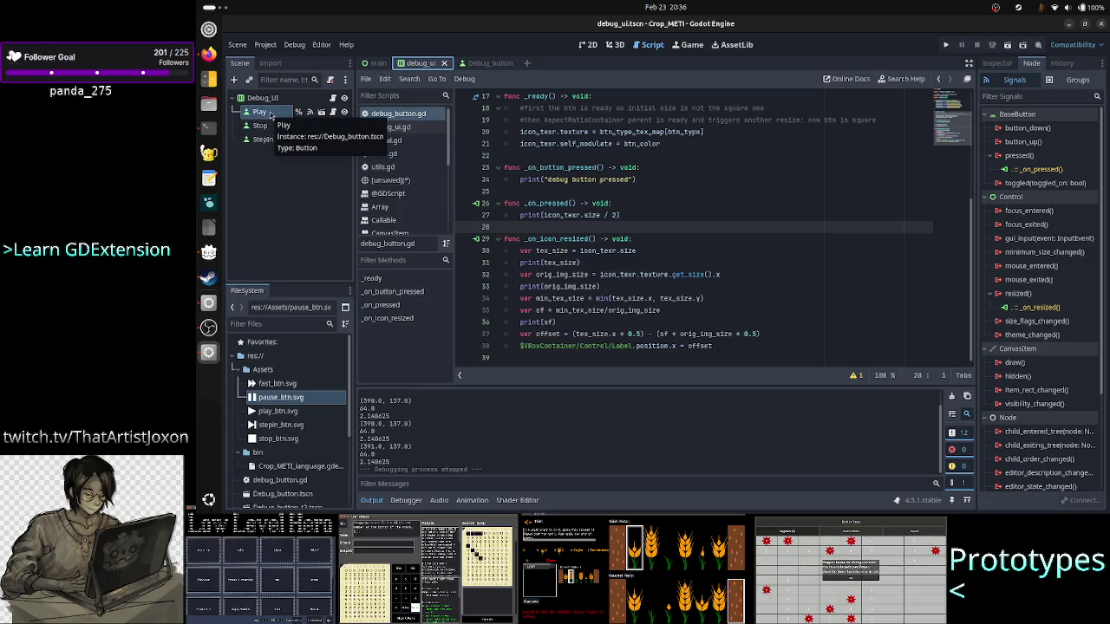
key(alt+Tab)
click(633, 25)
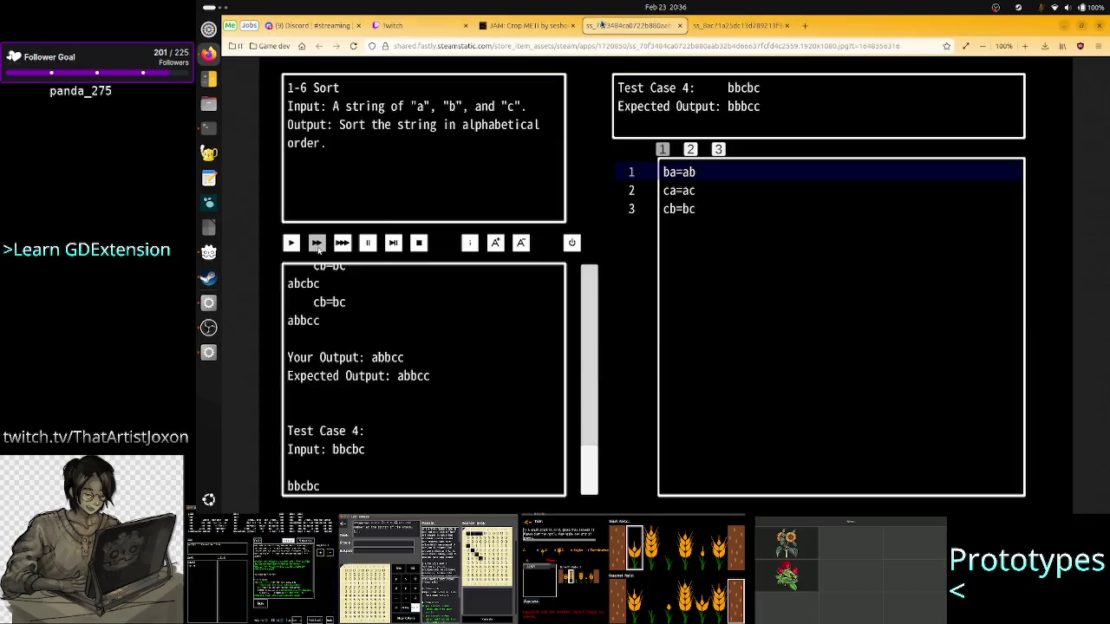
click(741, 25)
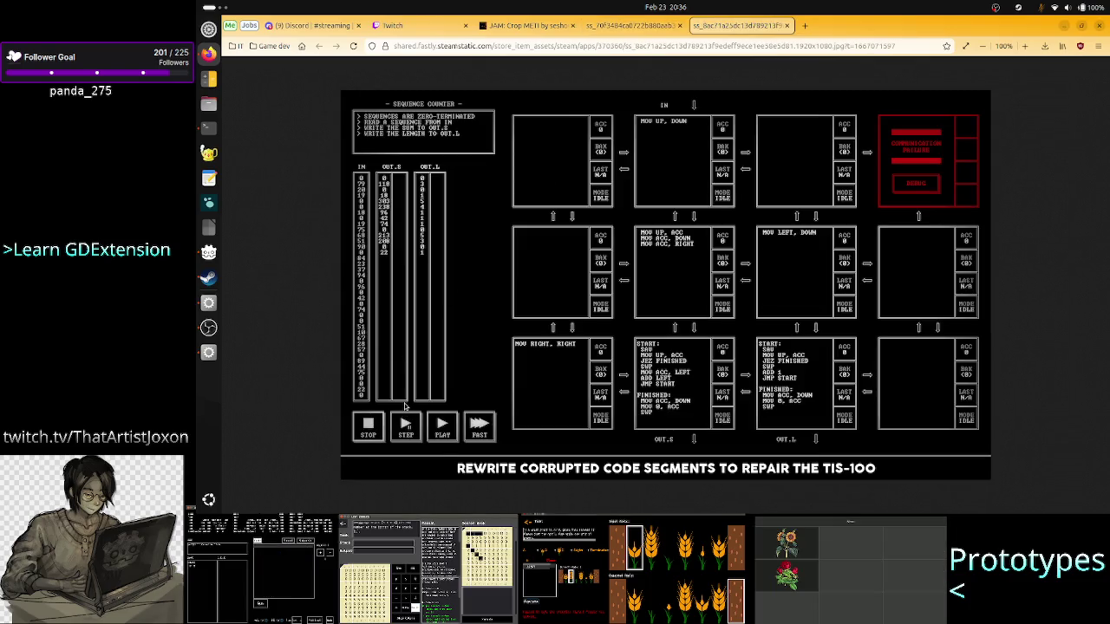
key(alt+Tab)
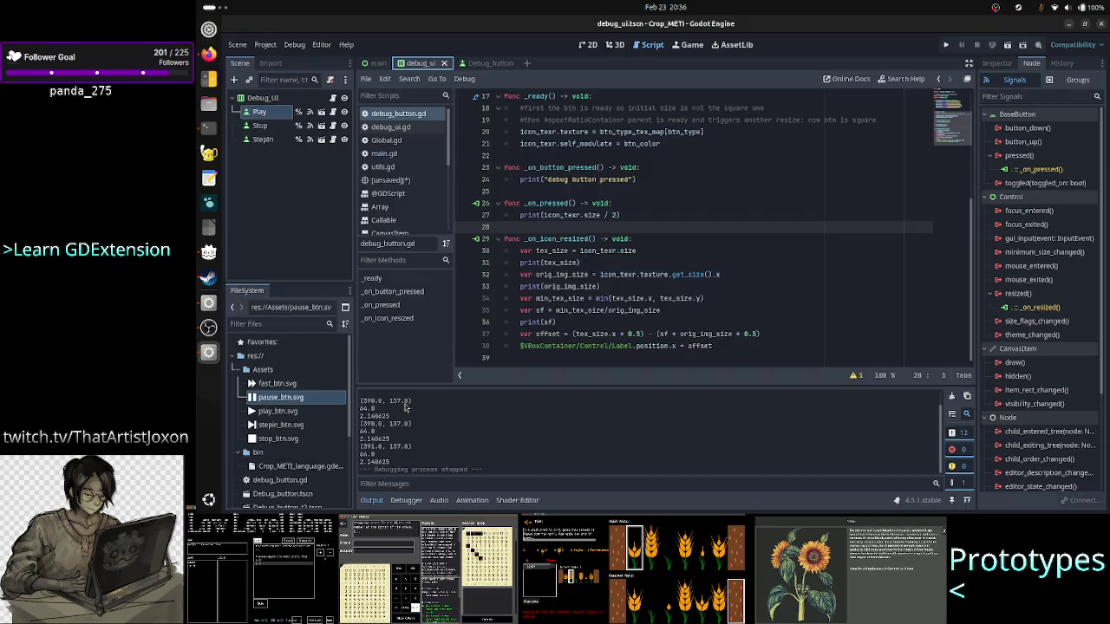
click(260, 127)
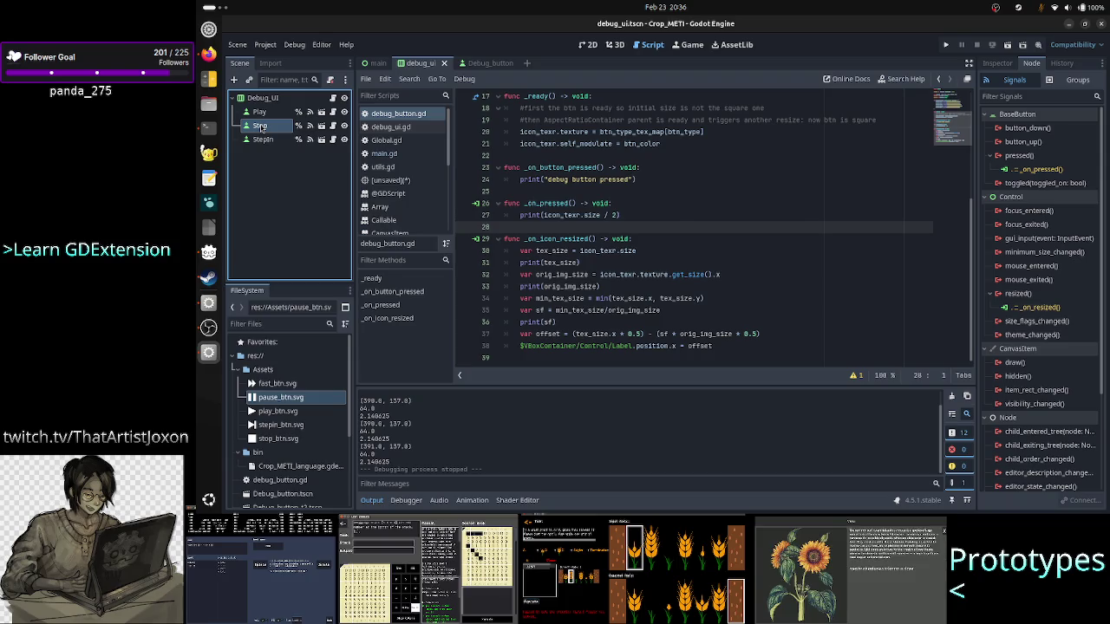
key(alt+Tab)
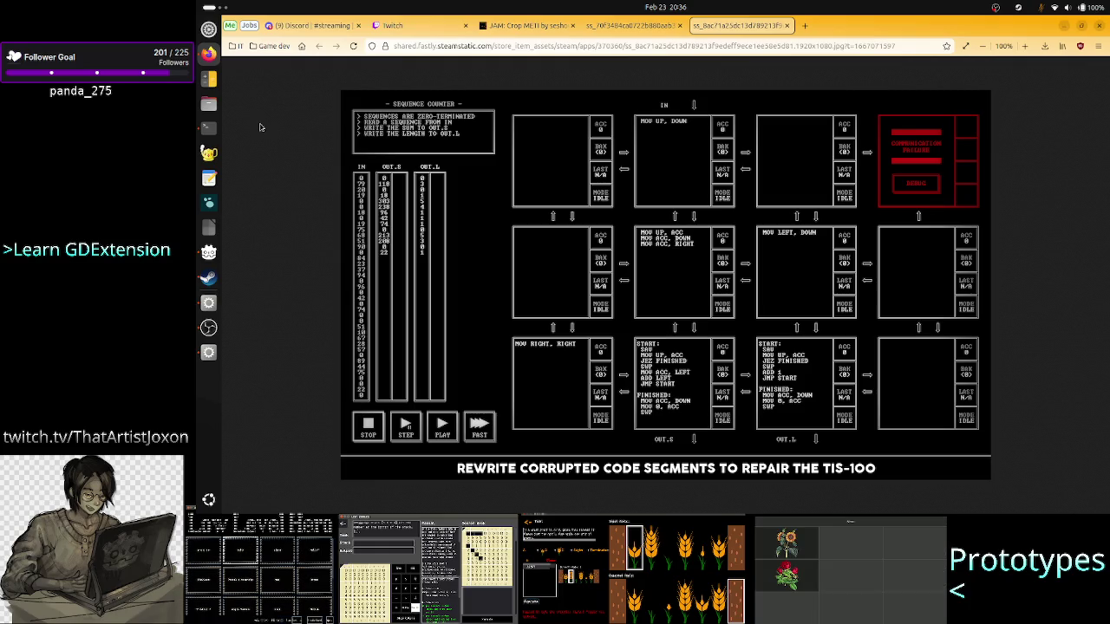
key(alt+Tab)
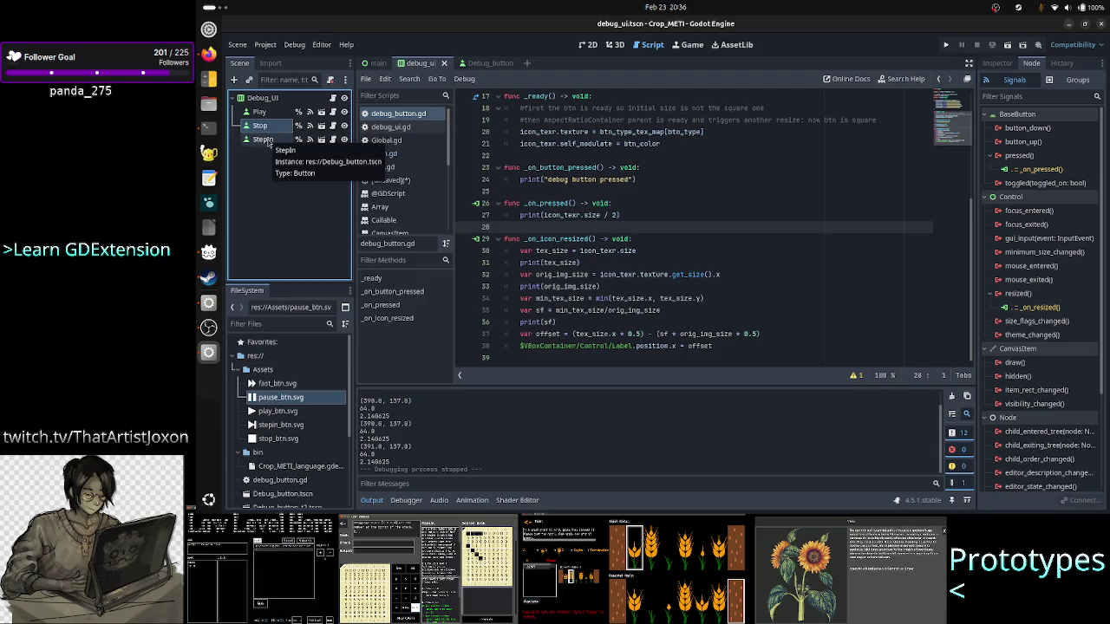
click(269, 144)
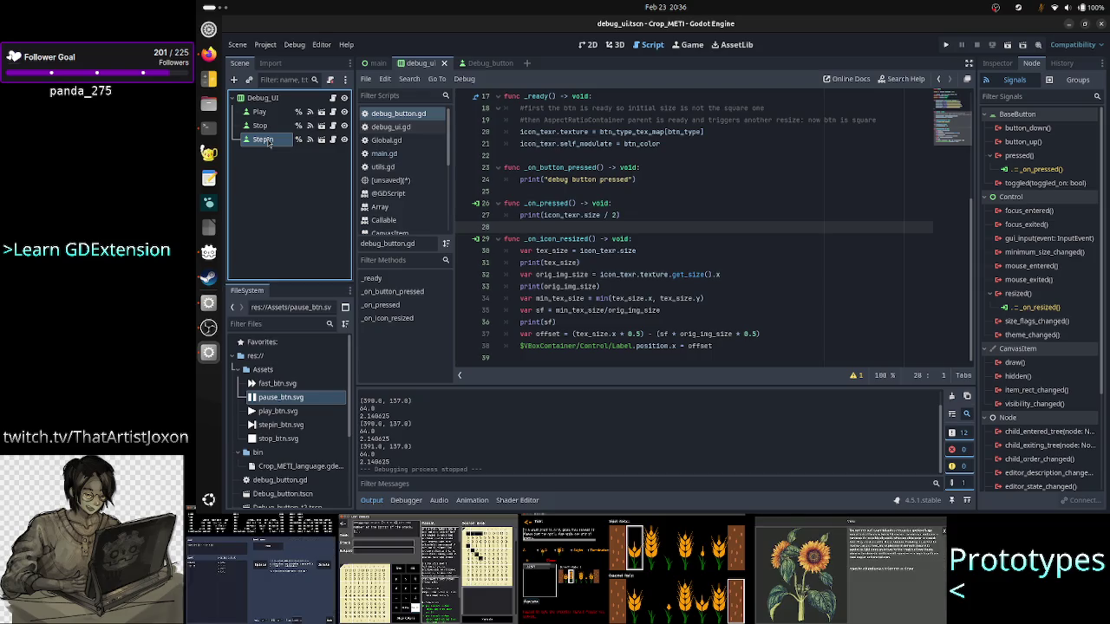
scroll(670, 180, up, 5)
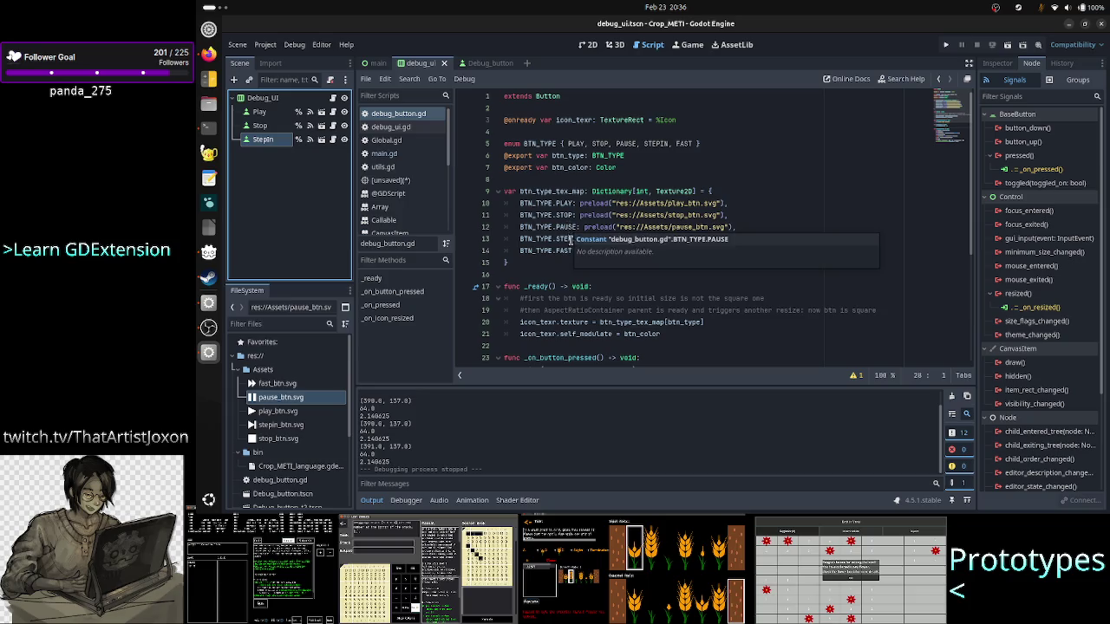
click(260, 98)
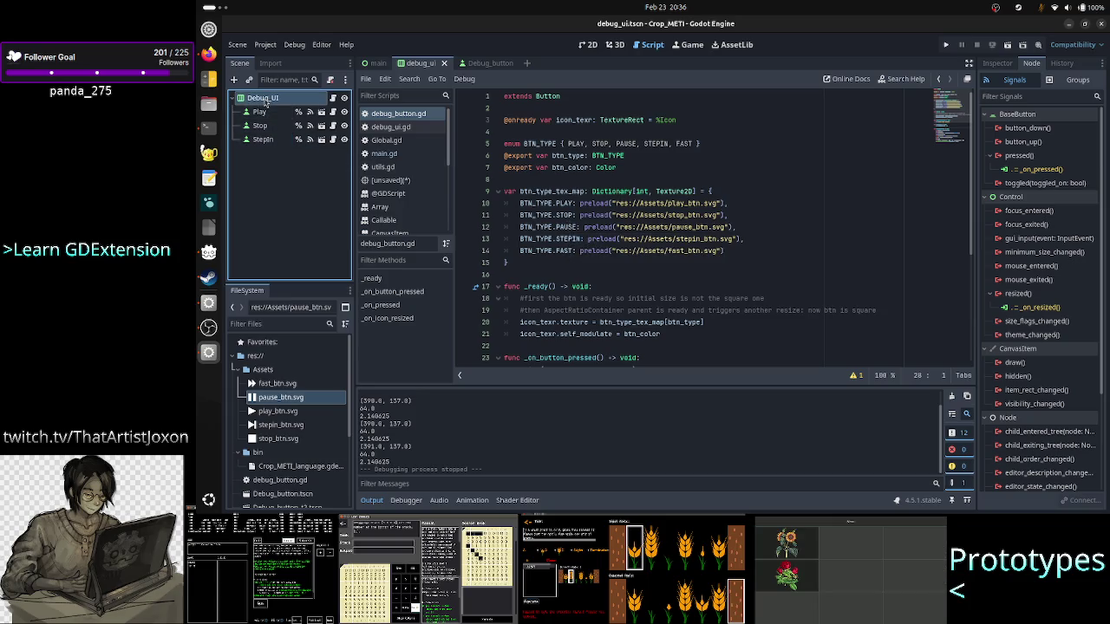
Step: Instance Debug_button.tscn as a new child node and rename it Pause
click(232, 80)
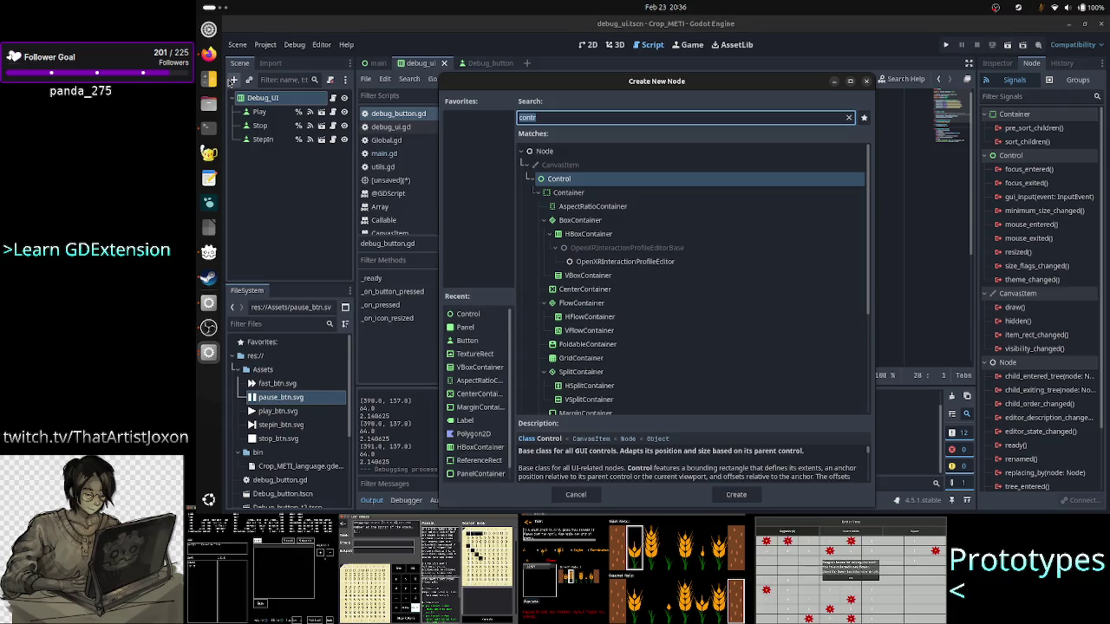
key(Escape)
click(249, 79)
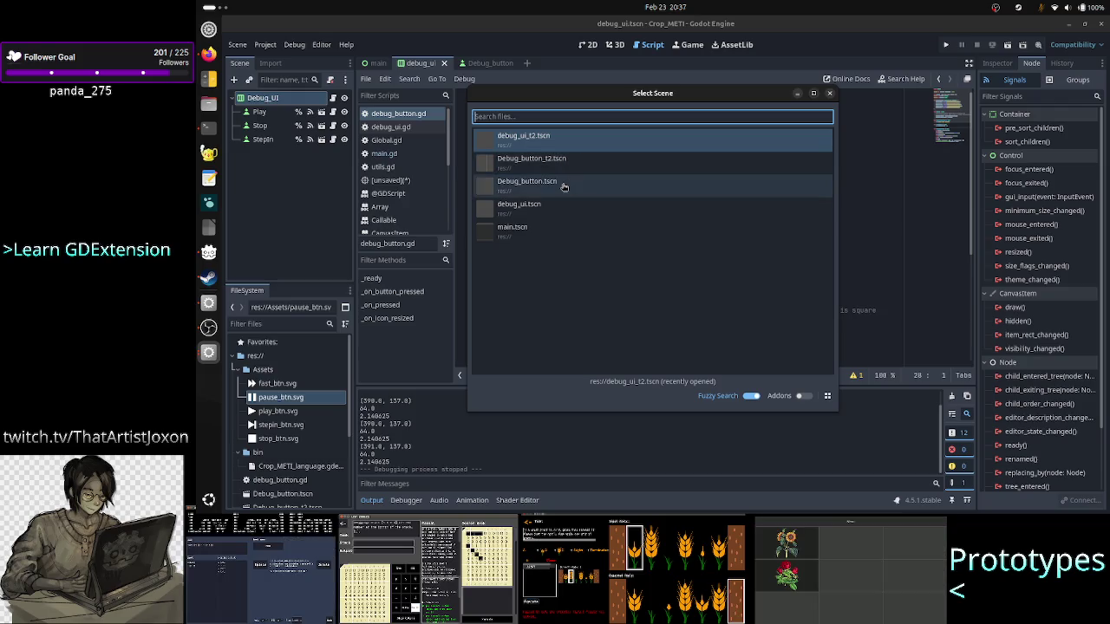
click(564, 187)
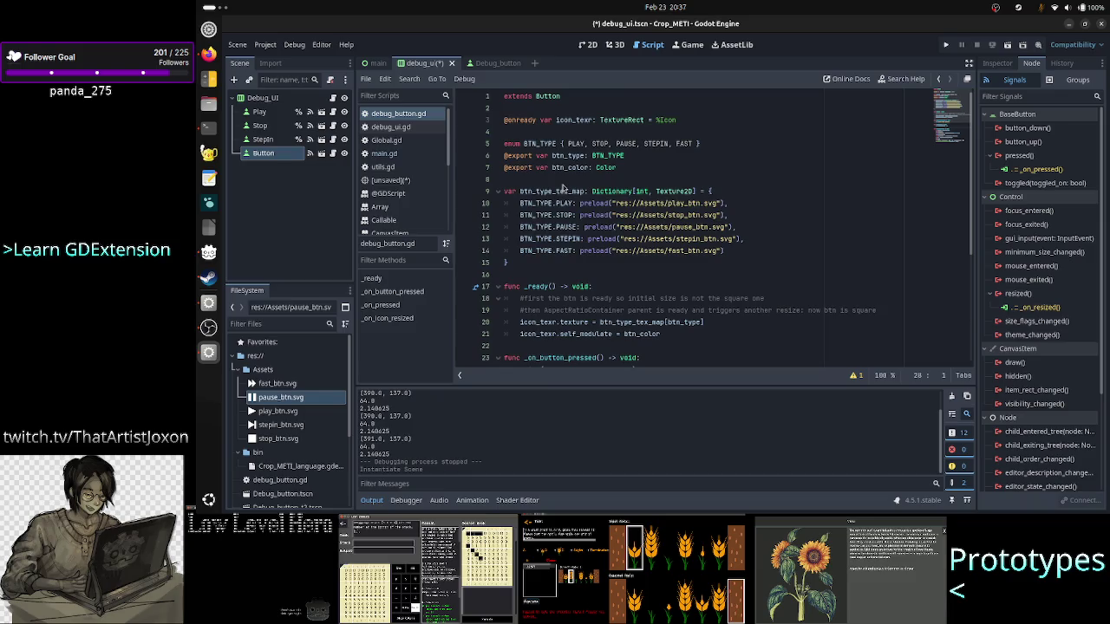
double_click(265, 154)
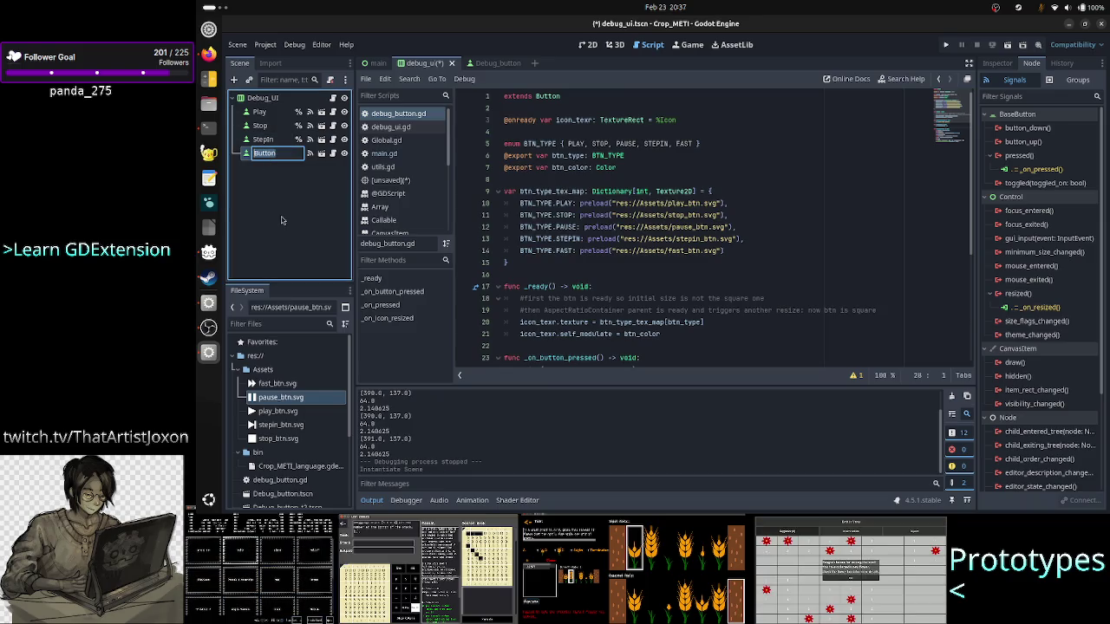
text(Pause)
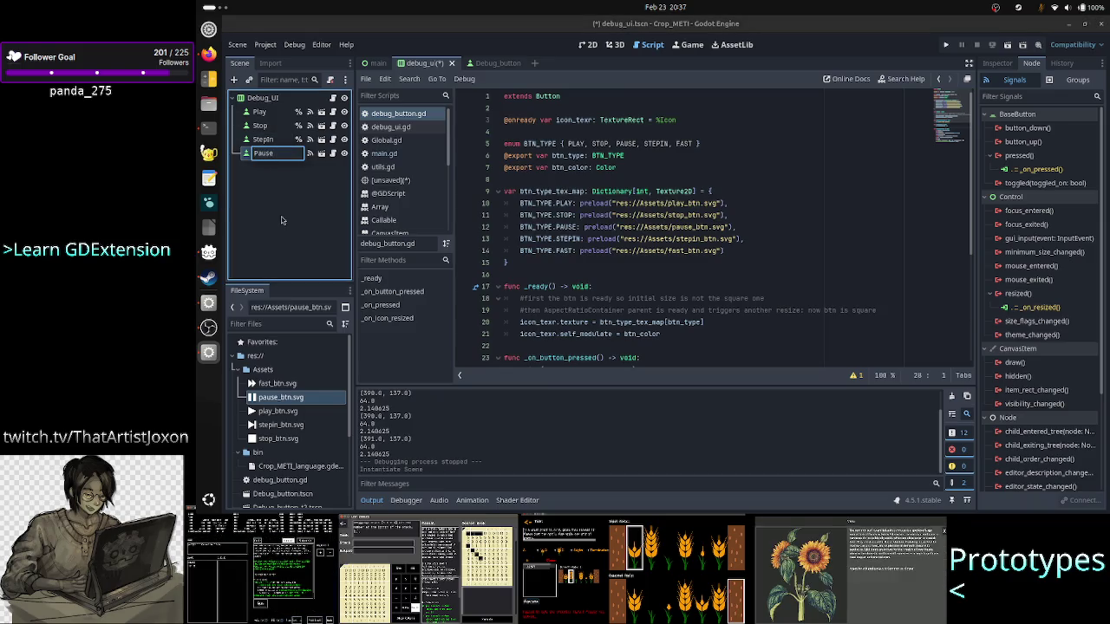
key(Return)
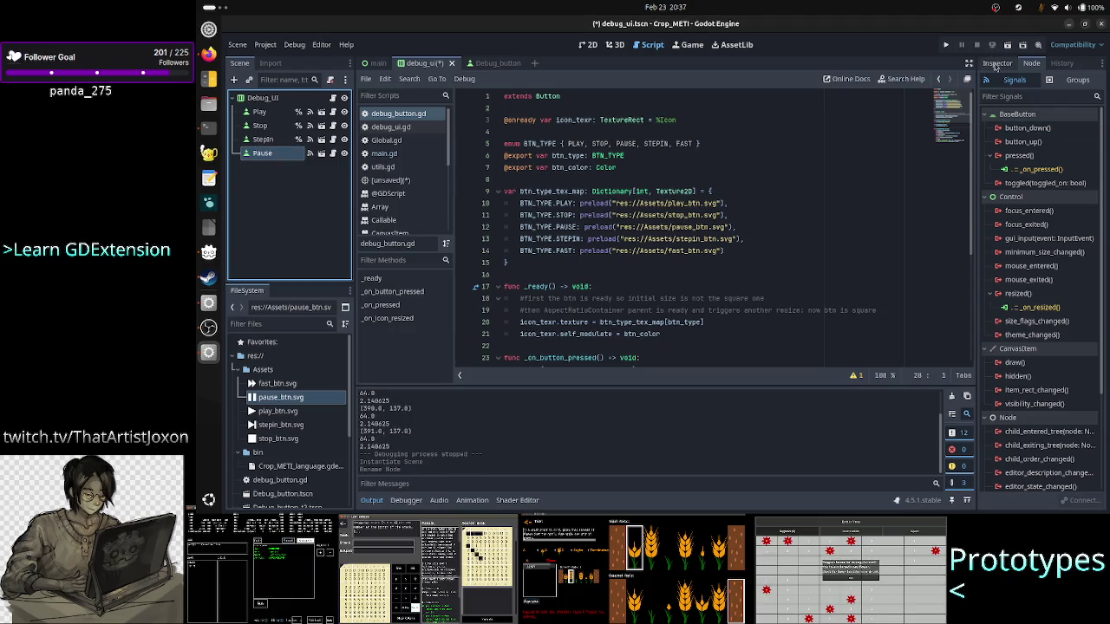
Step: Set the Pause button's Btn Type to Pause and its Btn Color to white
click(997, 63)
click(1073, 142)
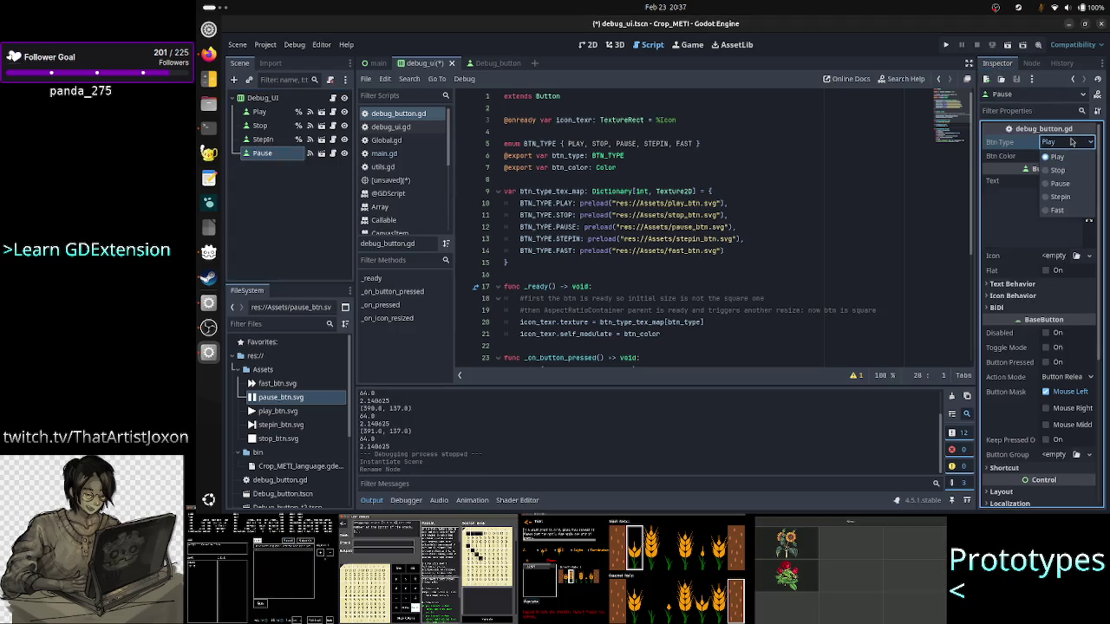
click(1071, 184)
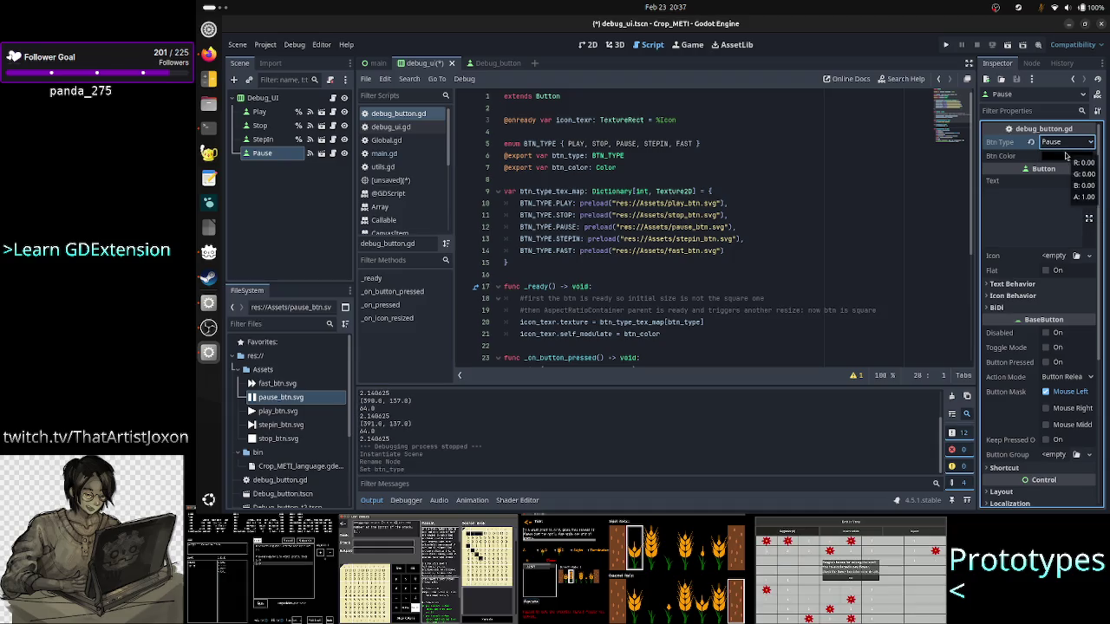
click(1067, 157)
drag(1100, 229, 1100, 173)
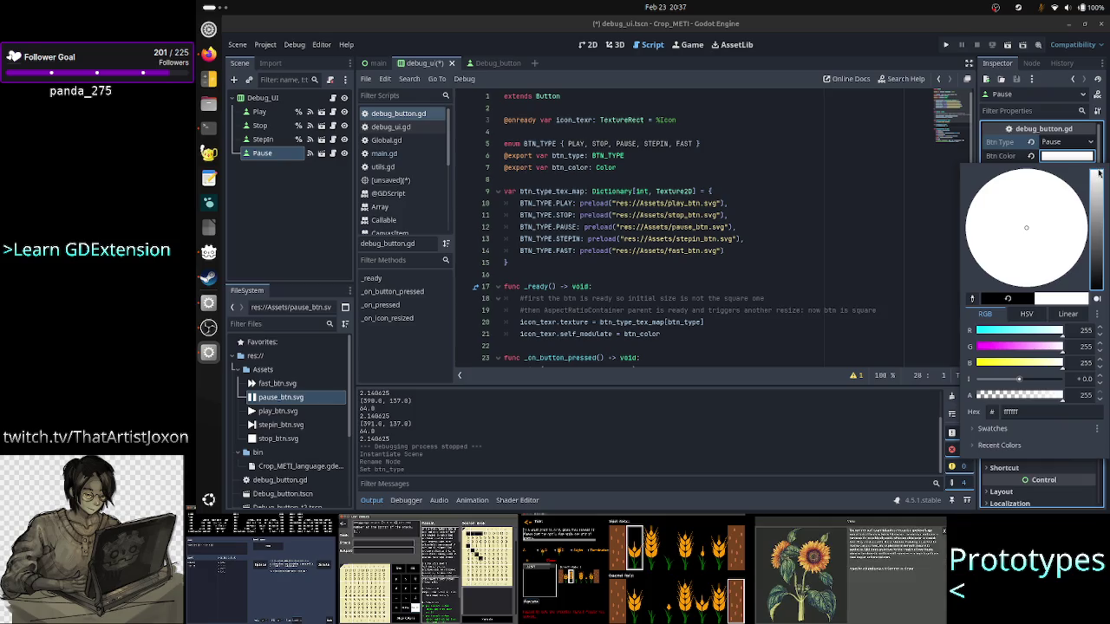
click(312, 198)
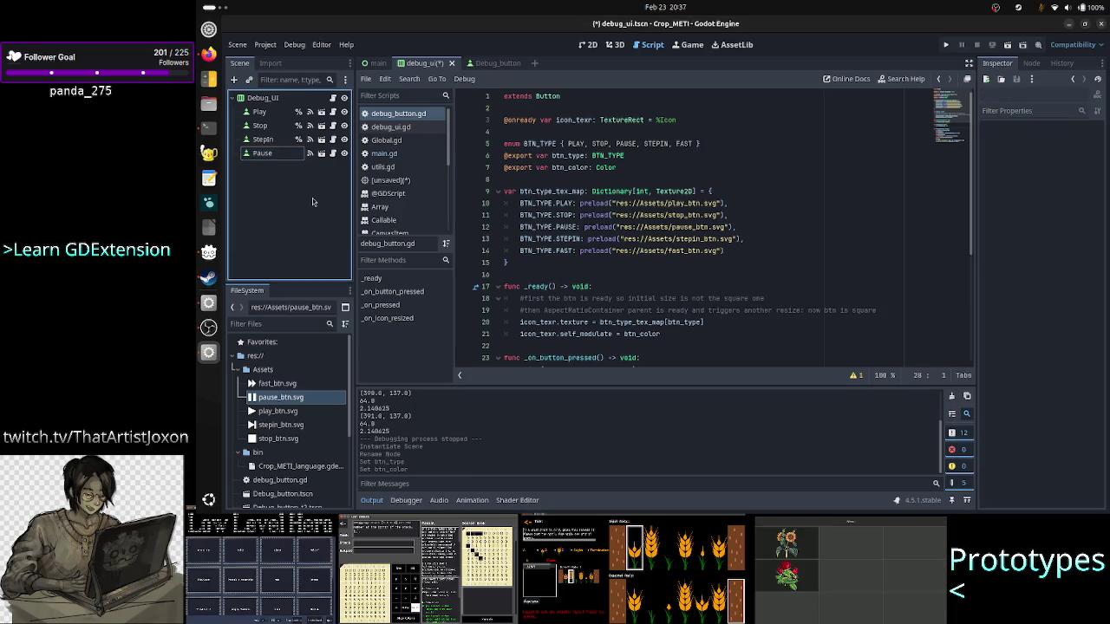
click(276, 153)
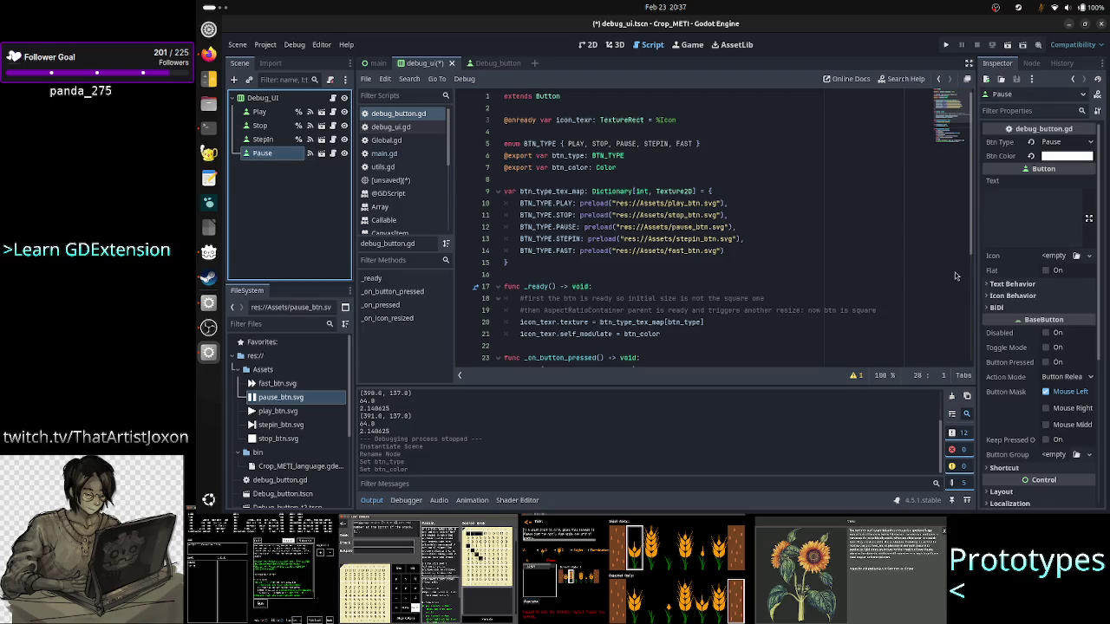
scroll(1032, 346, down, 5)
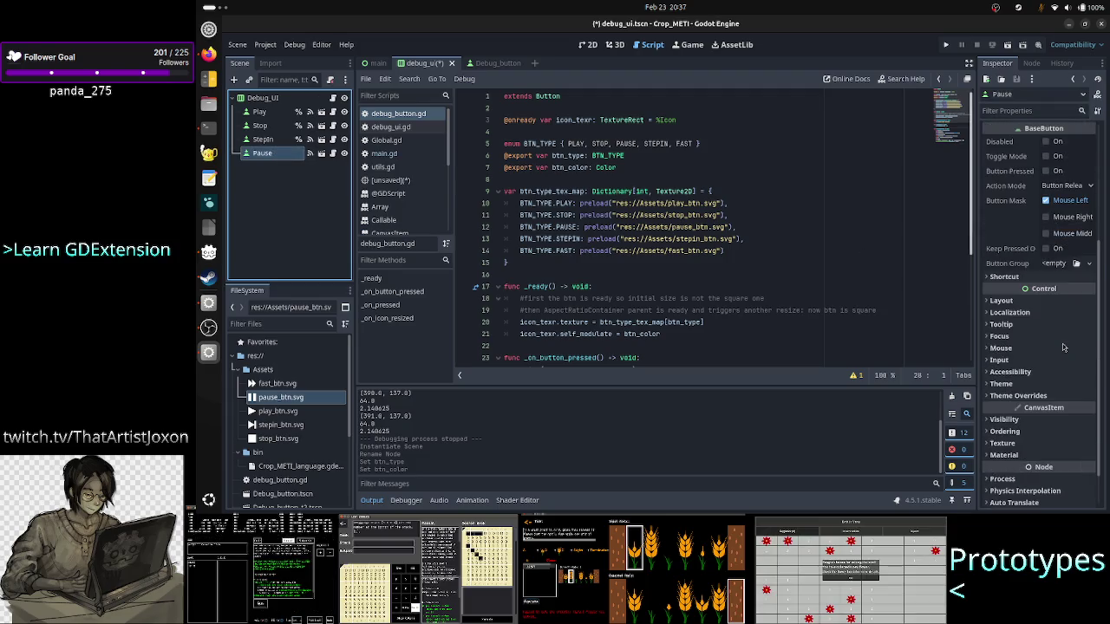
click(587, 45)
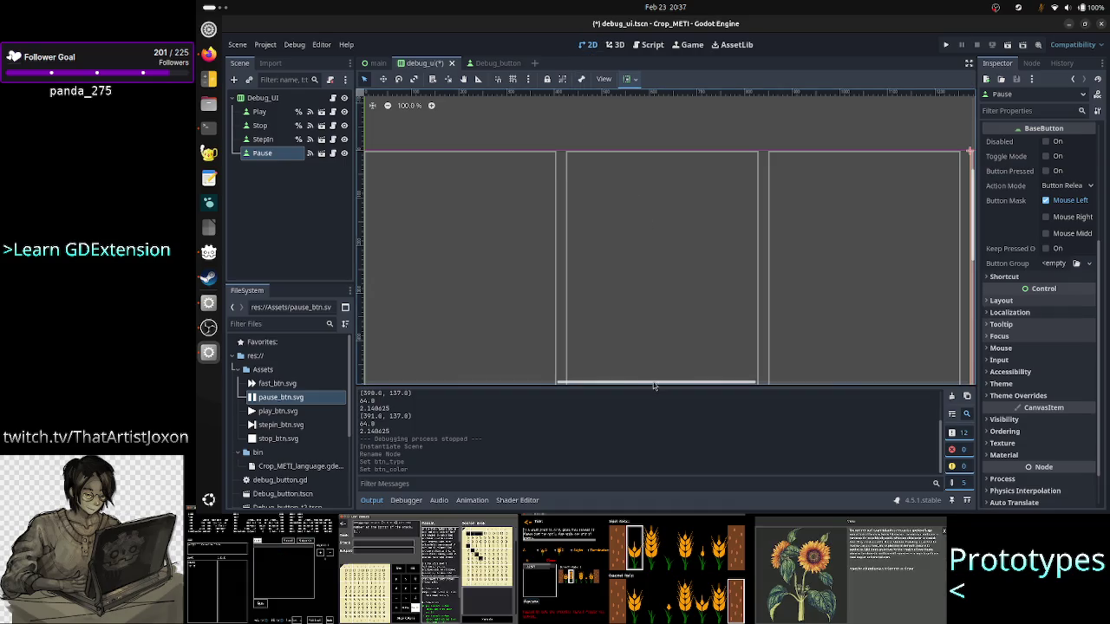
Step: Collapse the Output panel and enable Container Sizing Horizontal Expand on Pause, then select Debug_UI
click(372, 501)
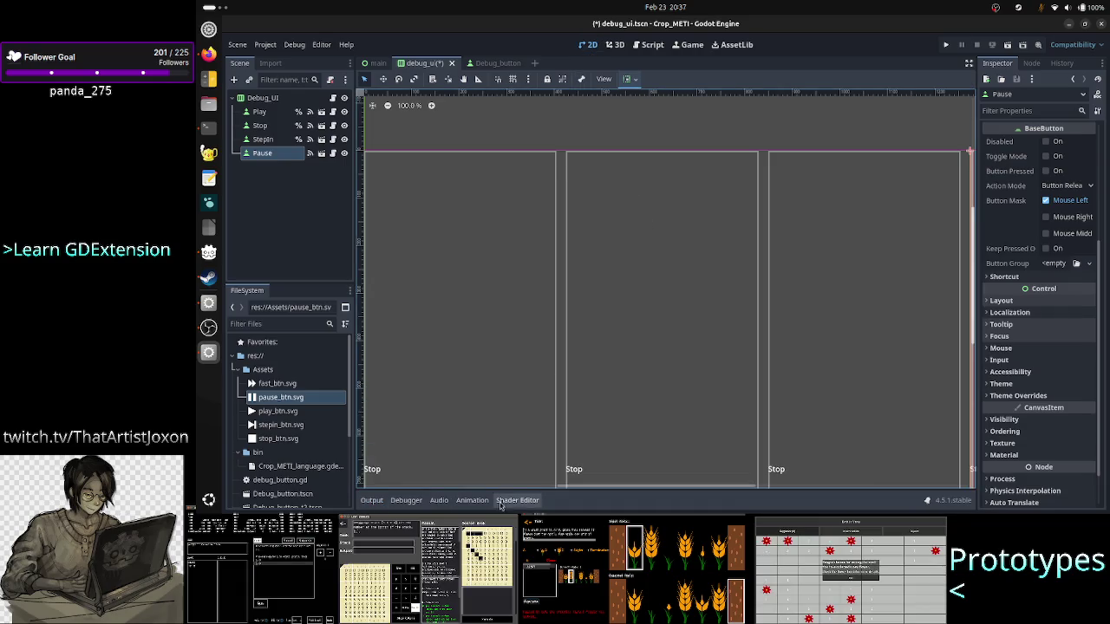
scroll(630, 488, left, 3)
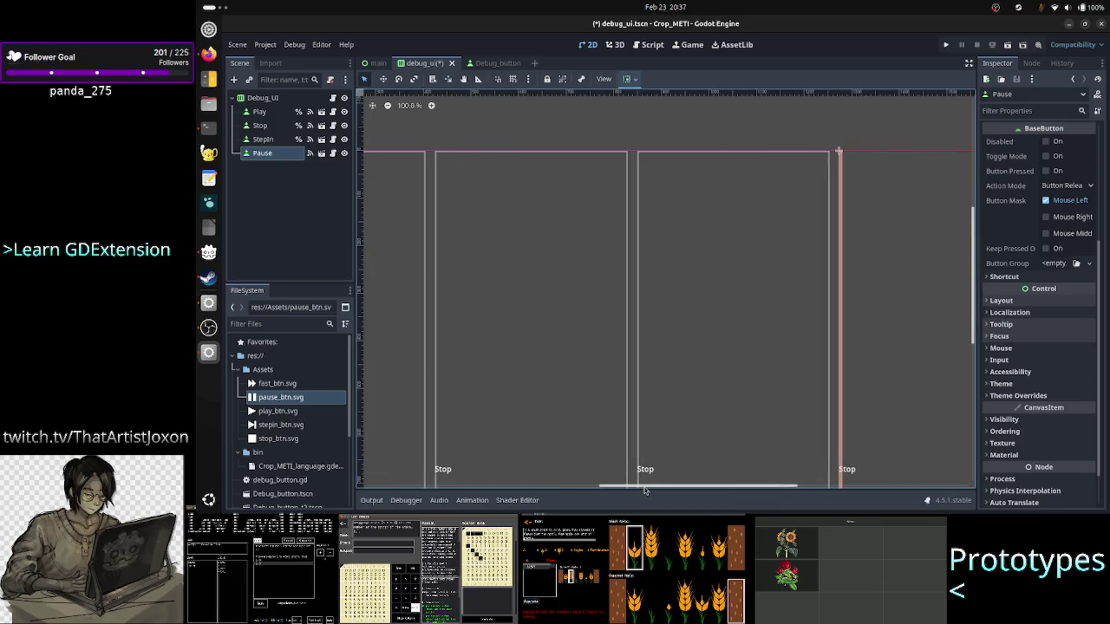
click(1037, 300)
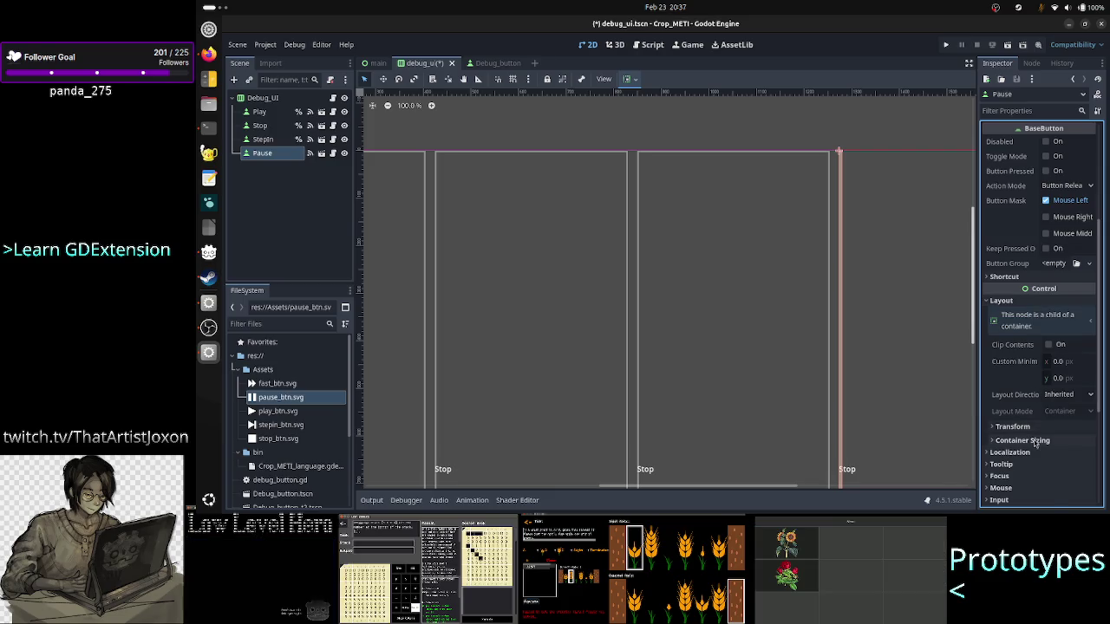
click(1034, 441)
scroll(1036, 438, down, 5)
click(1070, 282)
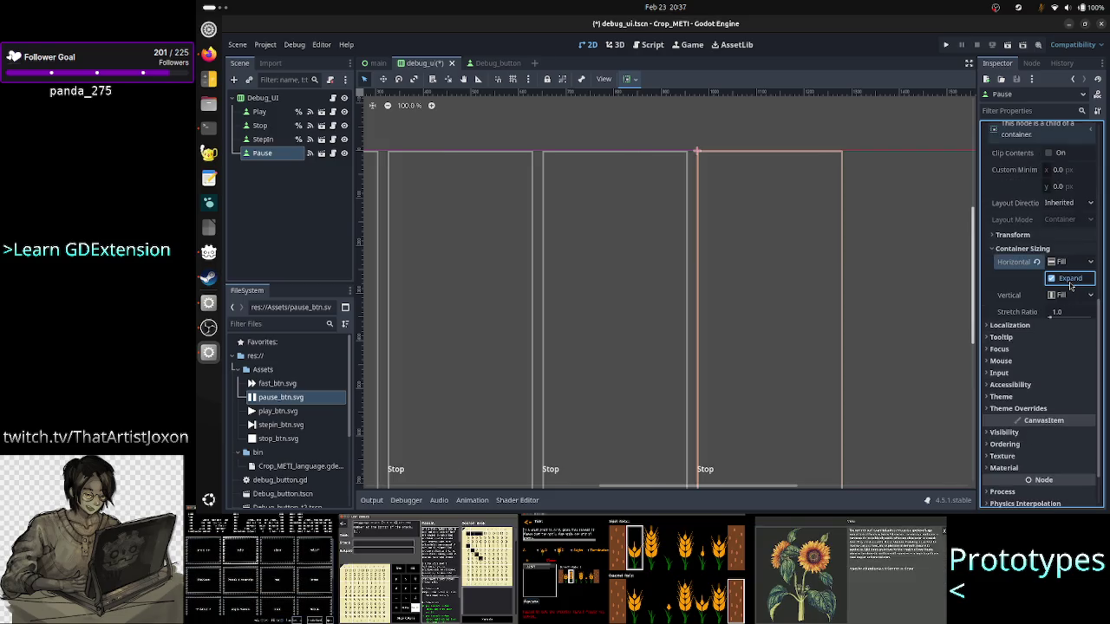
click(263, 98)
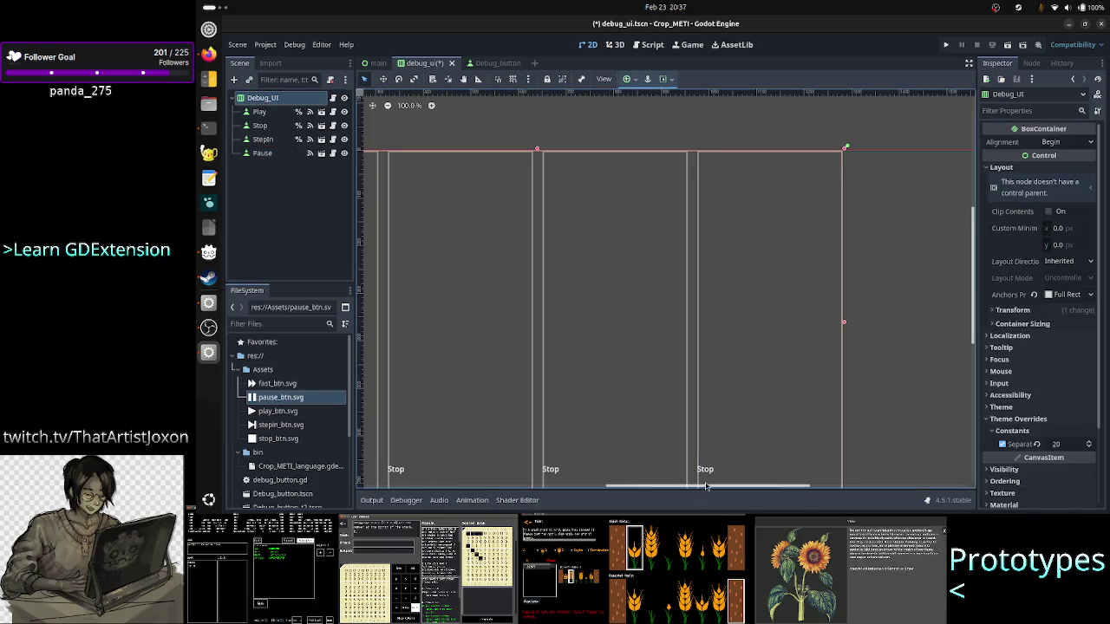
mouse_move(707, 486)
mouse_down()
mouse_move(626, 498)
mouse_move(858, 503)
mouse_move(610, 510)
mouse_up()
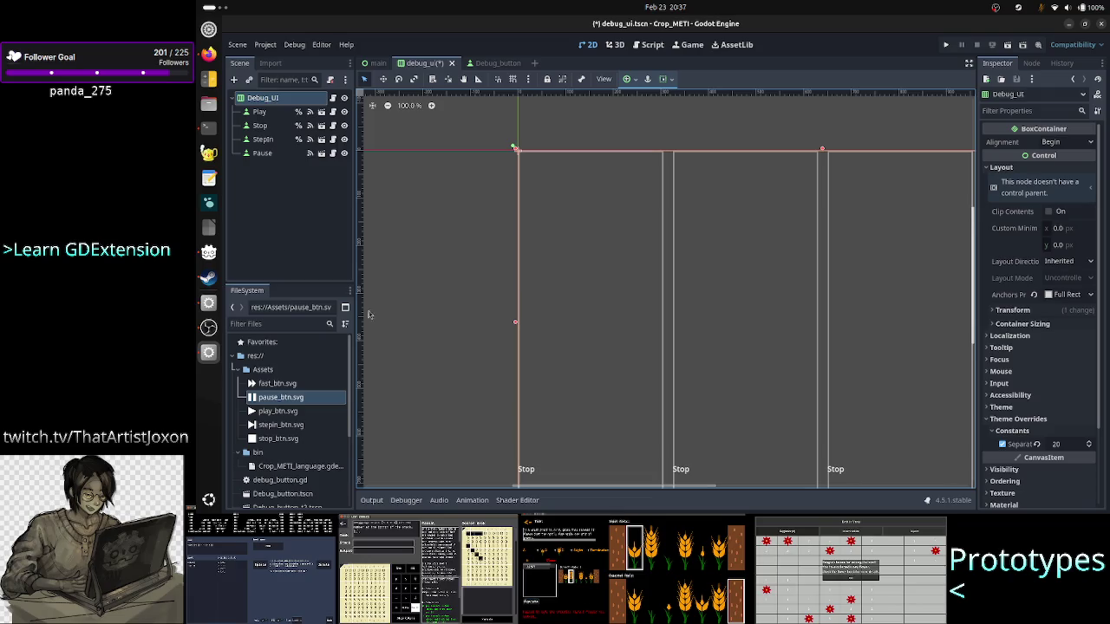
Step: Instance another Debug_button.tscn under Debug_UI and rename it Fast
click(235, 81)
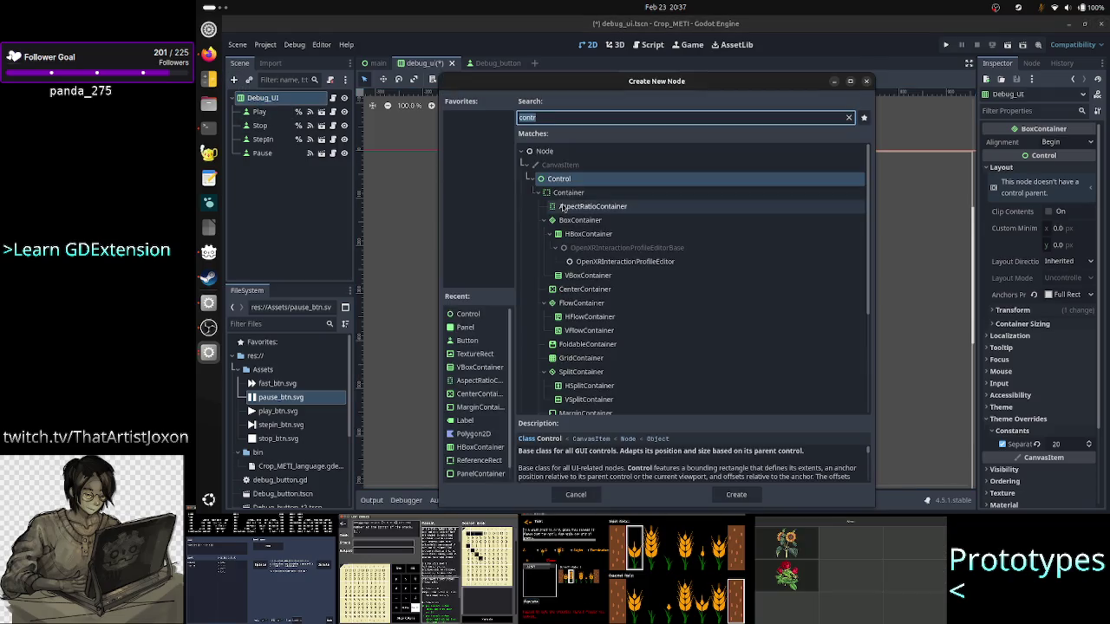
key(Escape)
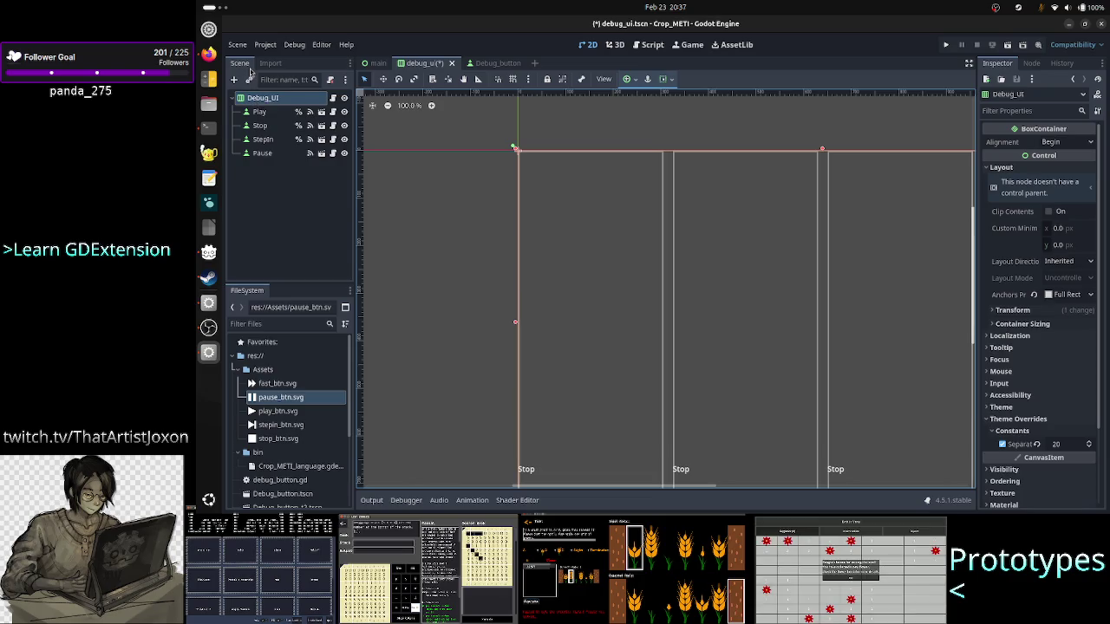
click(250, 80)
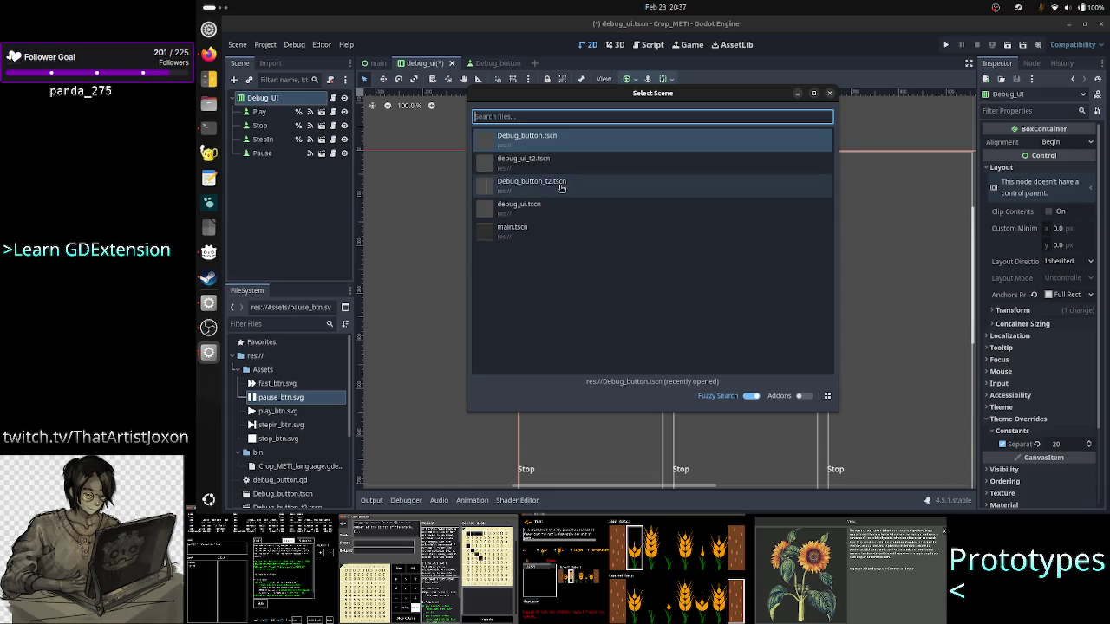
double_click(572, 139)
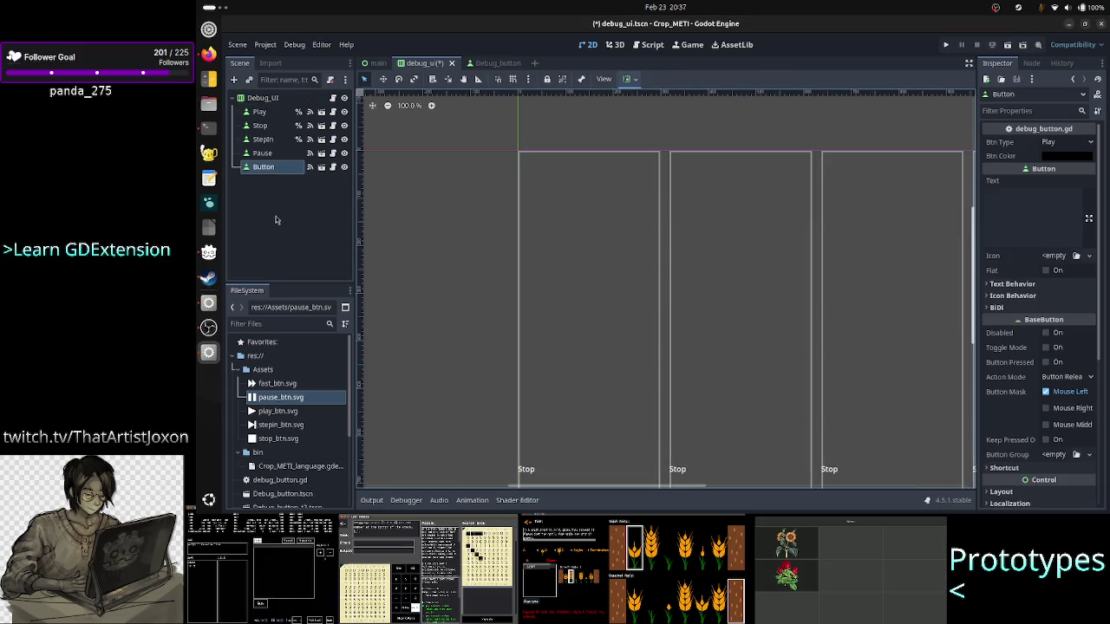
double_click(275, 168)
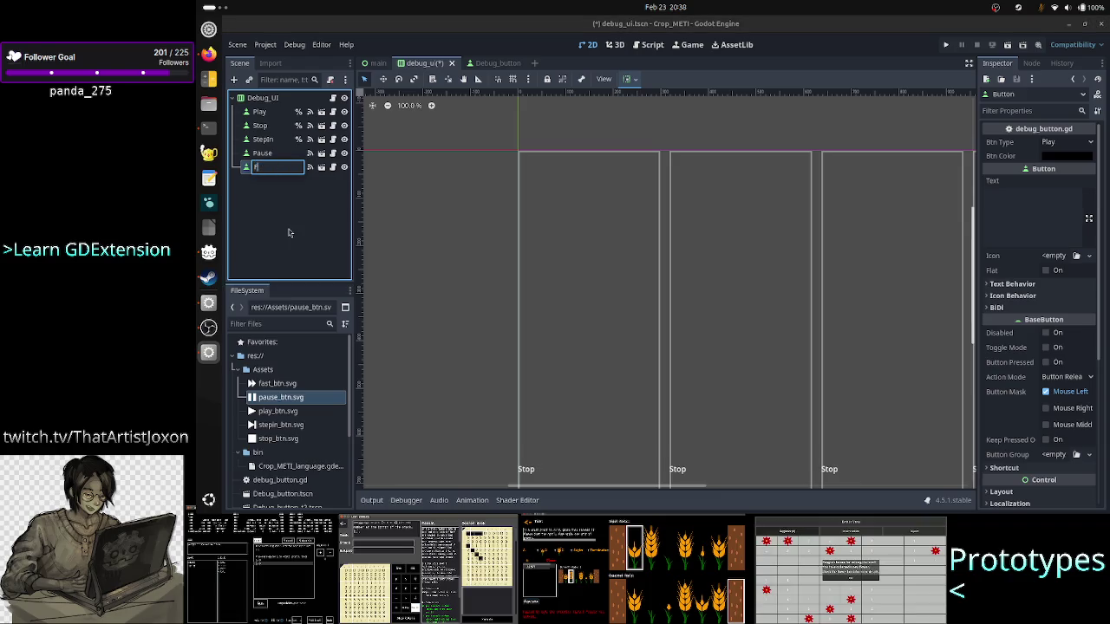
text(Fast)
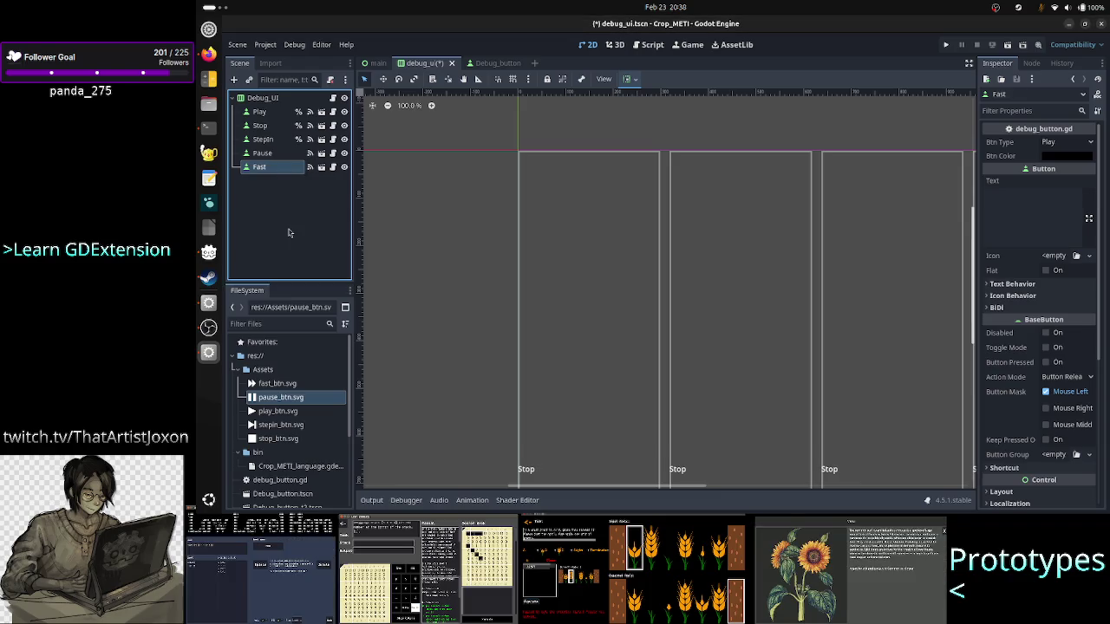
key(Return)
Step: Set the Fast button's Btn Type to Fast and its Btn Color to white
click(1065, 141)
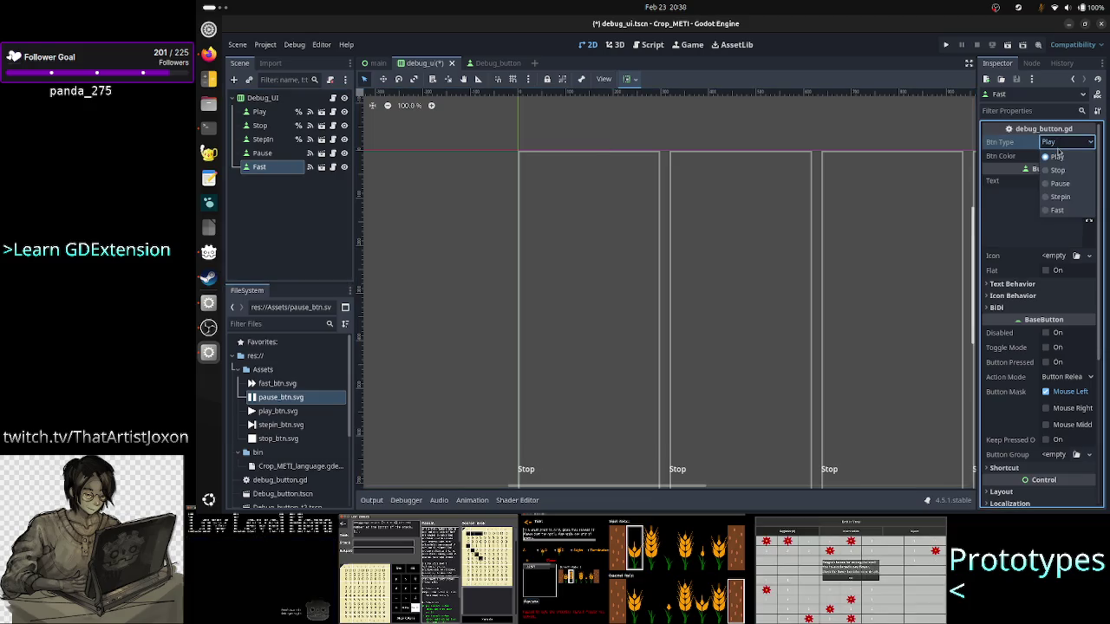
click(1058, 211)
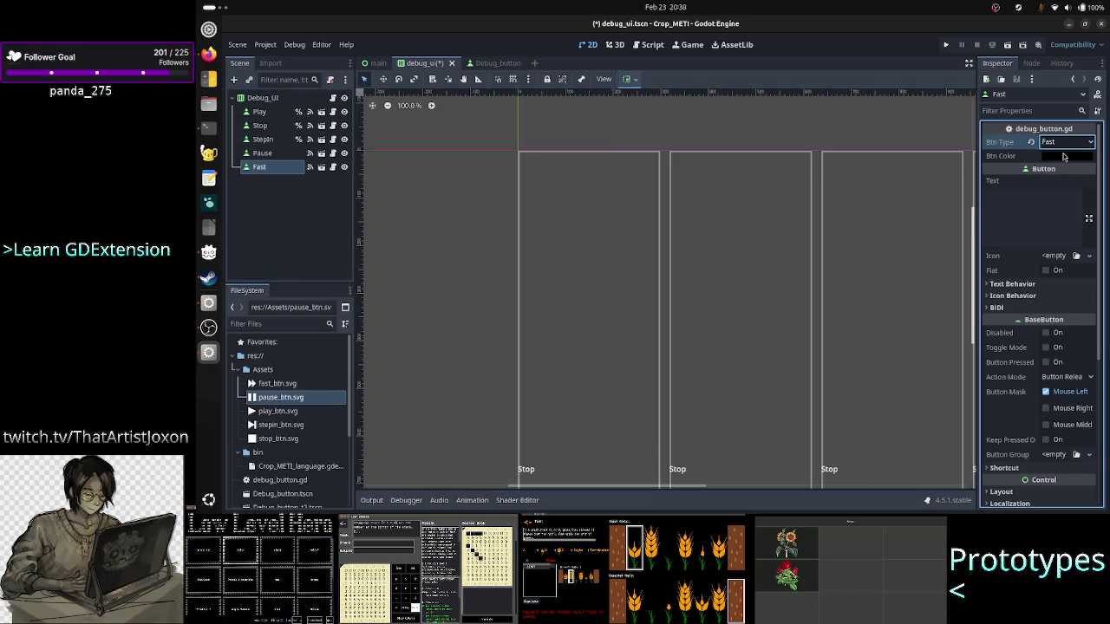
click(1063, 156)
drag(1098, 235, 1097, 169)
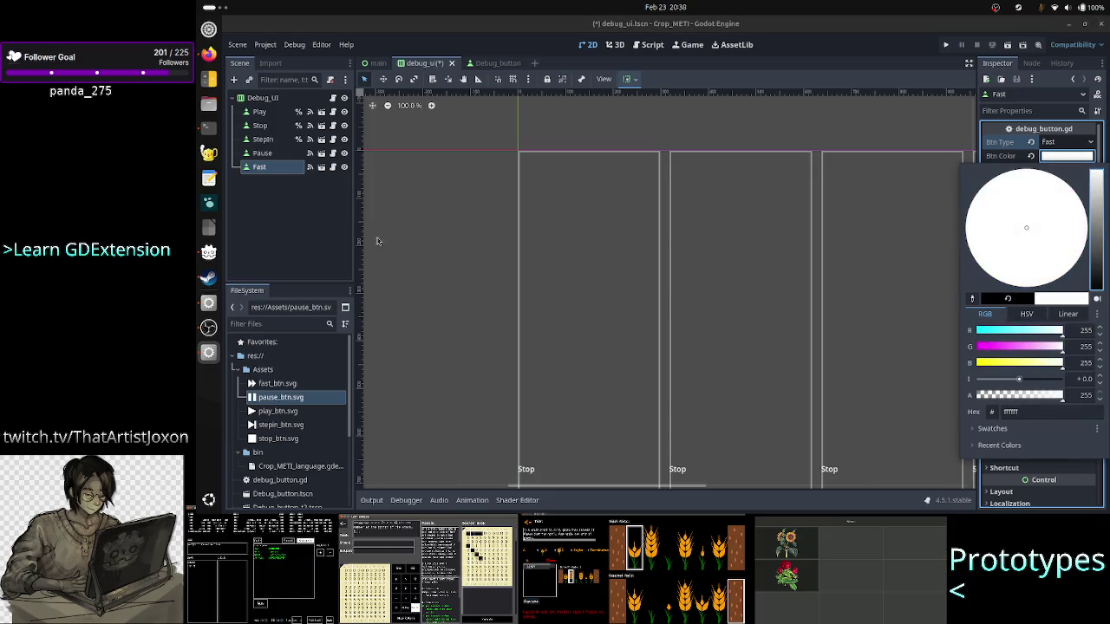
click(295, 222)
click(270, 170)
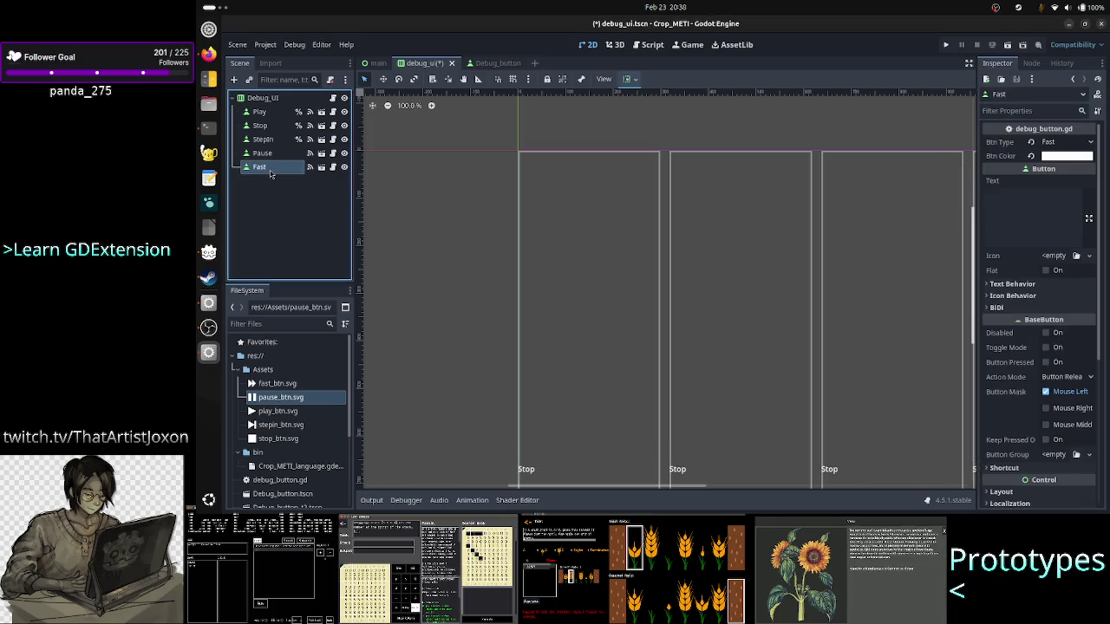
Step: Enable Container Sizing Horizontal Expand on Fast and run the project
scroll(1040, 332, down, 5)
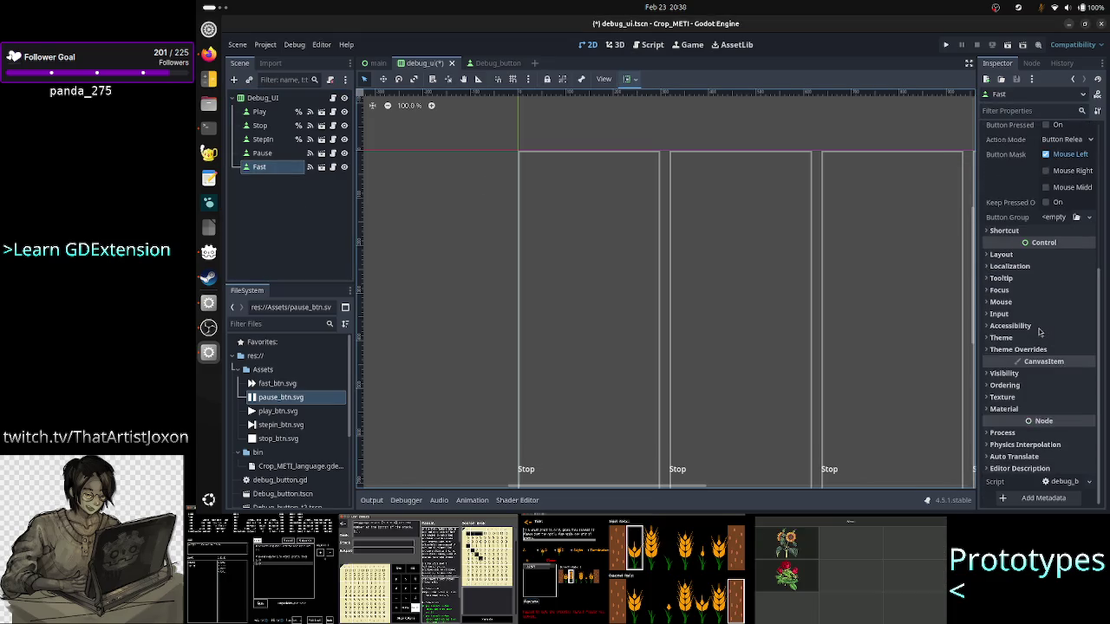
click(1036, 254)
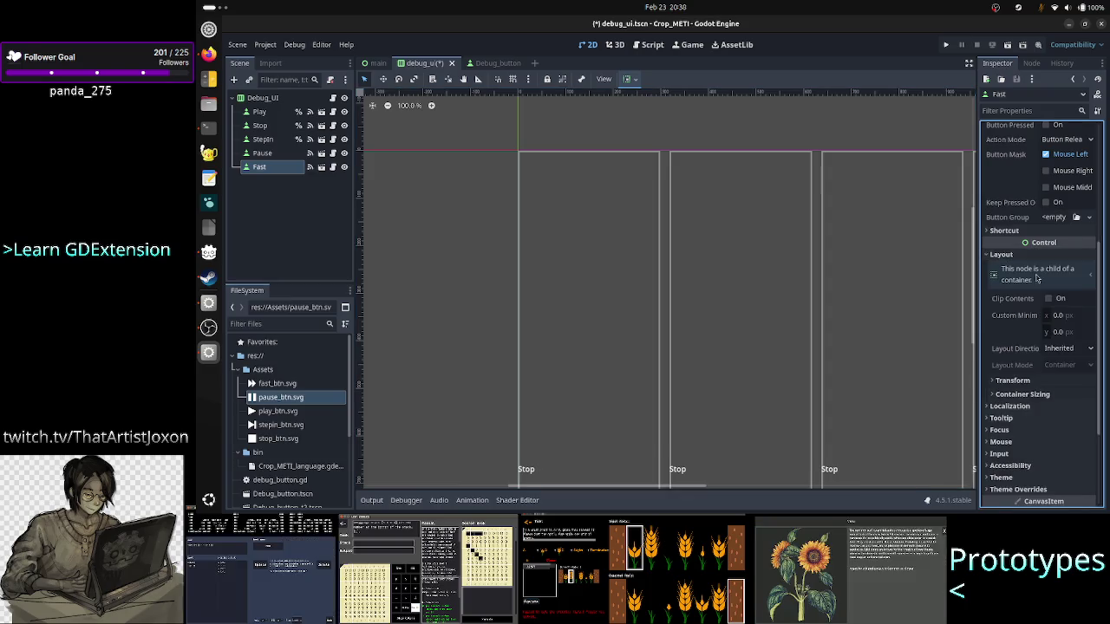
click(1034, 395)
click(1052, 424)
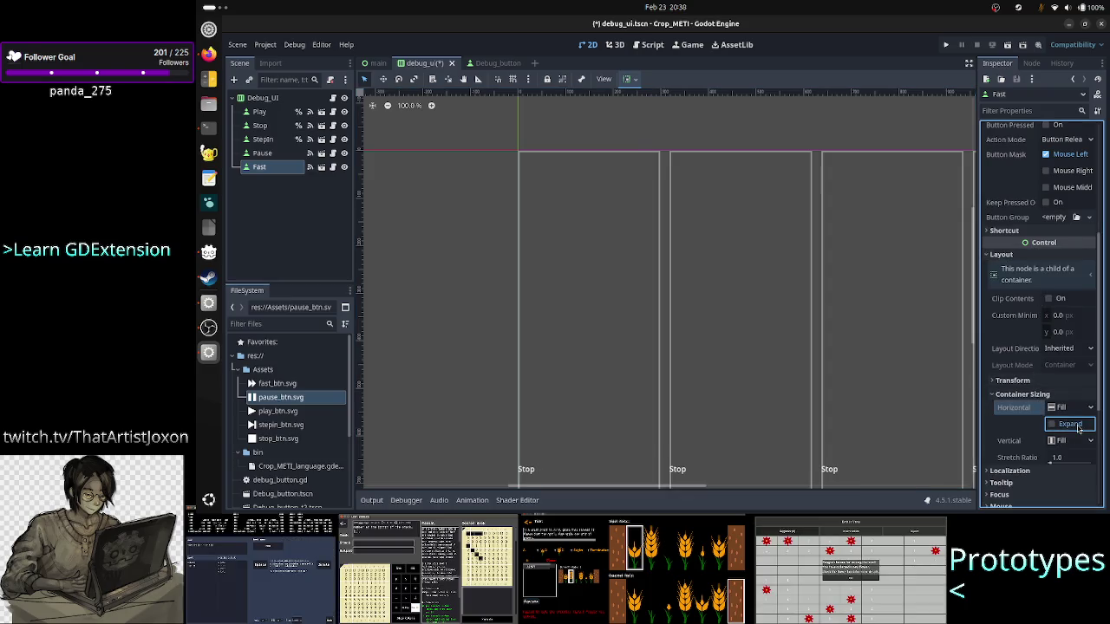
click(948, 49)
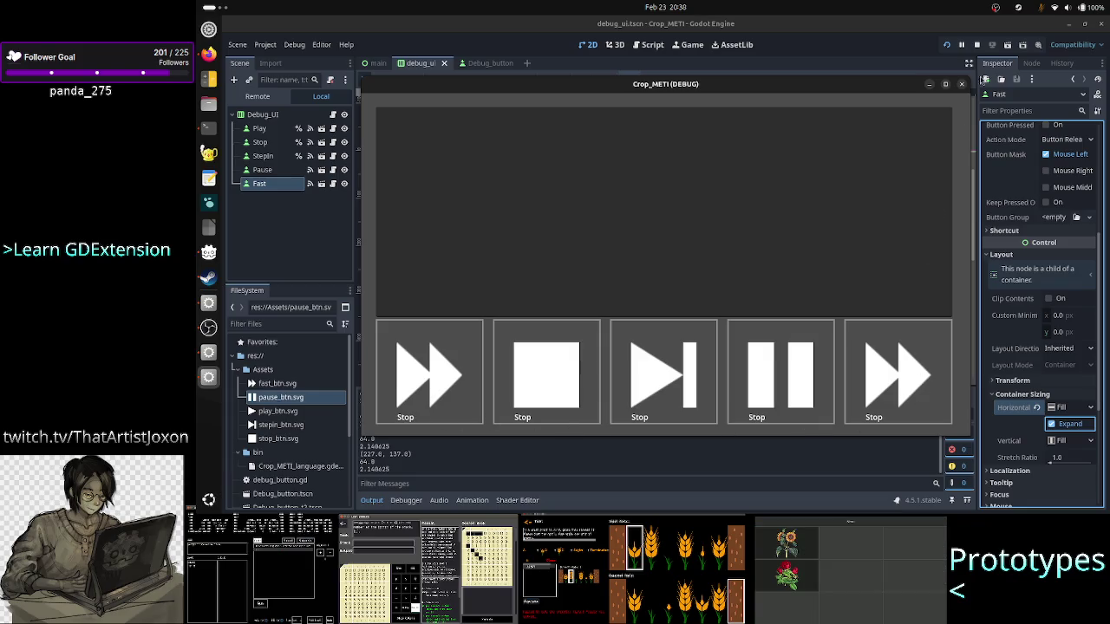
Step: Close the five-button test game, relaunch the project, and stop it again
click(962, 85)
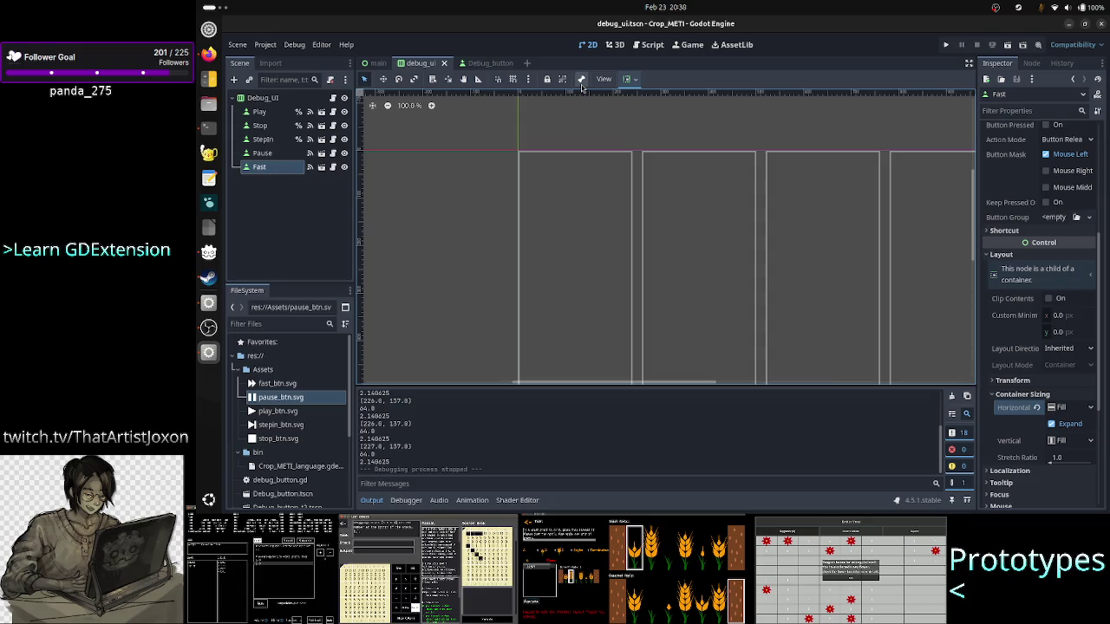
click(947, 44)
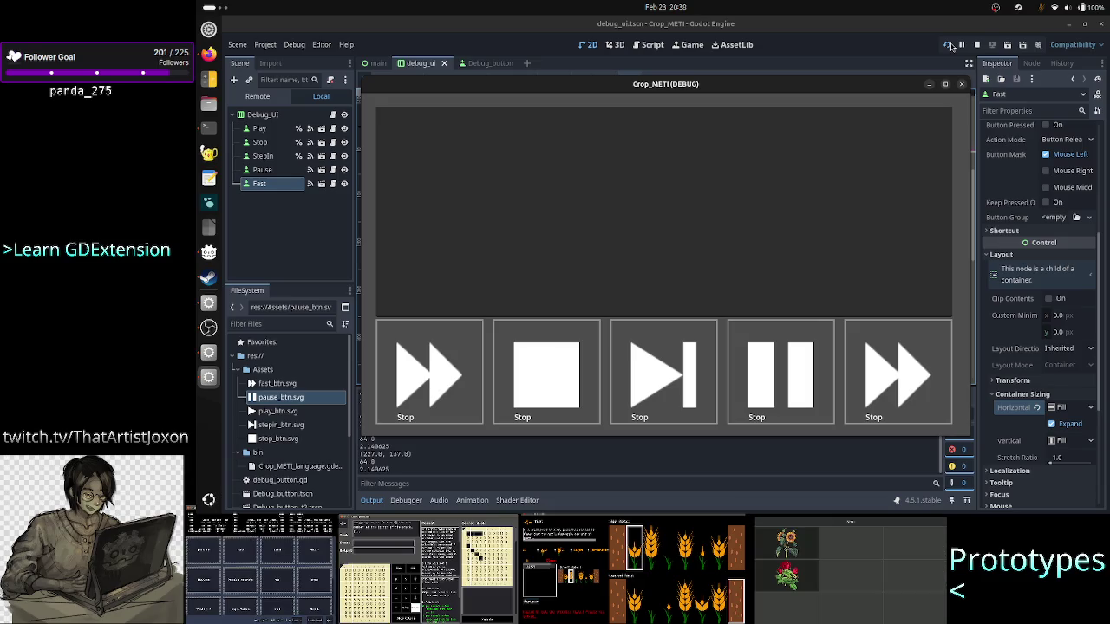
click(961, 84)
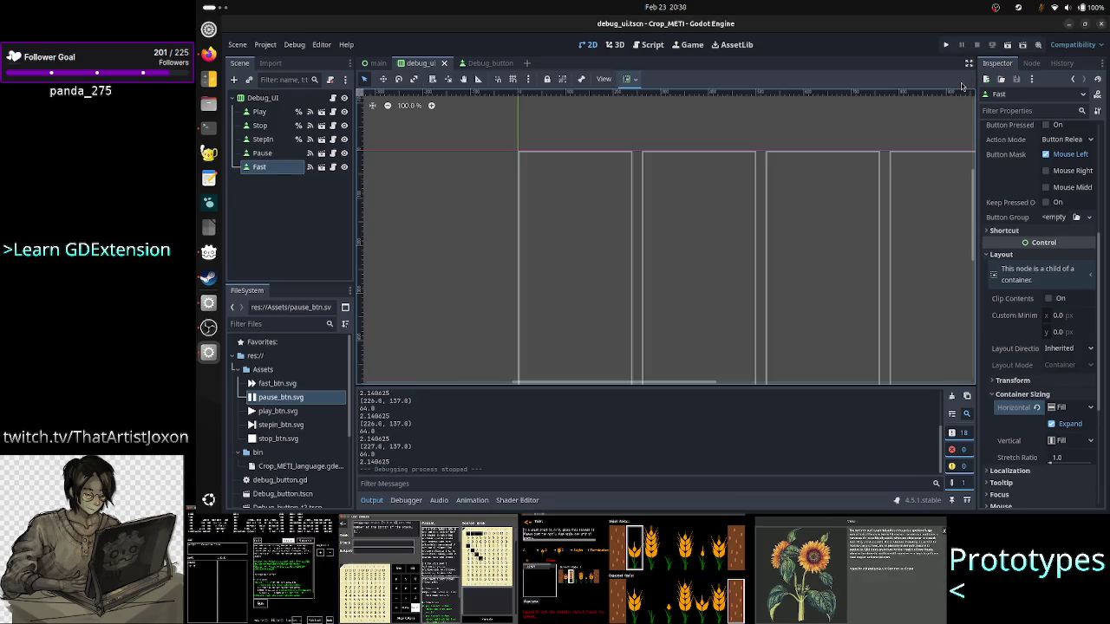
Step: Clear the 'Stop' placeholder text from the Debug_button Label, then open a blank Firefox tab
click(650, 44)
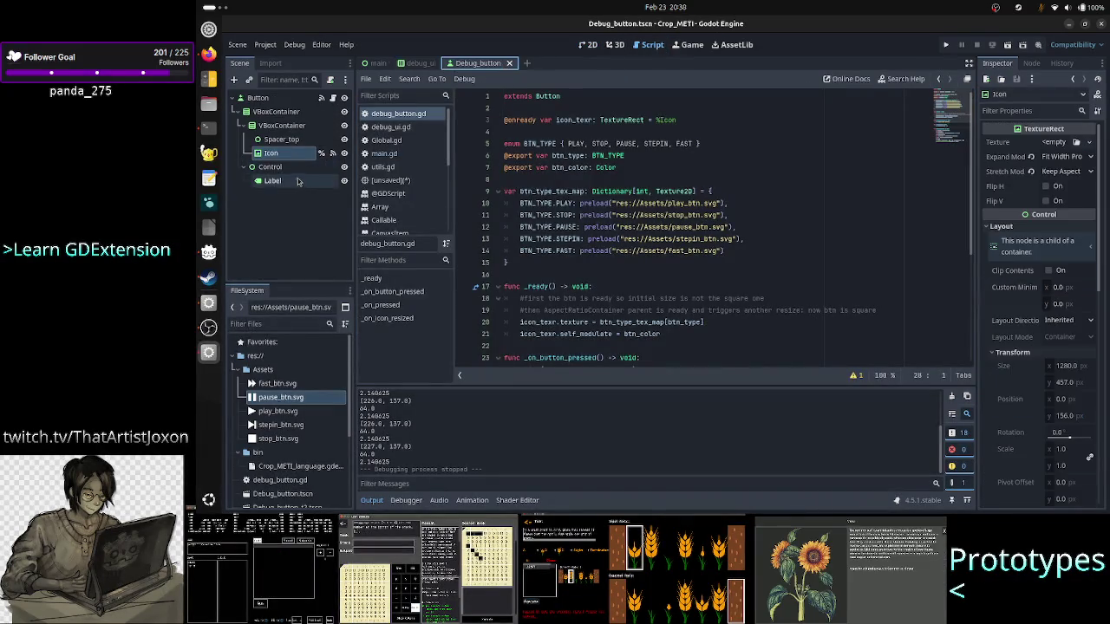
click(272, 180)
key(ctrl+a)
key(BackSpace)
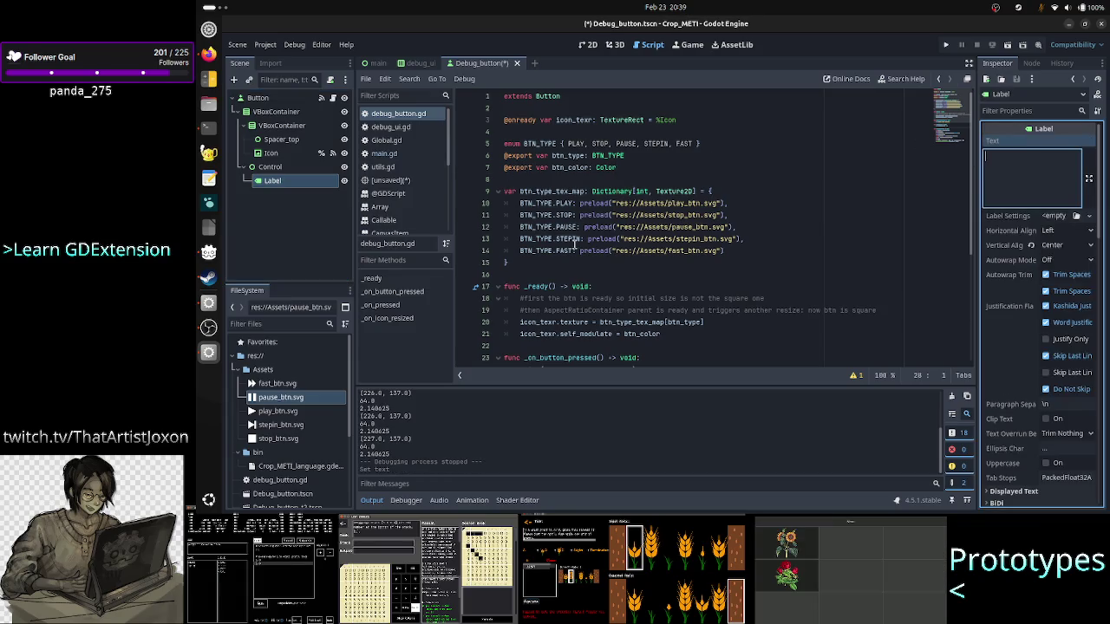
click(614, 265)
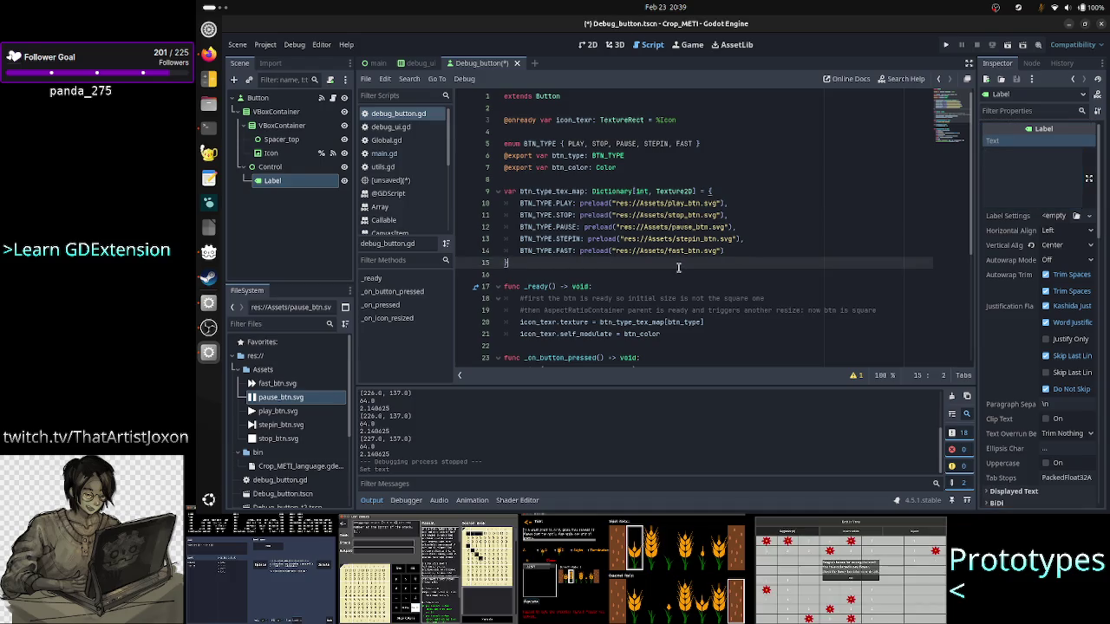
click(209, 53)
click(805, 25)
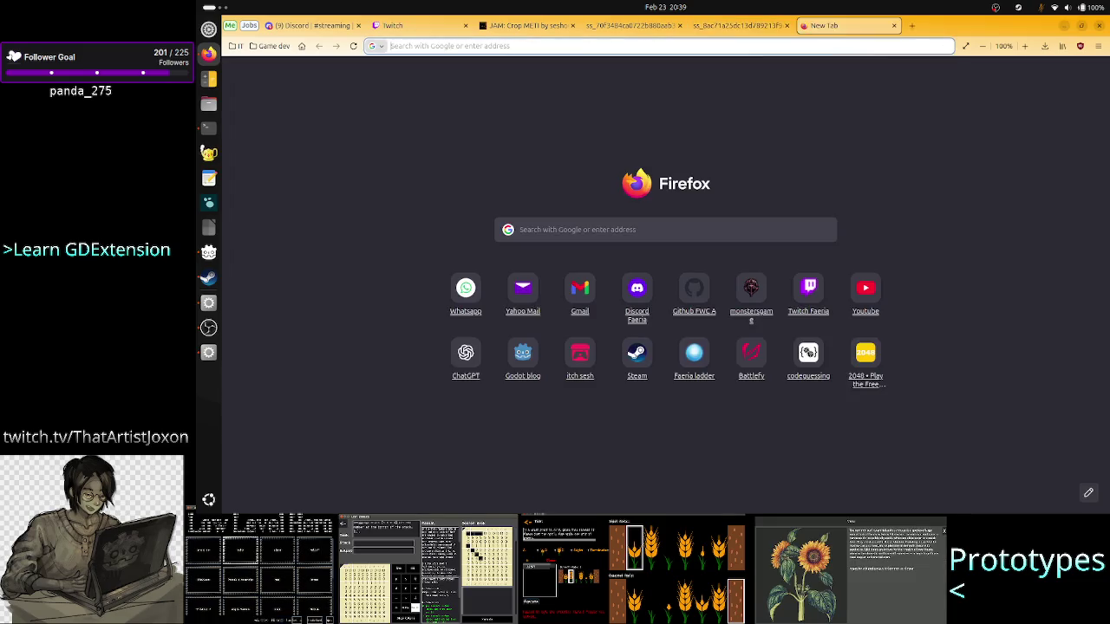
Step: Search Google for 'godot get enum name from value' and open the 'From enum back in to name' thread
text(godot get)
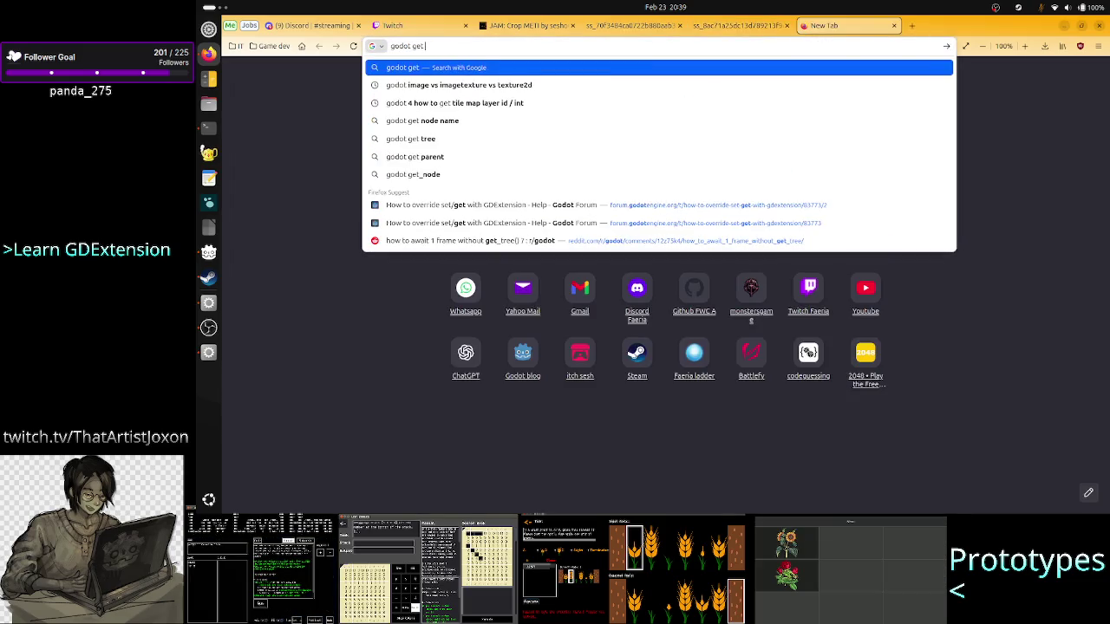
text( enum)
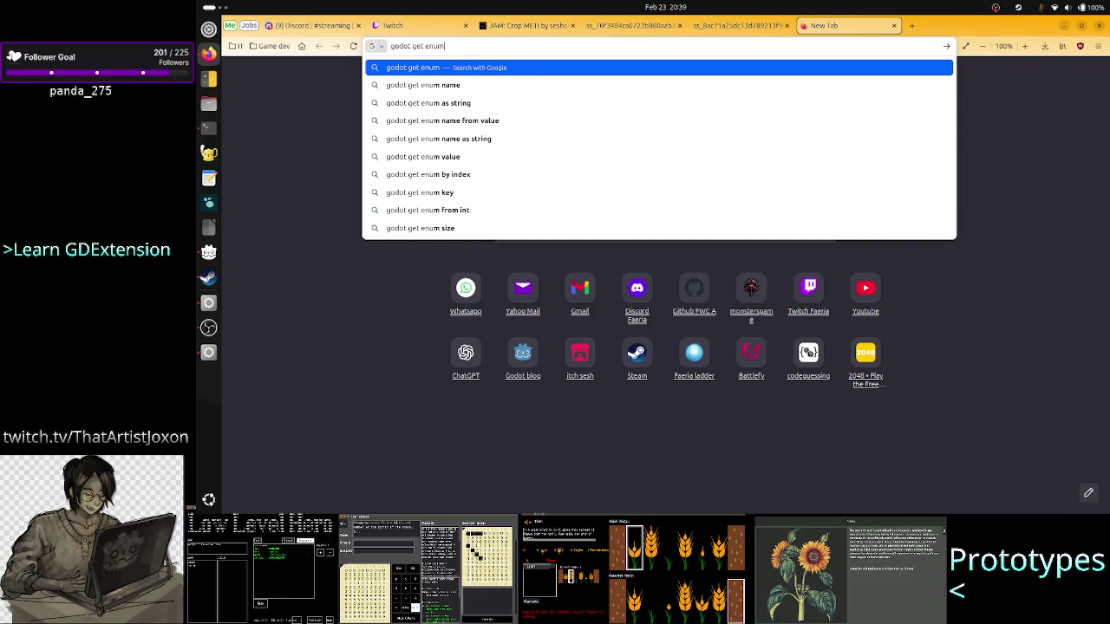
text( as)
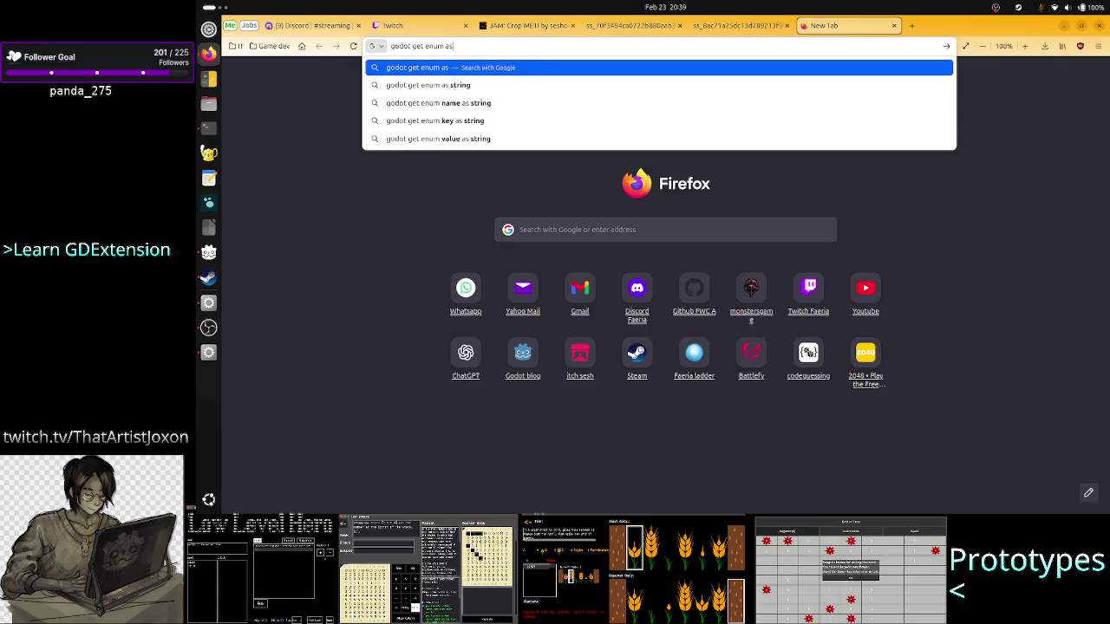
key(BackSpace)
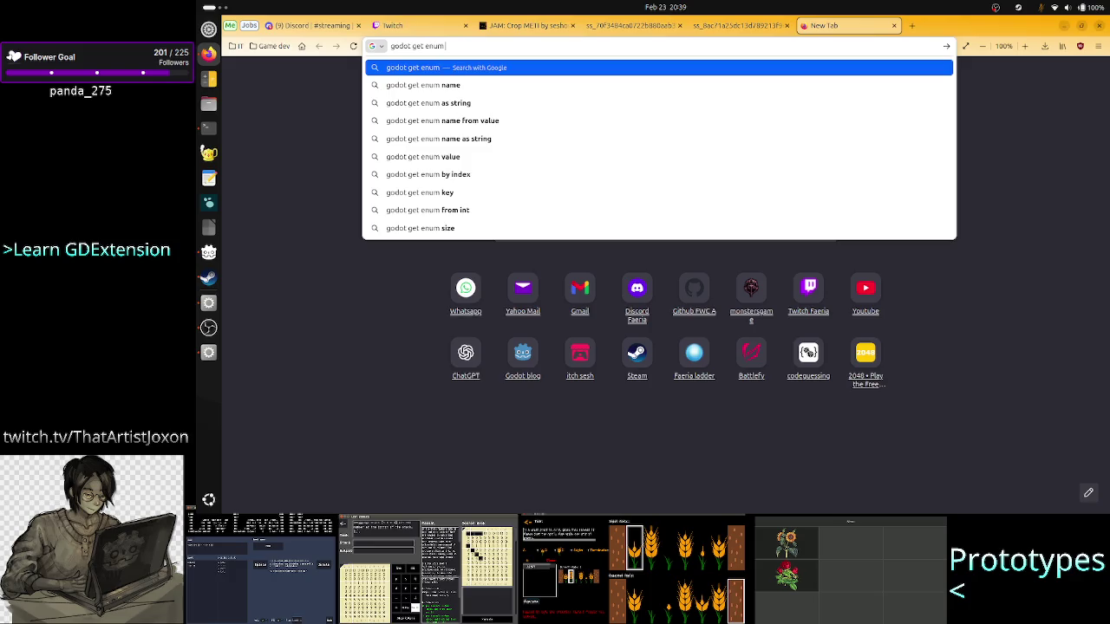
key(Down)
key(Down)
key(Down)
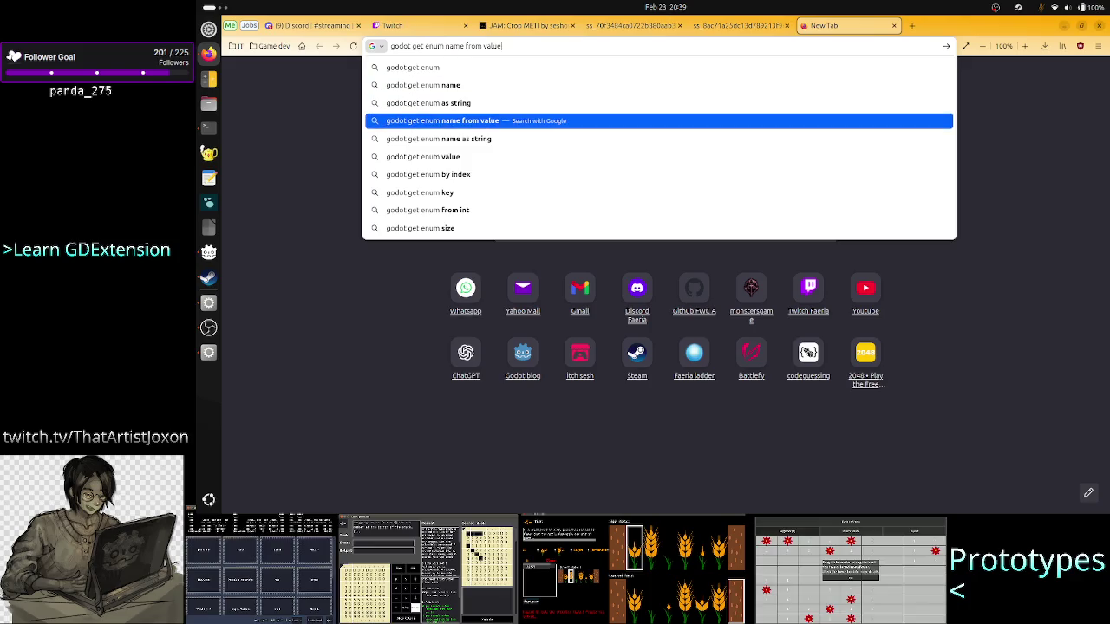
key(Return)
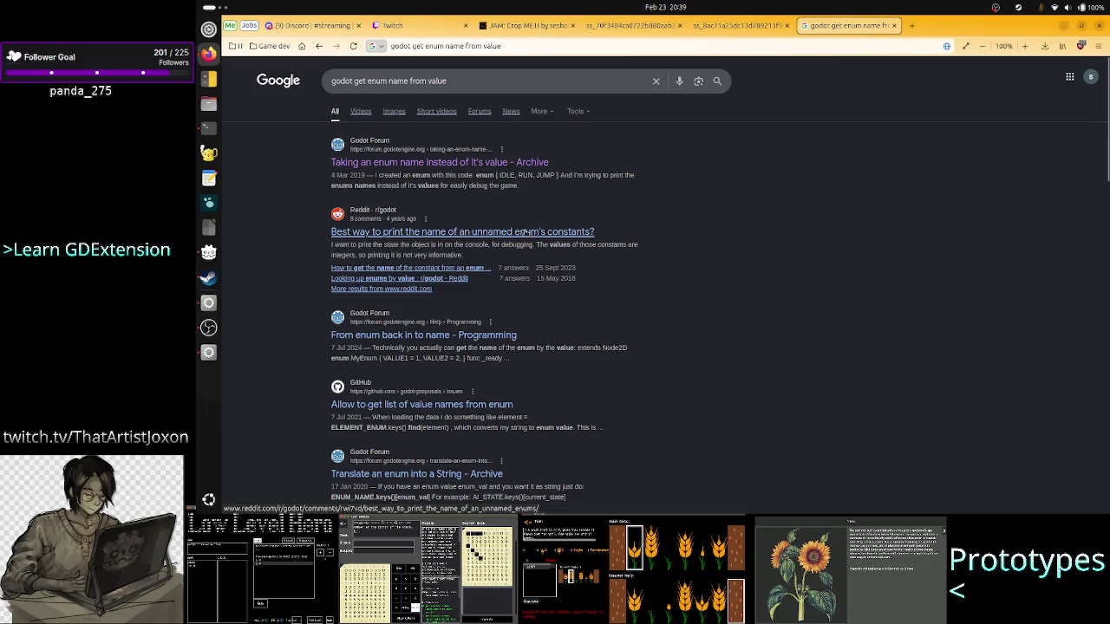
click(460, 342)
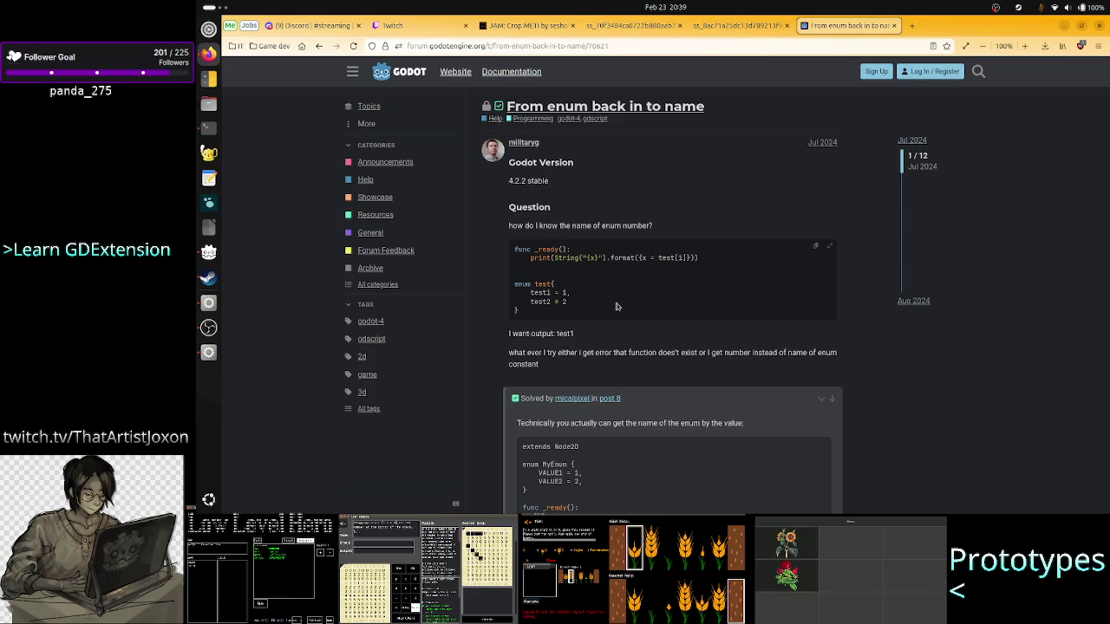
Step: Read the forum replies down to the find_key answer, then return to Godot
scroll(617, 306, down, 3)
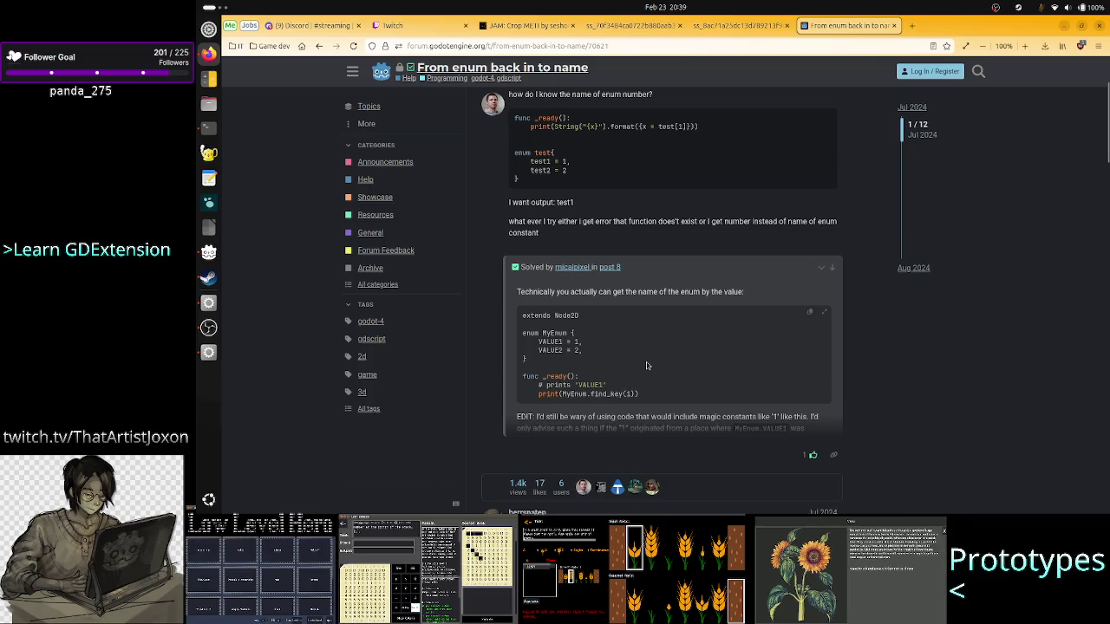
scroll(646, 365, down, 1)
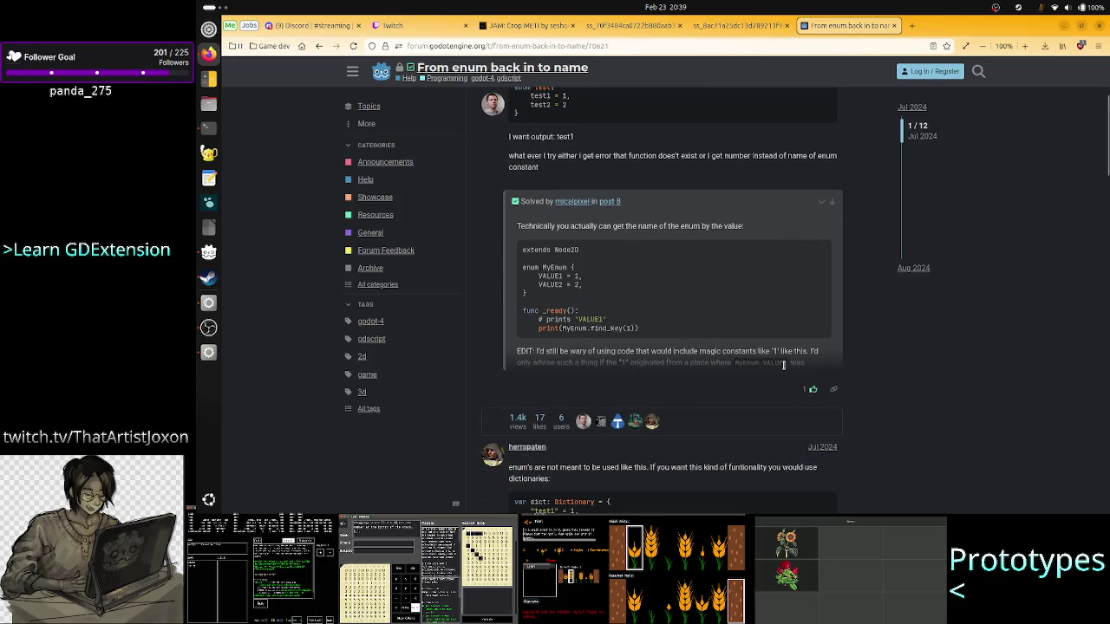
scroll(707, 352, down, 3)
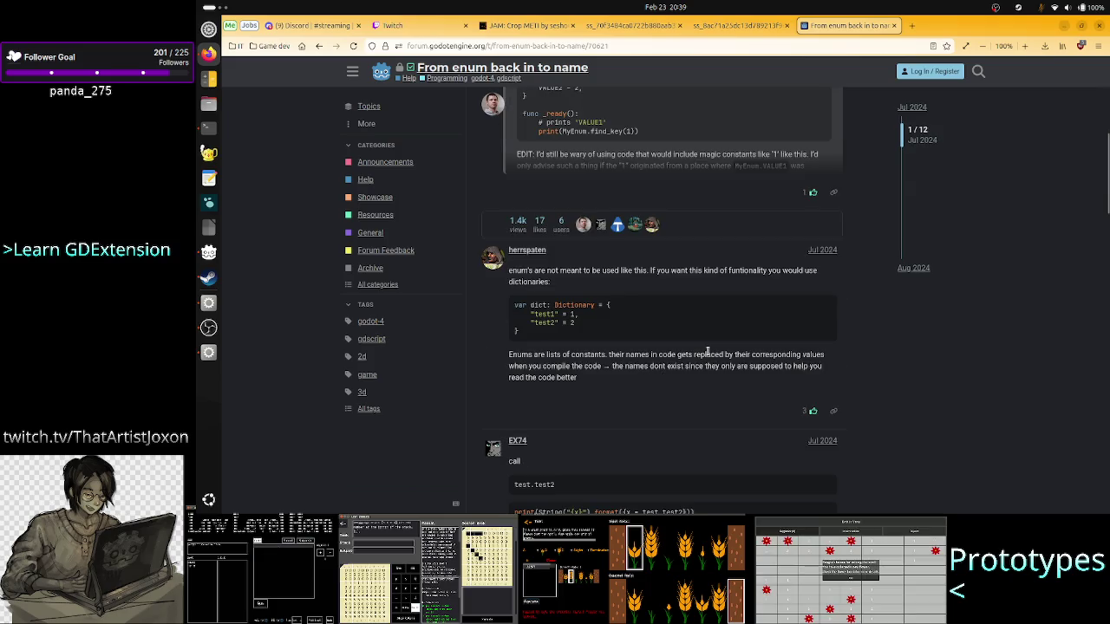
scroll(707, 352, up, 3)
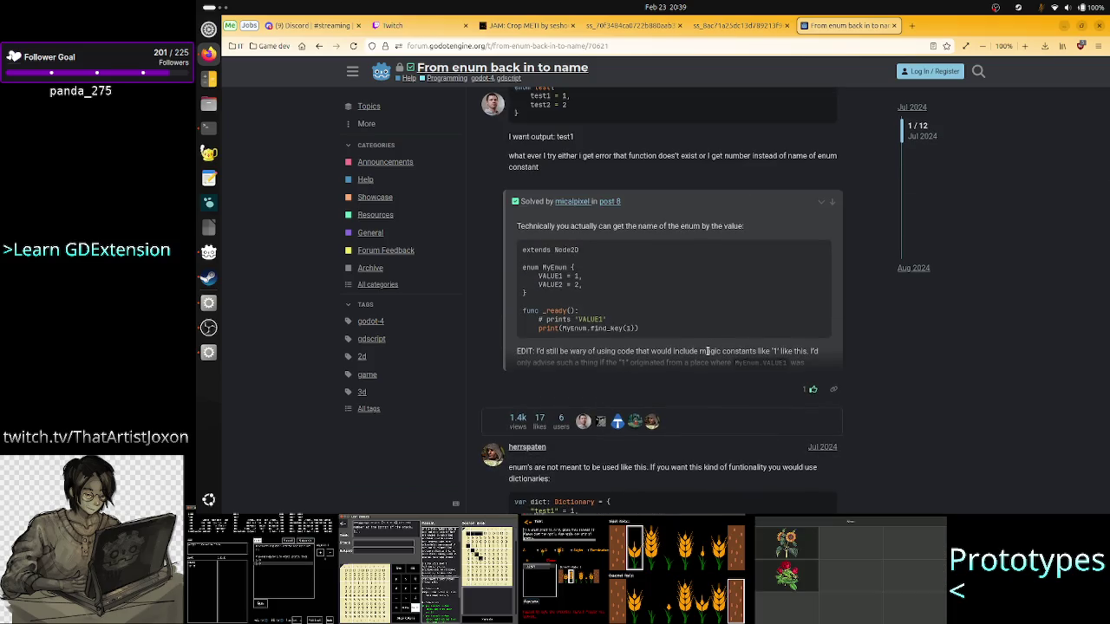
scroll(703, 319, down, 4)
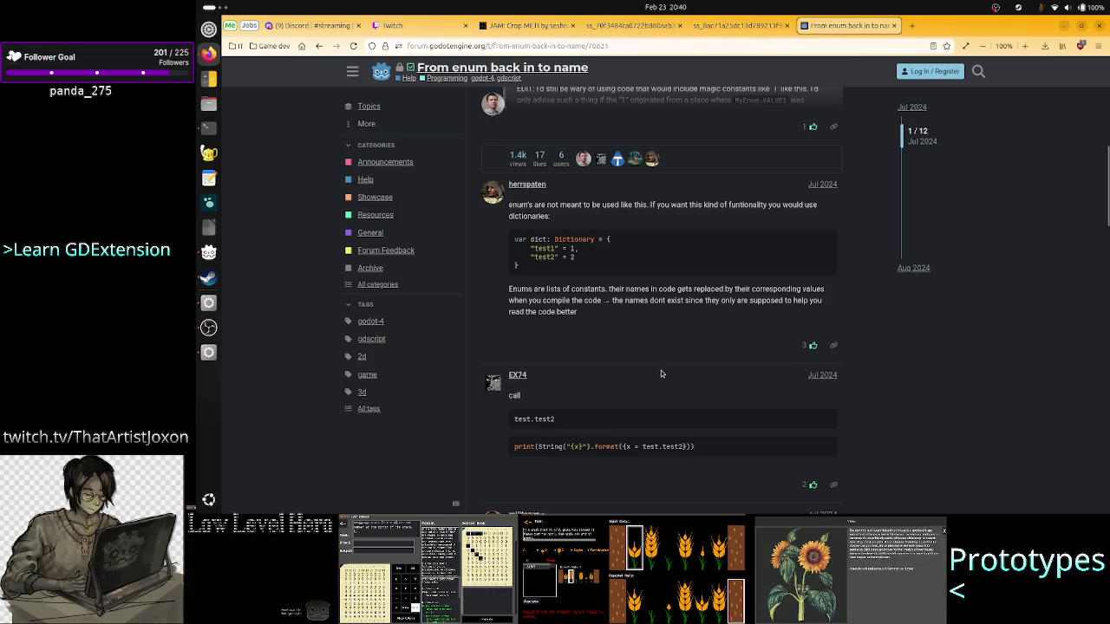
scroll(660, 372, down, 2)
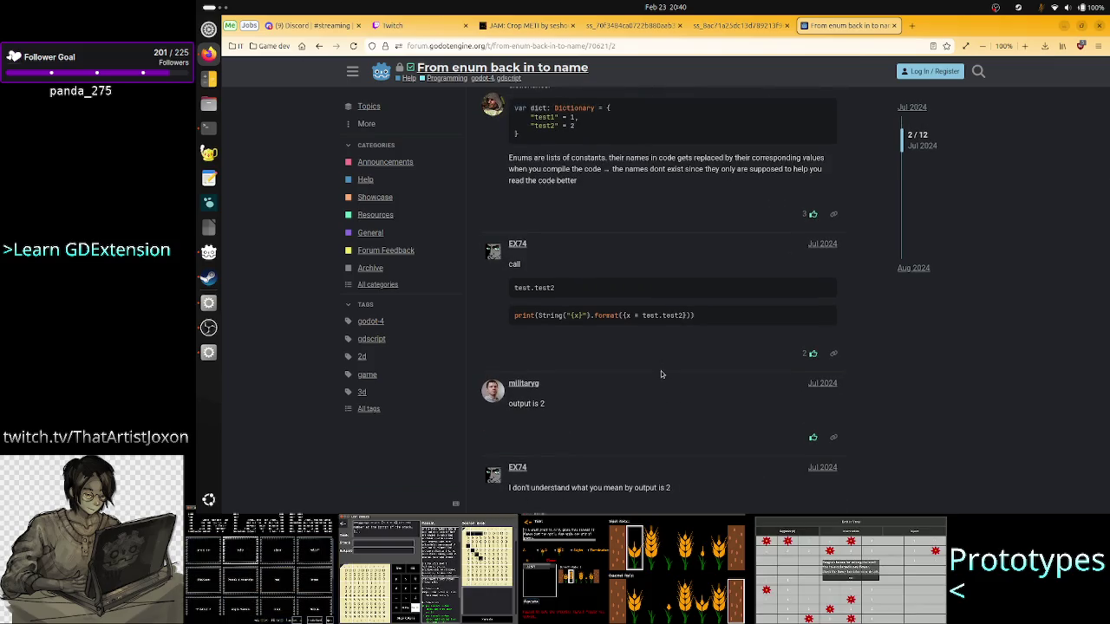
scroll(661, 373, down, 10)
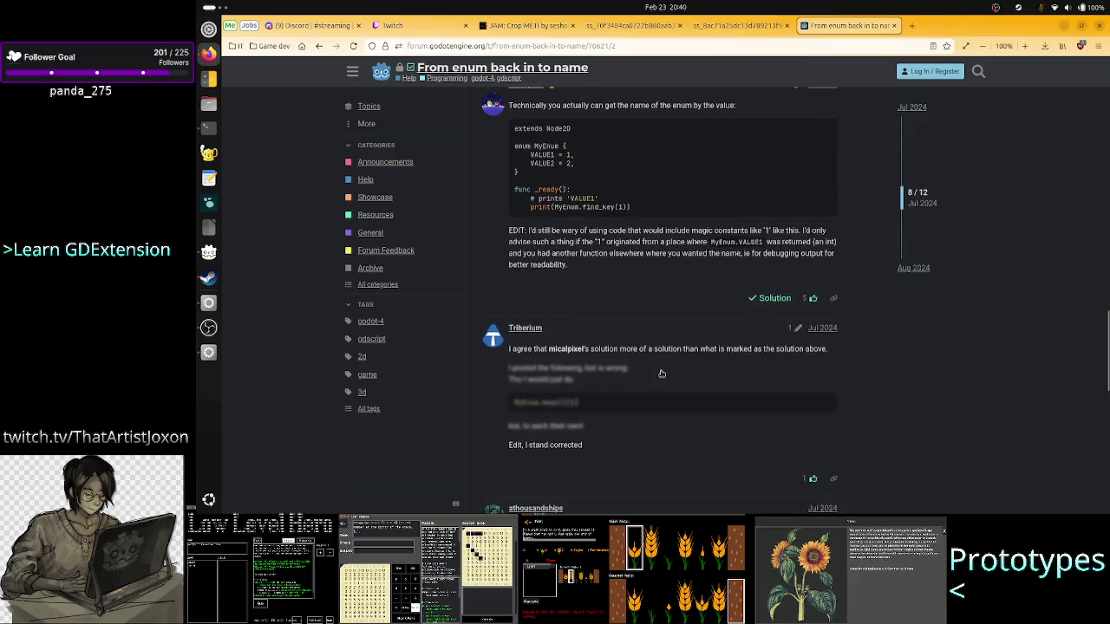
scroll(661, 372, up, 1)
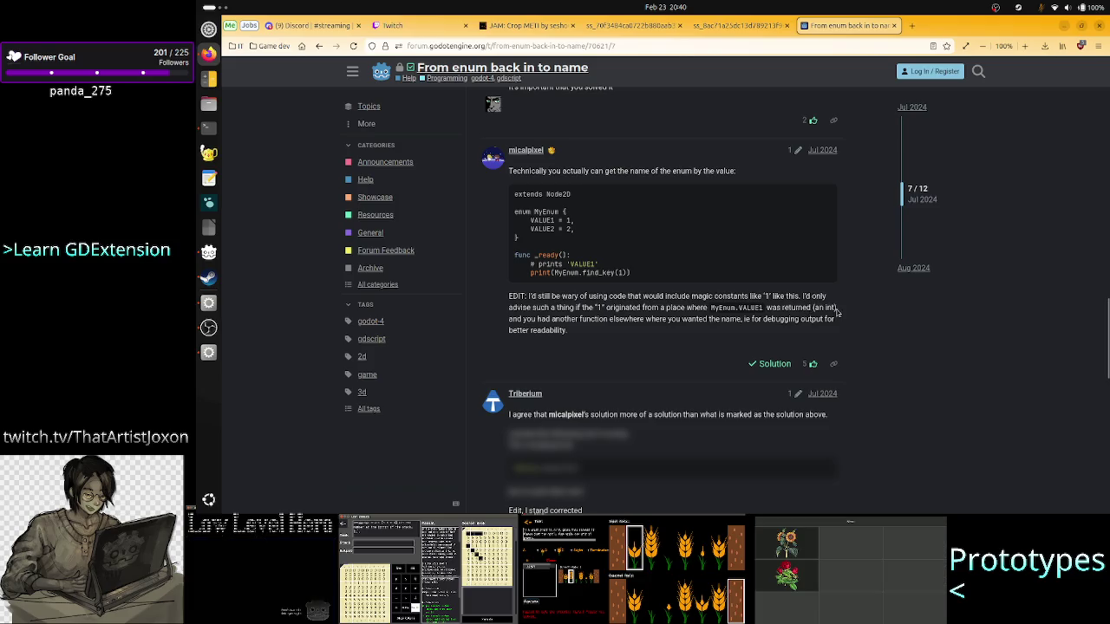
scroll(638, 353, down, 3)
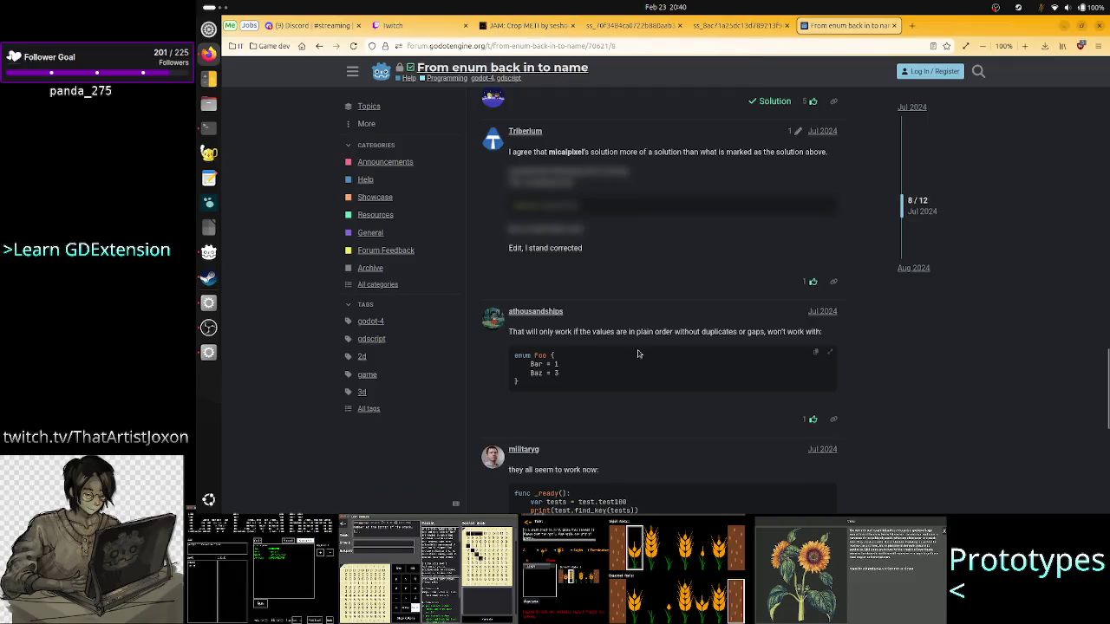
scroll(638, 354, down, 2)
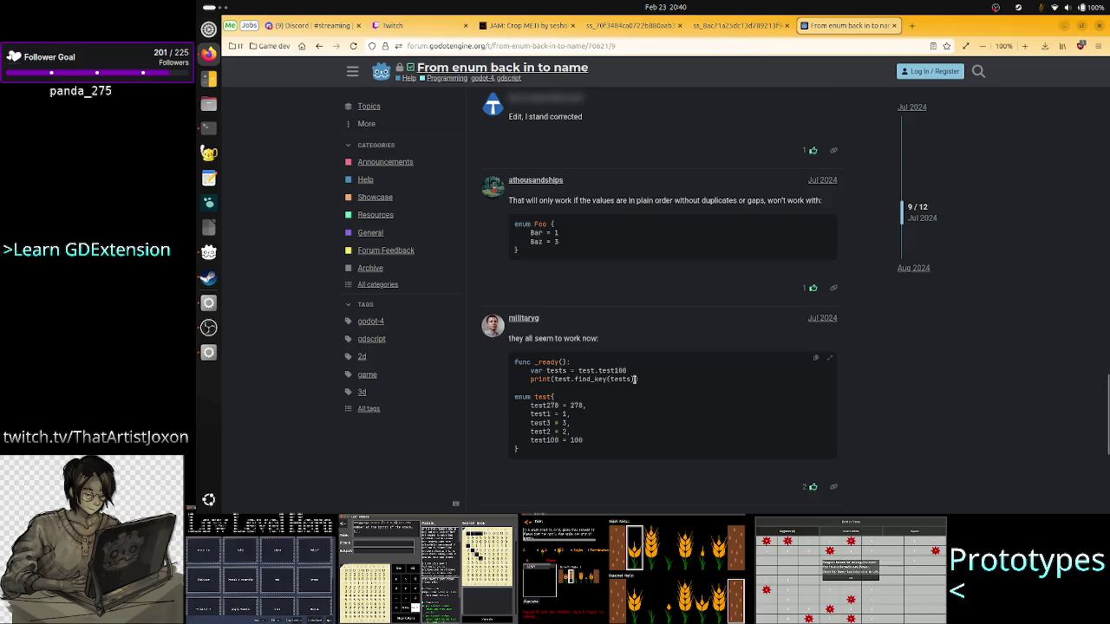
scroll(636, 379, down, 3)
scroll(634, 379, down, 1)
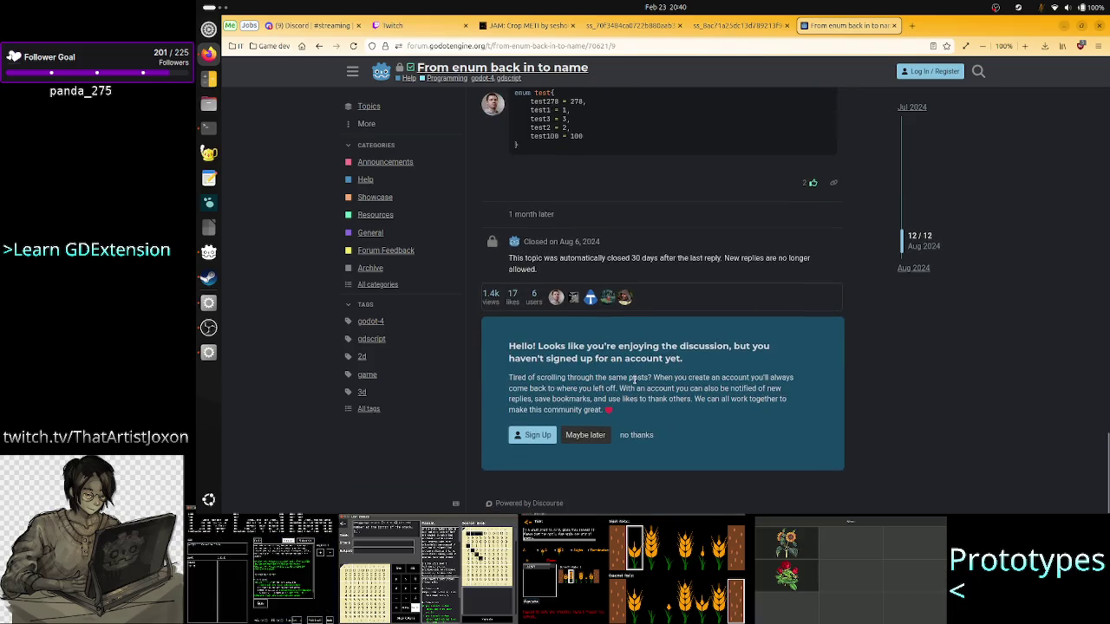
key(alt+Tab)
key(alt+Tab)
key(alt+Tab)
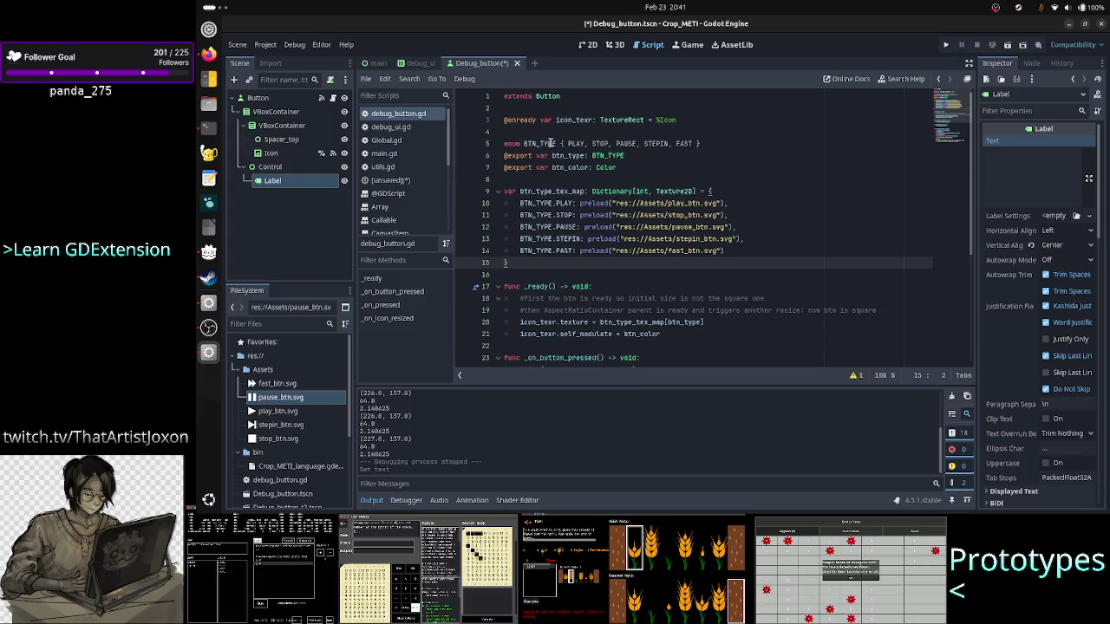
Step: Add print(BTN_TYPE.find_key(btn_type)) as line 22 in _ready and run the project
mouse_move(634, 248)
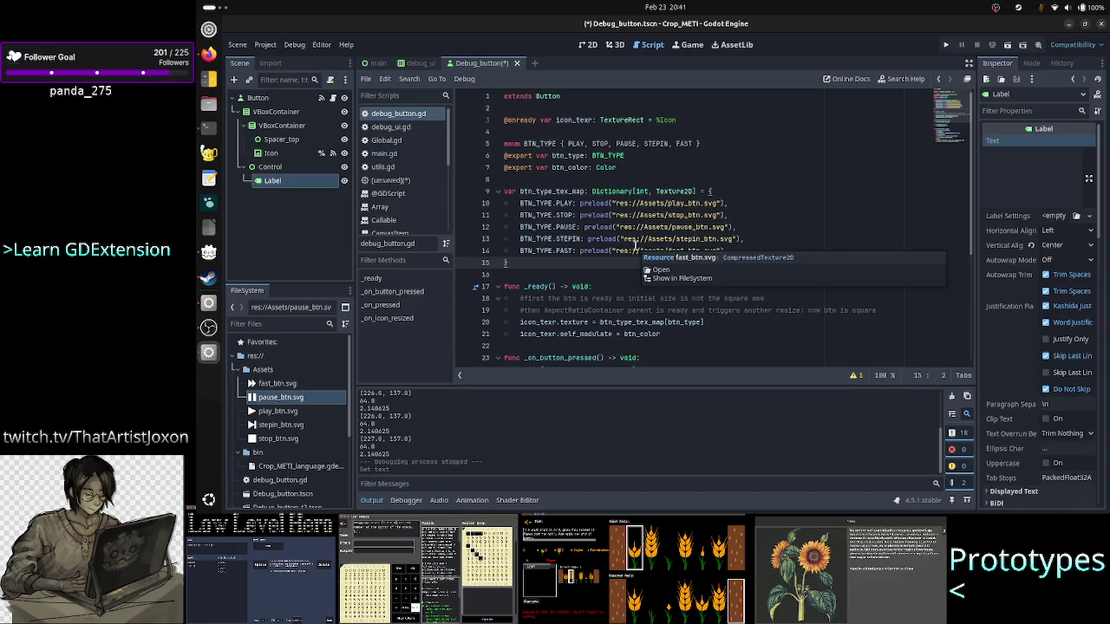
click(720, 334)
key(Return)
text(prin)
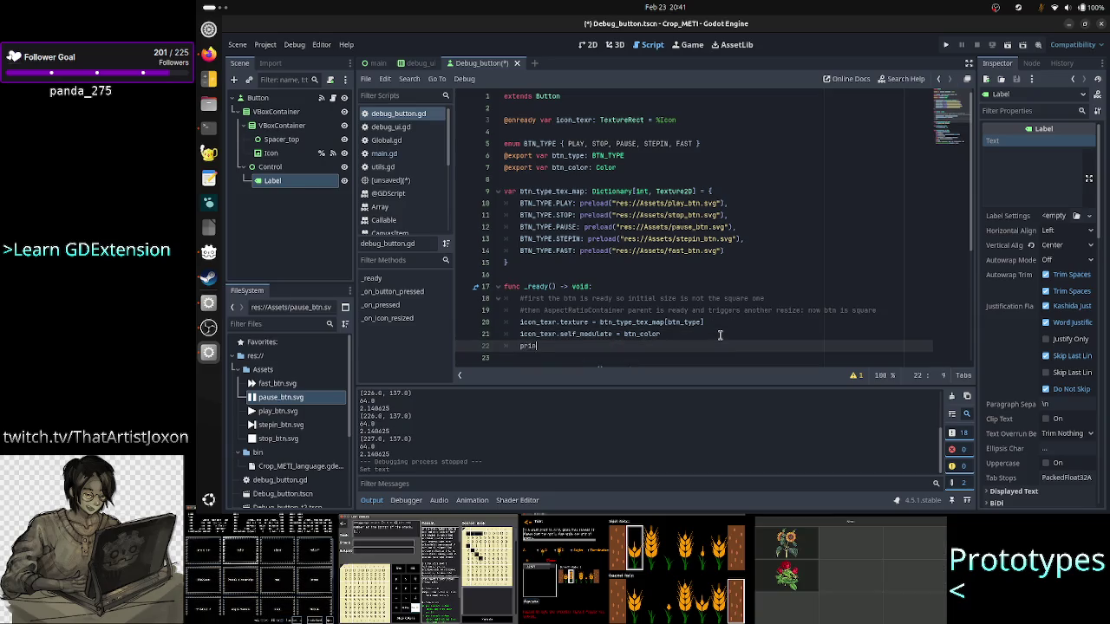
text(t()
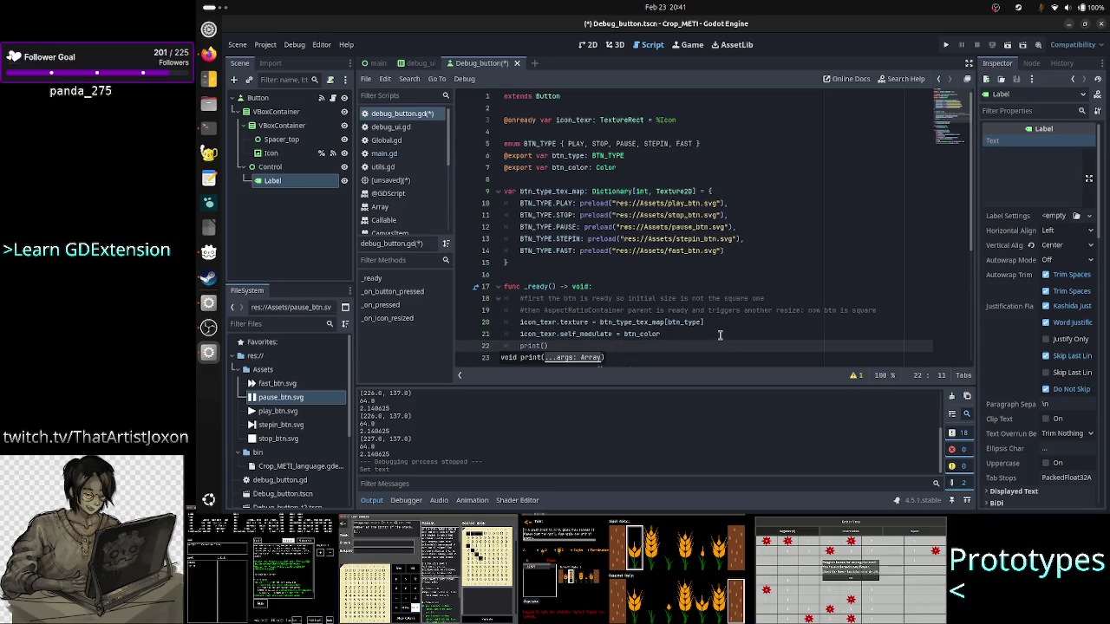
text(BTN)
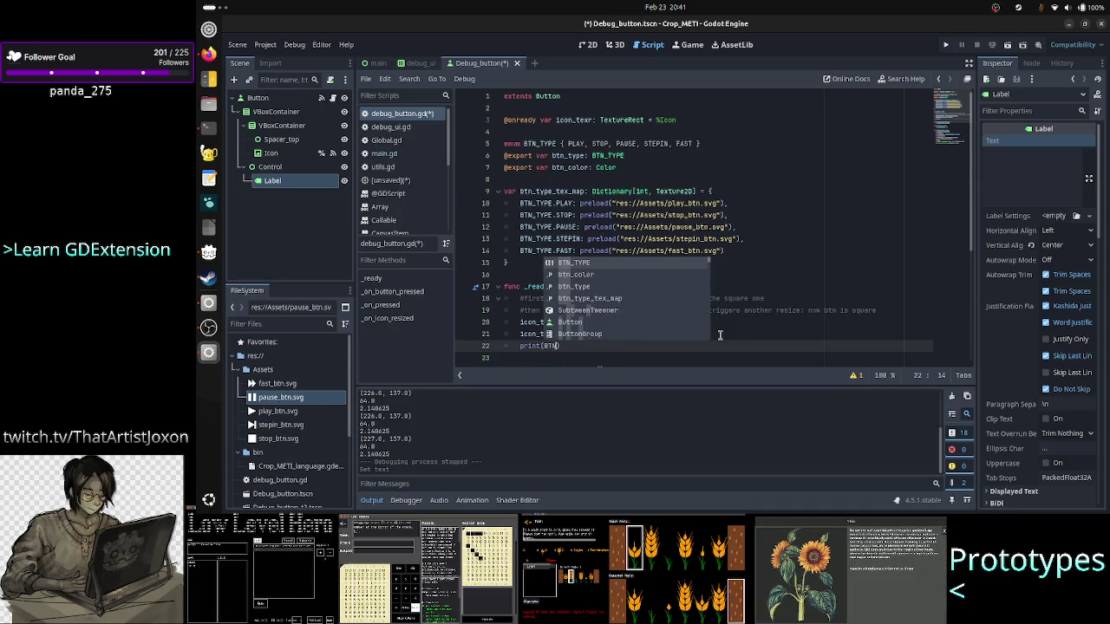
key(Return)
text(get)
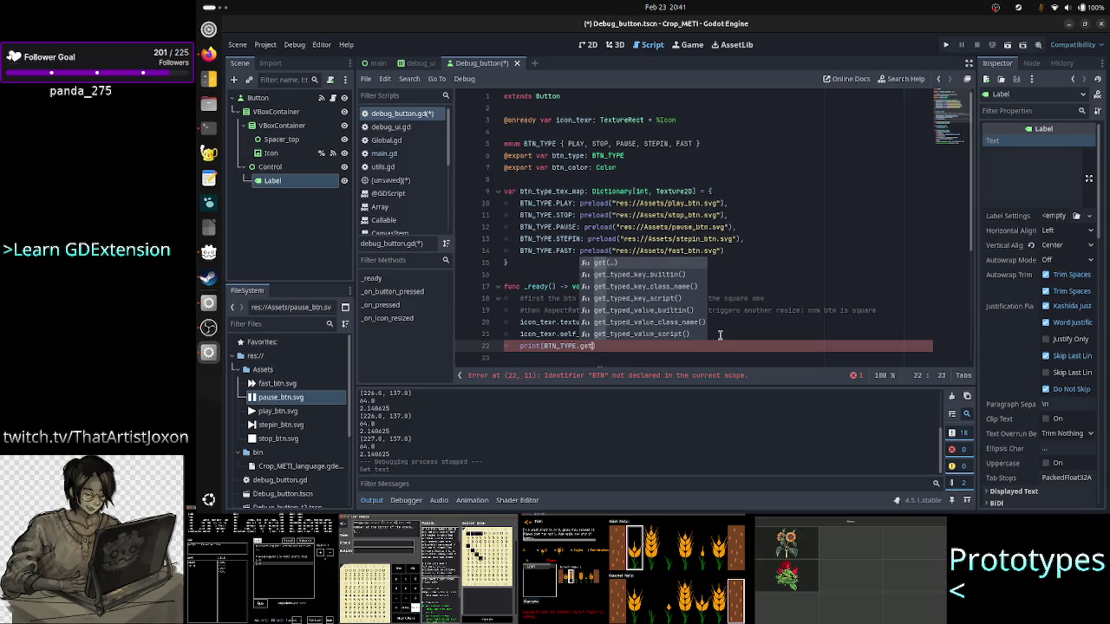
text(_ke)
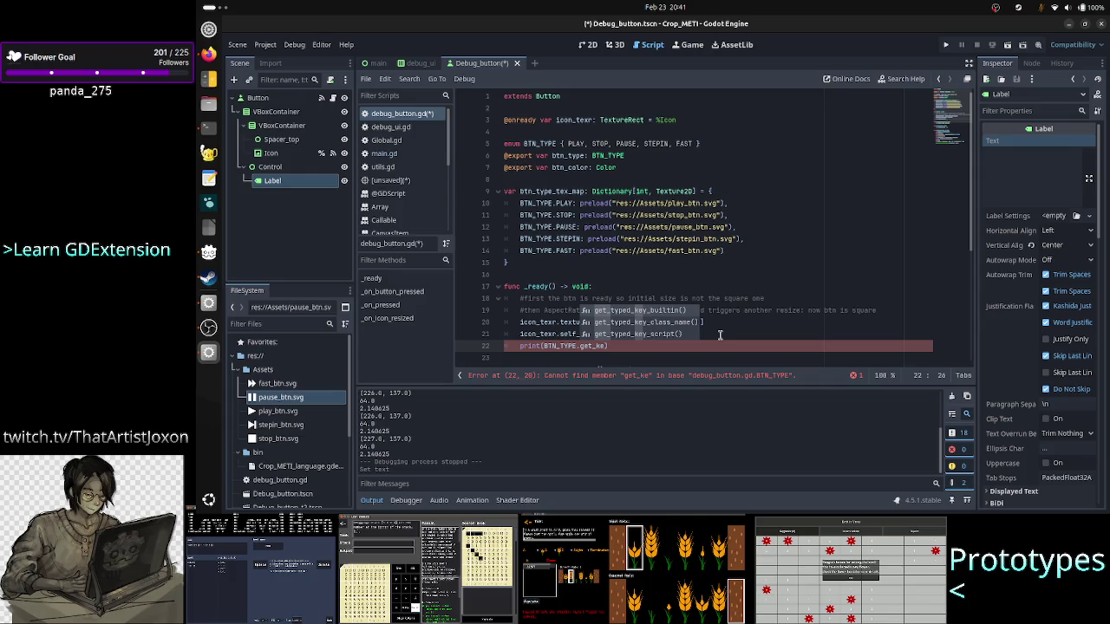
key(BackSpace)
key(BackSpace)
key(BackSpace)
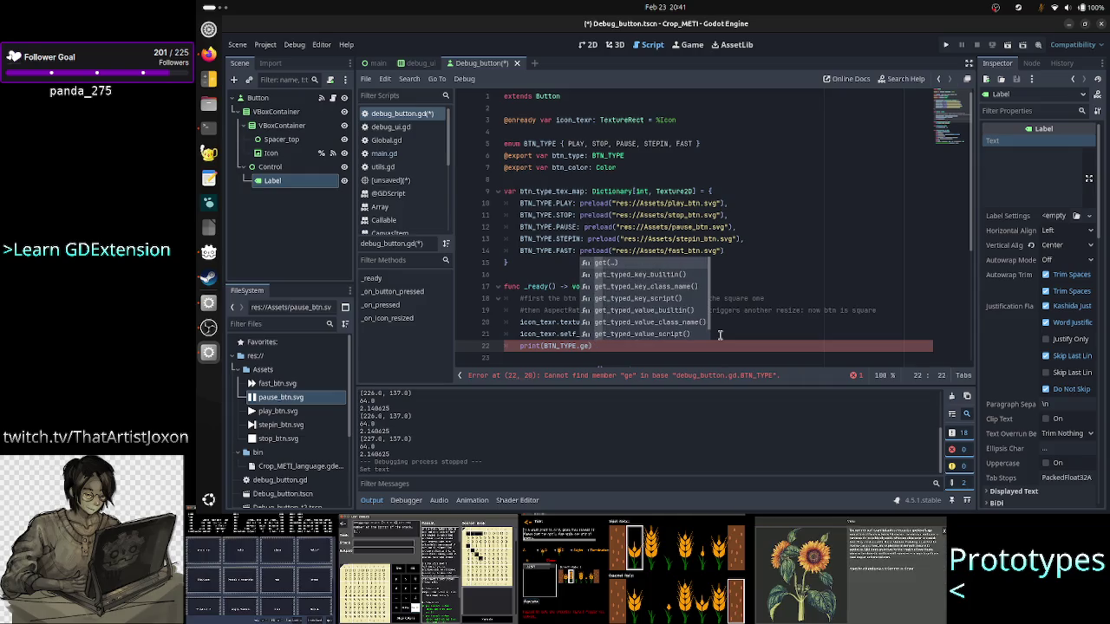
key(BackSpace)
key(BackSpace)
text(find)
key(Return)
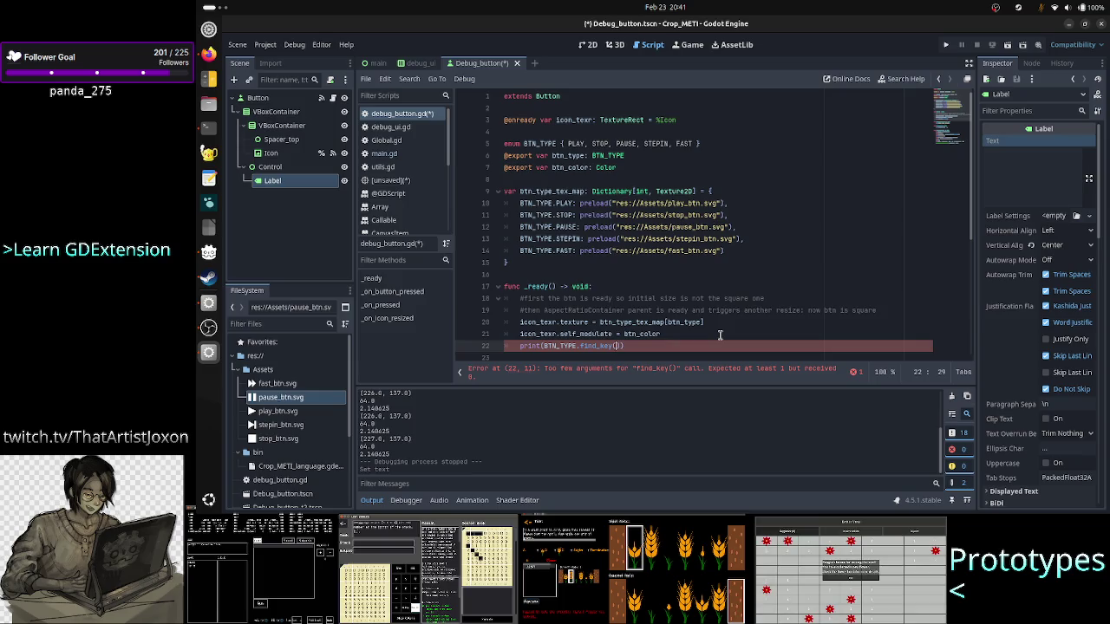
text(btn_)
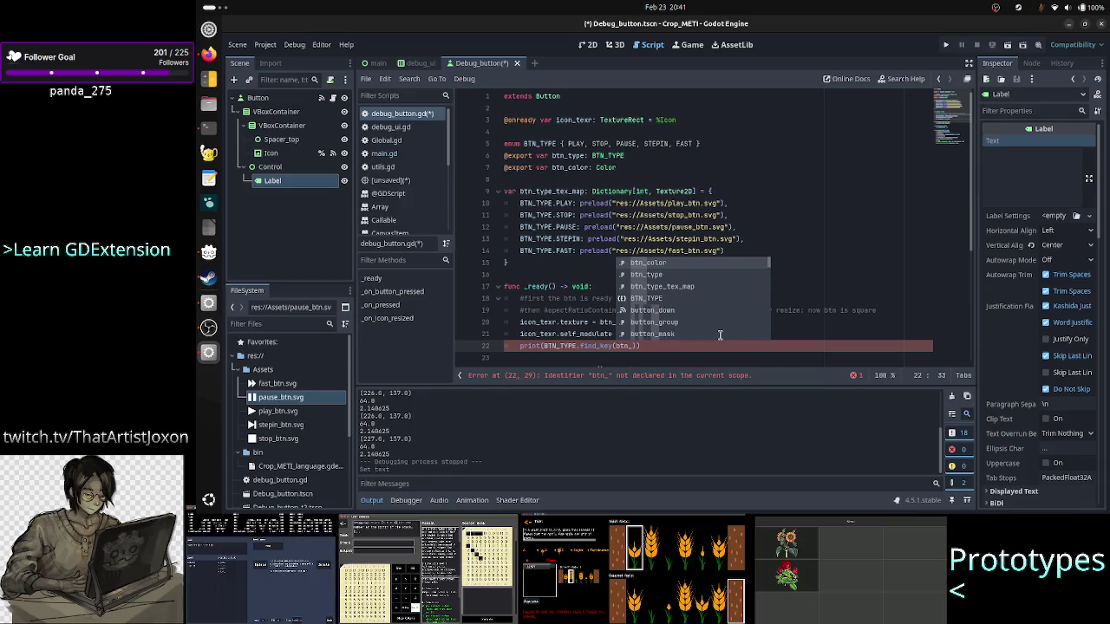
text(type)
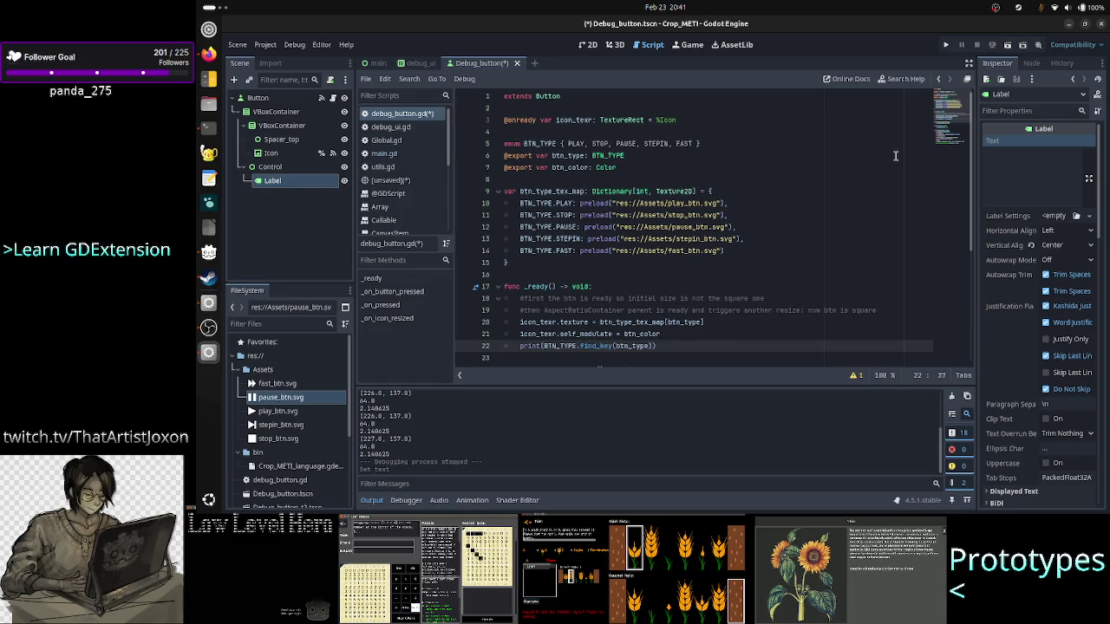
click(946, 45)
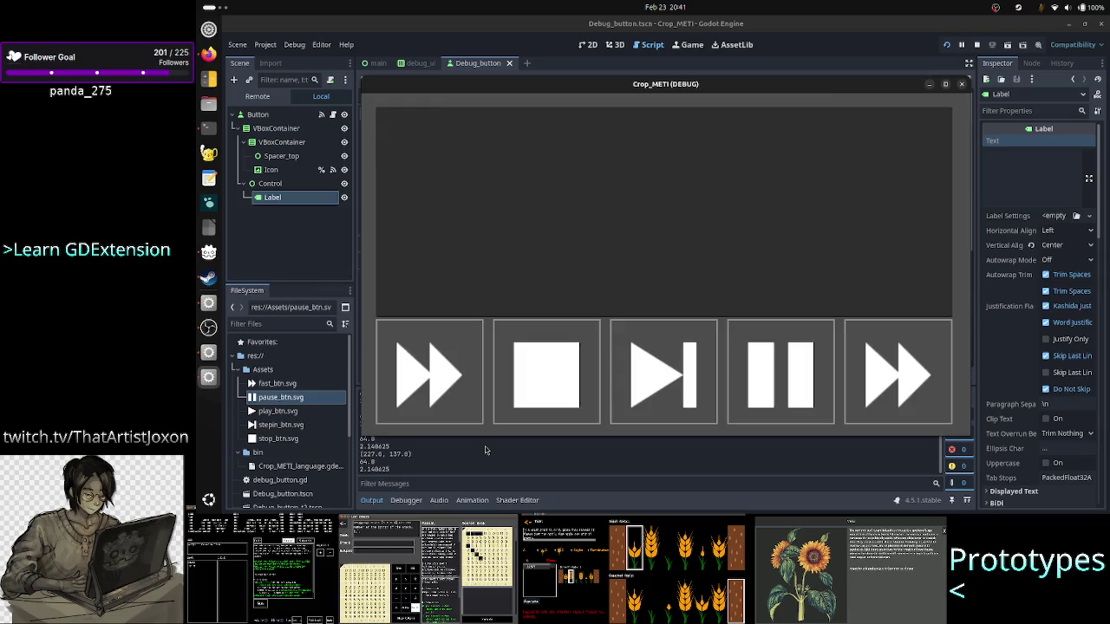
Step: Refocus the editor over the running game and select FAST in the Output log
click(483, 447)
scroll(482, 438, up, 5)
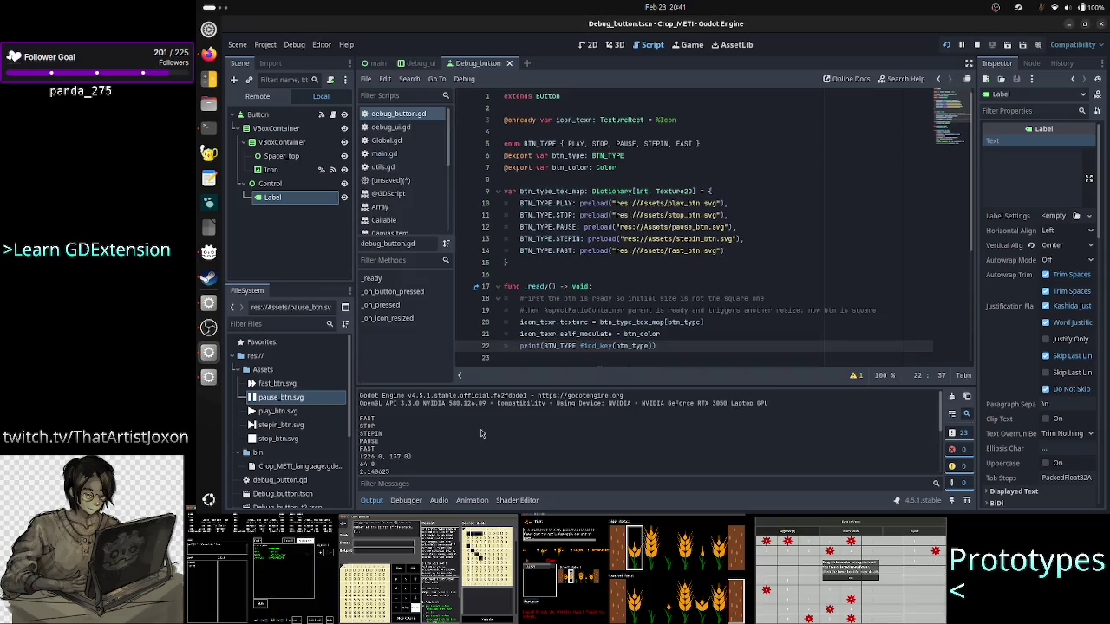
double_click(393, 418)
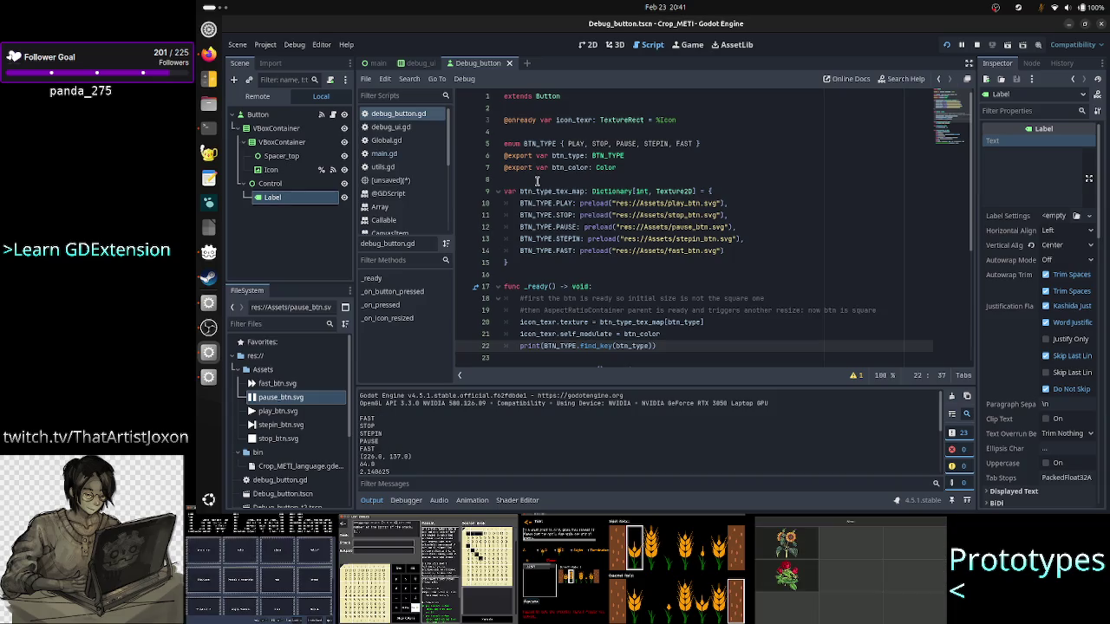
Step: Set the Play node's Btn Type to Play in the debug_ui scene
click(420, 63)
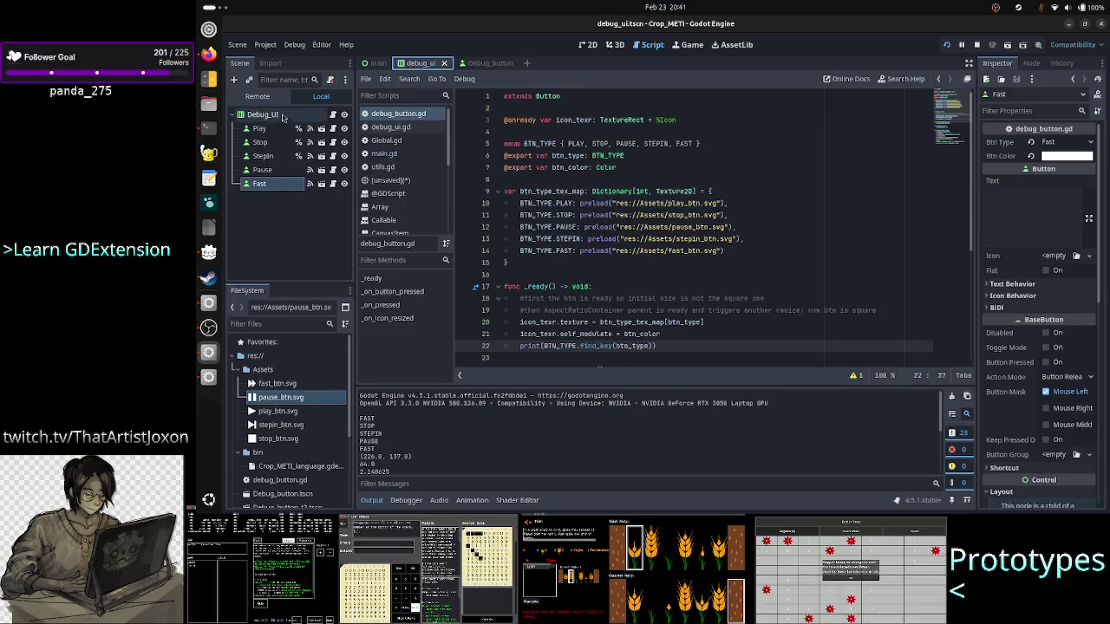
click(270, 129)
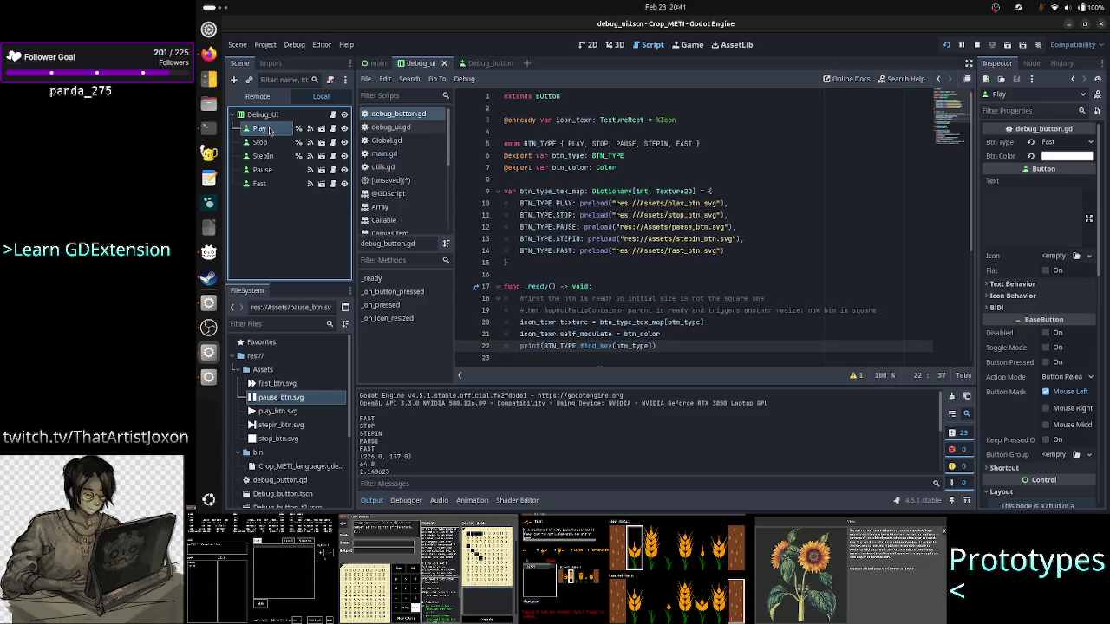
click(1055, 143)
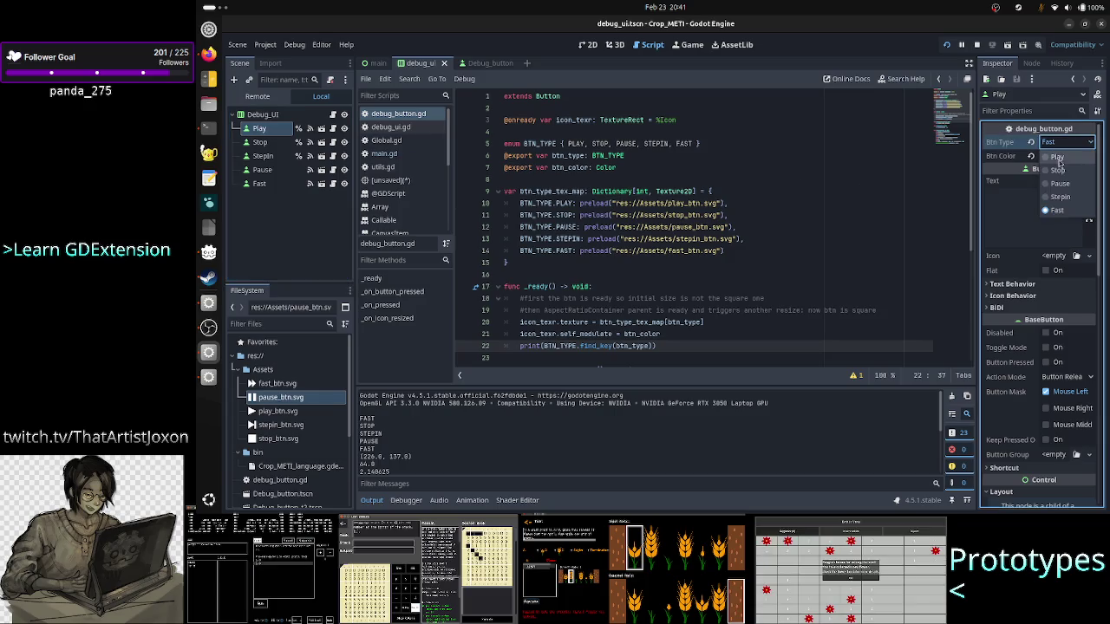
click(1059, 163)
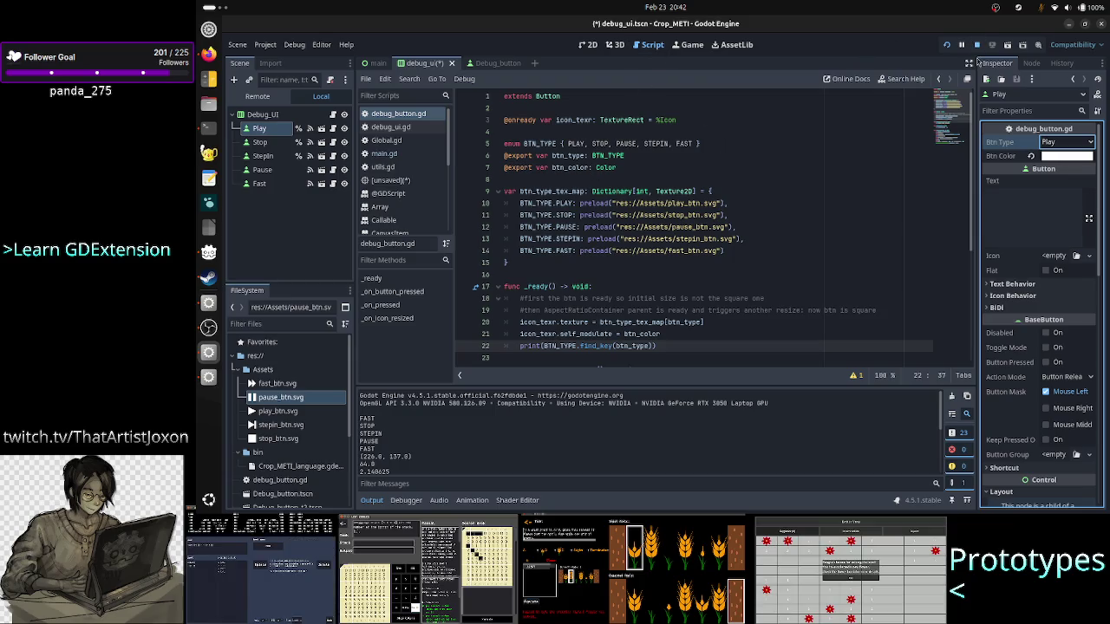
Step: Stop the game, remove the print( wrapper from line 22, and save
key(F8)
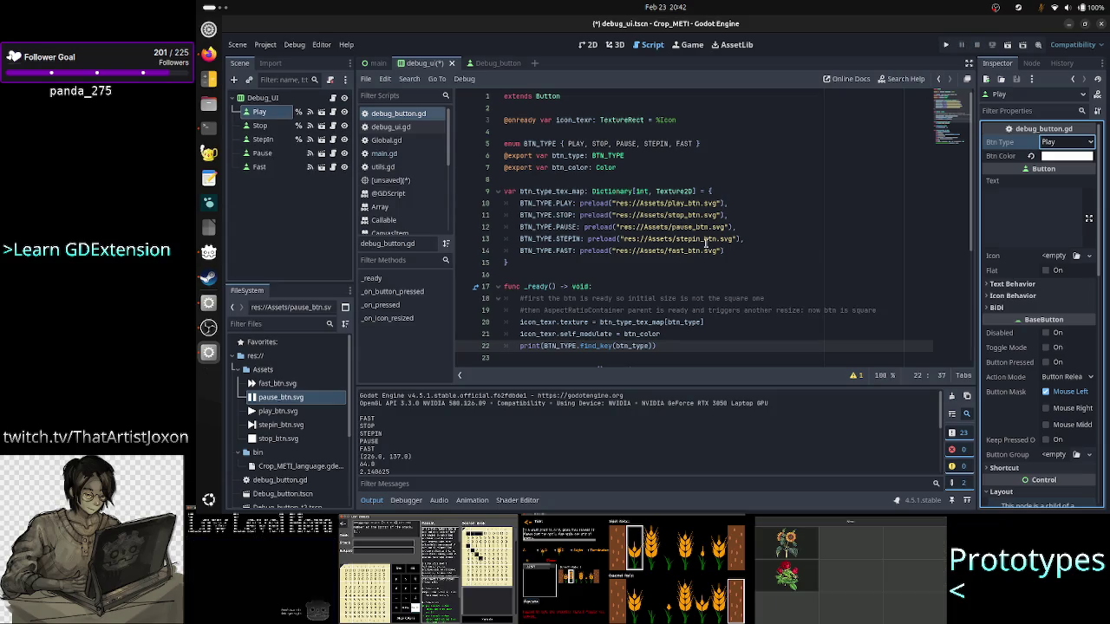
key(End)
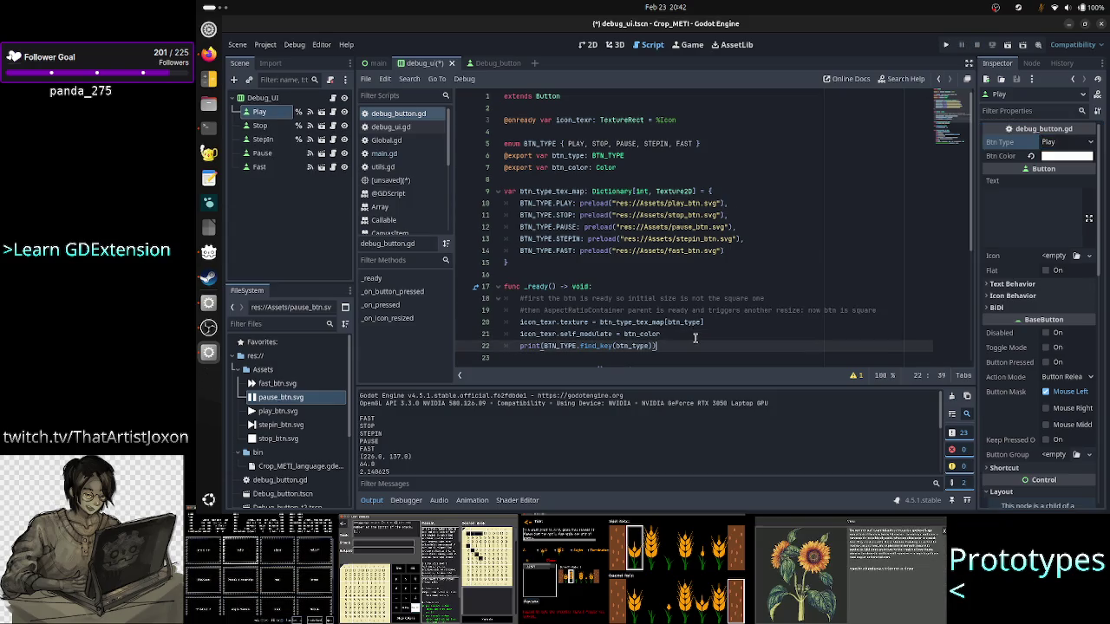
key(ctrl+Left)
key(ctrl+Left)
key(ctrl+Left)
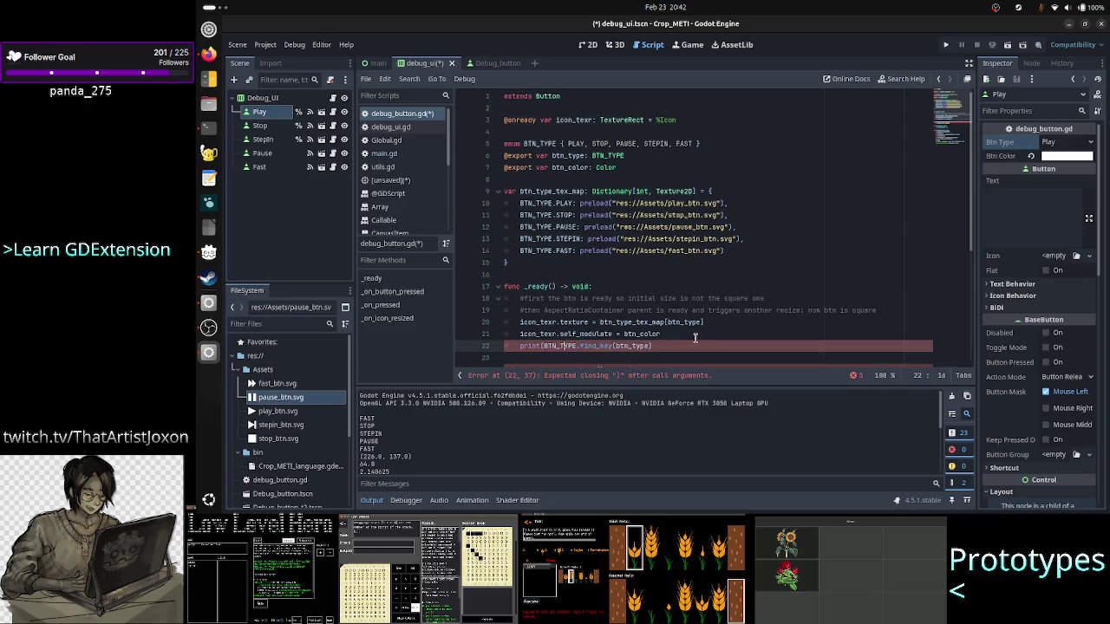
key(BackSpace)
key(BackSpace)
key(BackSpace)
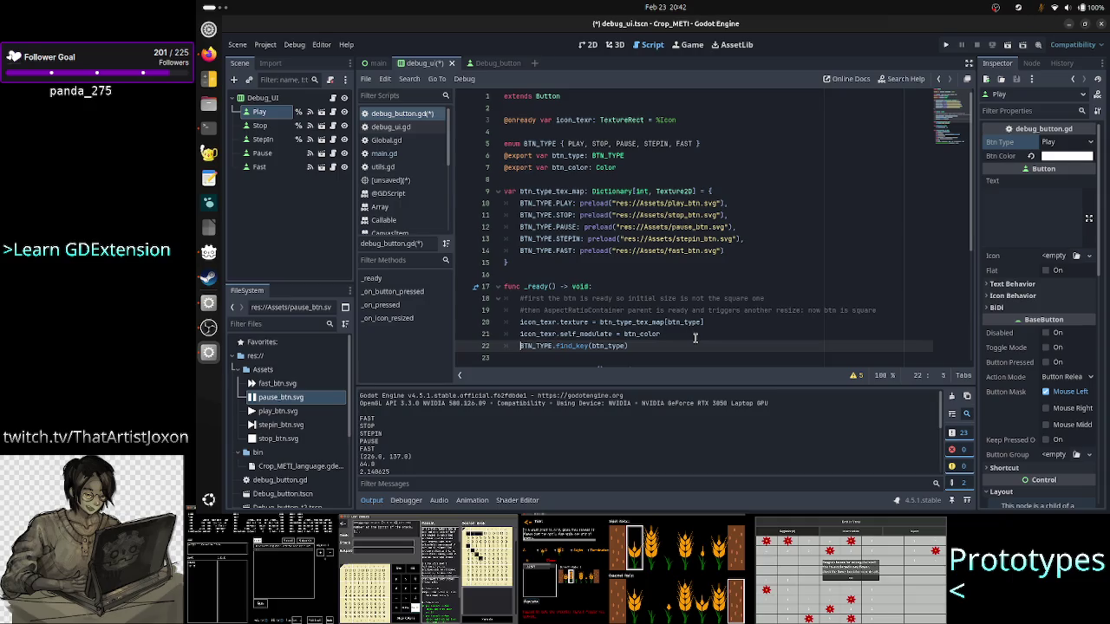
key(ctrl+s)
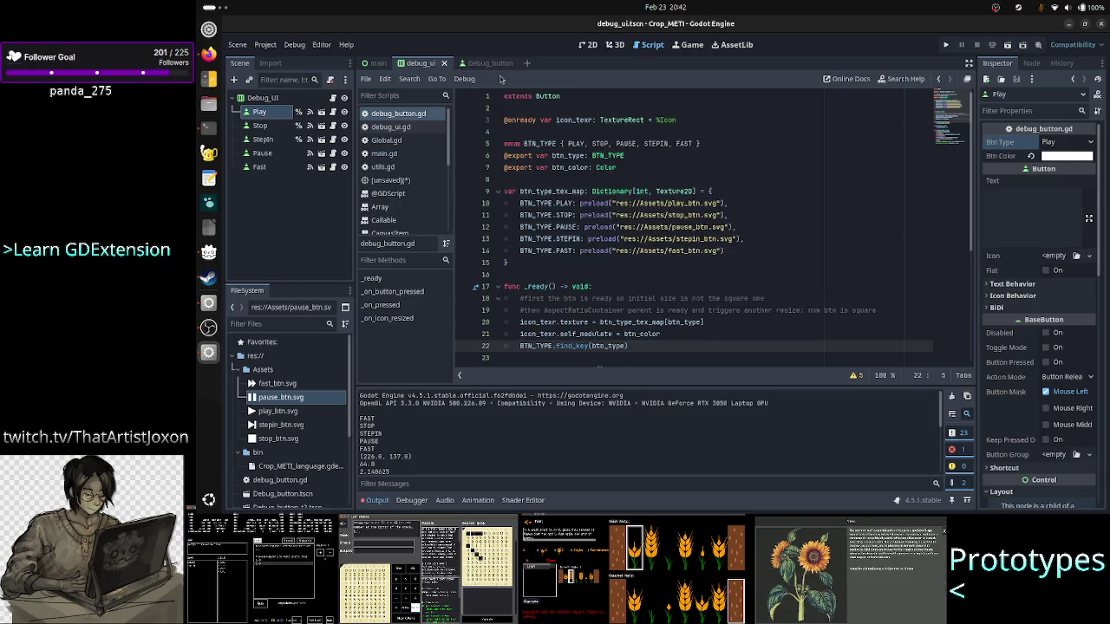
click(482, 64)
Step: Rename the Label node to Btn_lbl
scroll(600, 262, down, 5)
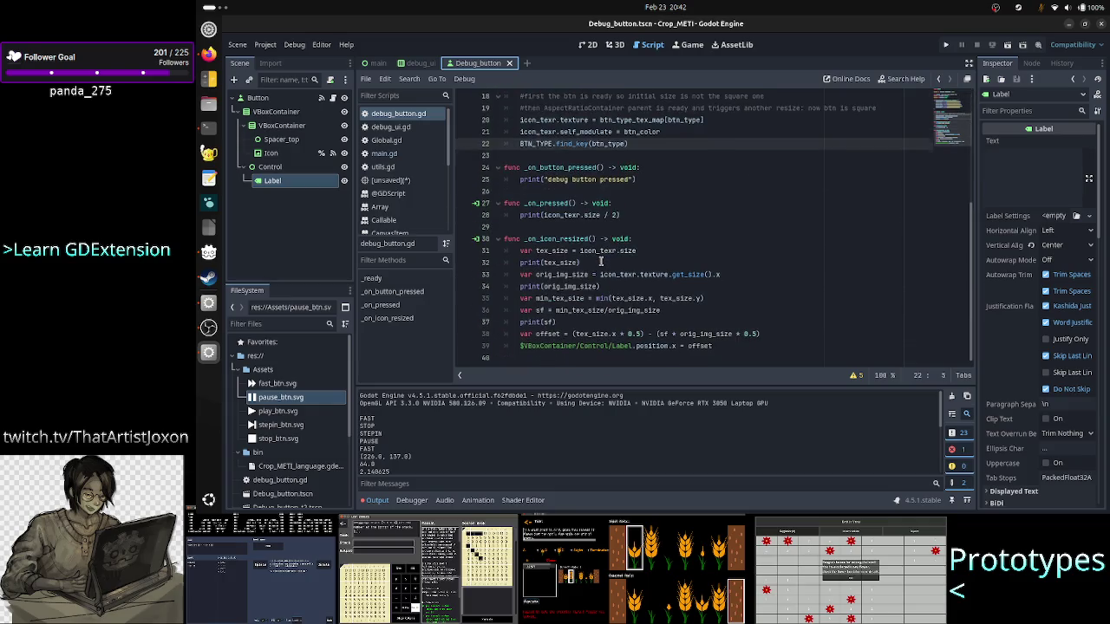
scroll(600, 262, up, 5)
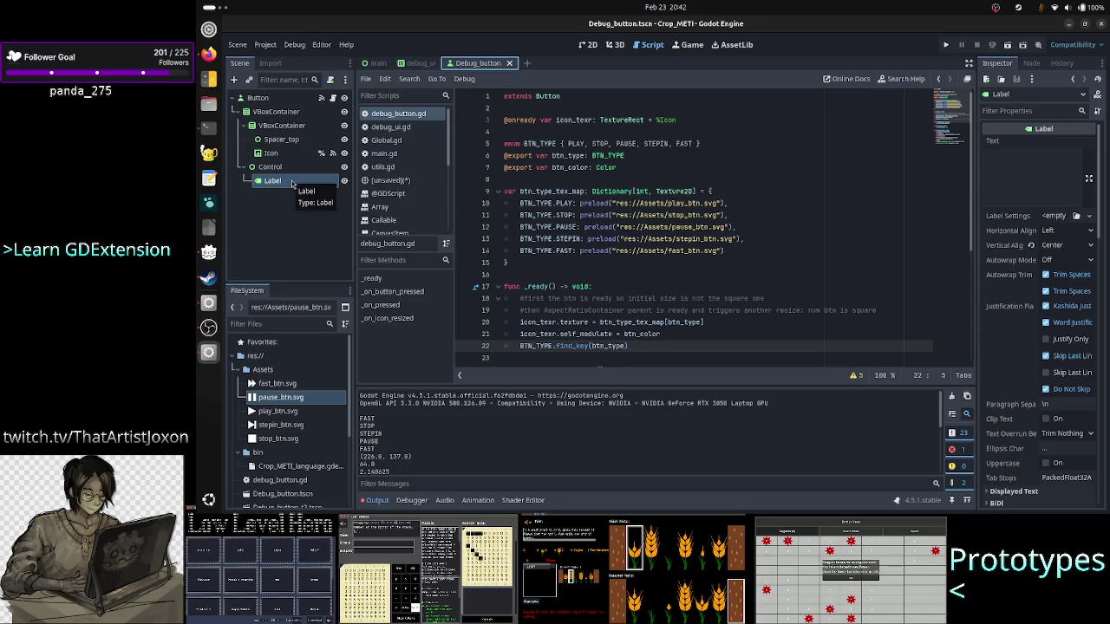
double_click(293, 182)
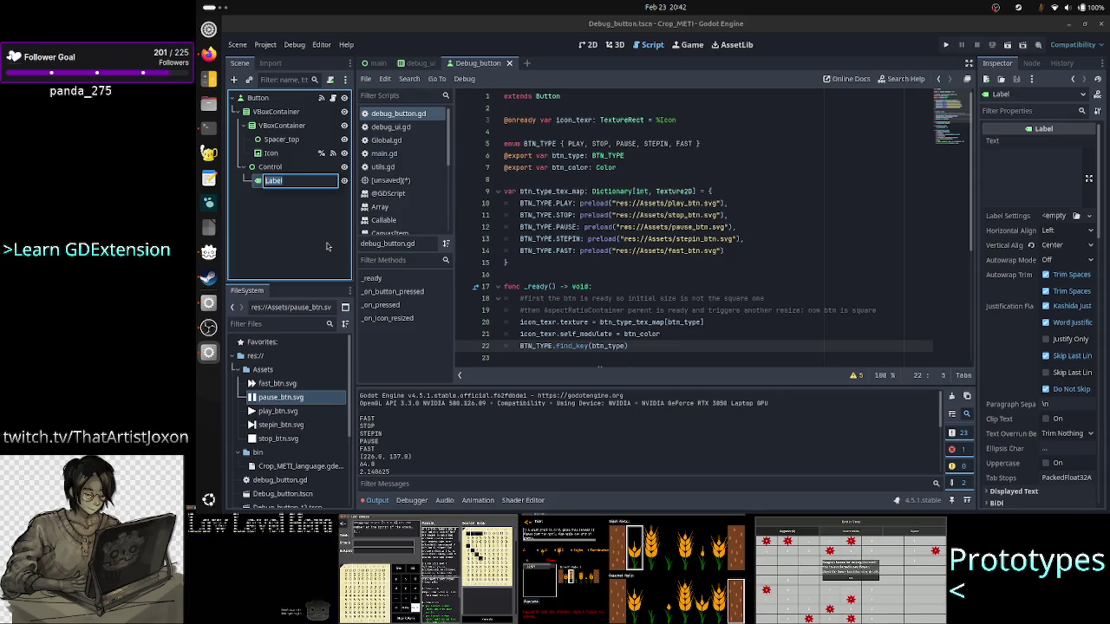
text(Btn_)
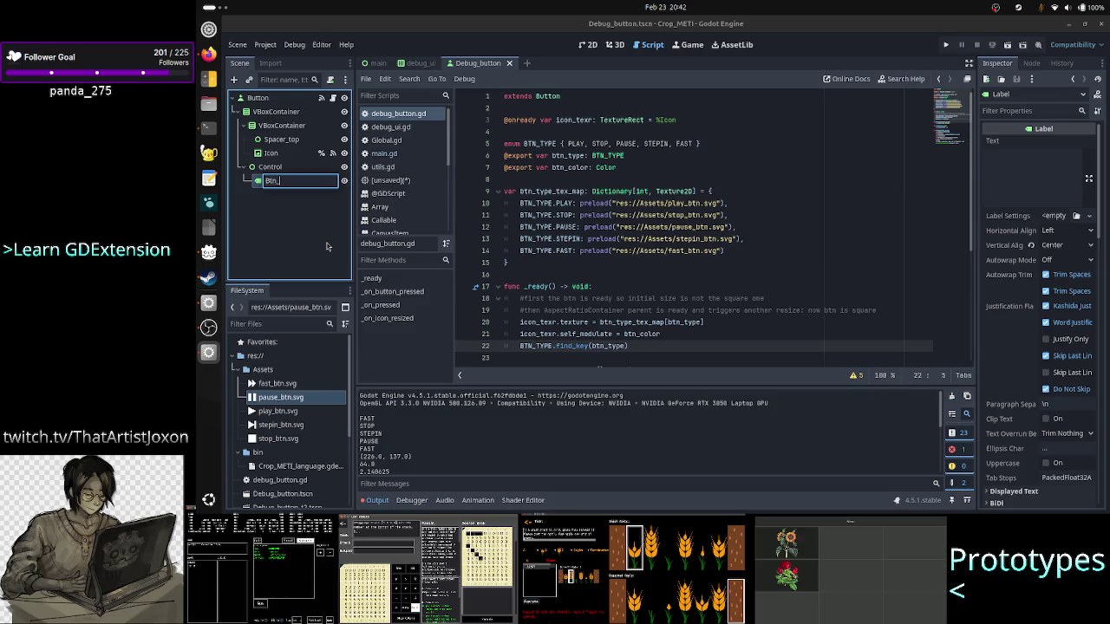
text(lbl)
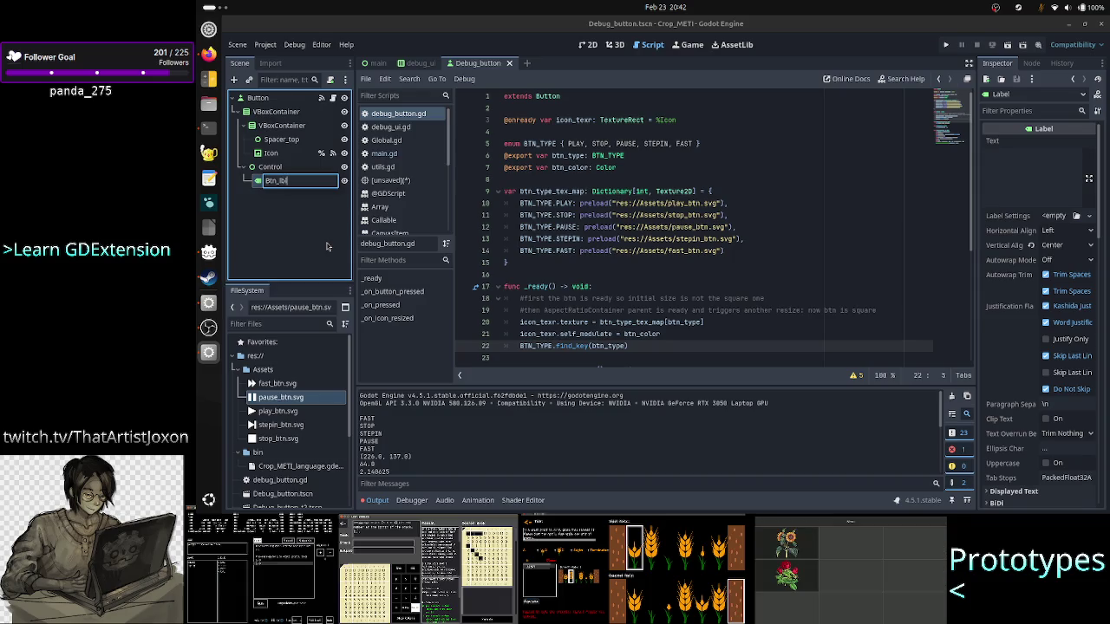
key(Return)
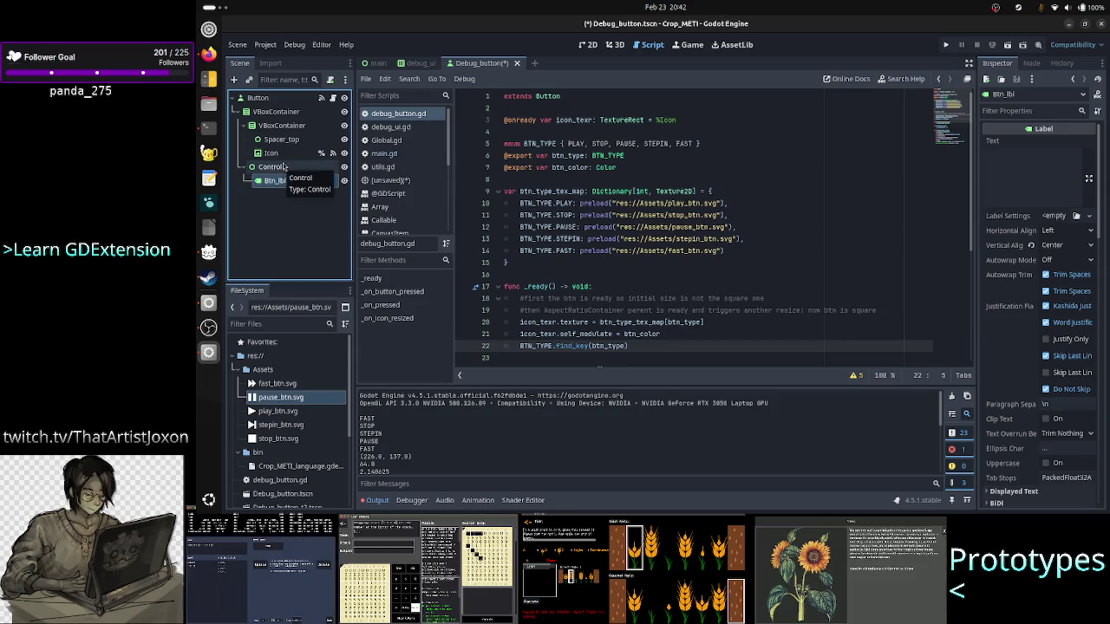
Step: Begin renaming the Icon node to Btn_Icon
click(280, 157)
right_click(280, 157)
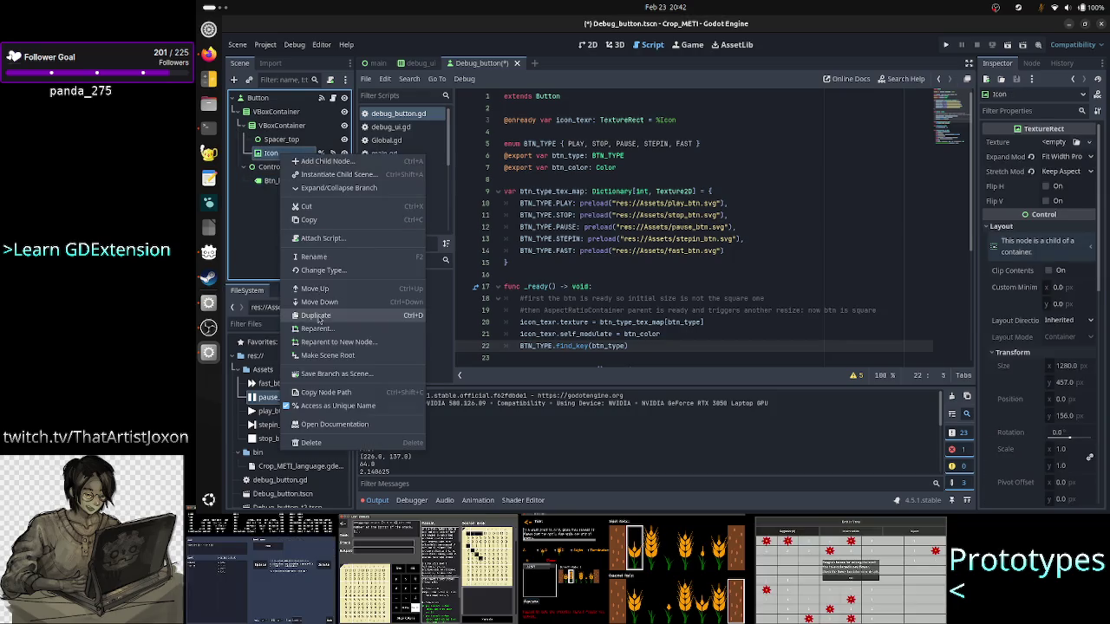
click(338, 261)
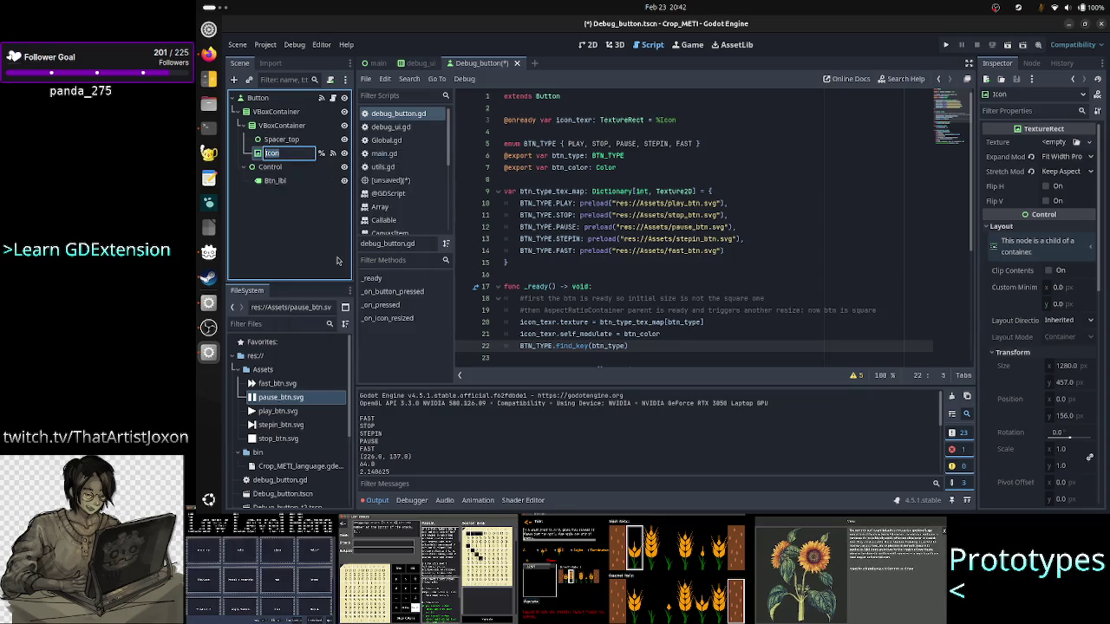
text(B)
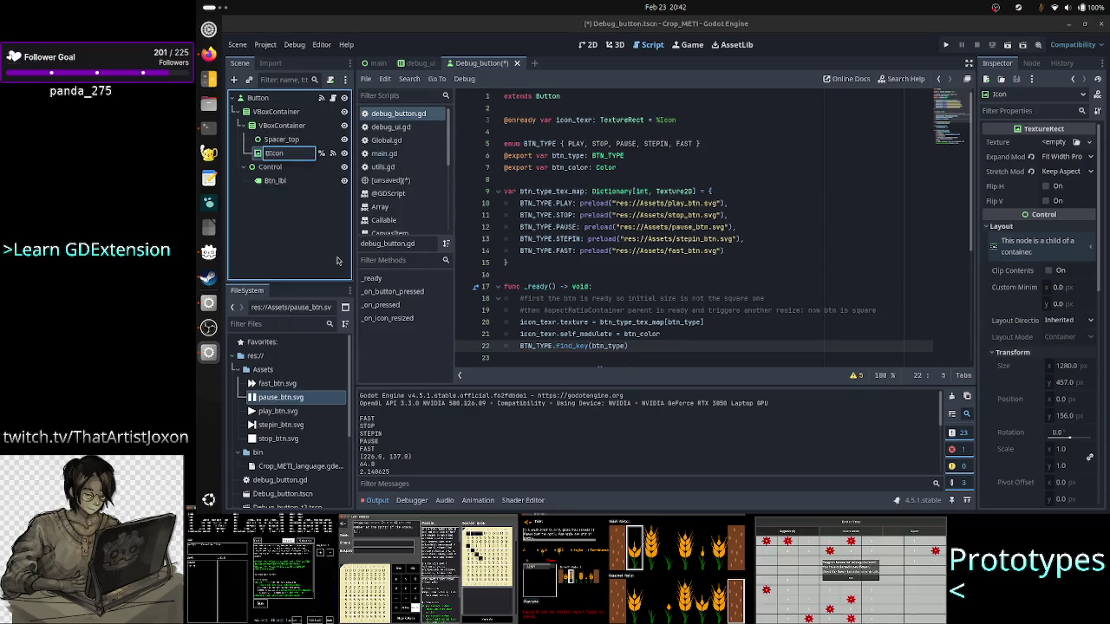
text(tn_i)
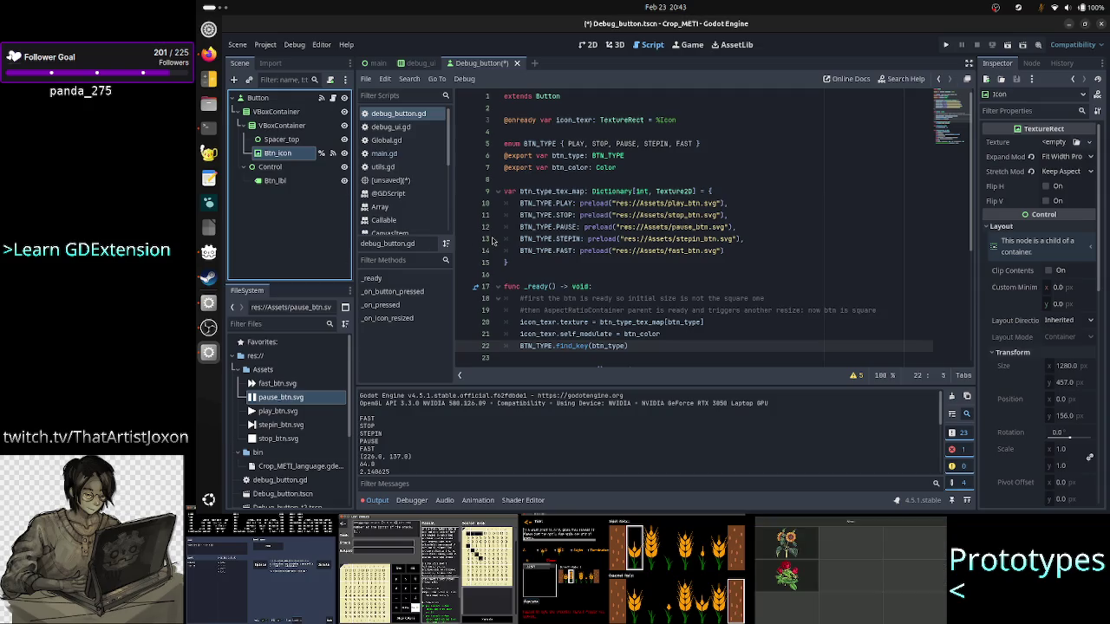
Step: Point line 3's icon variable at the %Btn_icon node
click(694, 128)
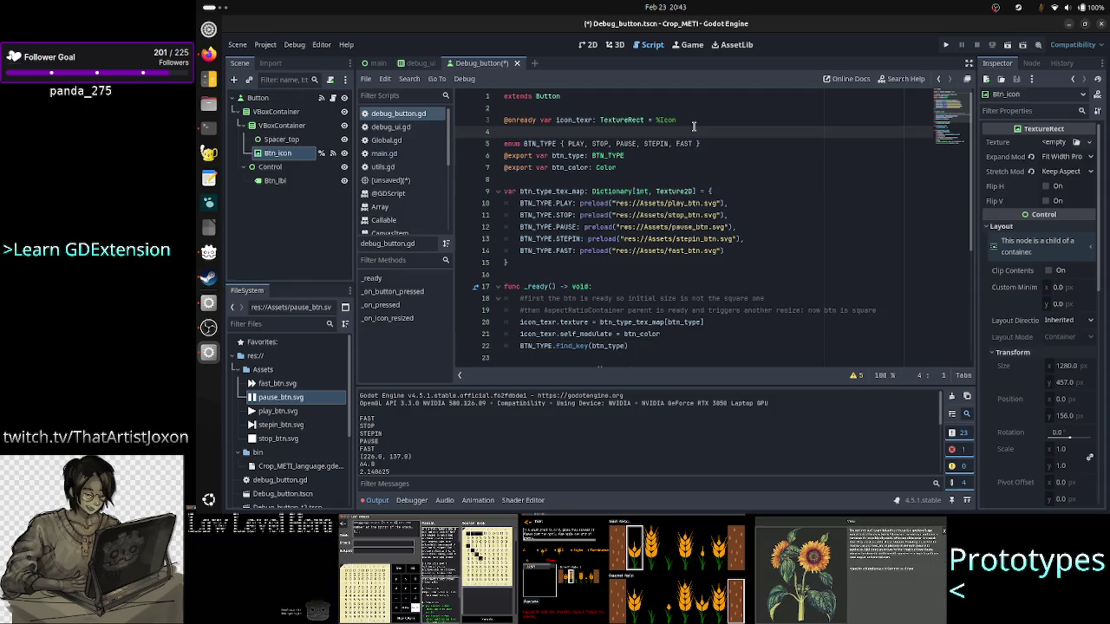
click(694, 123)
key(BackSpace)
key(BackSpace)
key(BackSpace)
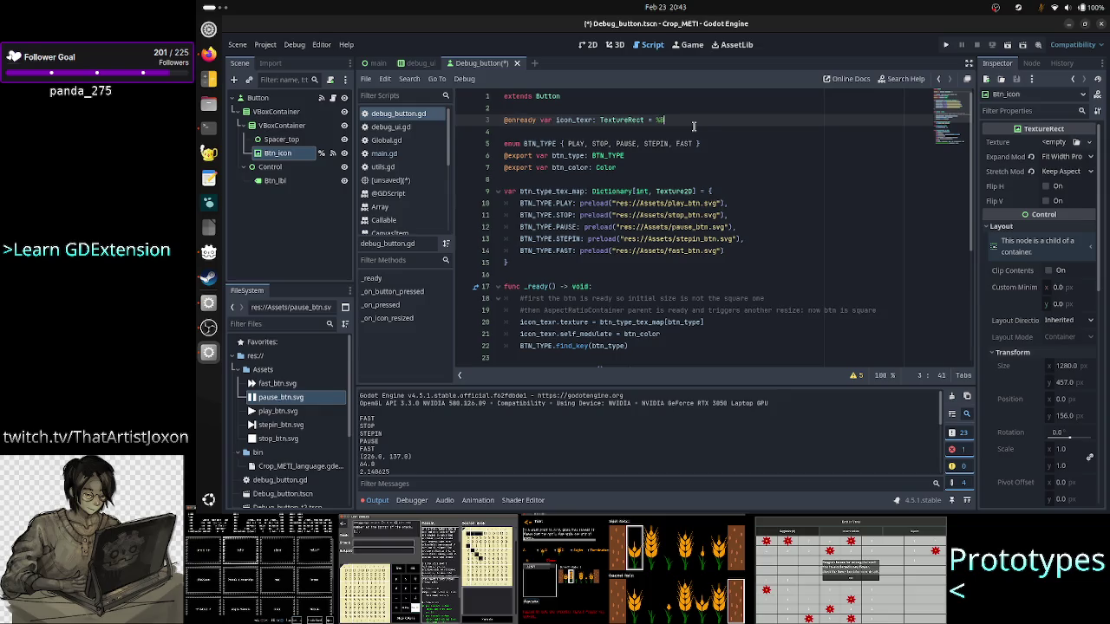
text(t)
key(Return)
key(Return)
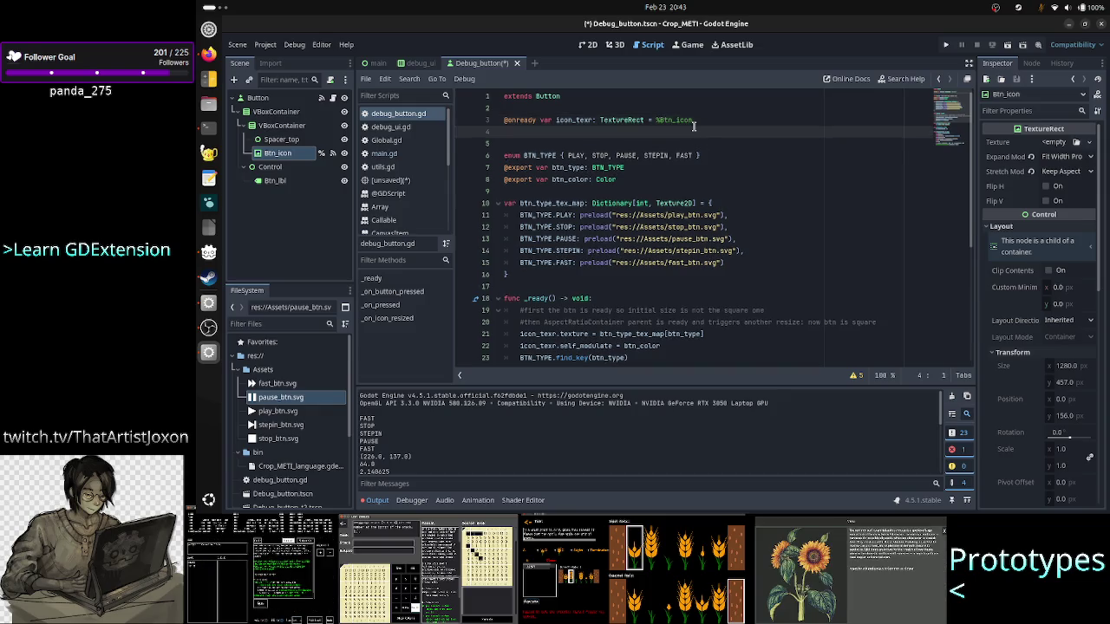
text(@onready var)
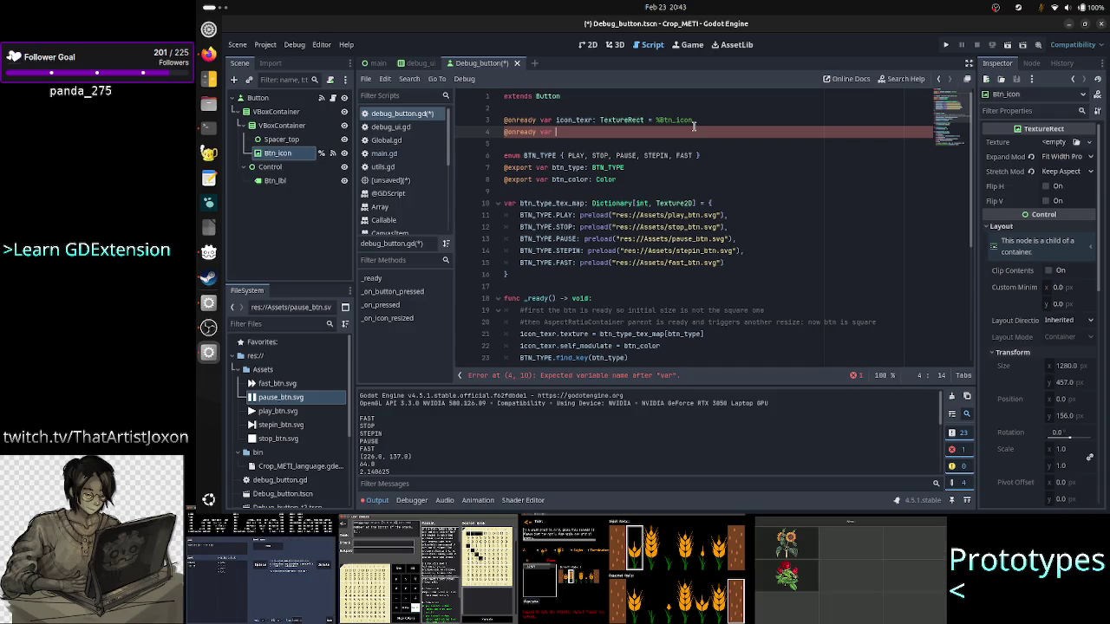
text(_)
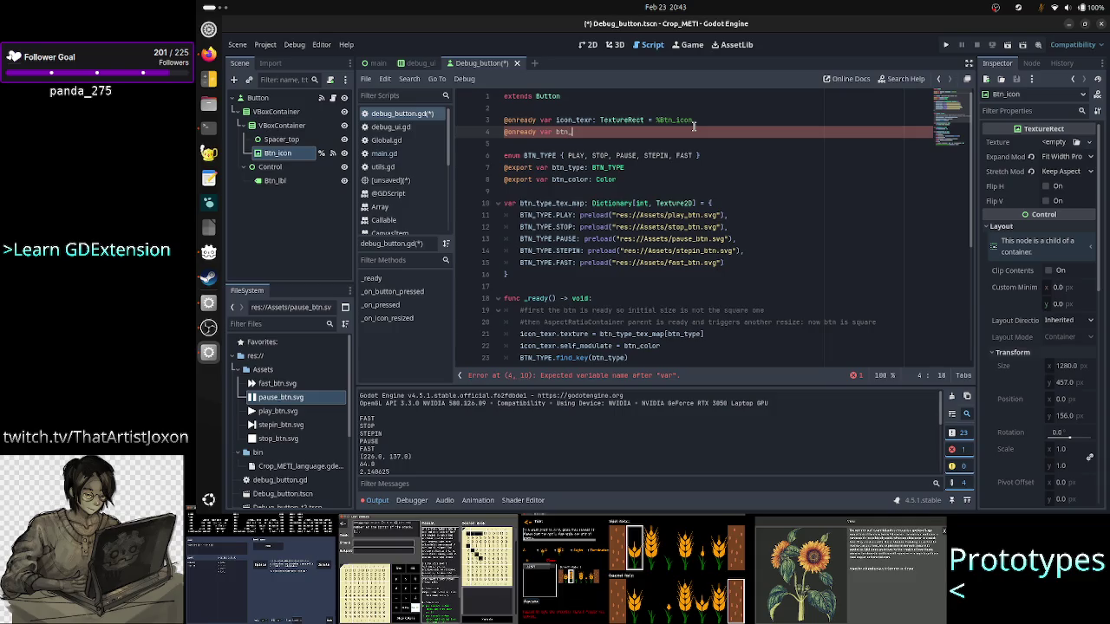
text(lbl)
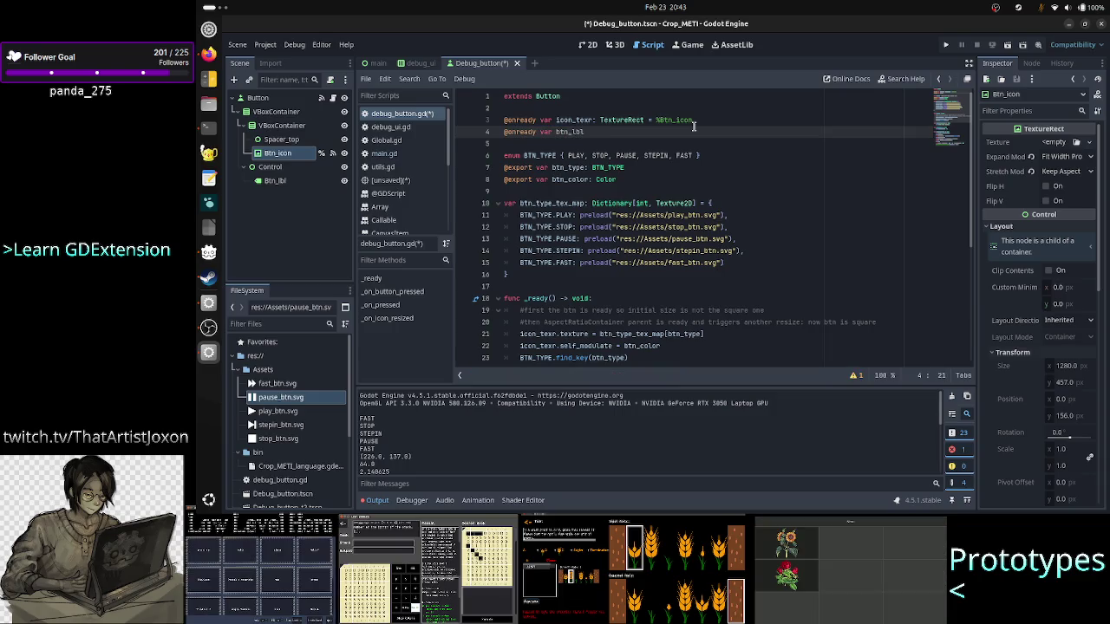
text(: La)
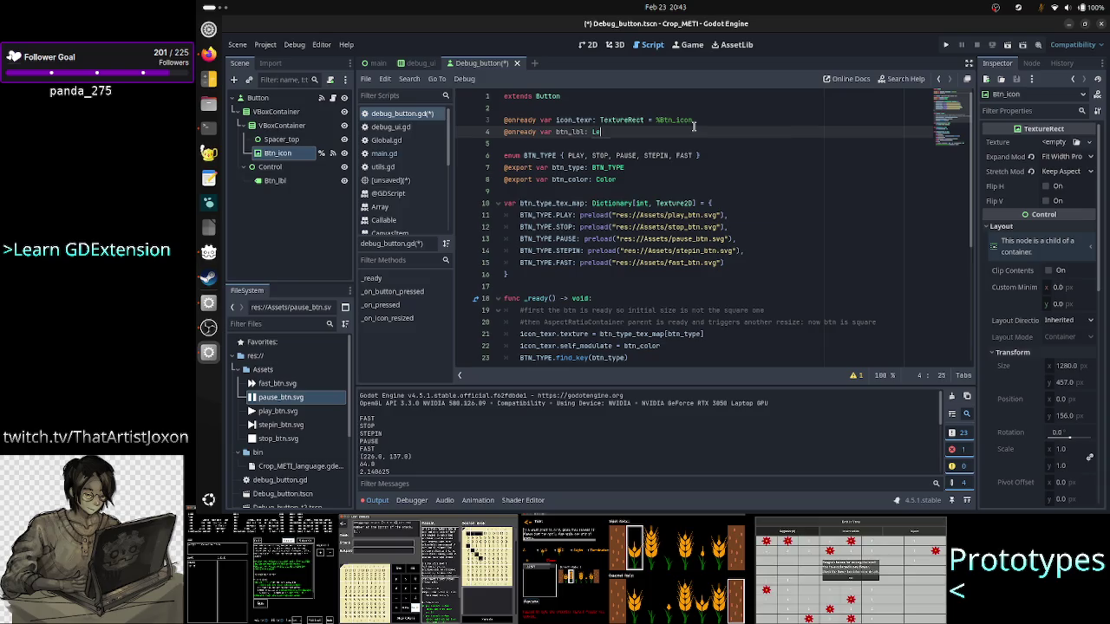
key(Return)
text(= )
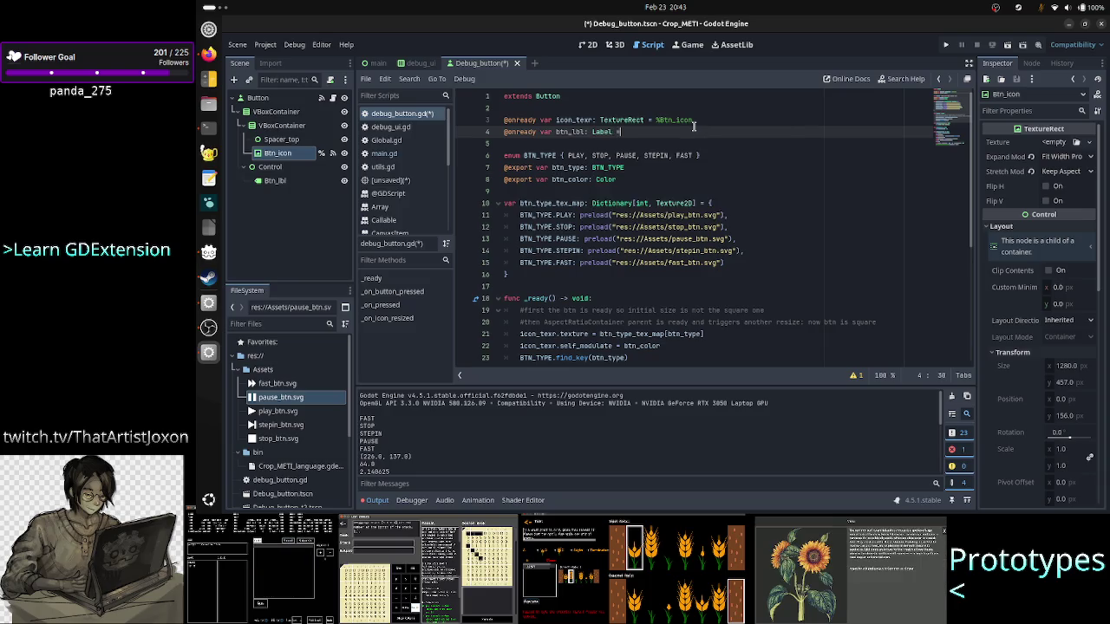
text(%)
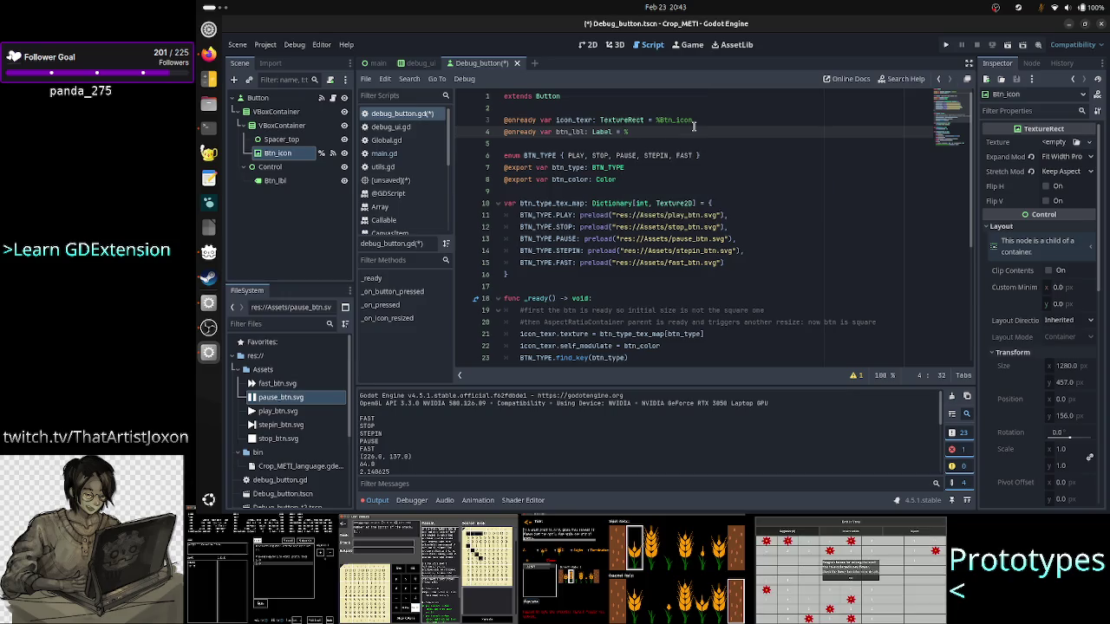
text(B)
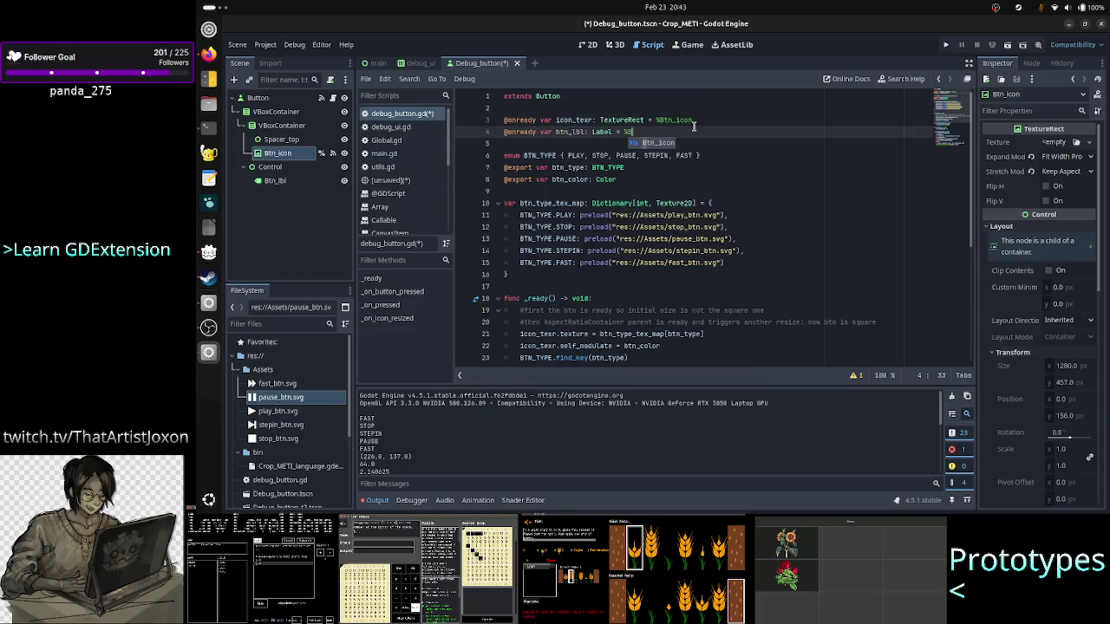
text(tn)
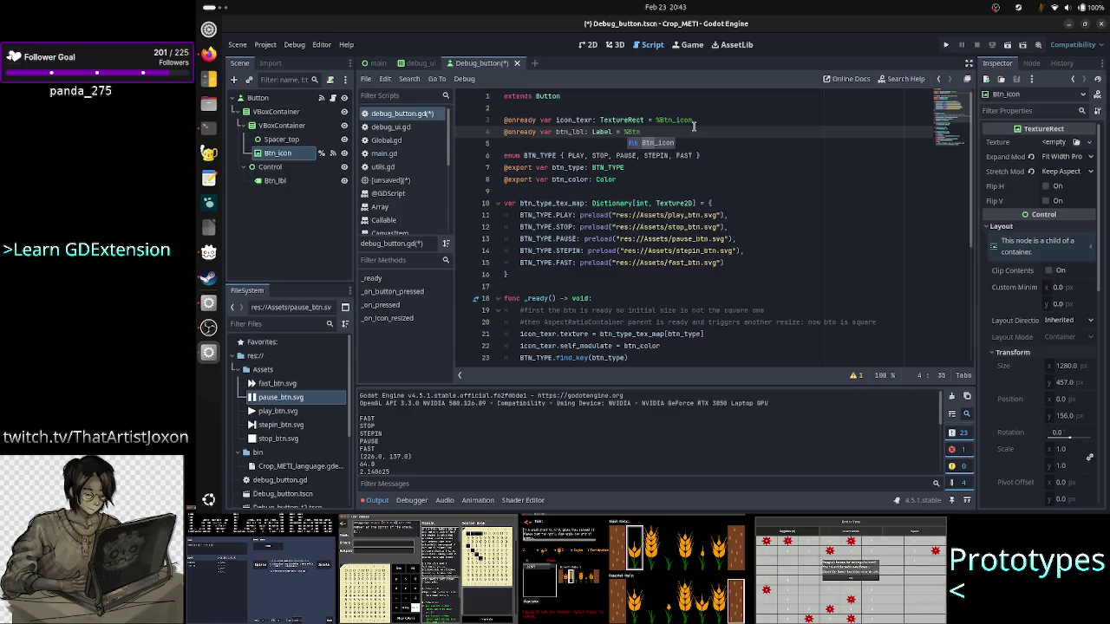
key(Escape)
Step: Give Btn_lbl a scene-unique name and complete the reference to %Btn_lbl
click(299, 183)
right_click(300, 184)
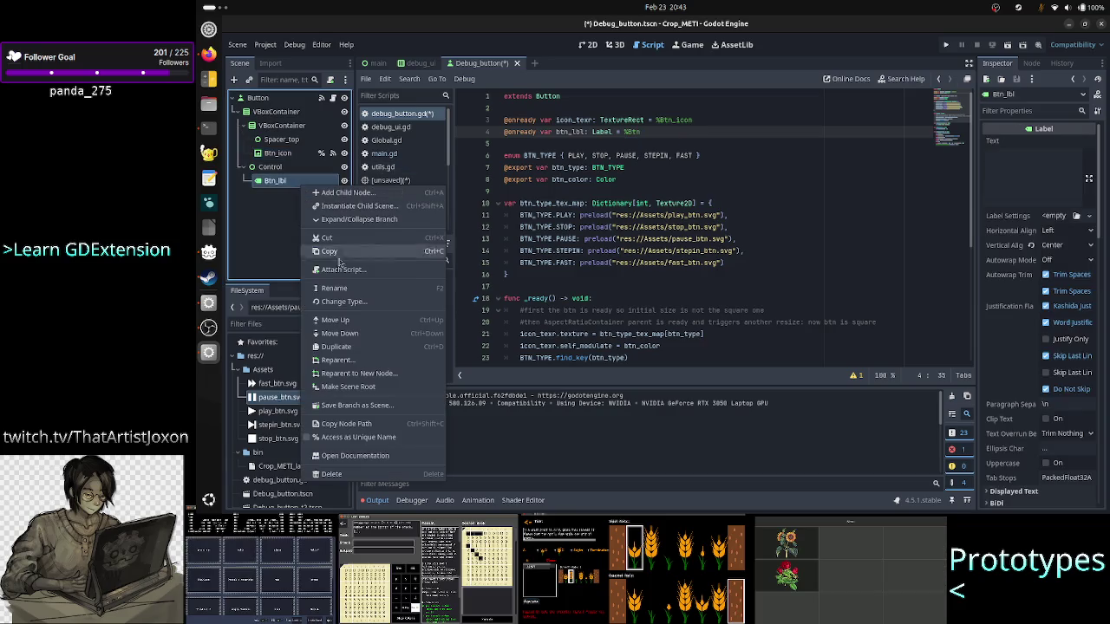
click(347, 438)
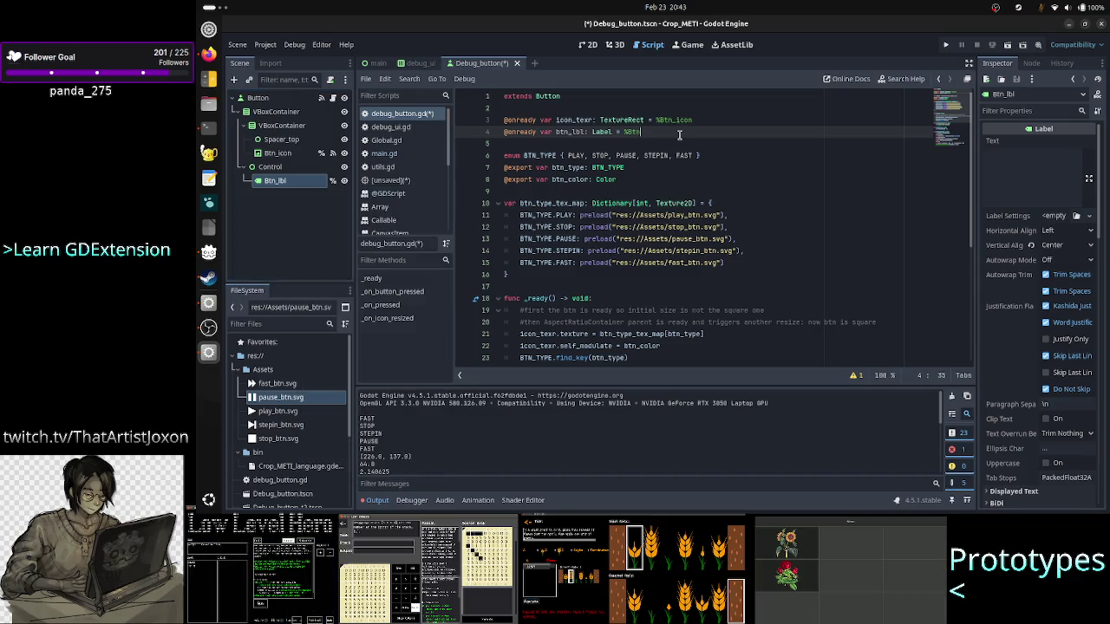
key(ctrl+space)
key(Down)
key(Return)
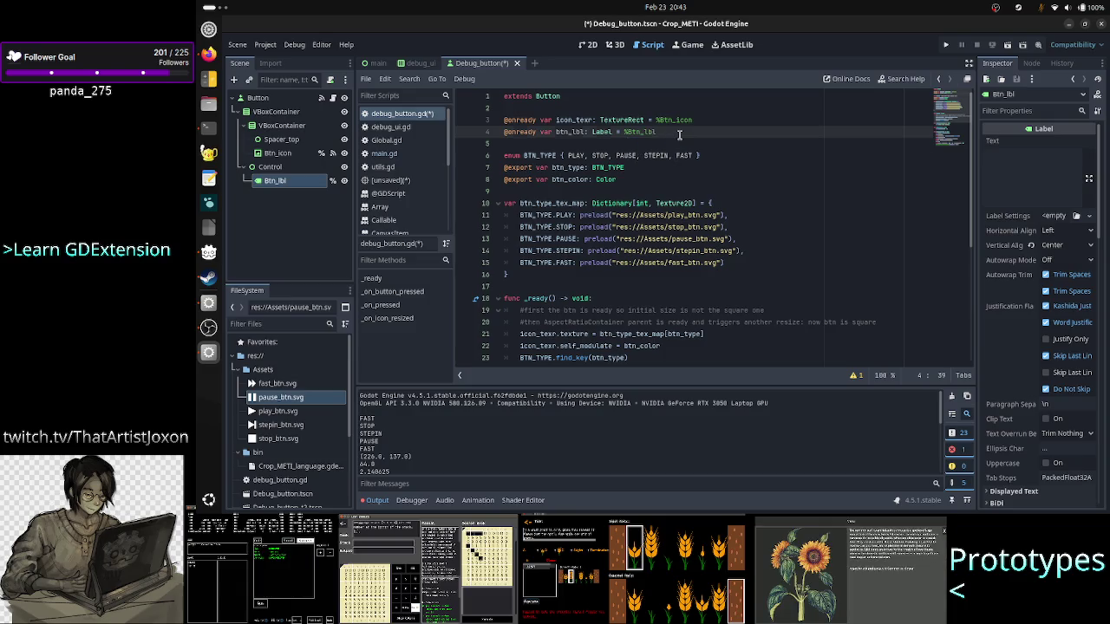
key(Down)
key(Down)
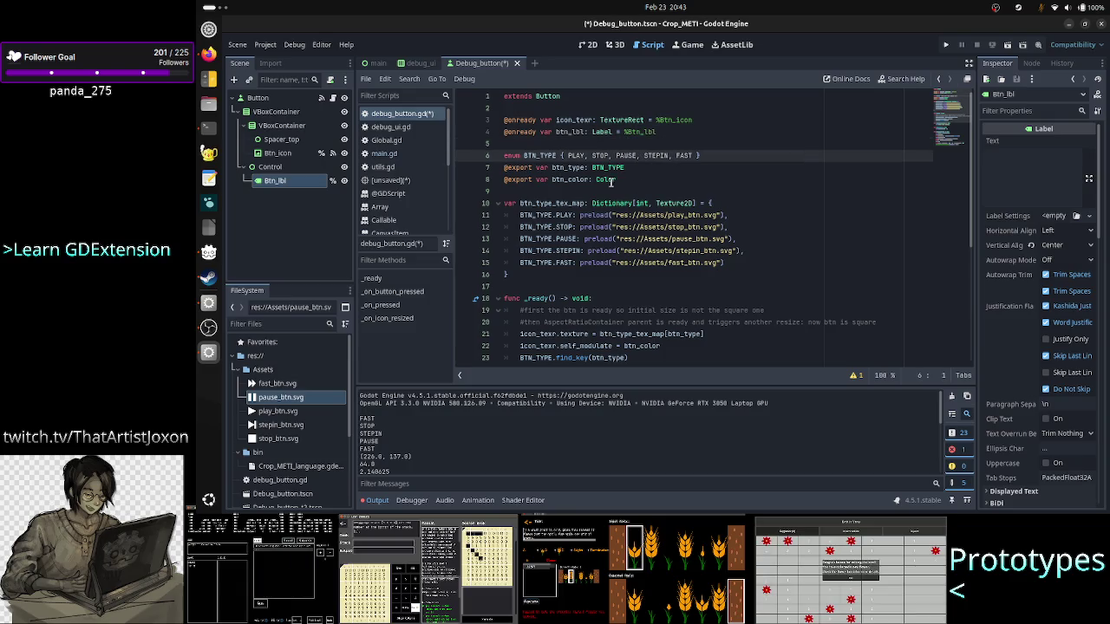
double_click(577, 132)
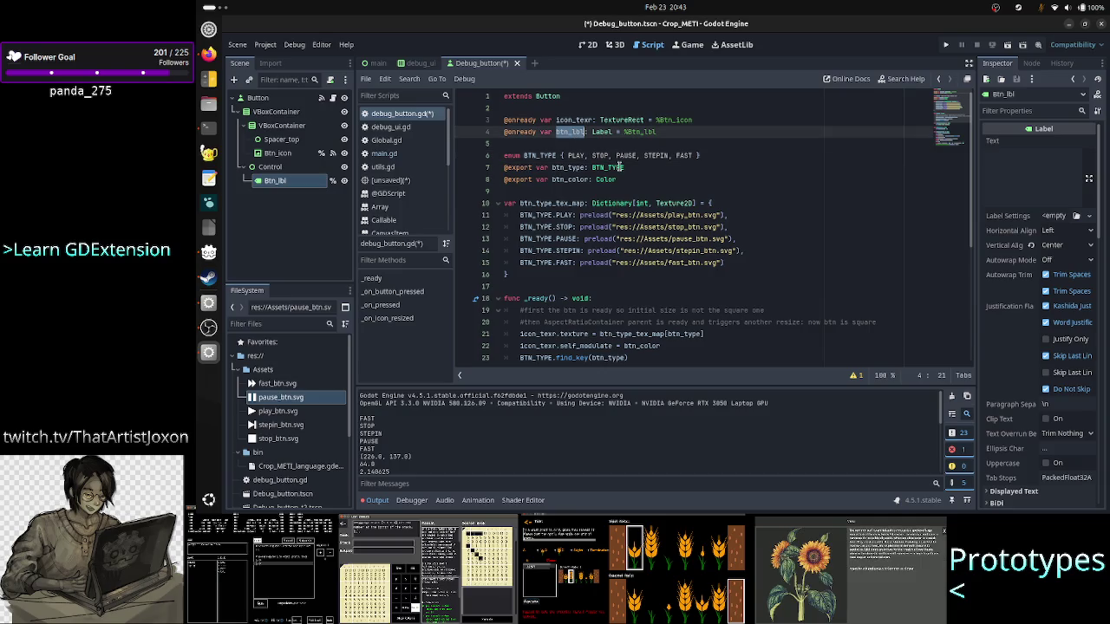
Step: Replace the $VBoxContainer/Control/Label path on line 40 with btn_lbl
scroll(659, 269, down, 6)
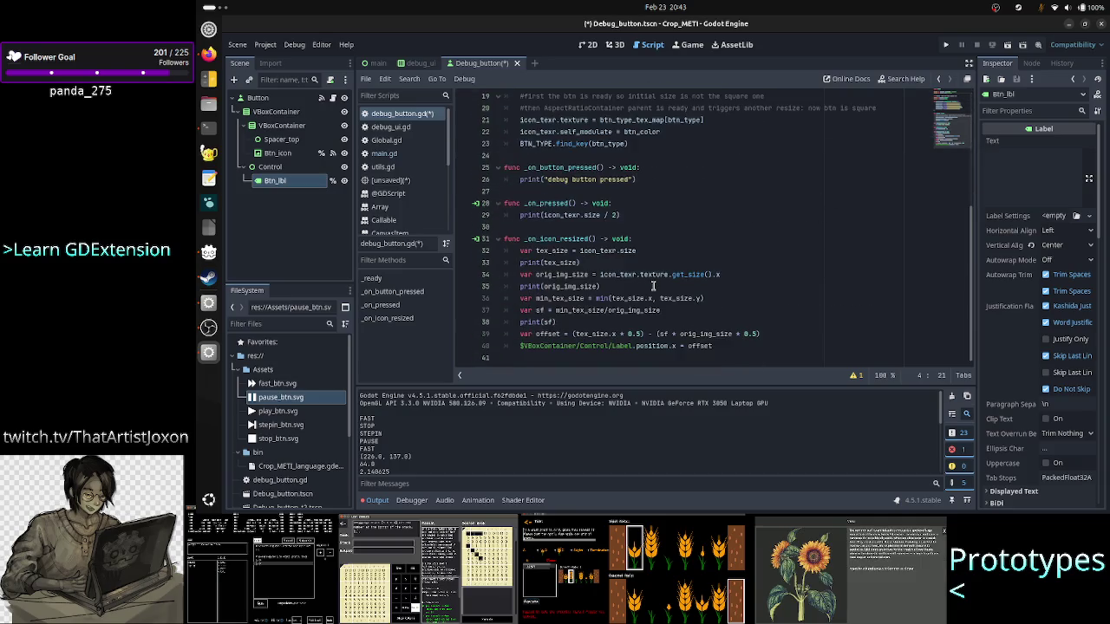
click(595, 346)
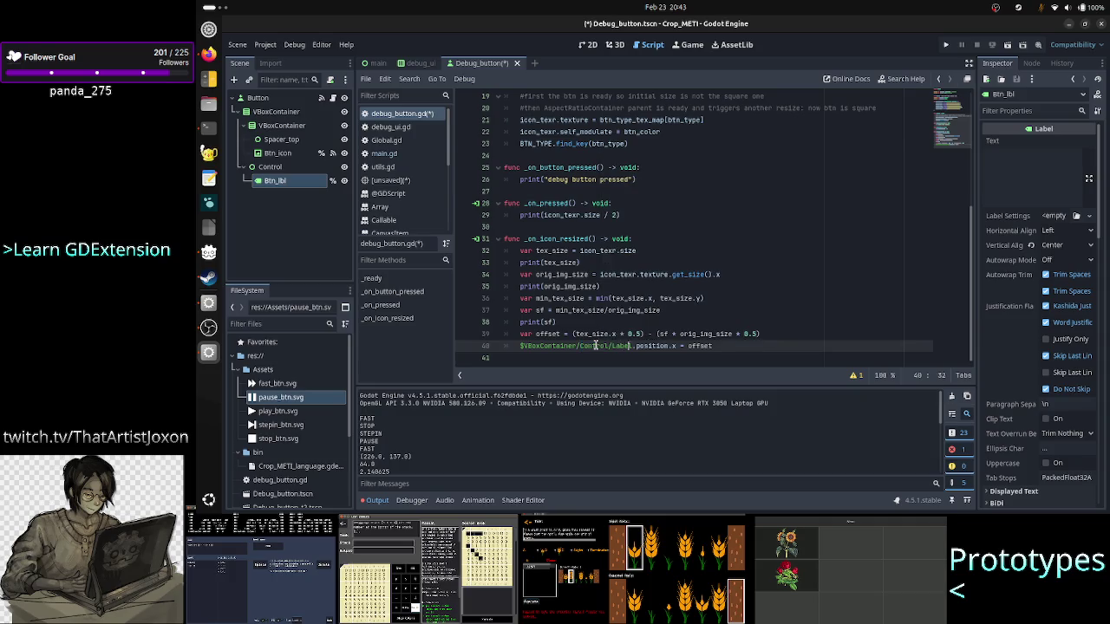
key(BackSpace)
key(BackSpace)
key(BackSpace)
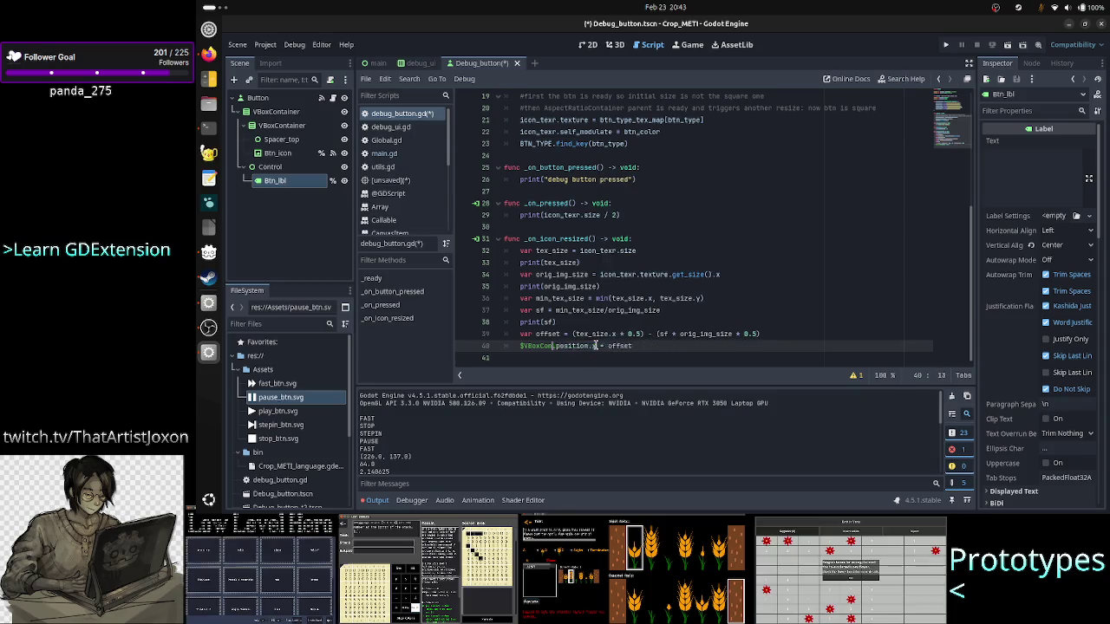
key(BackSpace)
key(BackSpace)
key(BackSpace)
text(btn_l)
key(Return)
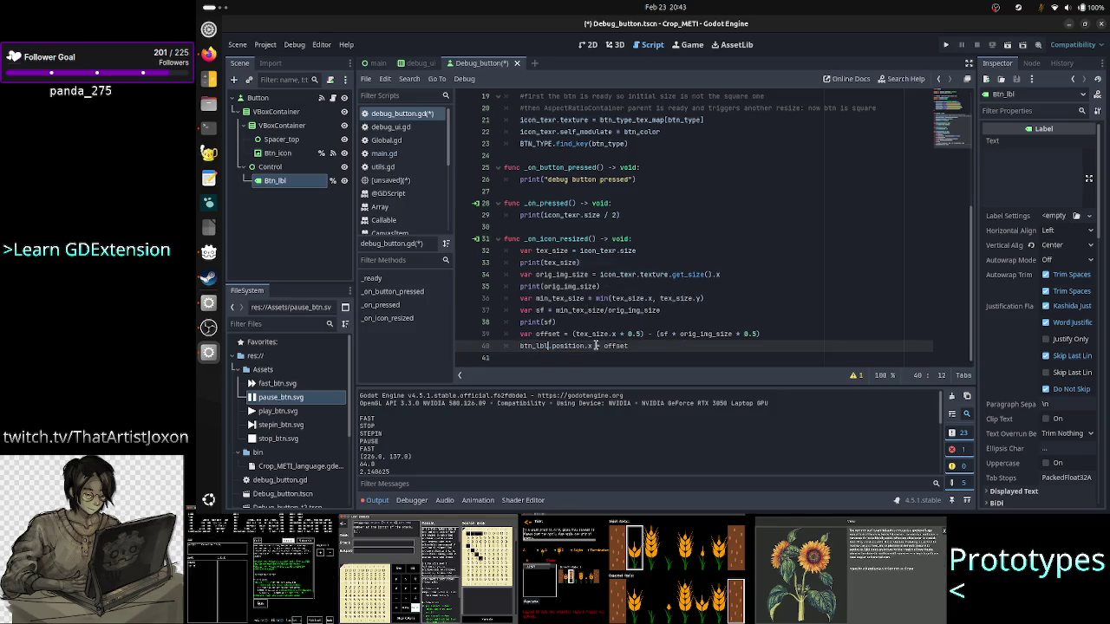
Step: Make line 23 read btn_lbl.text = BTN_TYPE.find_key(btn_type) and save the script
key(Up)
key(Up)
key(Up)
key(Down)
key(Down)
key(Down)
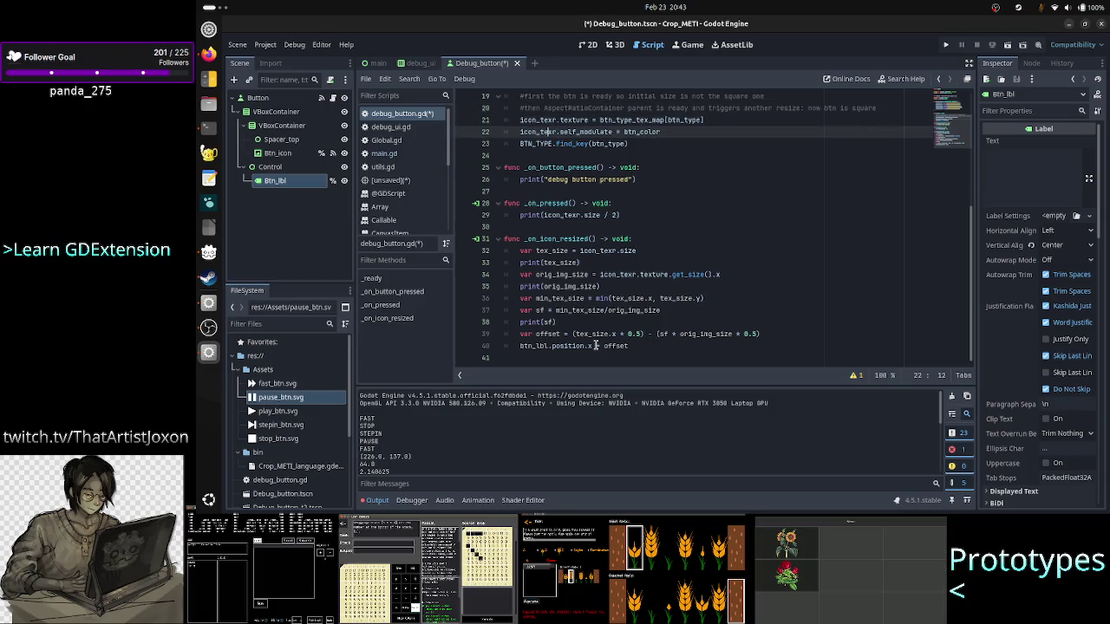
key(Left)
key(Left)
key(Left)
text(btn_l)
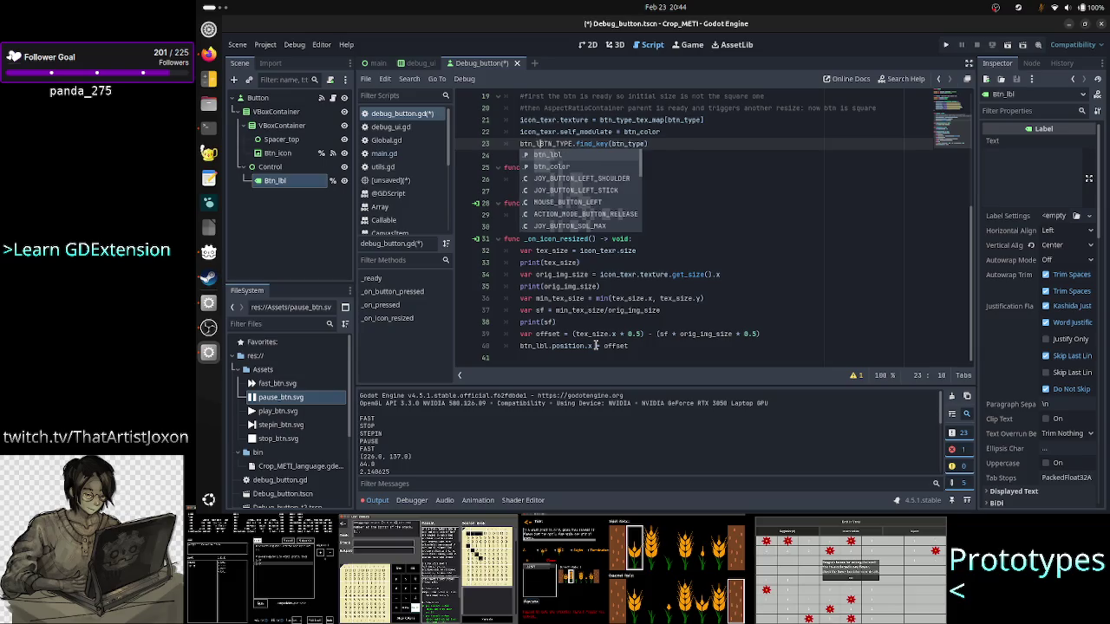
key(Tab)
key(ctrl+z)
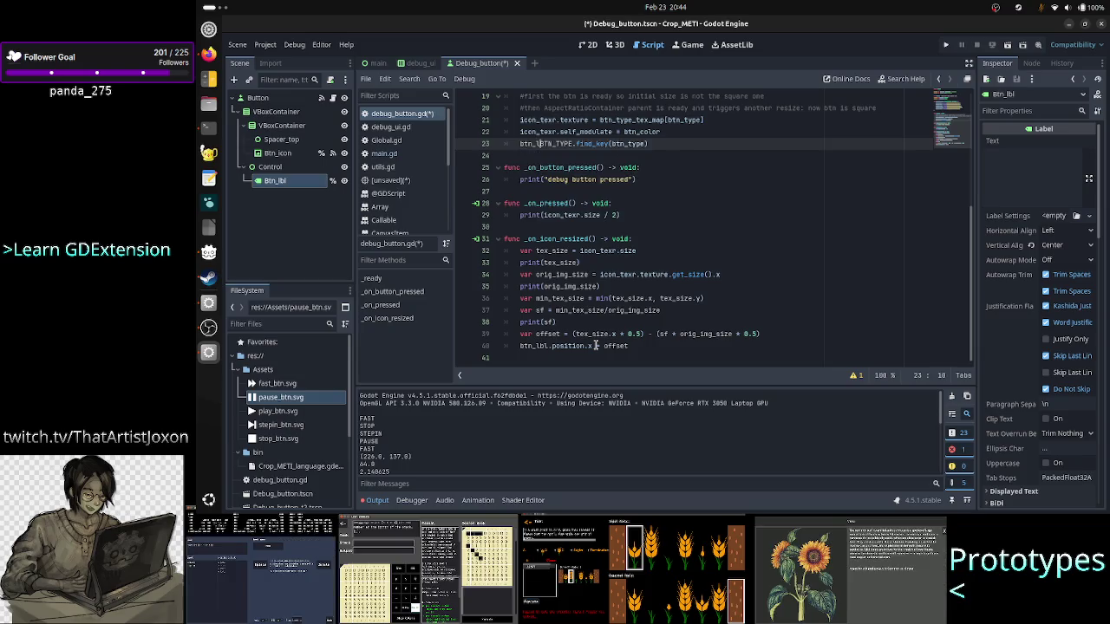
text(bl.)
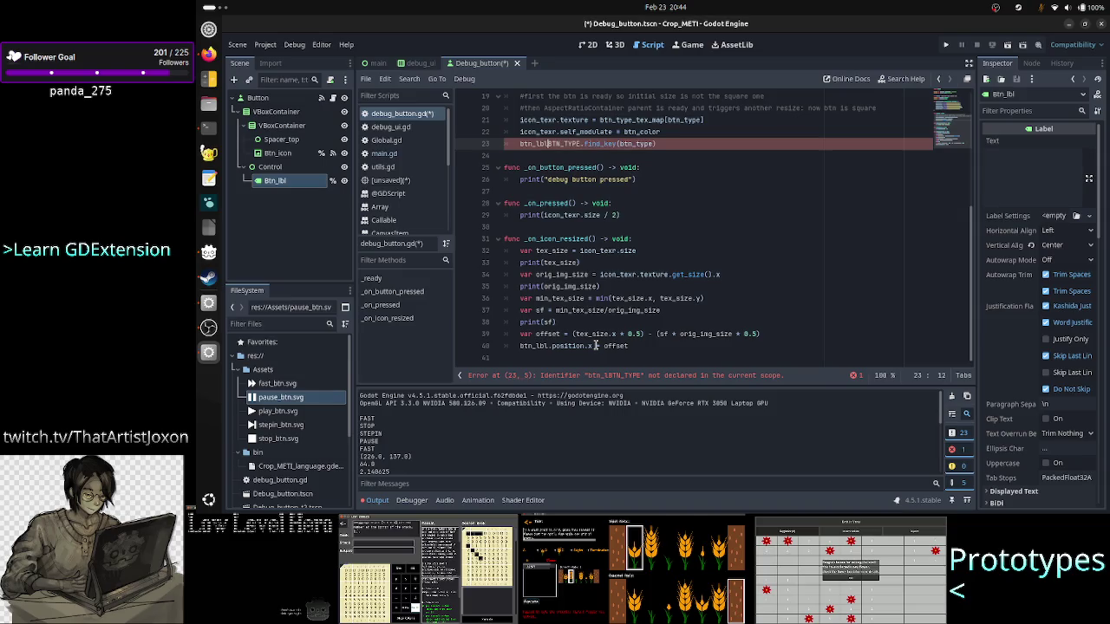
text(text =)
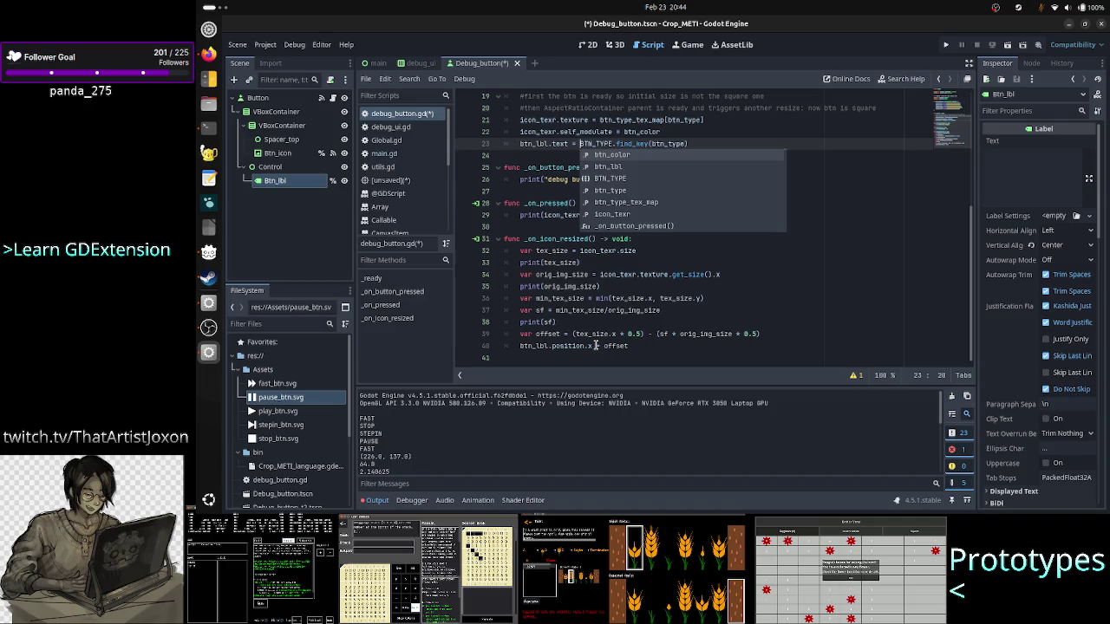
key(Escape)
key(Down)
key(ctrl+s)
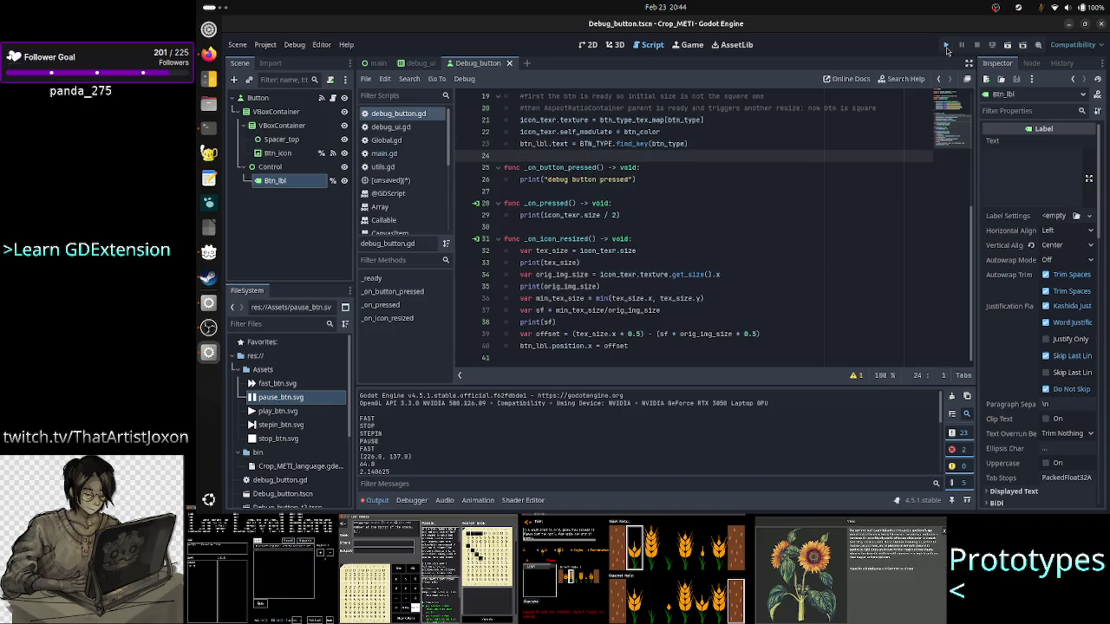
click(947, 47)
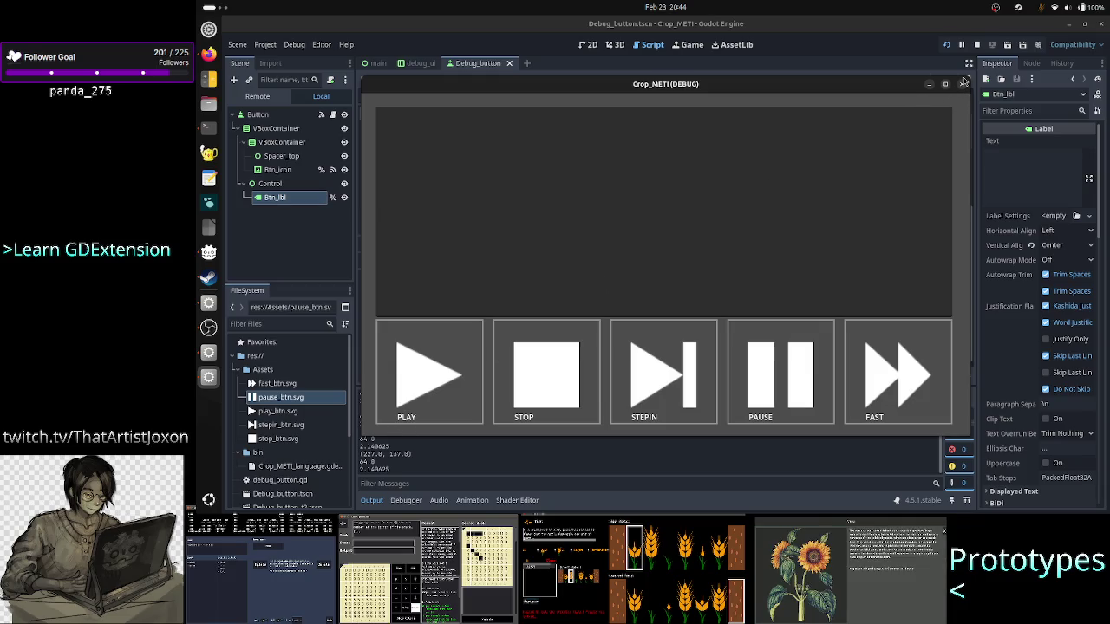
click(962, 85)
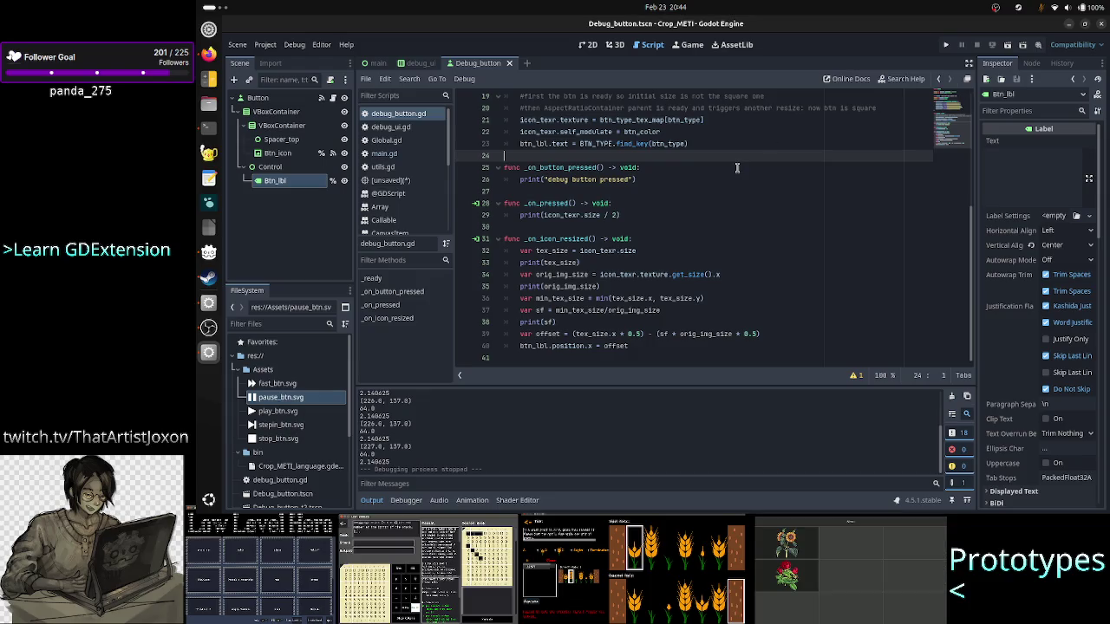
Step: Close the forum tab, rerun the project, and move the game window over the TIS-100 screenshot
key(alt+Tab)
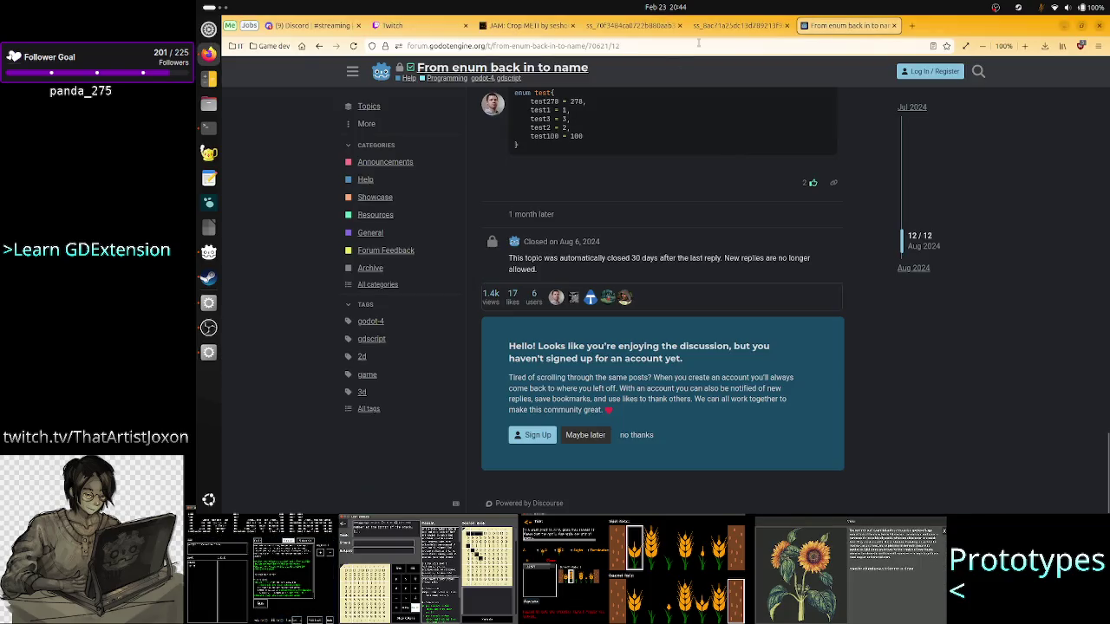
click(896, 27)
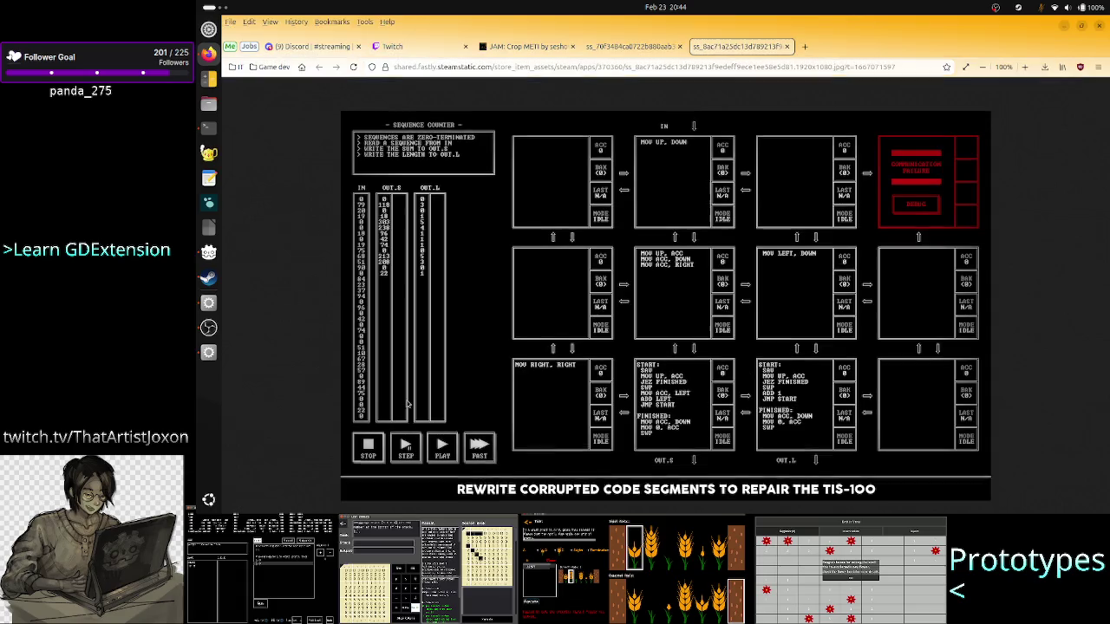
click(209, 354)
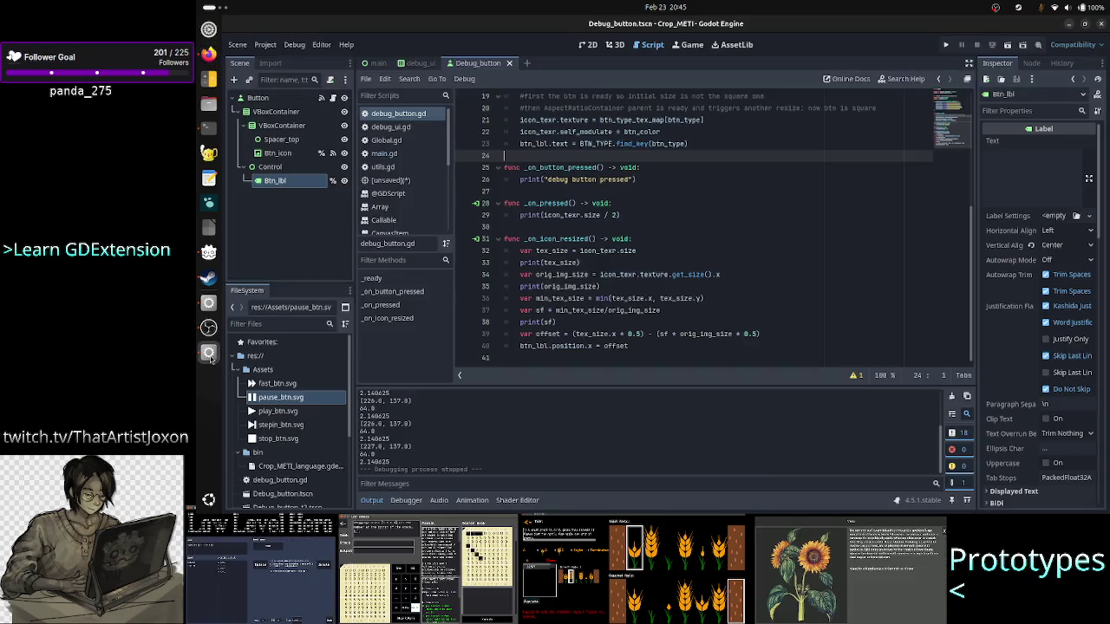
click(947, 46)
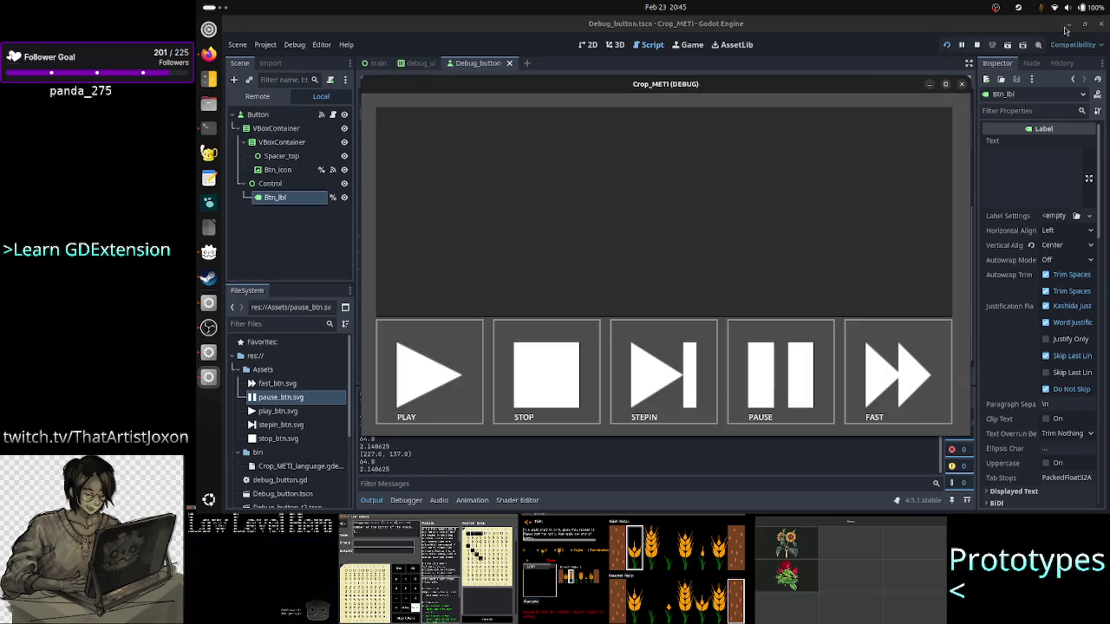
click(1069, 26)
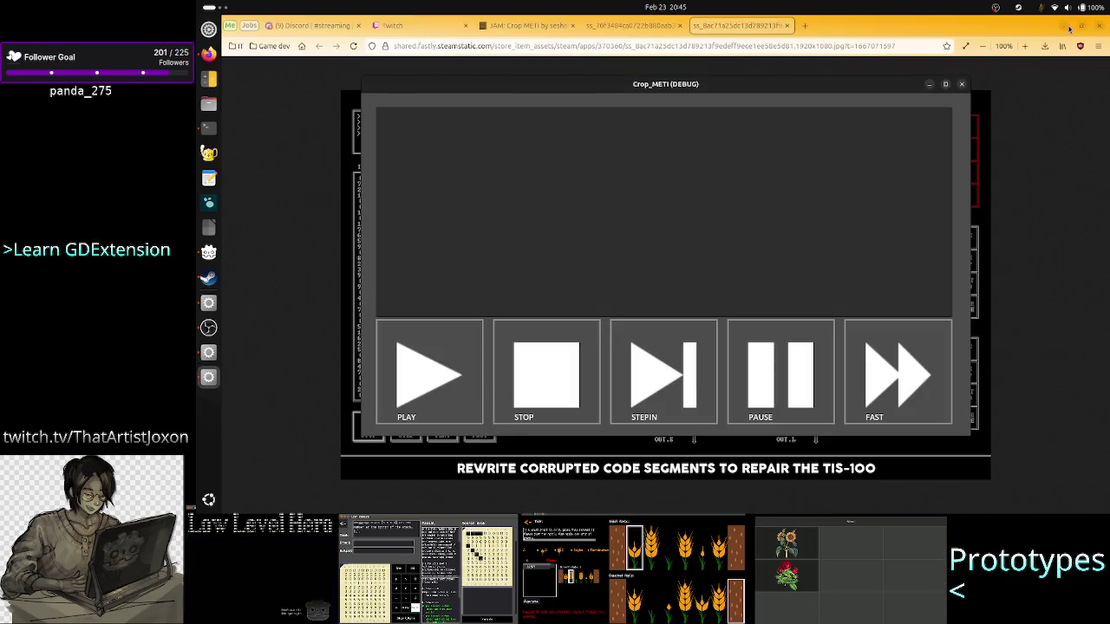
mouse_move(865, 90)
mouse_down()
mouse_move(1030, 56)
mouse_move(847, 64)
mouse_up()
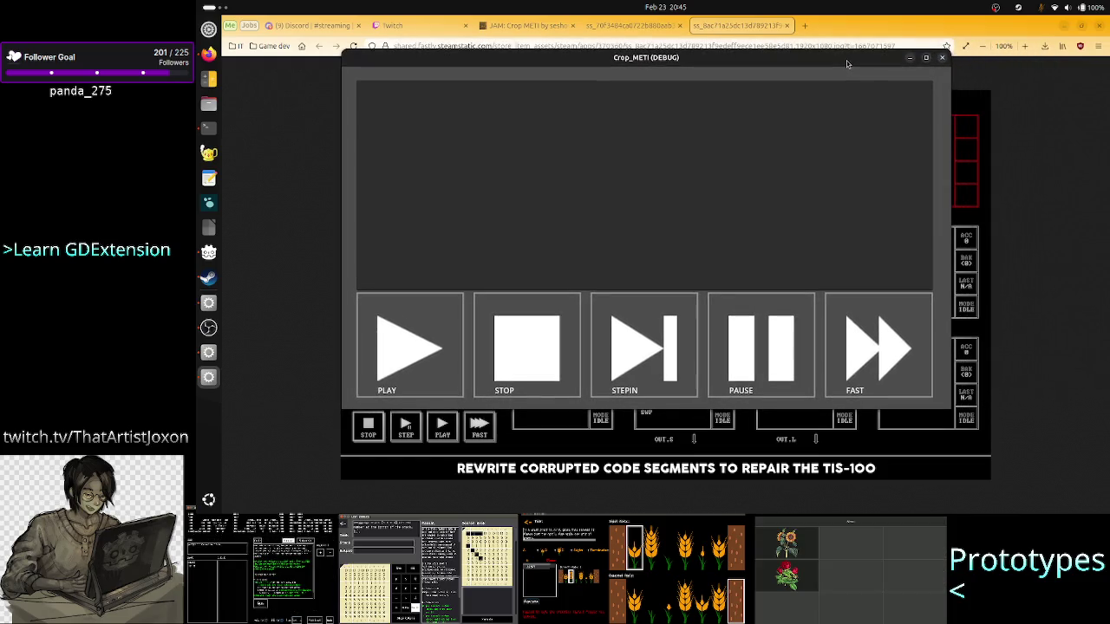
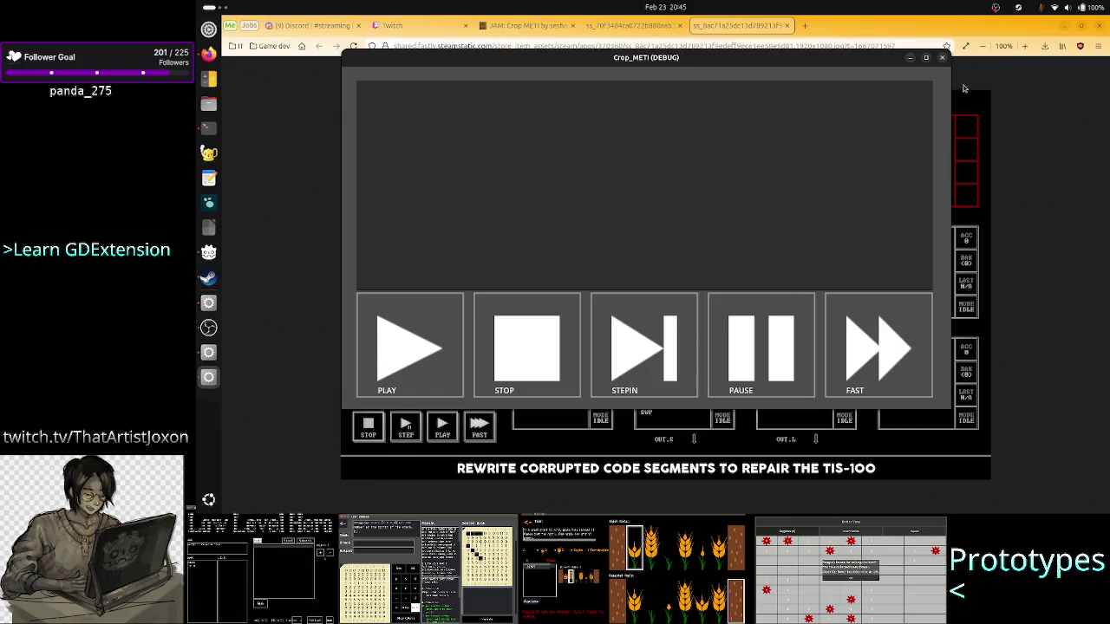
Step: Close the Crop_METI debug window and return to the Godot editor
click(943, 61)
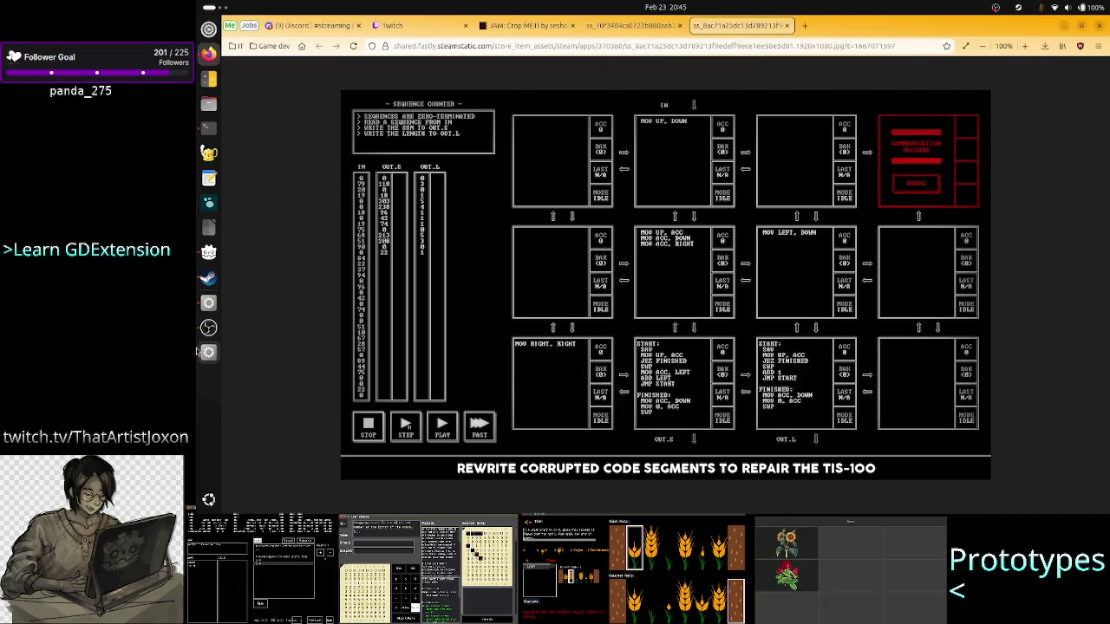
click(208, 353)
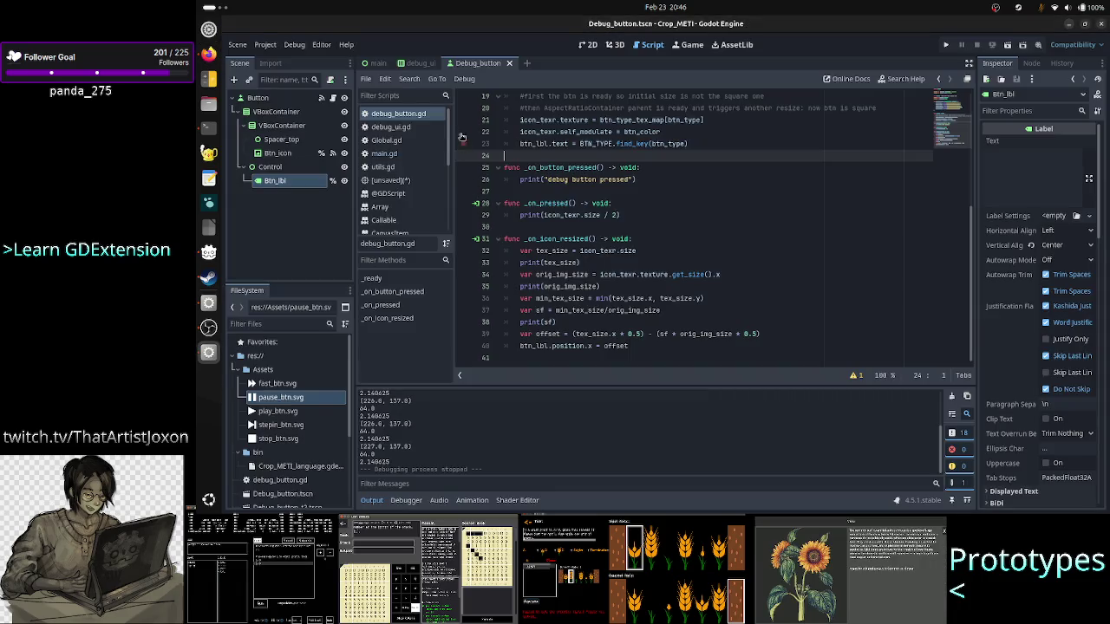
Step: Set Btn_icon's Container Sizing stretch ratio to 5.0
click(288, 140)
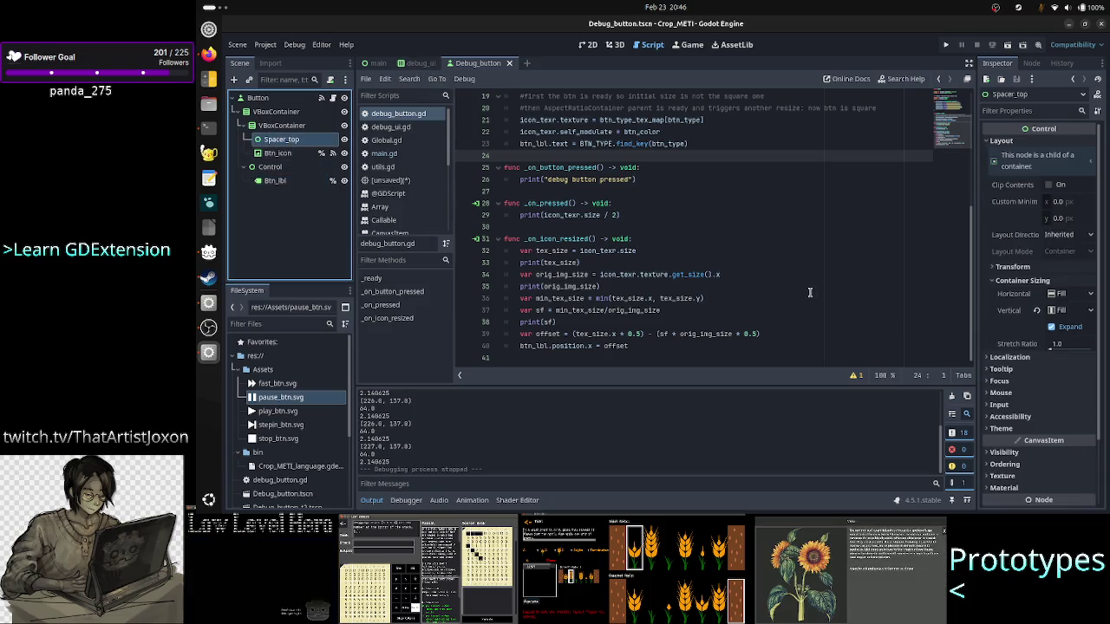
click(296, 154)
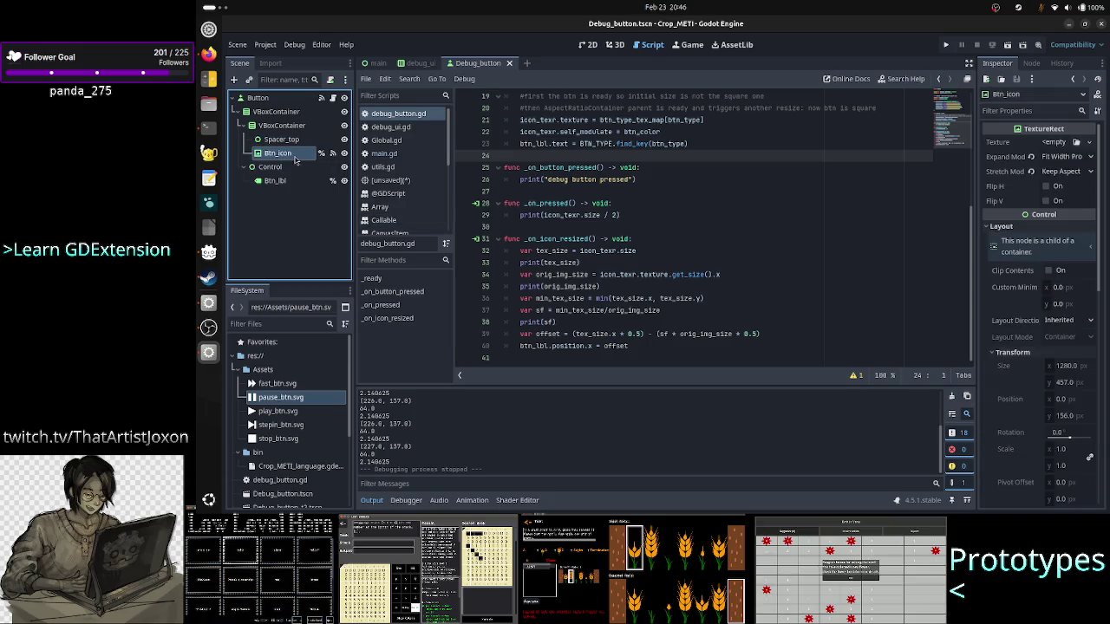
scroll(1063, 325, down, 3)
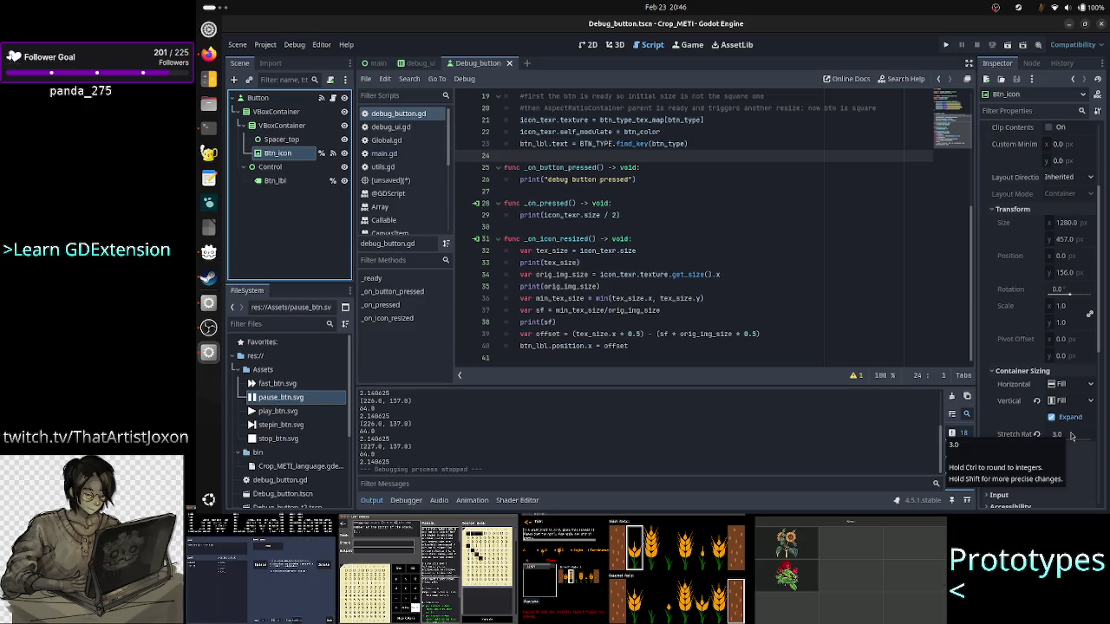
click(1071, 435)
text(4)
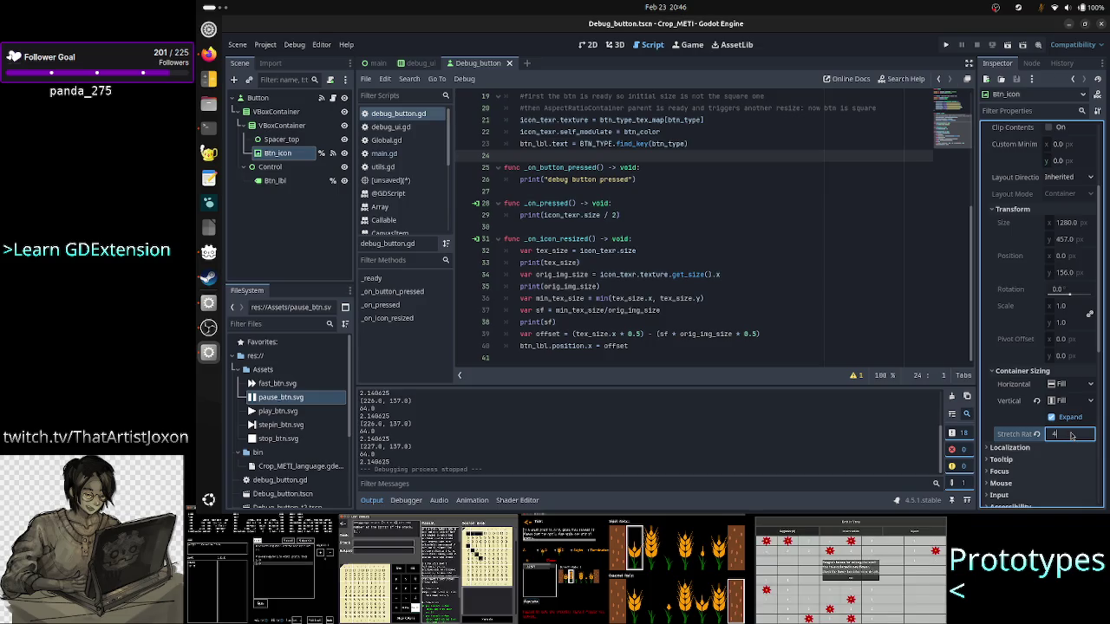
key(BackSpace)
text(5)
key(Return)
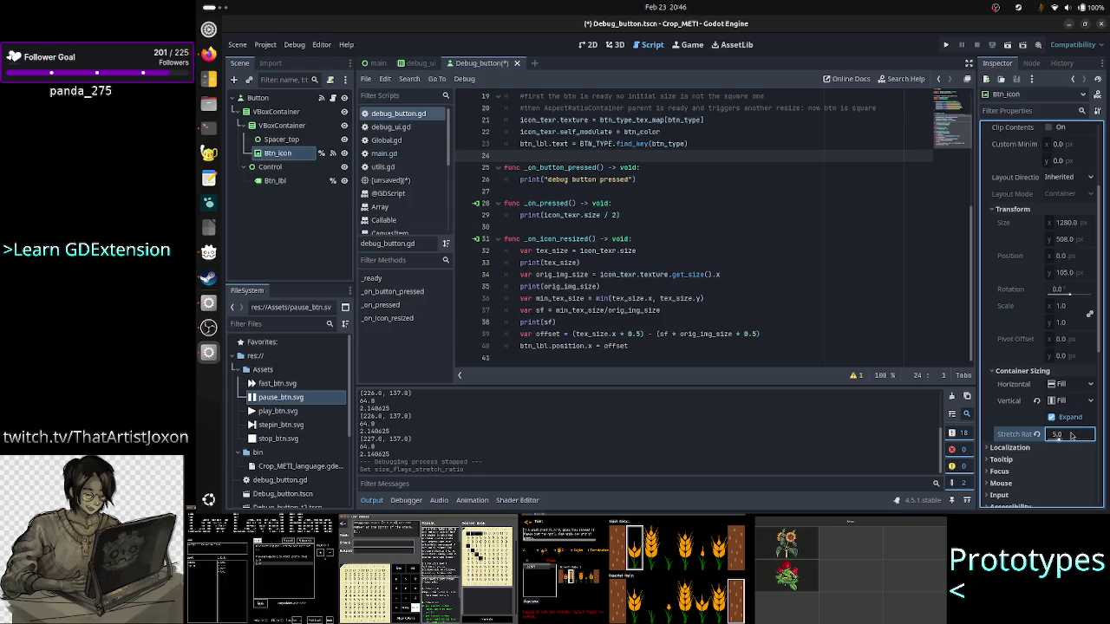
Step: Test-run the project, close the game, and show the scene on the 2D canvas
click(948, 47)
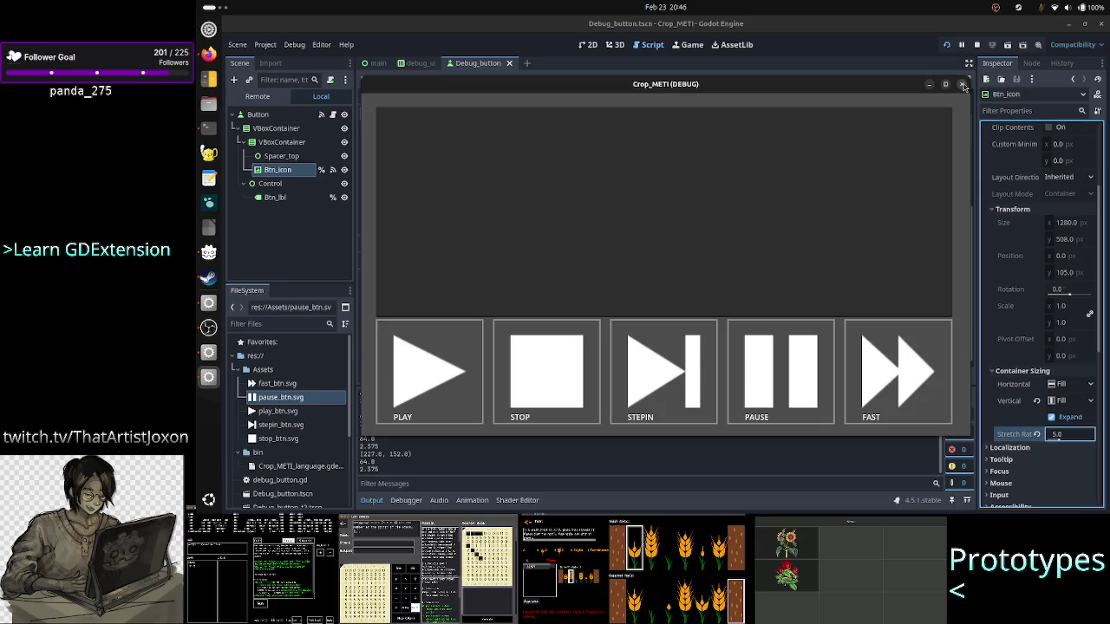
click(963, 84)
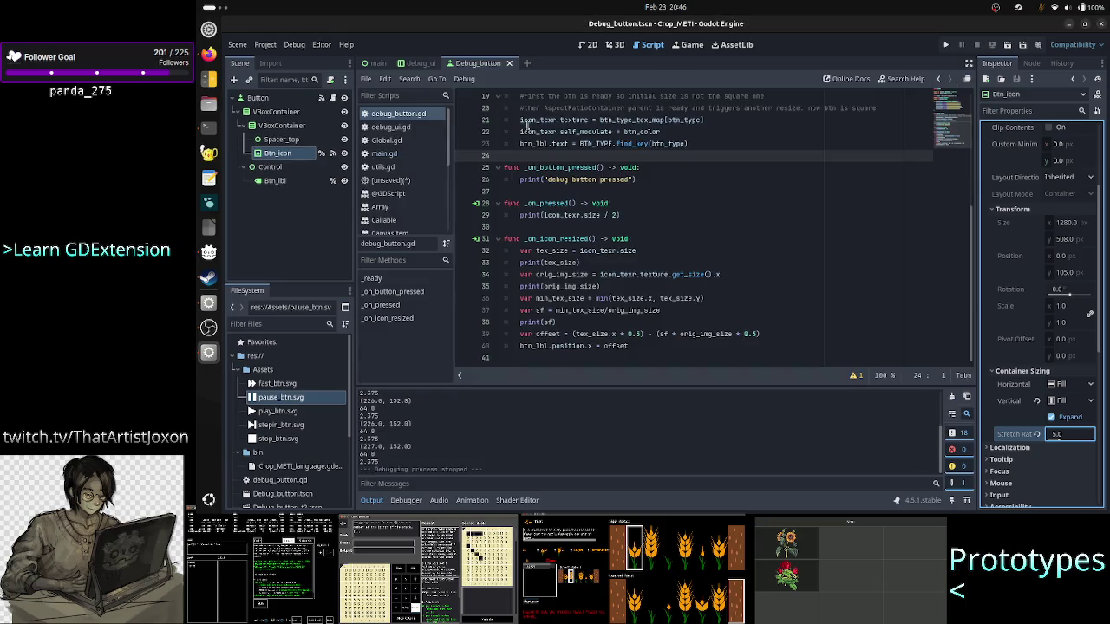
click(588, 45)
click(284, 182)
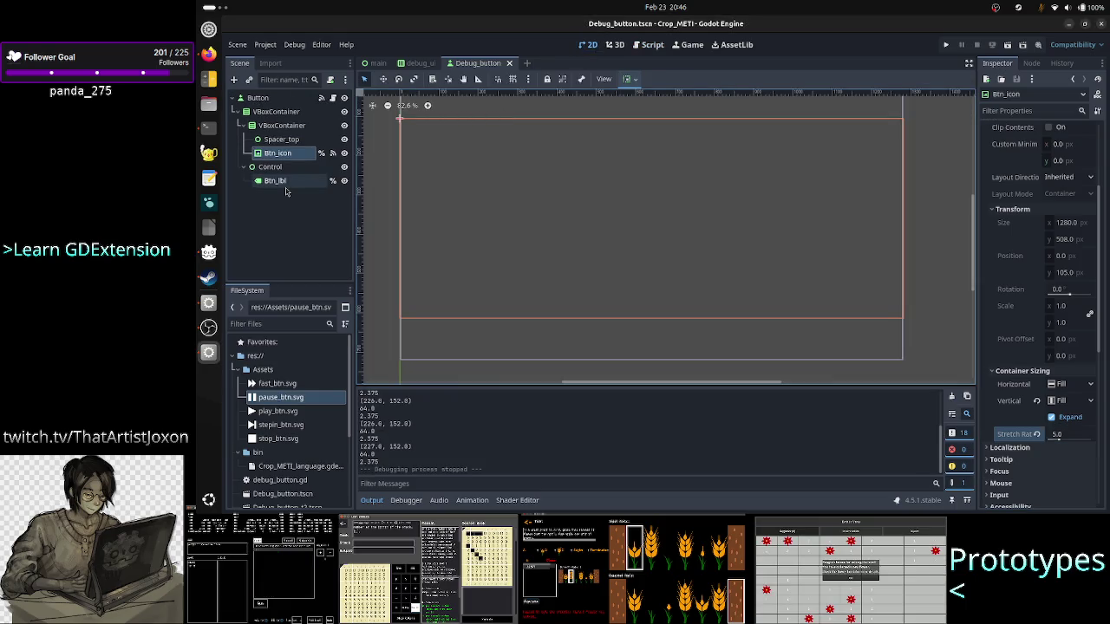
Step: Set the inner VBoxContainer's stretch ratio to 5.0 and save the scene
click(274, 169)
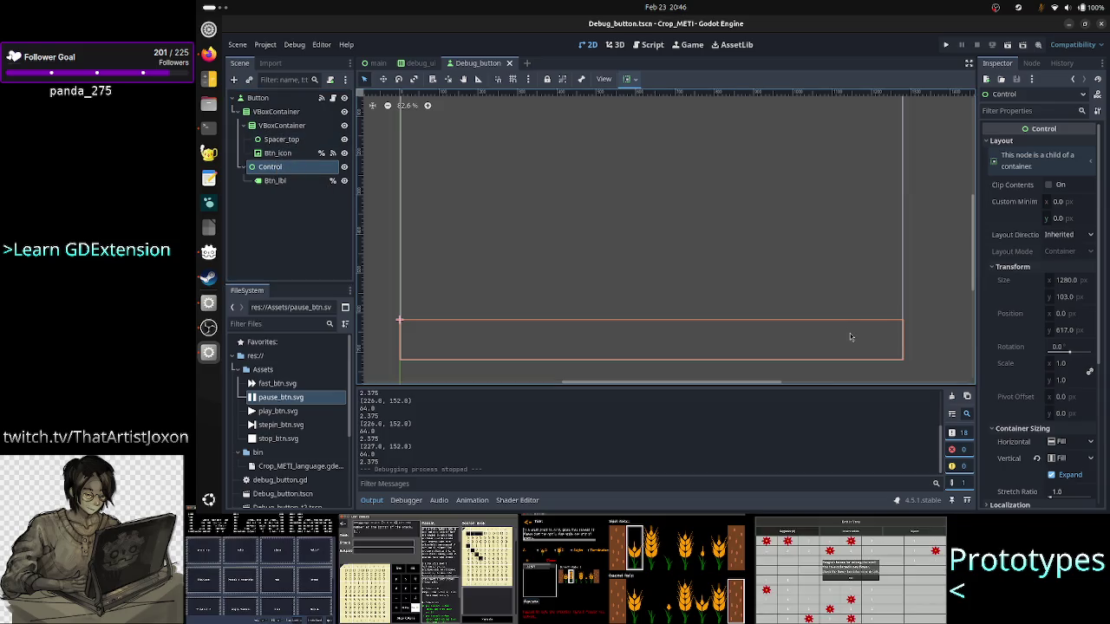
click(272, 126)
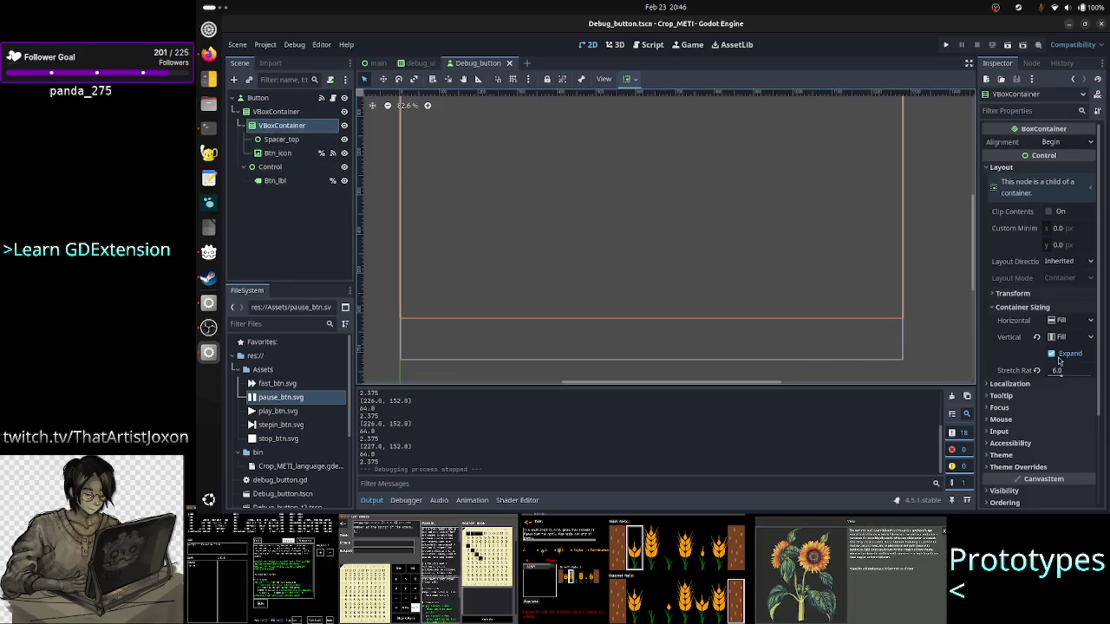
click(1066, 371)
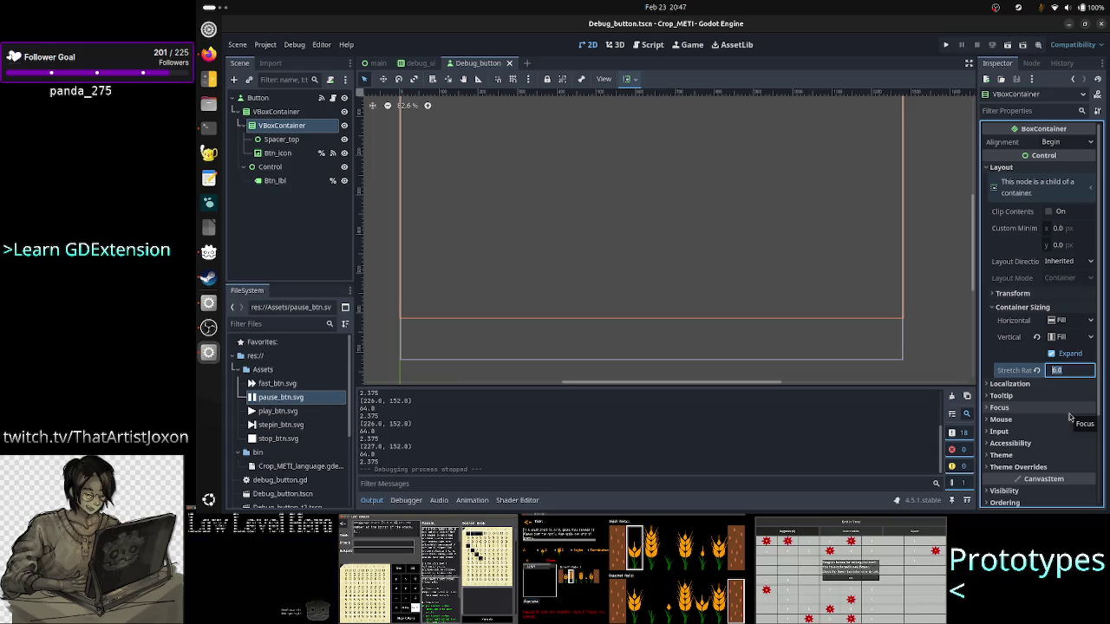
text(5)
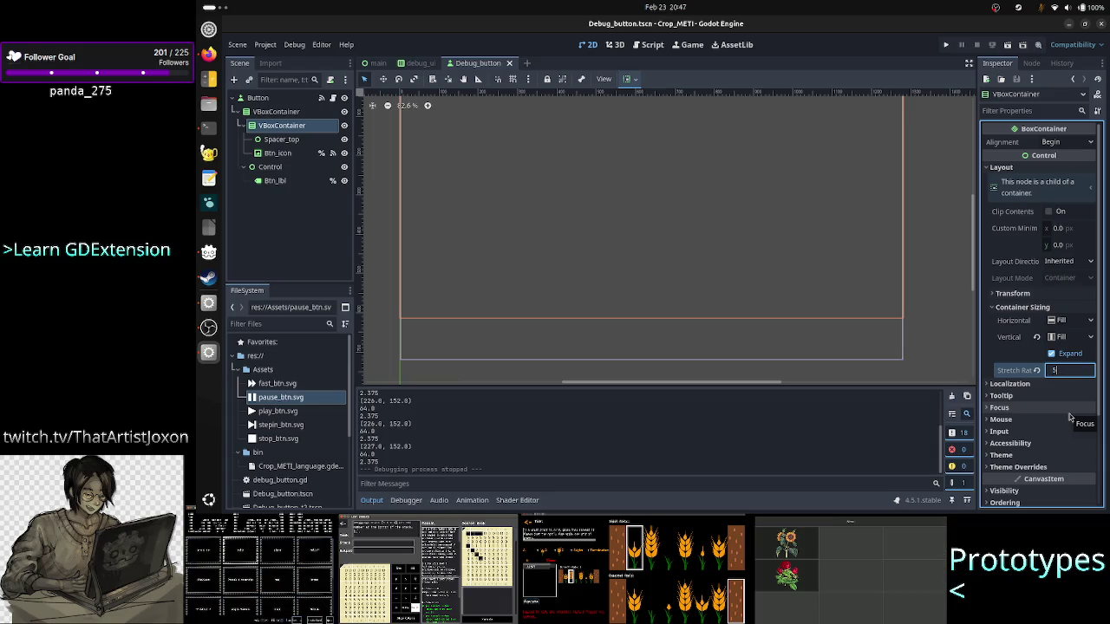
key(Return)
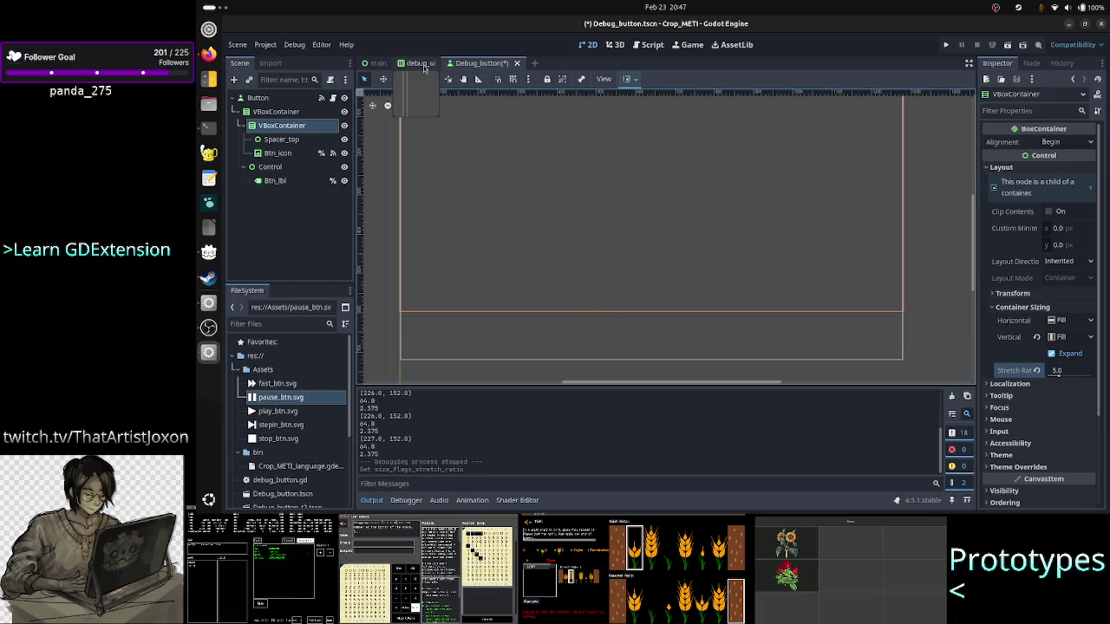
key(ctrl+s)
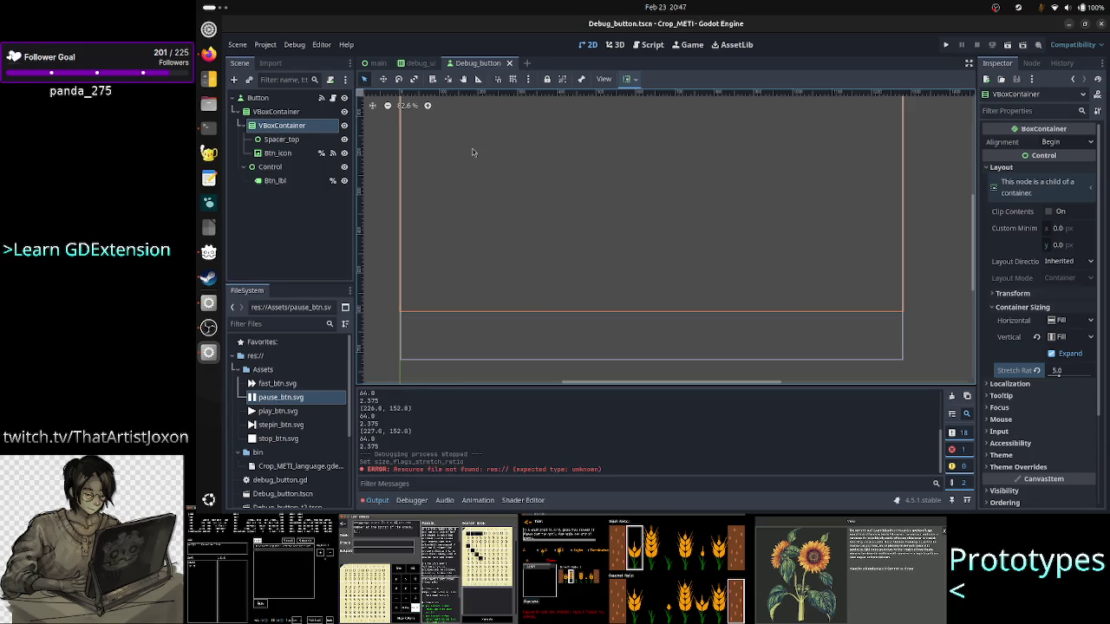
Step: Check Btn_icon's new size on the canvas and test-run the game
click(472, 152)
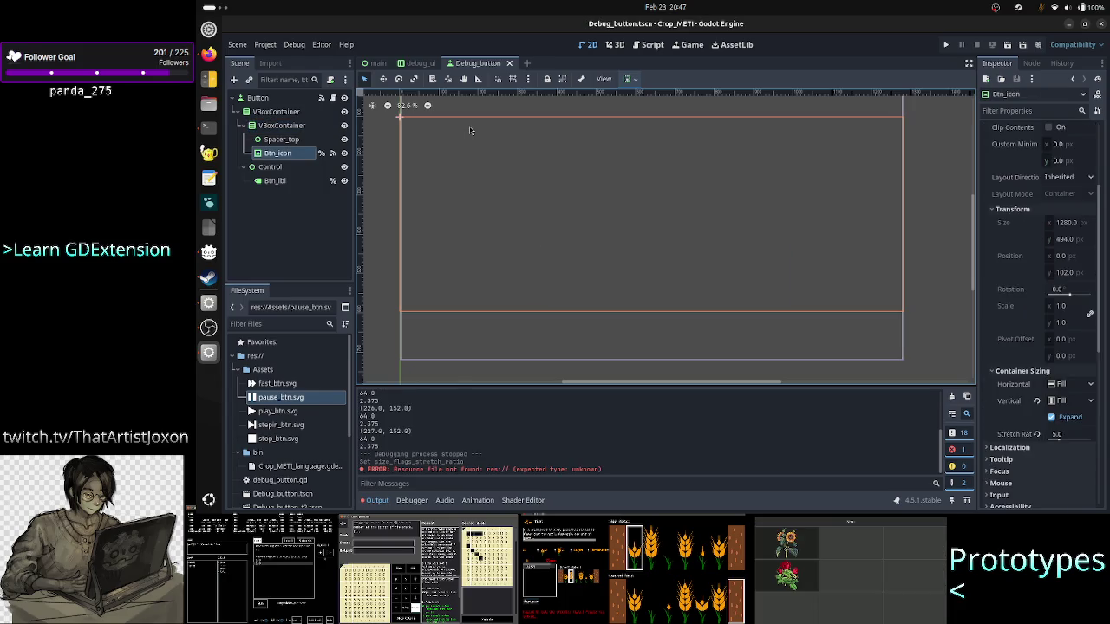
click(471, 121)
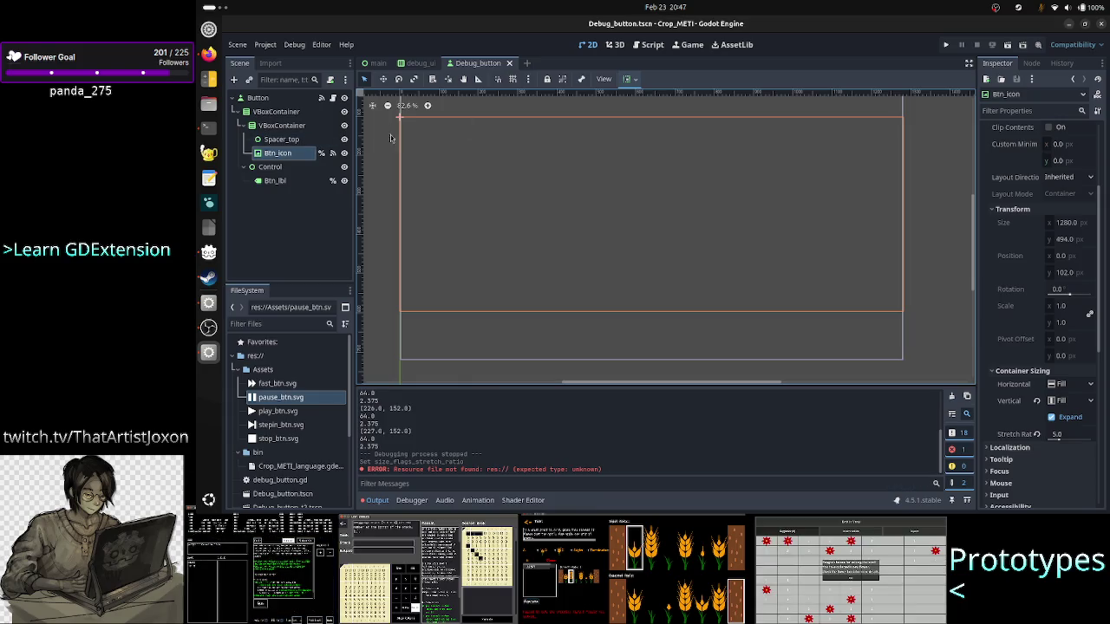
click(946, 46)
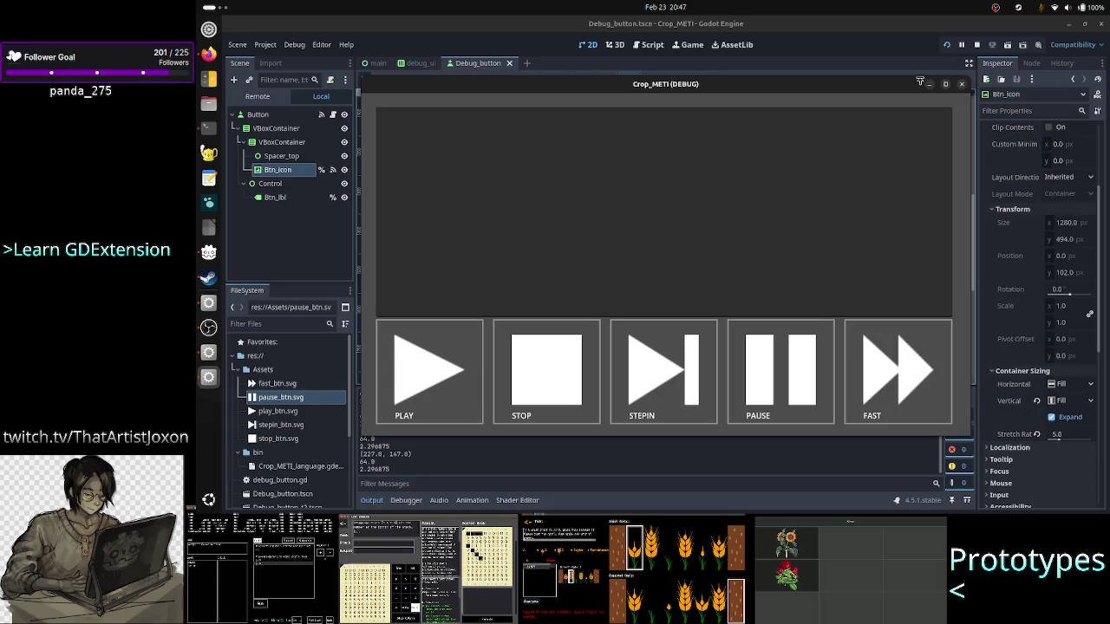
click(961, 85)
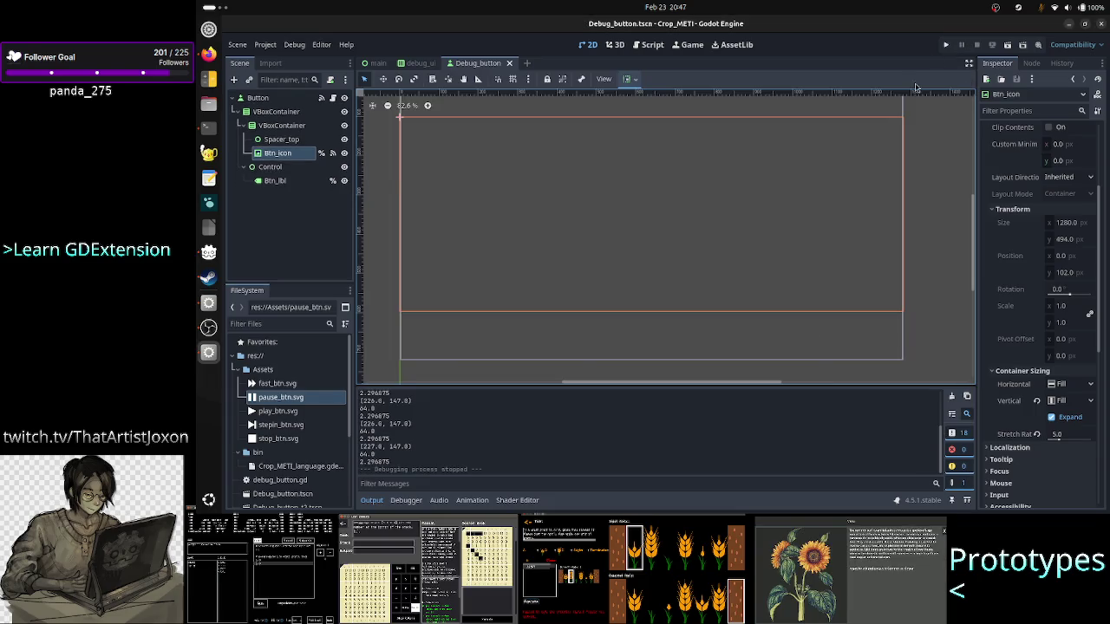
Step: Select Btn_icon and recommit its stretch ratio of 8.0
click(295, 140)
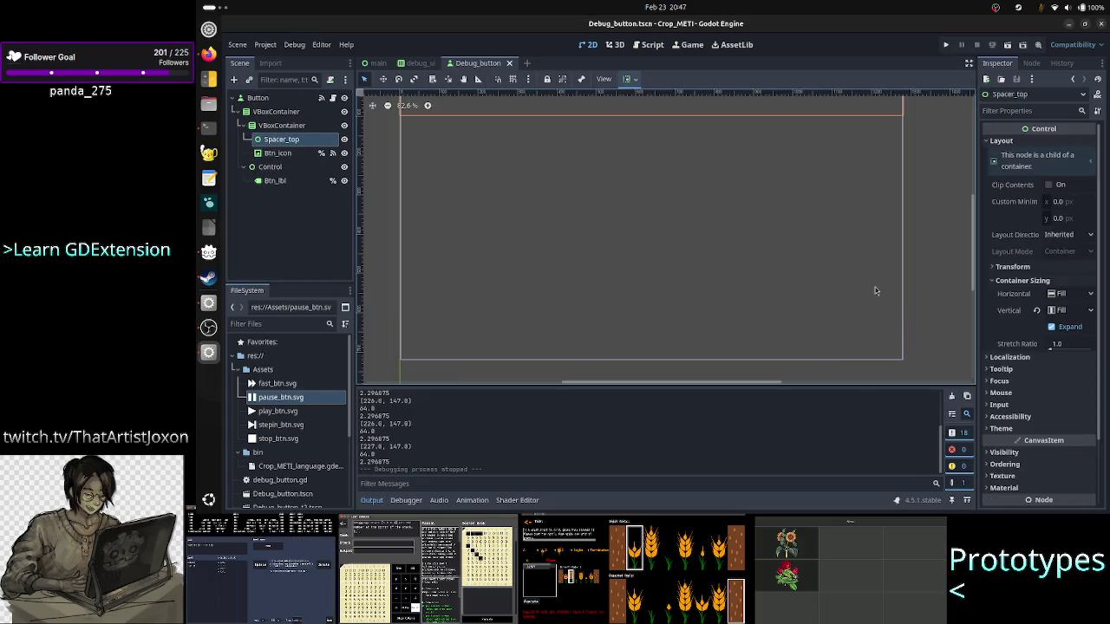
click(271, 153)
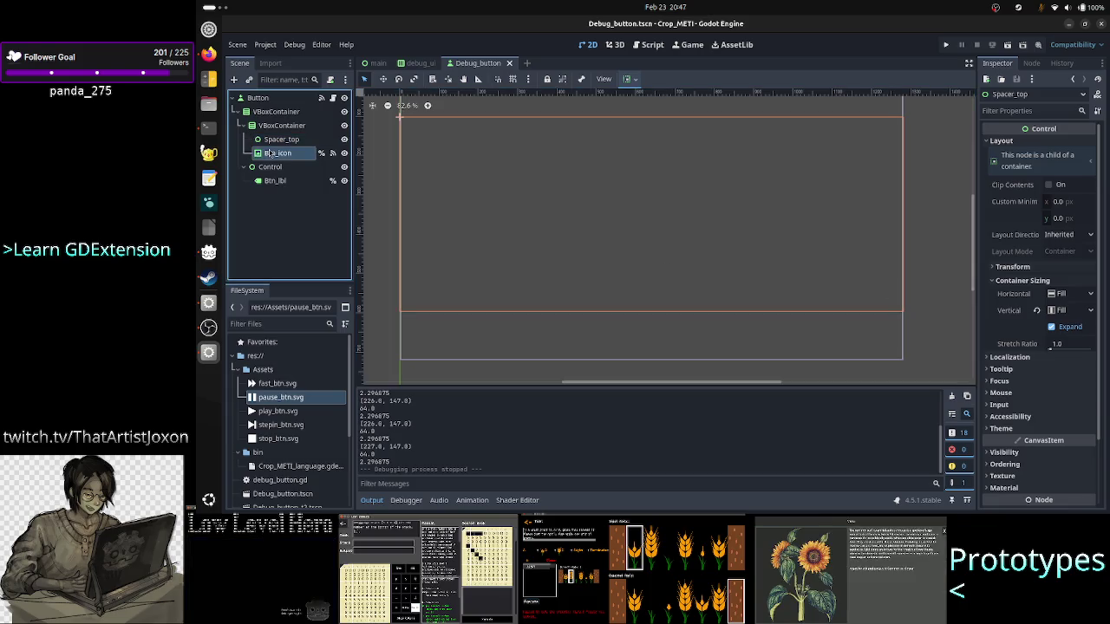
click(1089, 436)
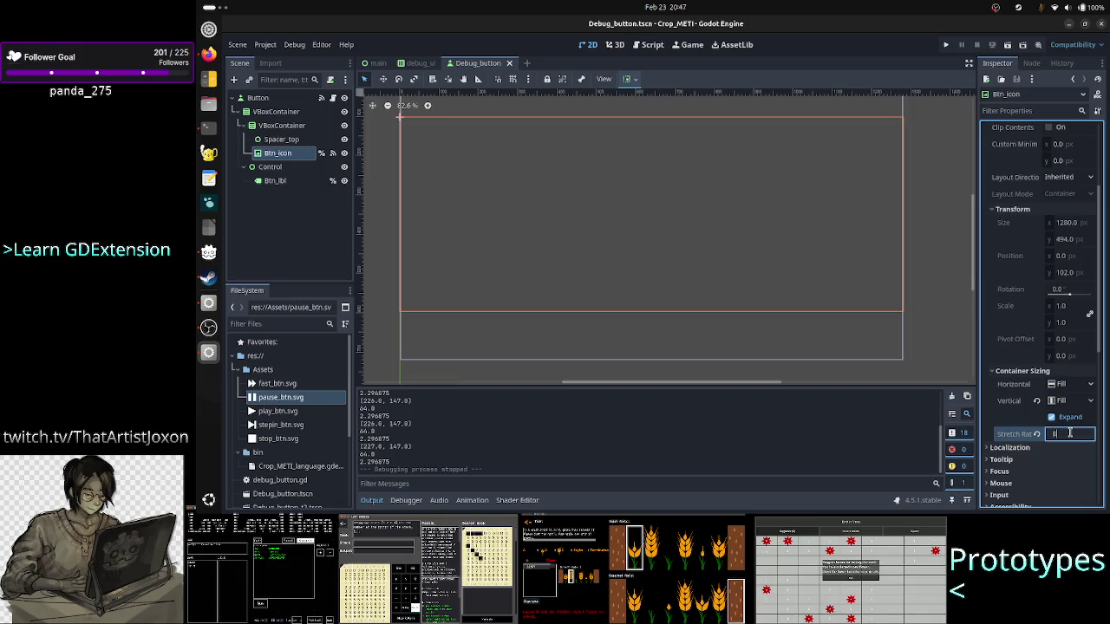
key(Return)
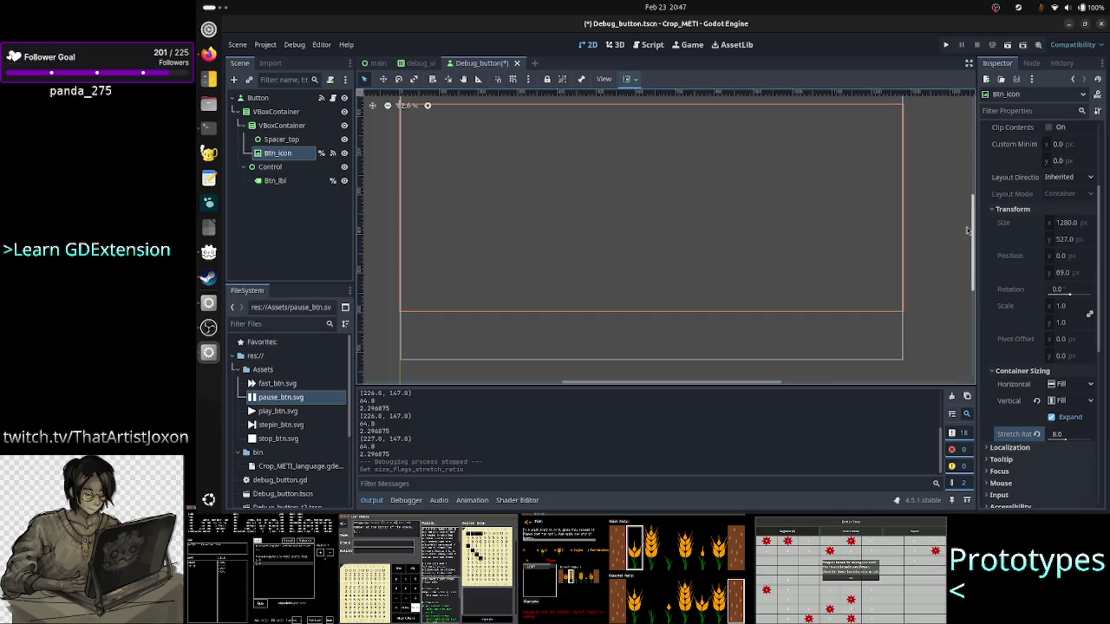
Step: Compare the areas occupied by Spacer_top, Btn_icon and the Control node
scroll(973, 232, up, 3)
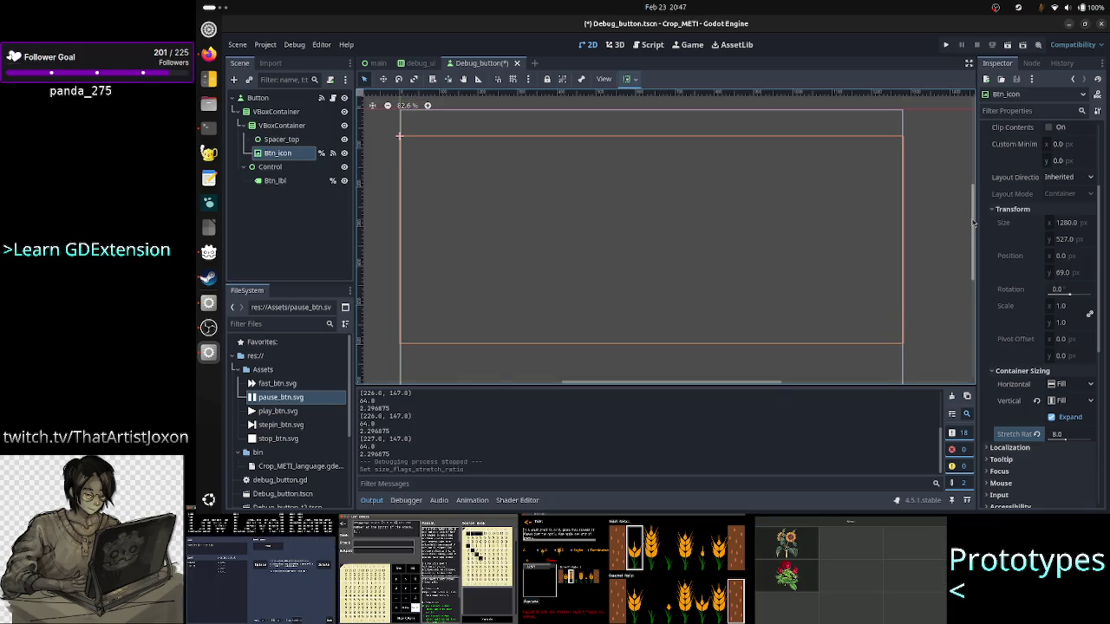
click(288, 140)
click(287, 149)
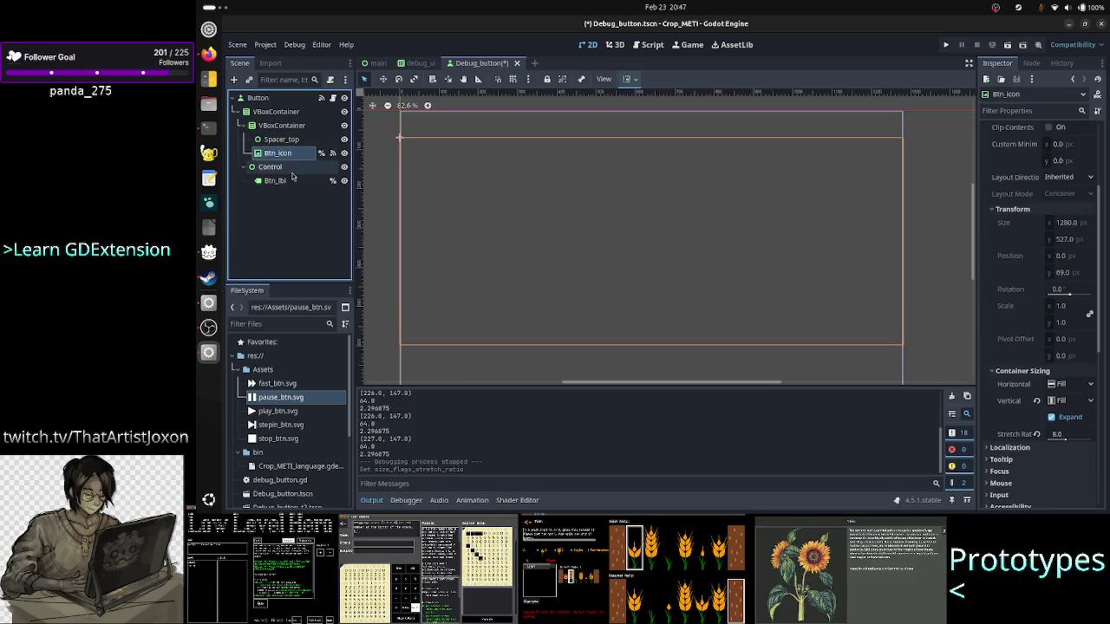
click(293, 169)
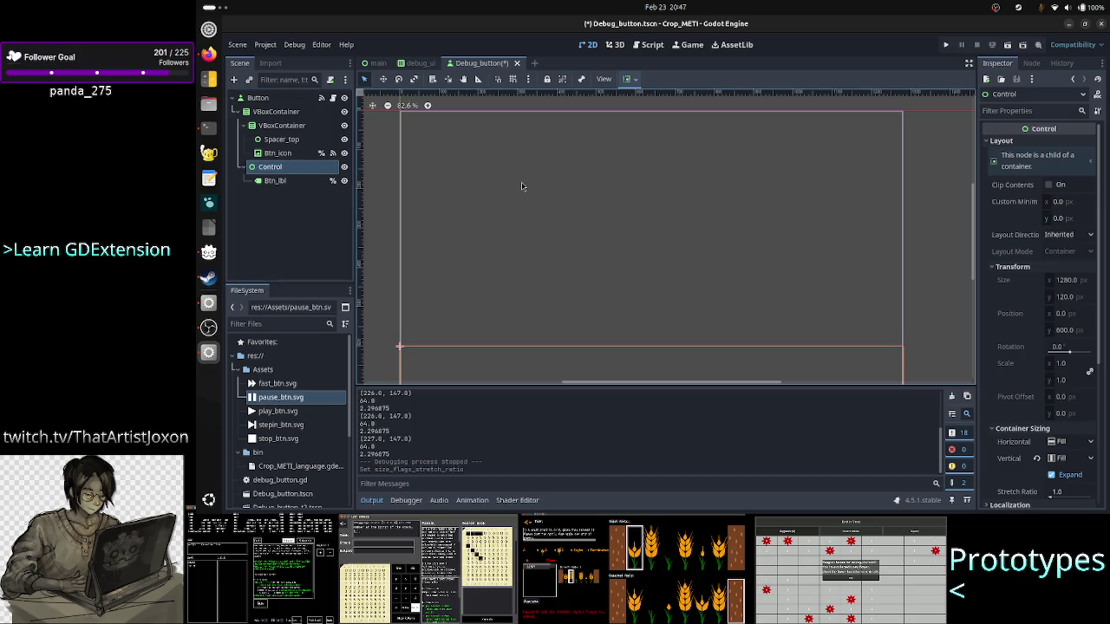
click(299, 143)
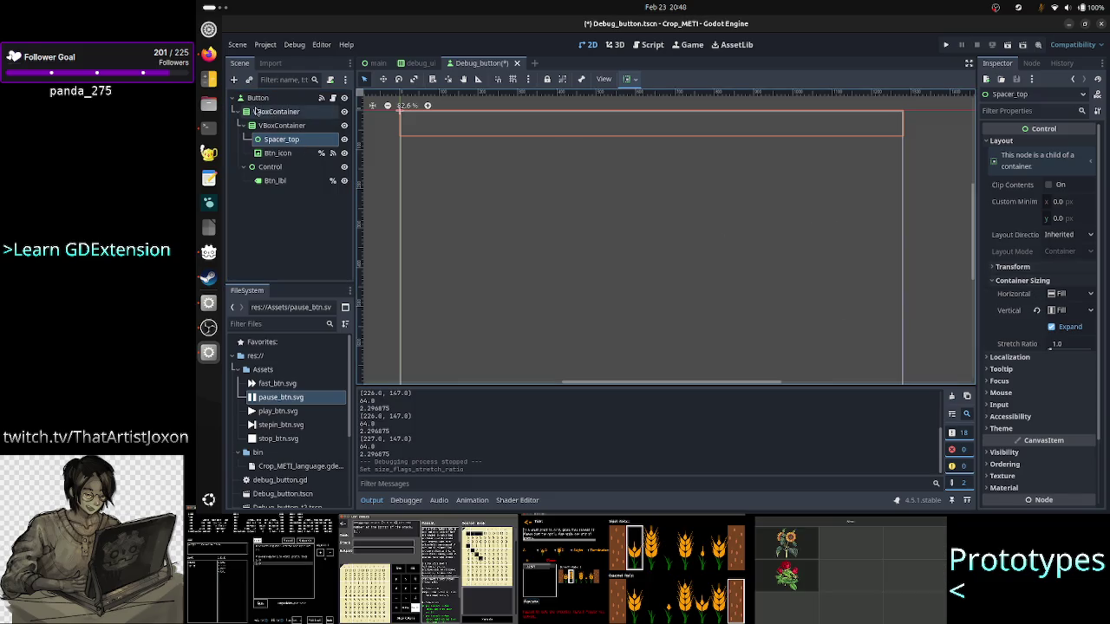
click(273, 154)
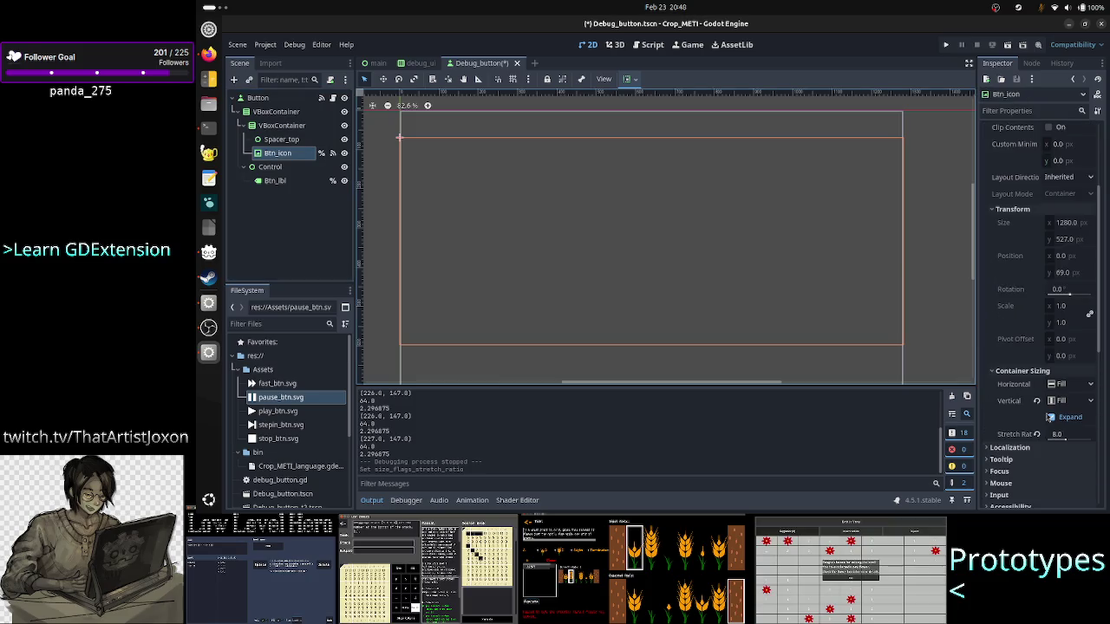
Step: Raise Btn_icon's stretch ratio to 10 and test-run the game
click(1077, 438)
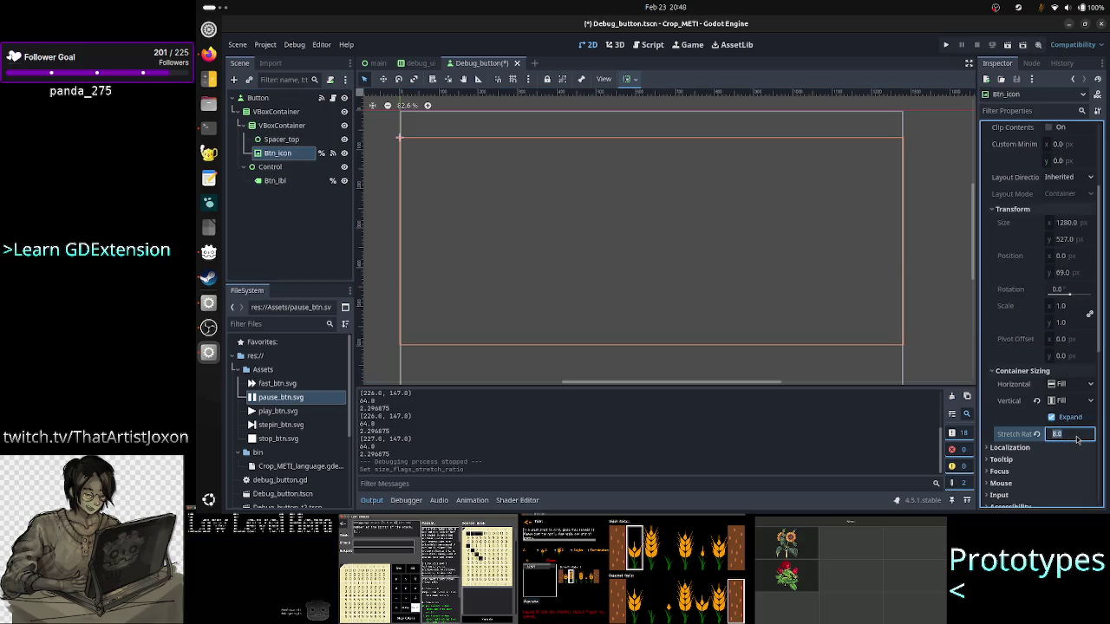
text(10)
key(Return)
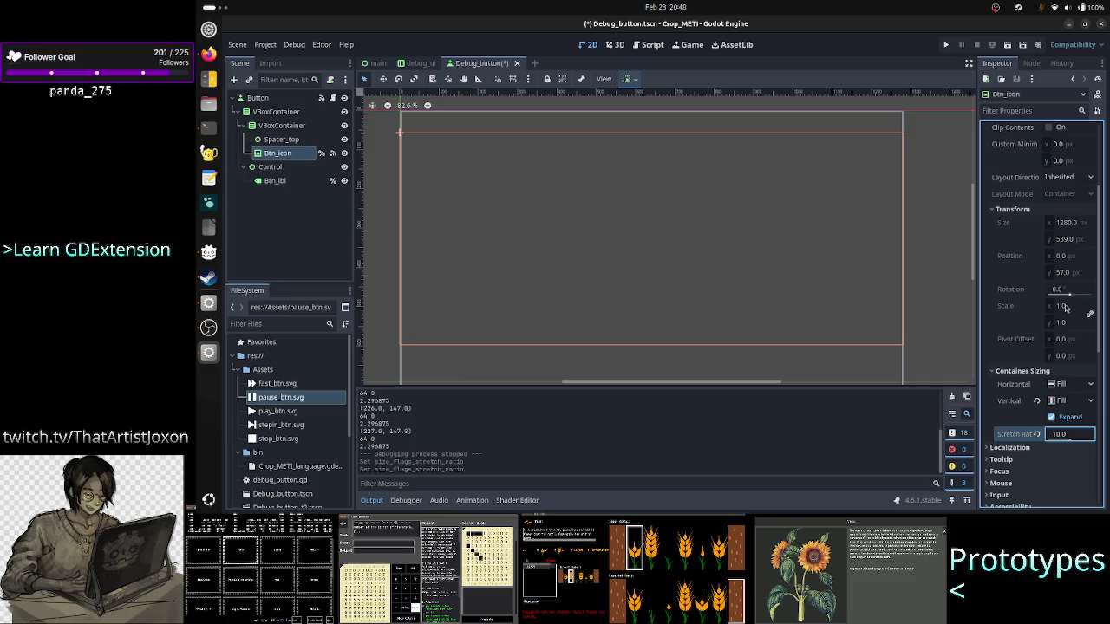
click(948, 47)
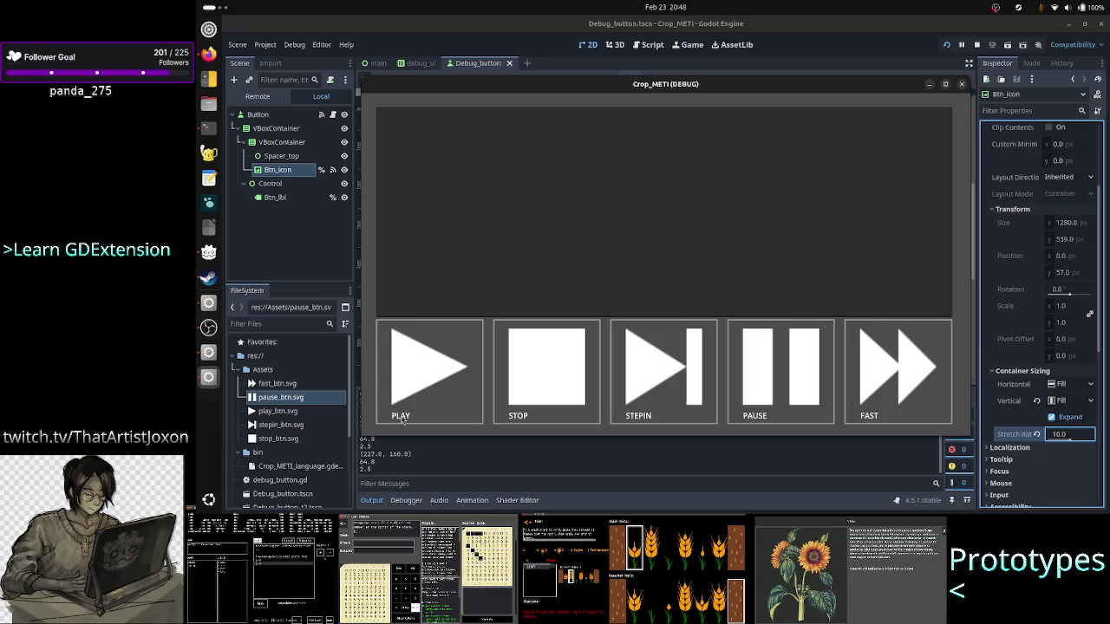
click(963, 85)
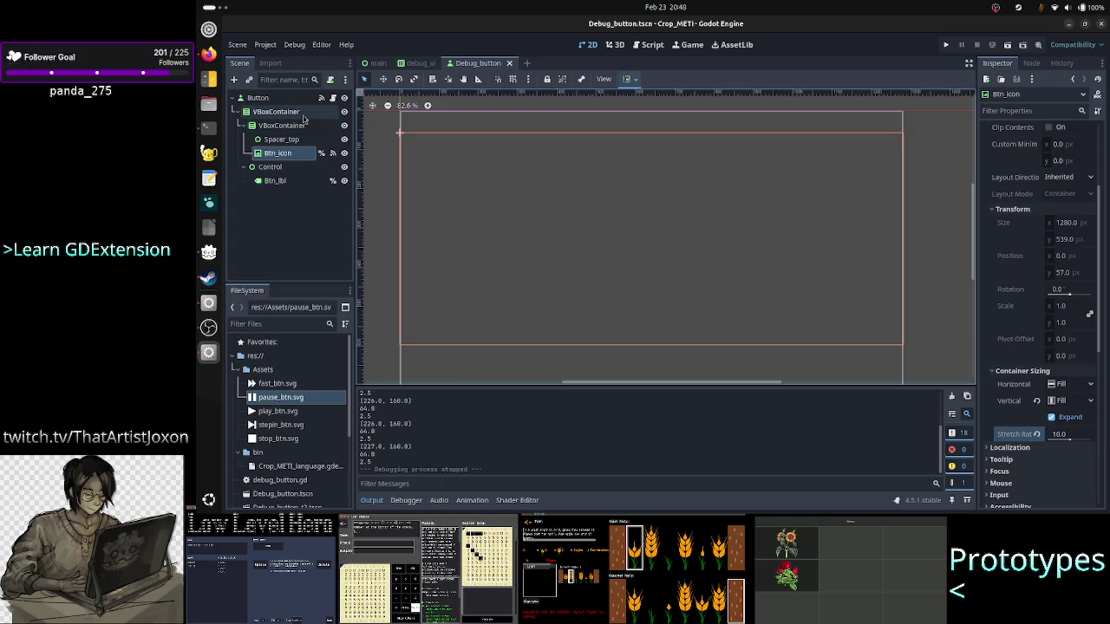
click(947, 48)
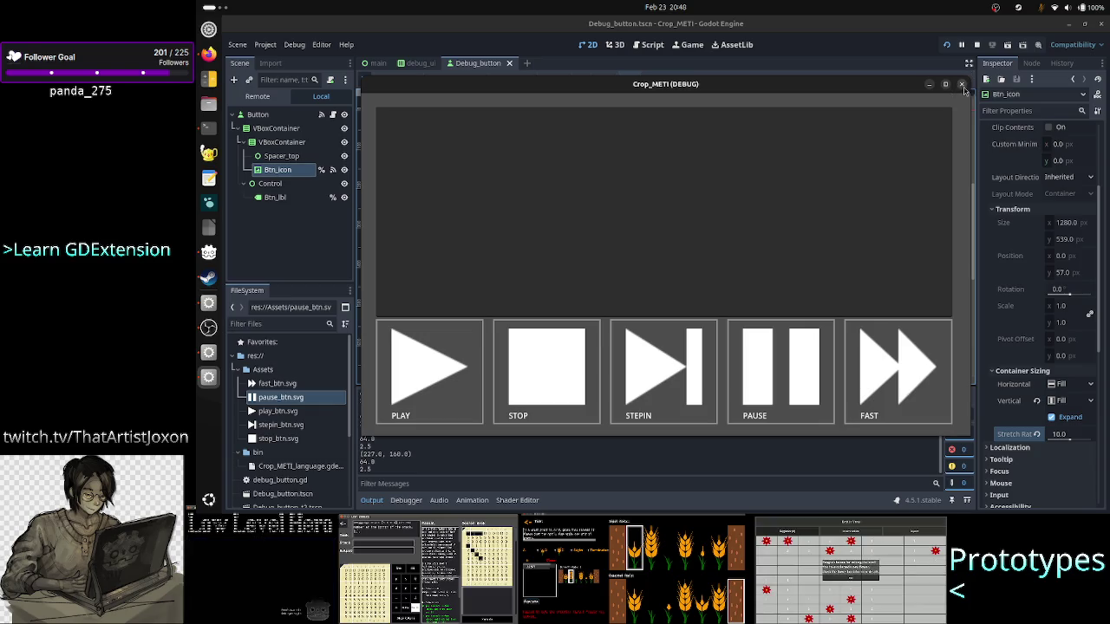
click(962, 86)
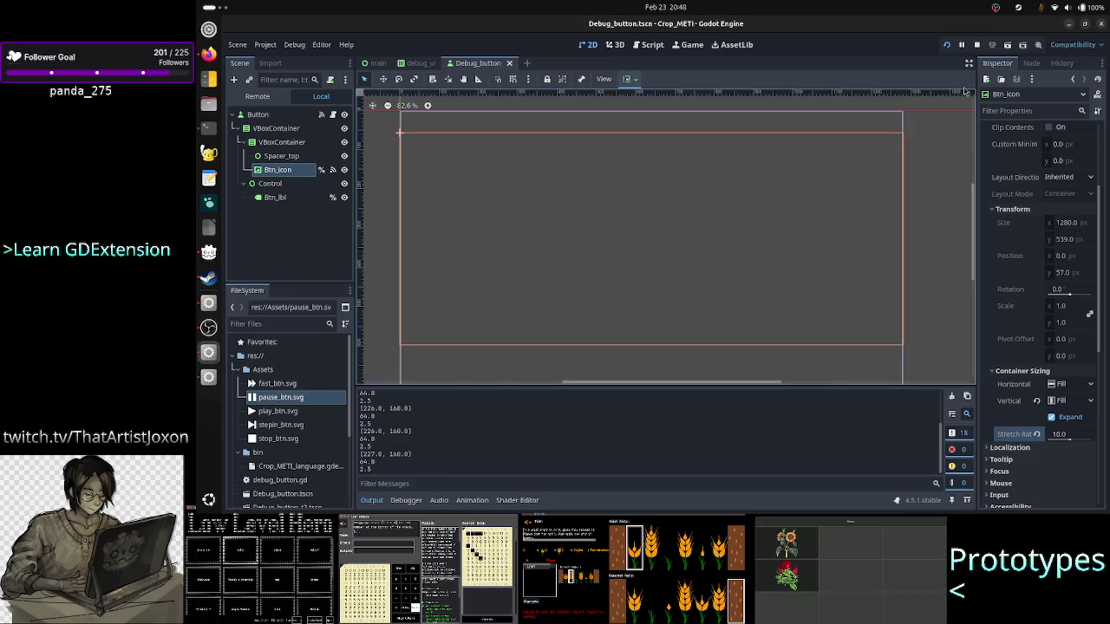
click(947, 45)
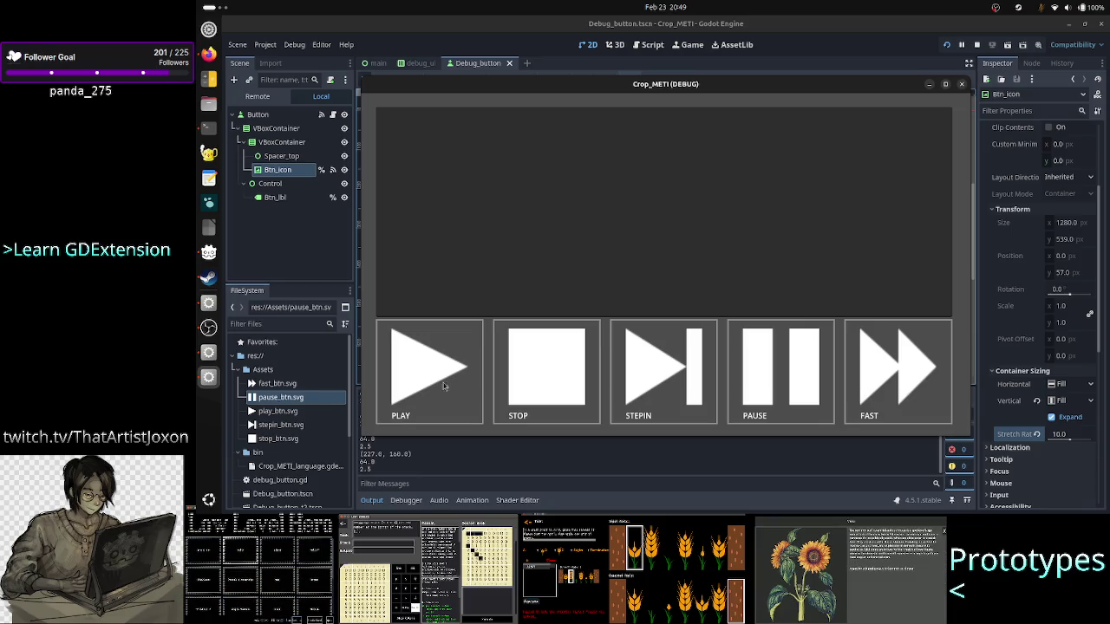
click(962, 87)
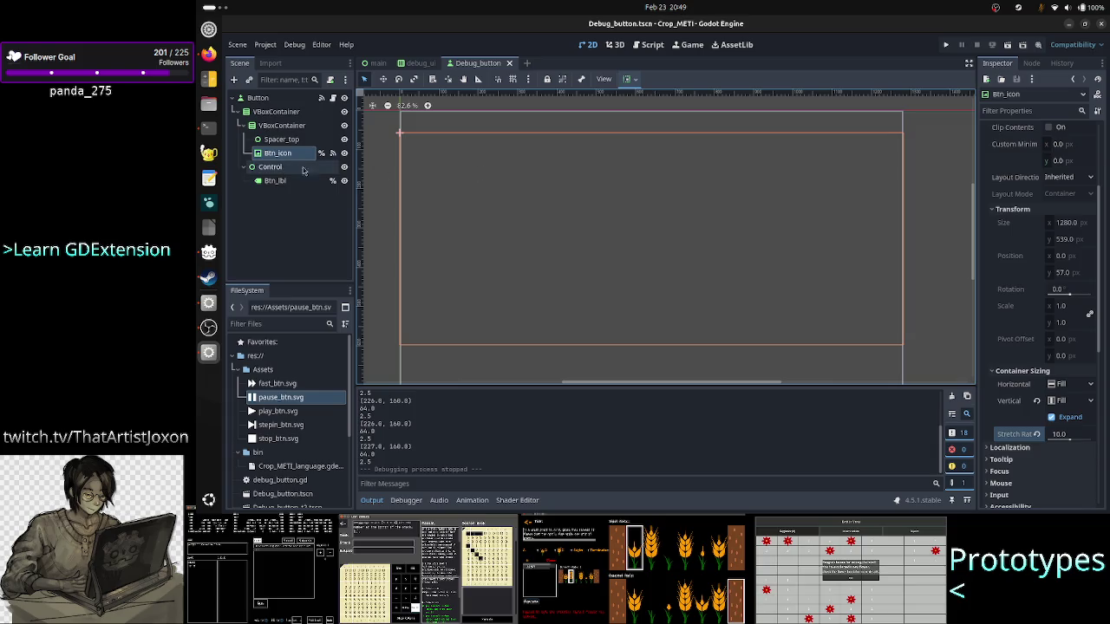
Step: Change the Btn_lbl label's text to 'Stop'
click(281, 124)
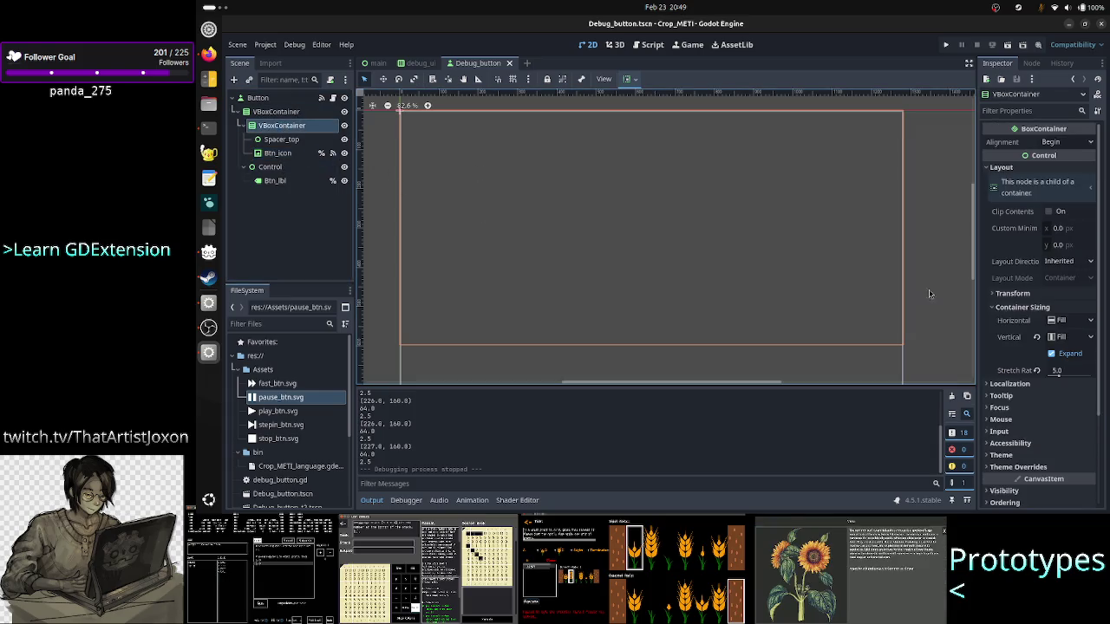
scroll(974, 257, down, 3)
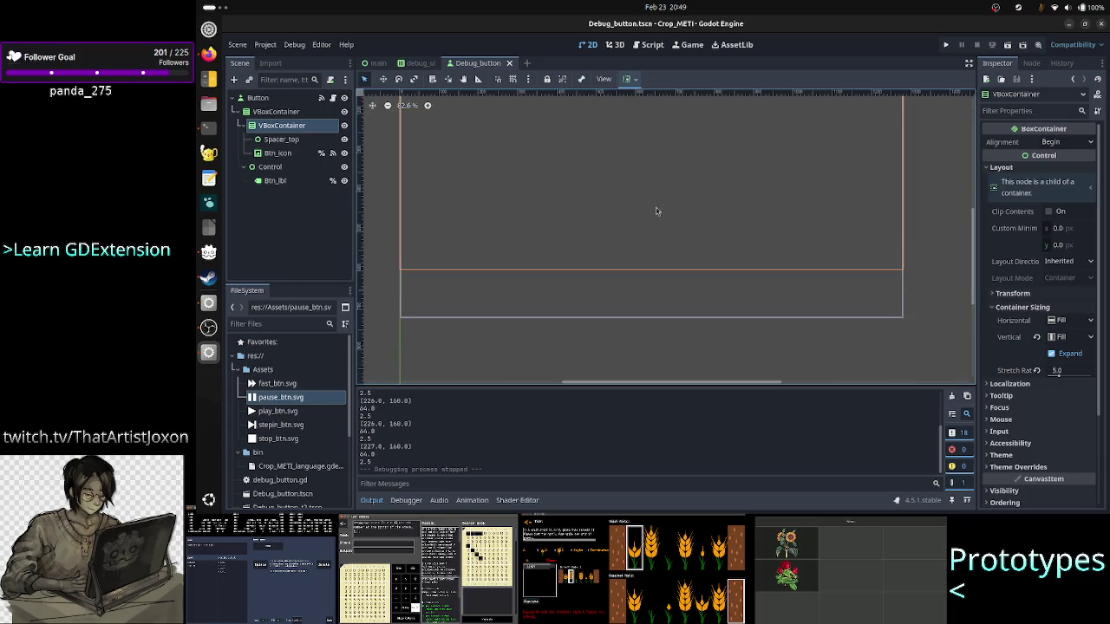
click(275, 180)
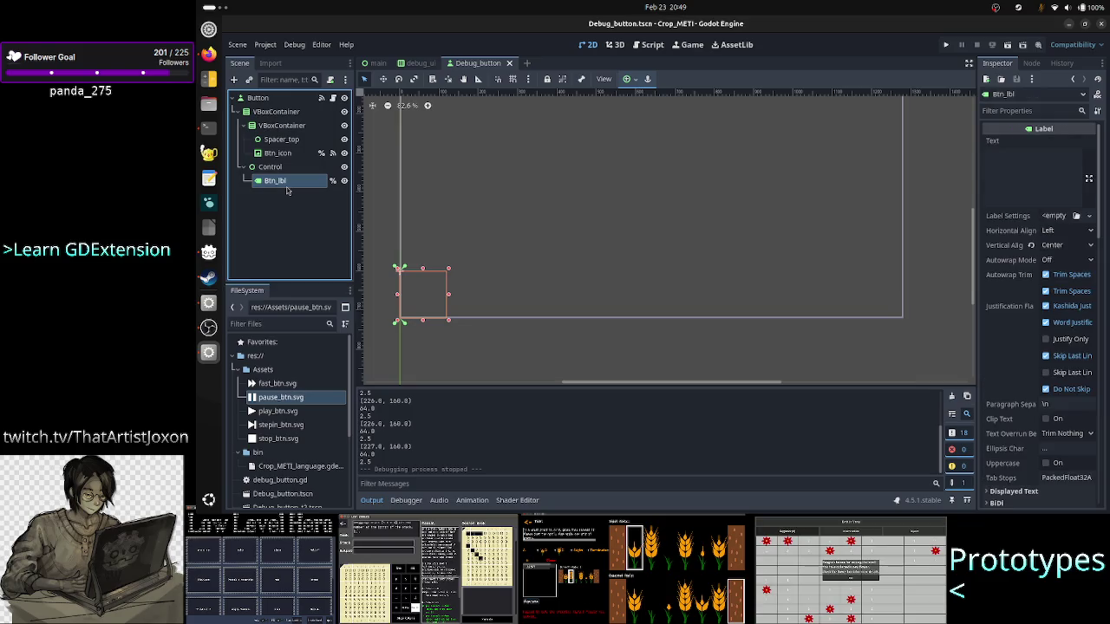
click(1003, 178)
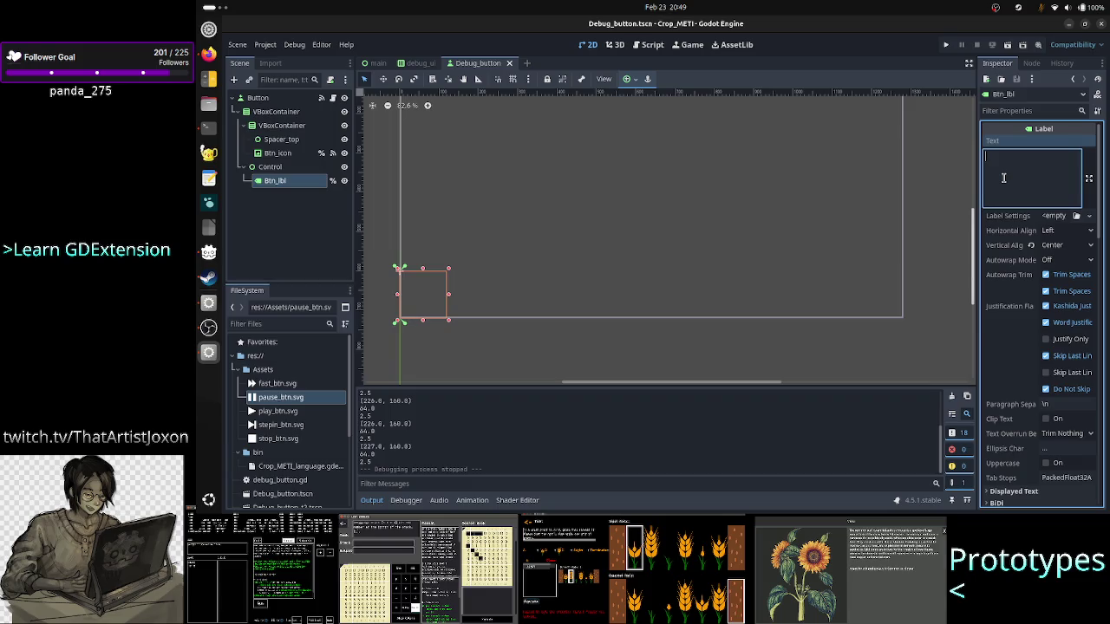
text(Stop)
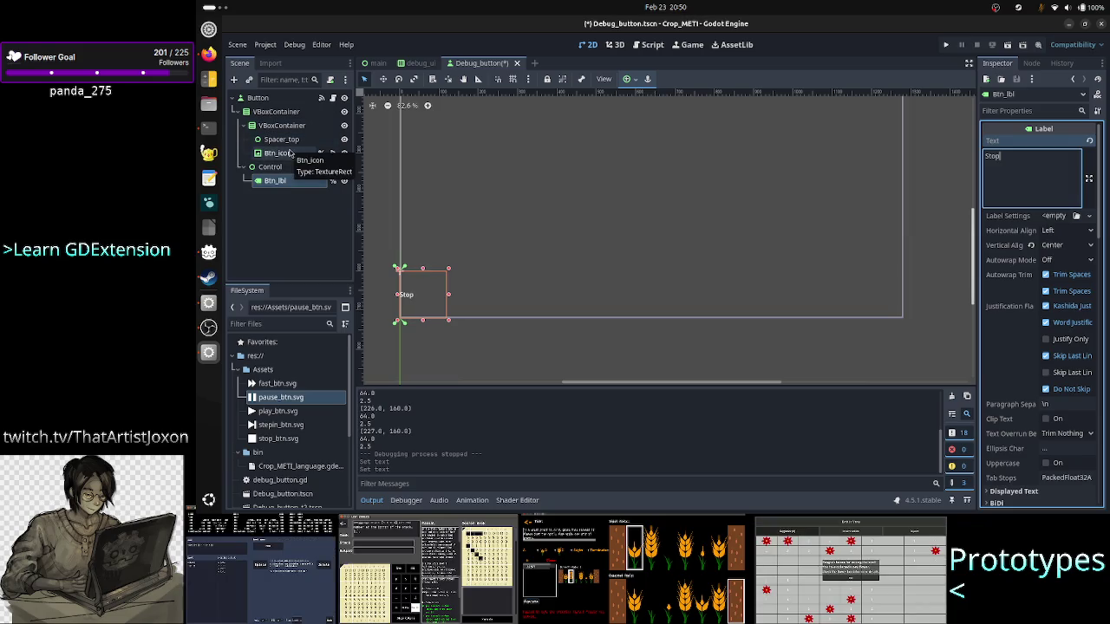
click(287, 157)
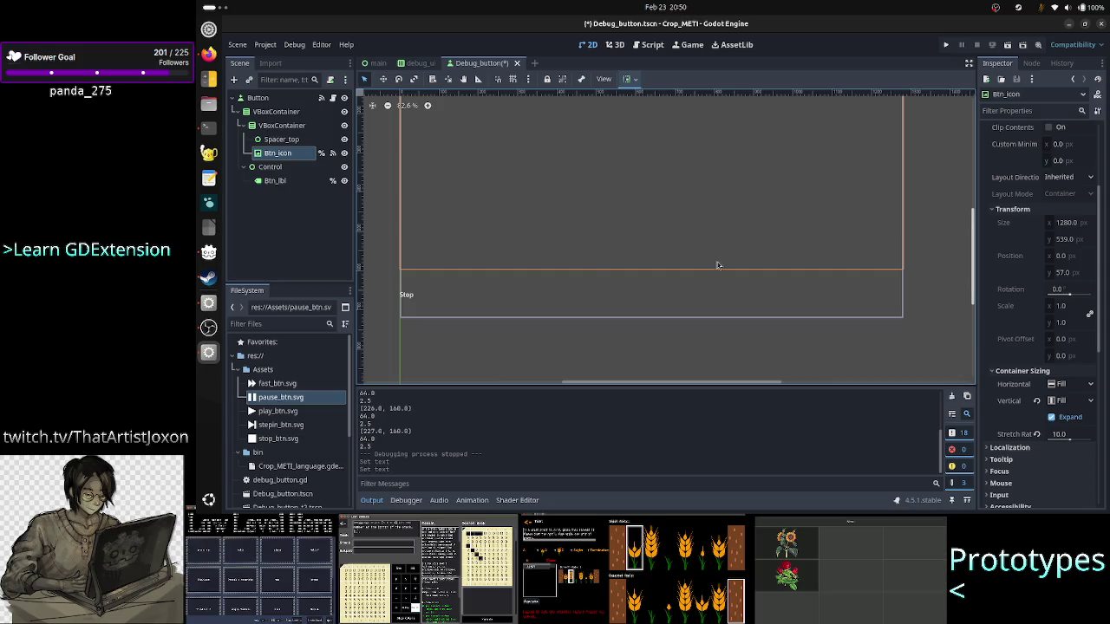
drag(974, 271, 968, 250)
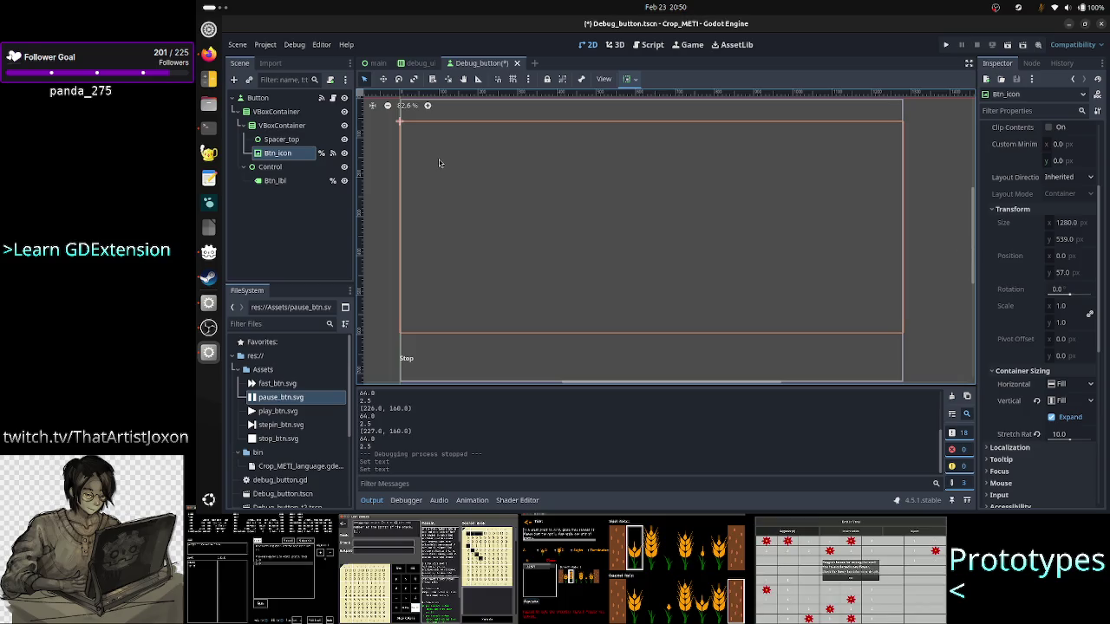
click(270, 166)
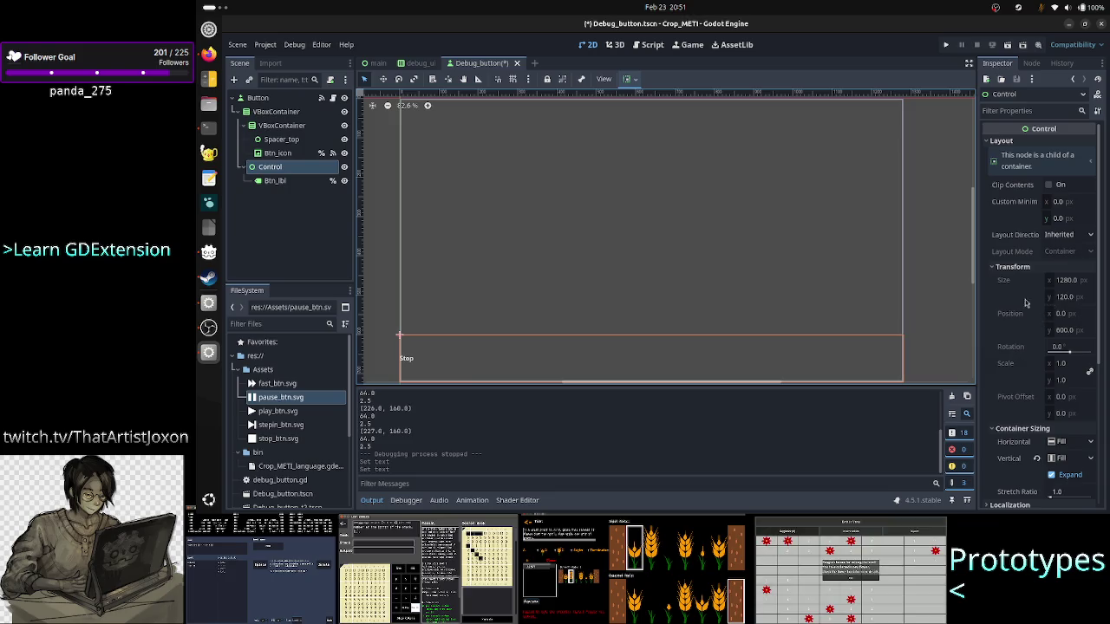
scroll(996, 308, down, 5)
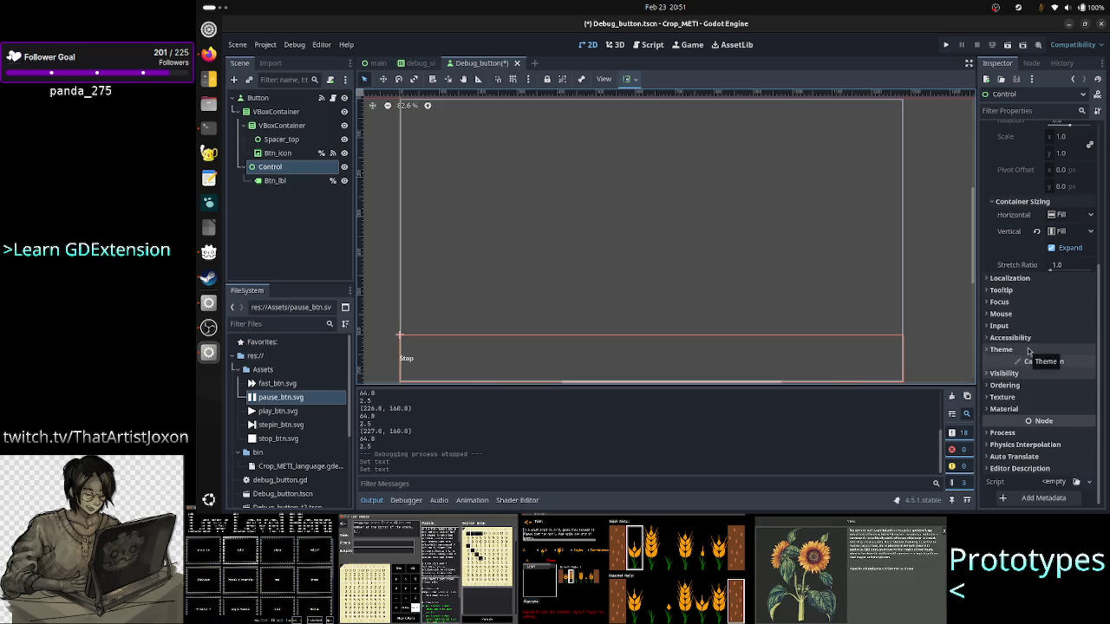
click(1028, 350)
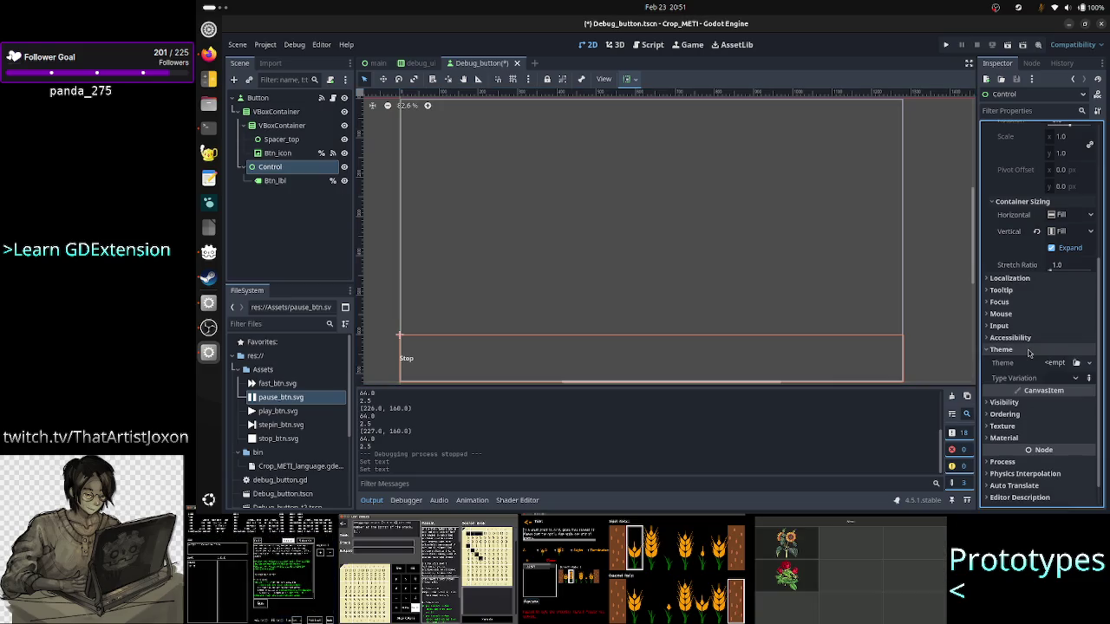
click(1029, 350)
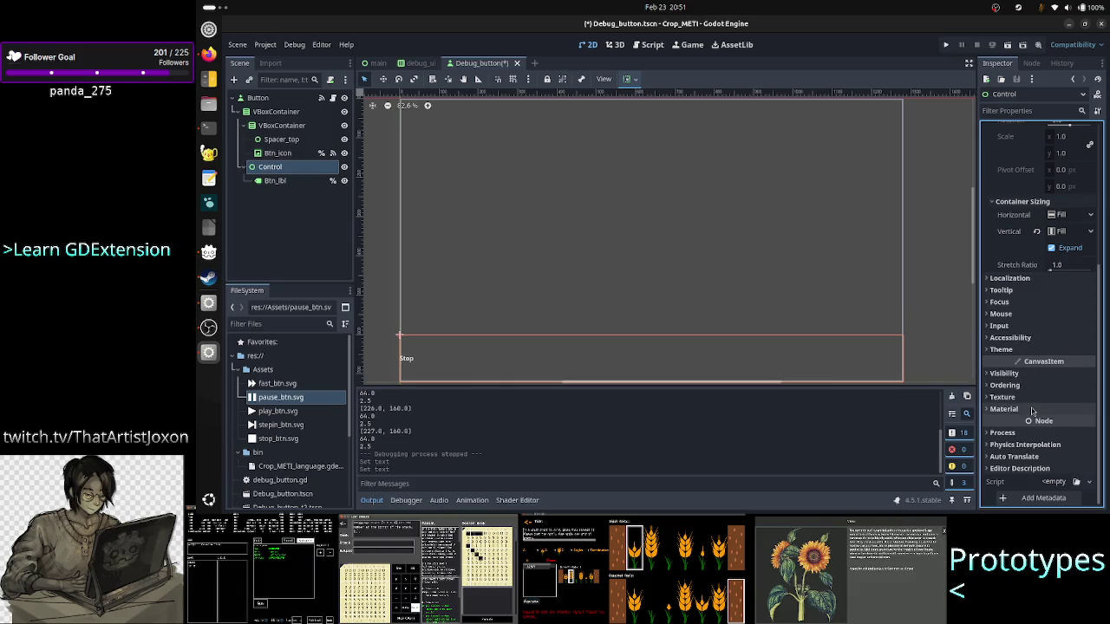
Step: Give Btn_lbl a new StyleBoxFlat Normal style override and run the game to preview it
click(273, 181)
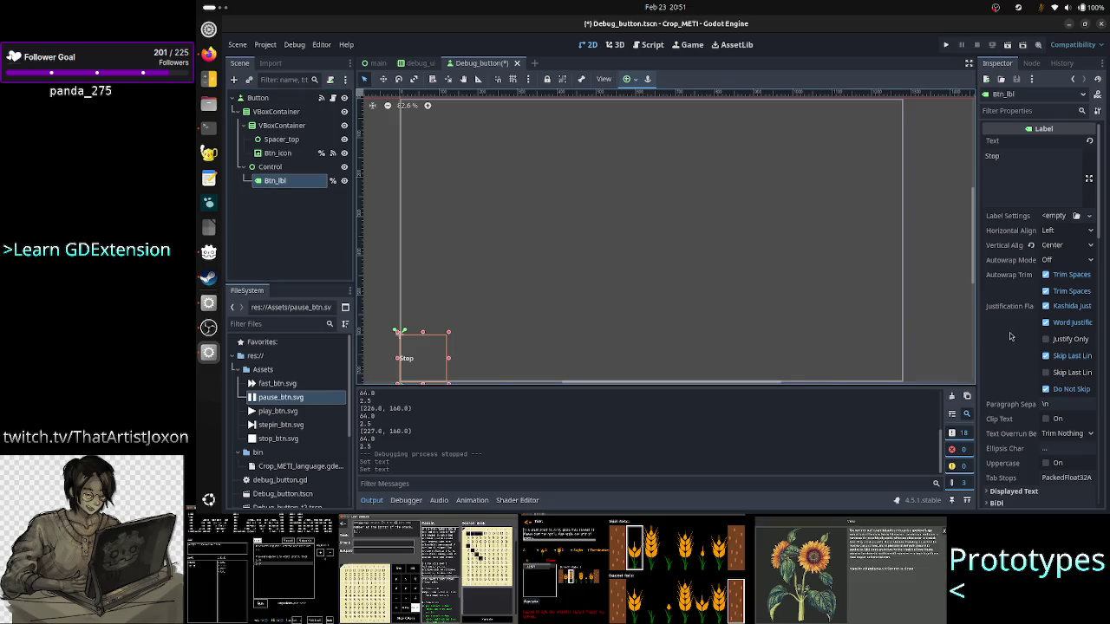
scroll(1020, 368, down, 5)
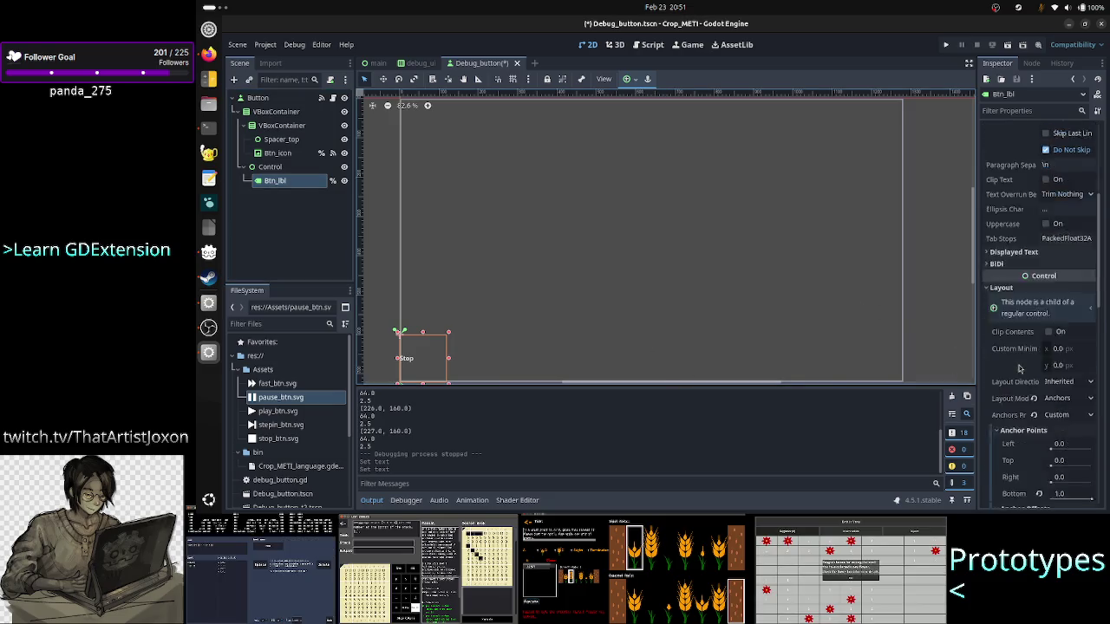
scroll(1020, 368, down, 6)
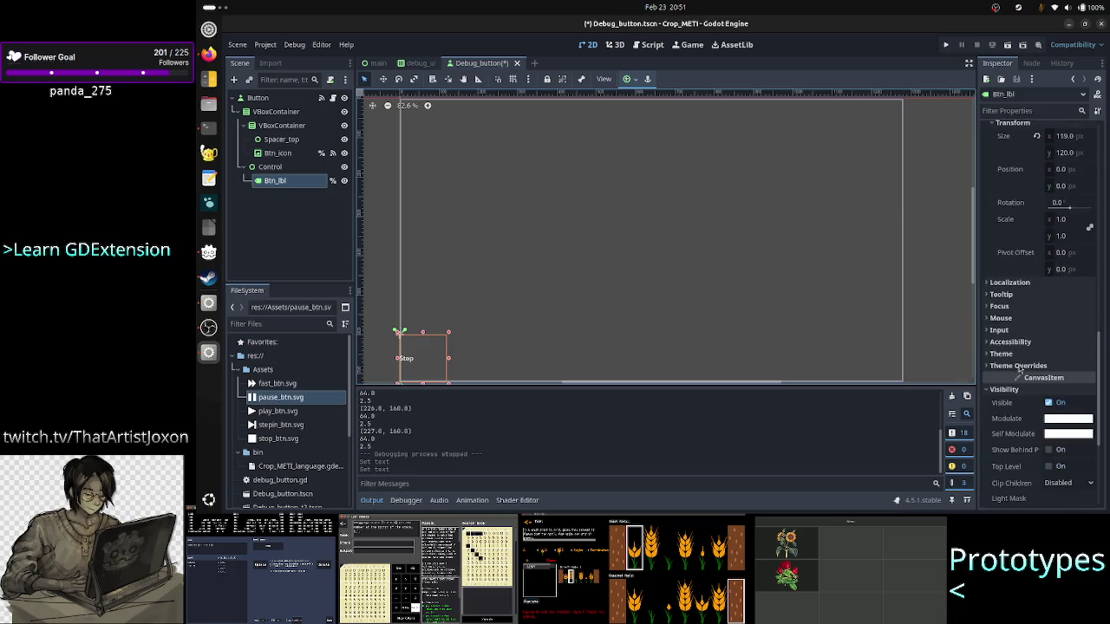
click(1021, 366)
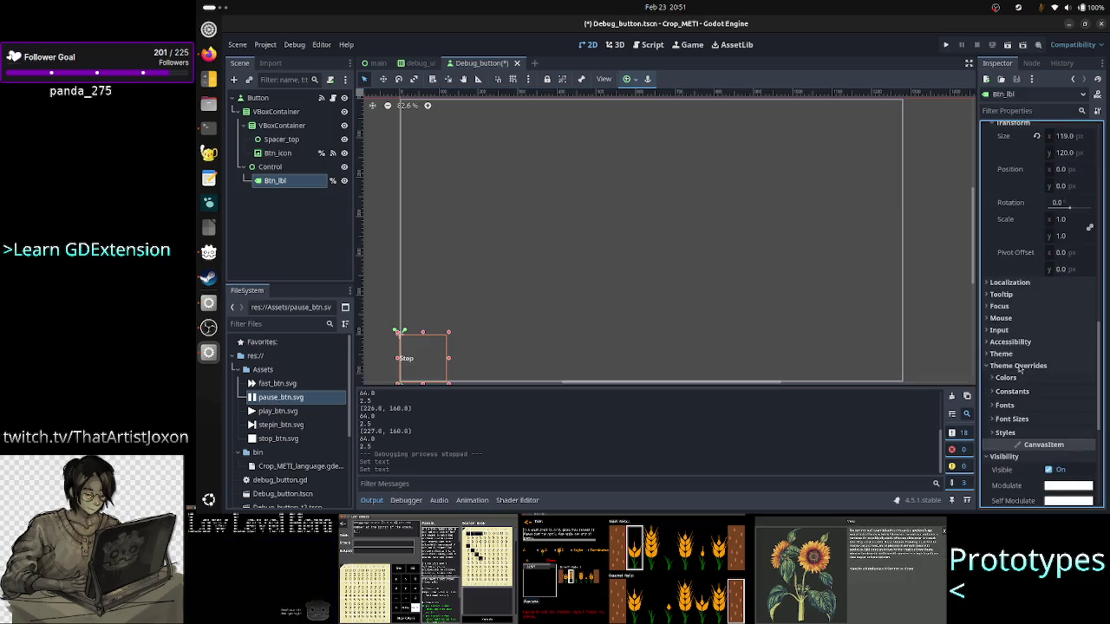
click(1025, 432)
scroll(1054, 404, down, 3)
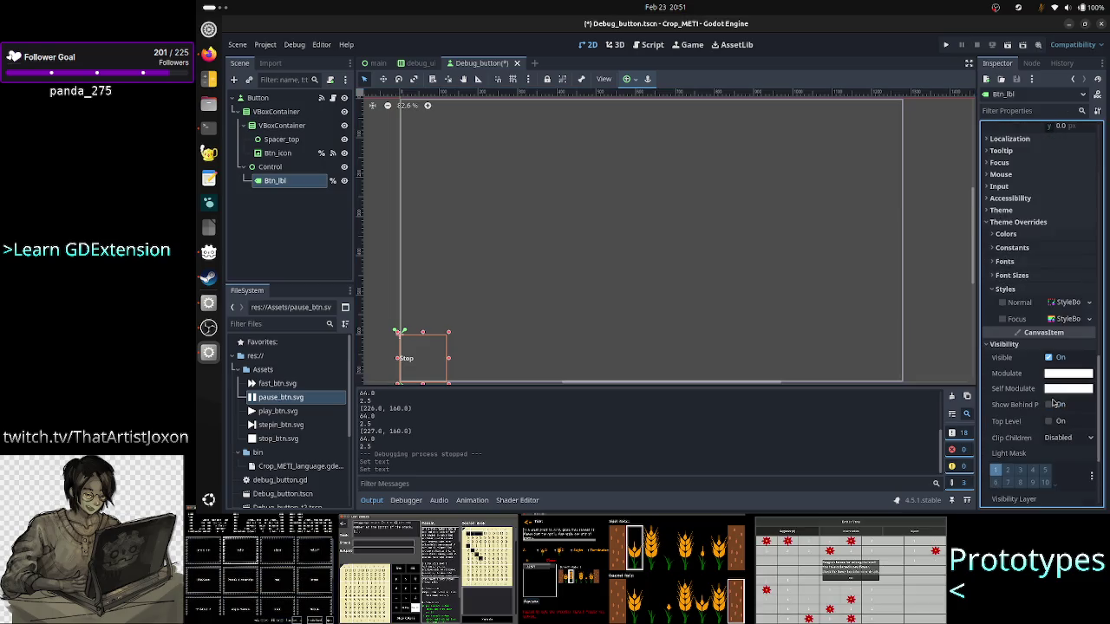
click(1089, 303)
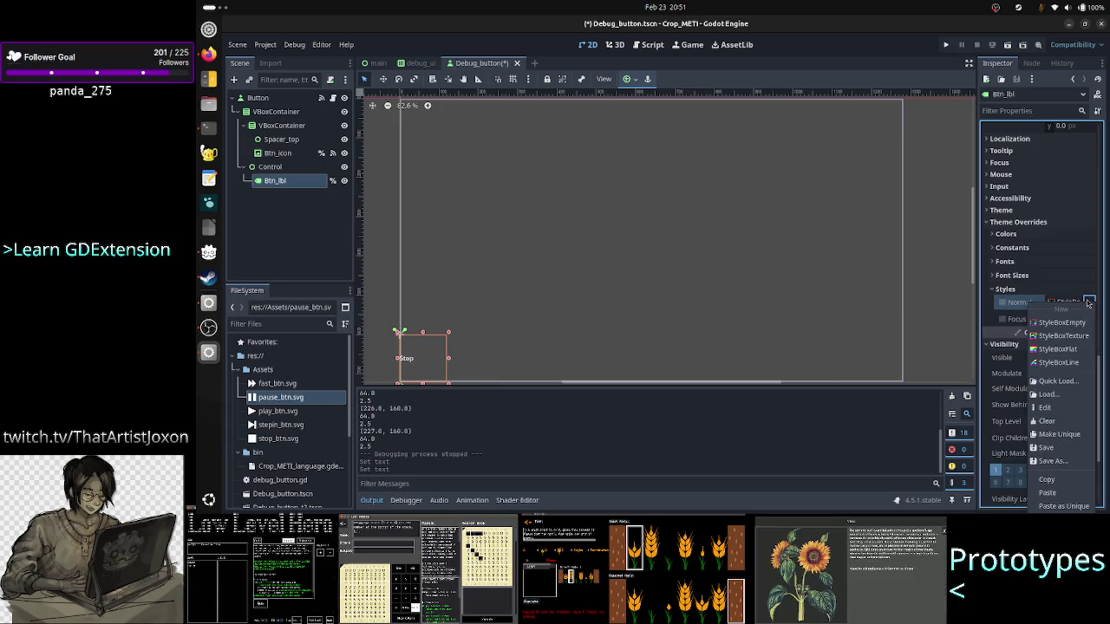
click(1080, 349)
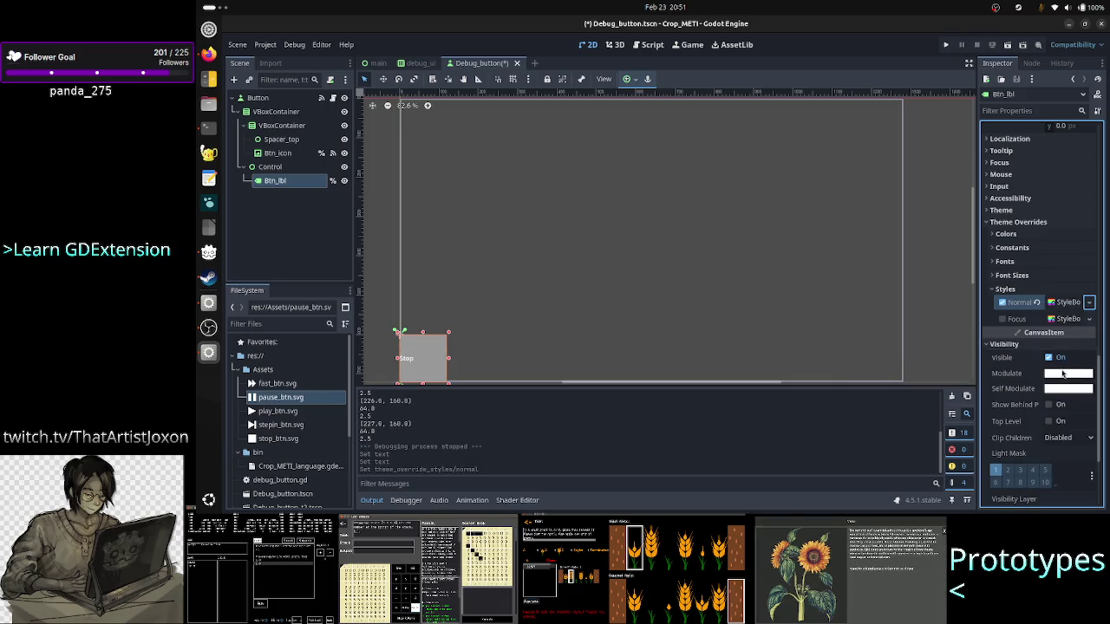
click(1073, 320)
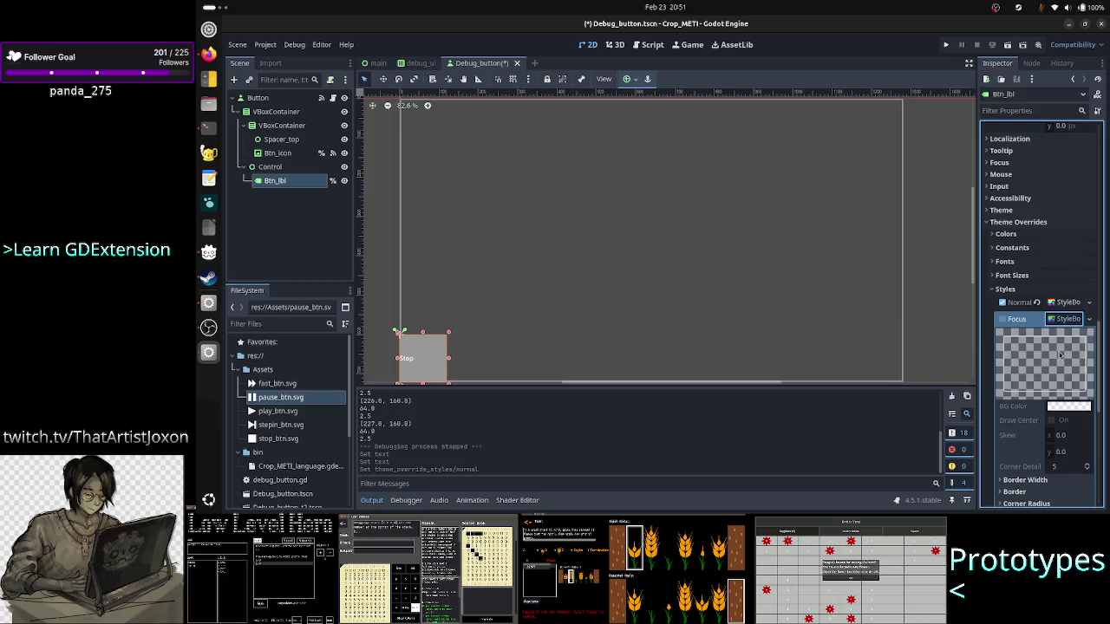
click(951, 47)
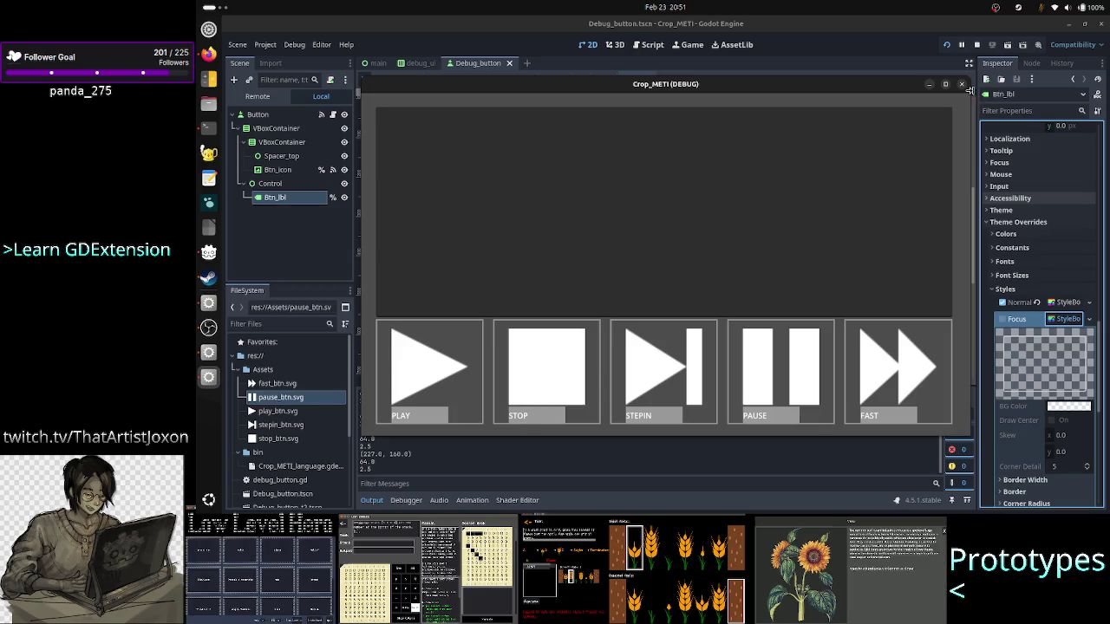
Step: Close the game and set the outer VBoxContainer's Separation override to 0
click(961, 83)
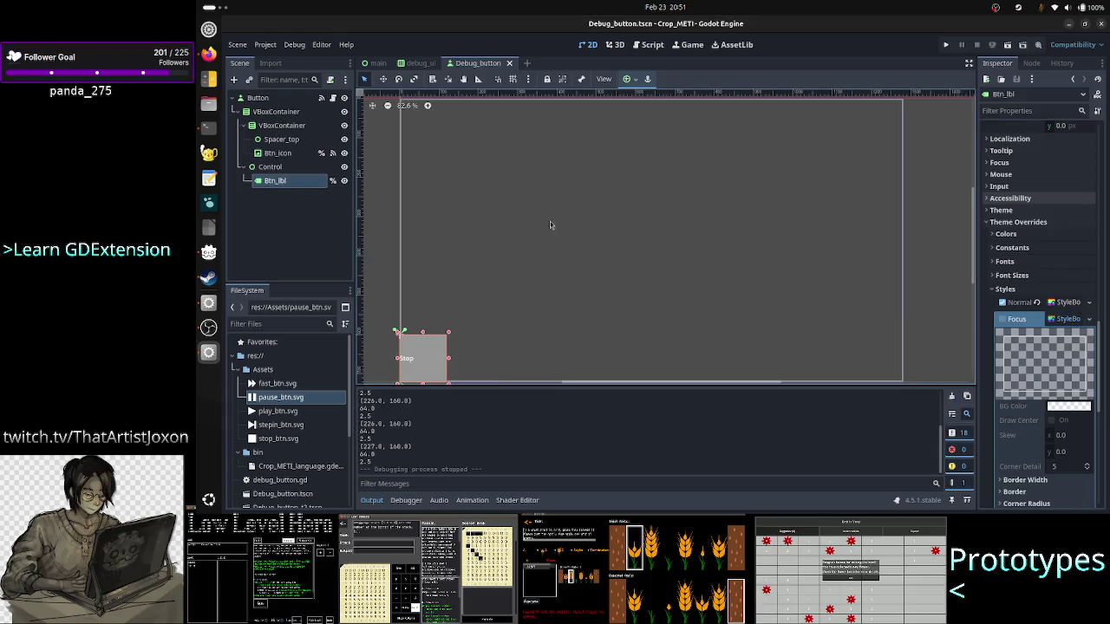
click(280, 115)
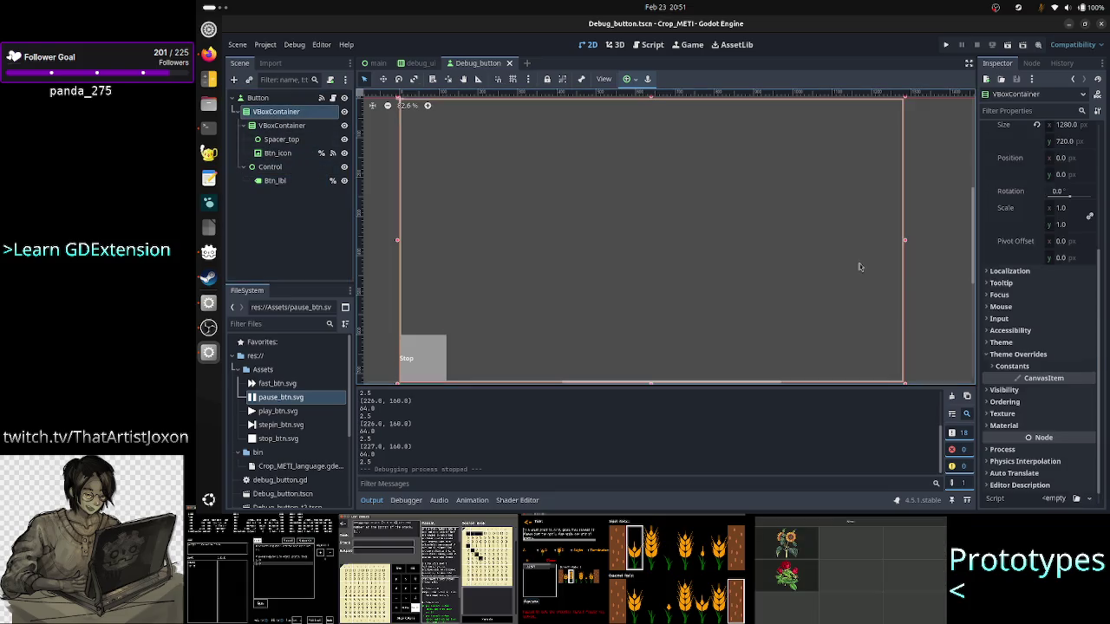
click(1033, 366)
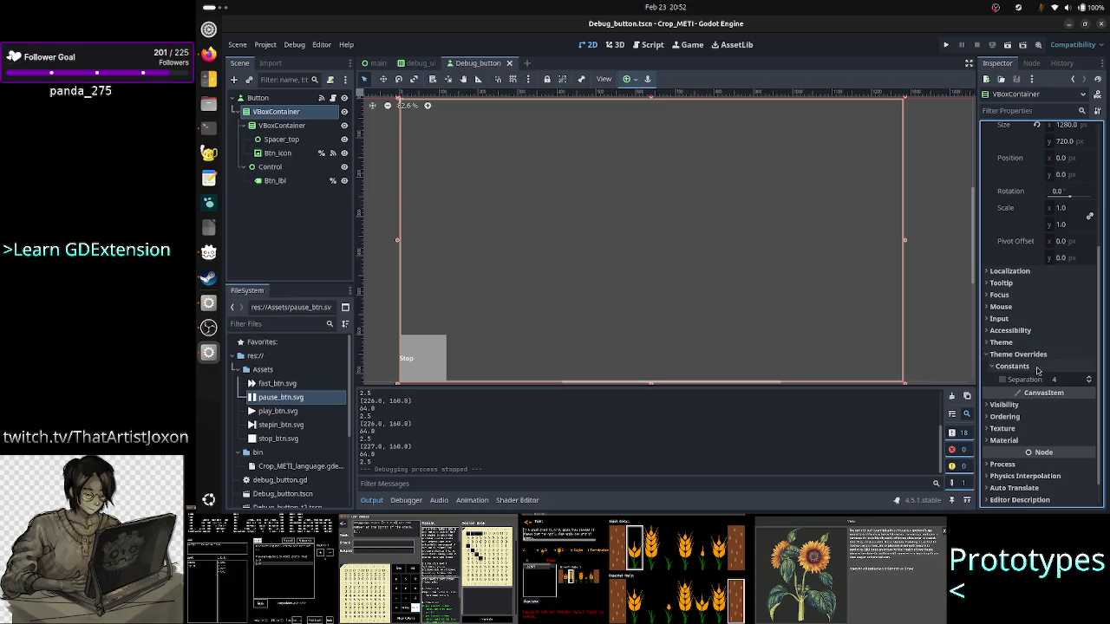
click(1059, 382)
text(0)
key(Return)
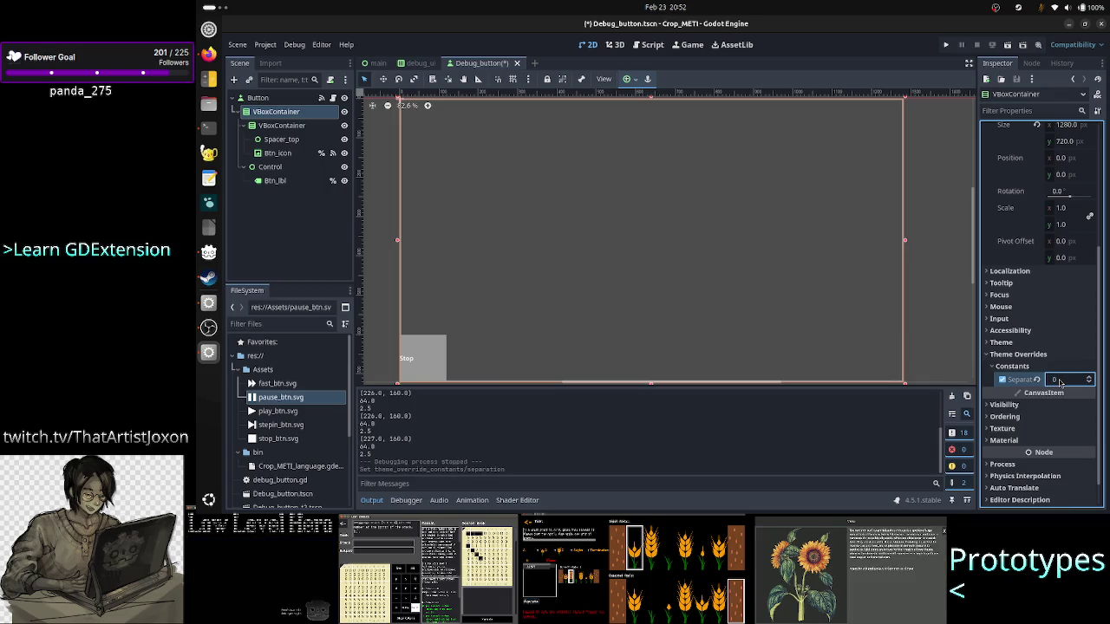
Step: Test-run the project, close it, and select Btn_lbl
click(947, 46)
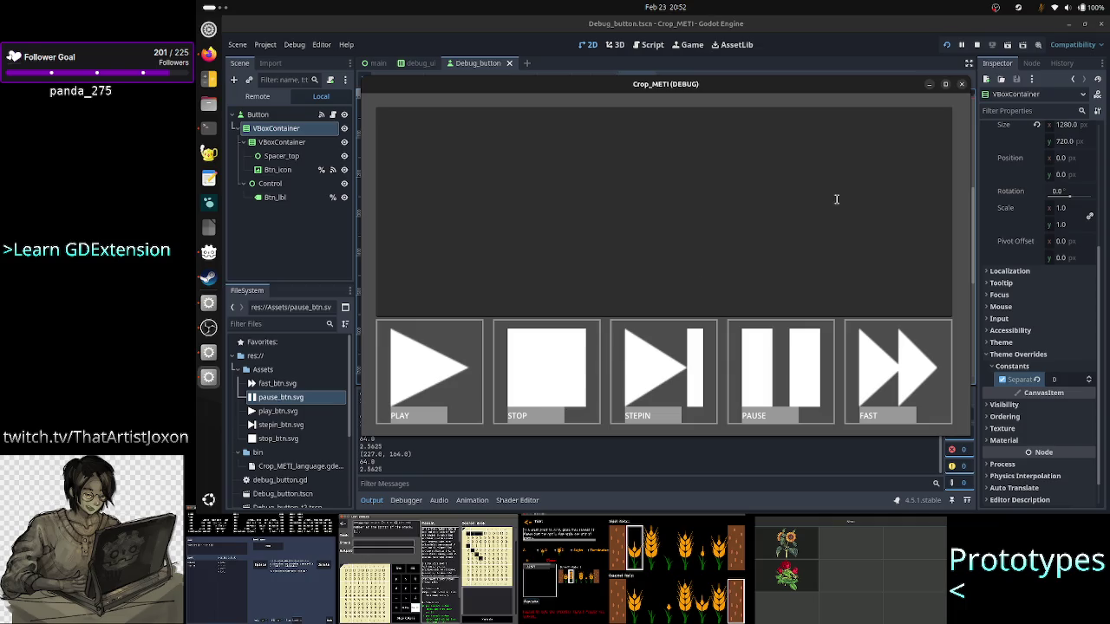
click(963, 85)
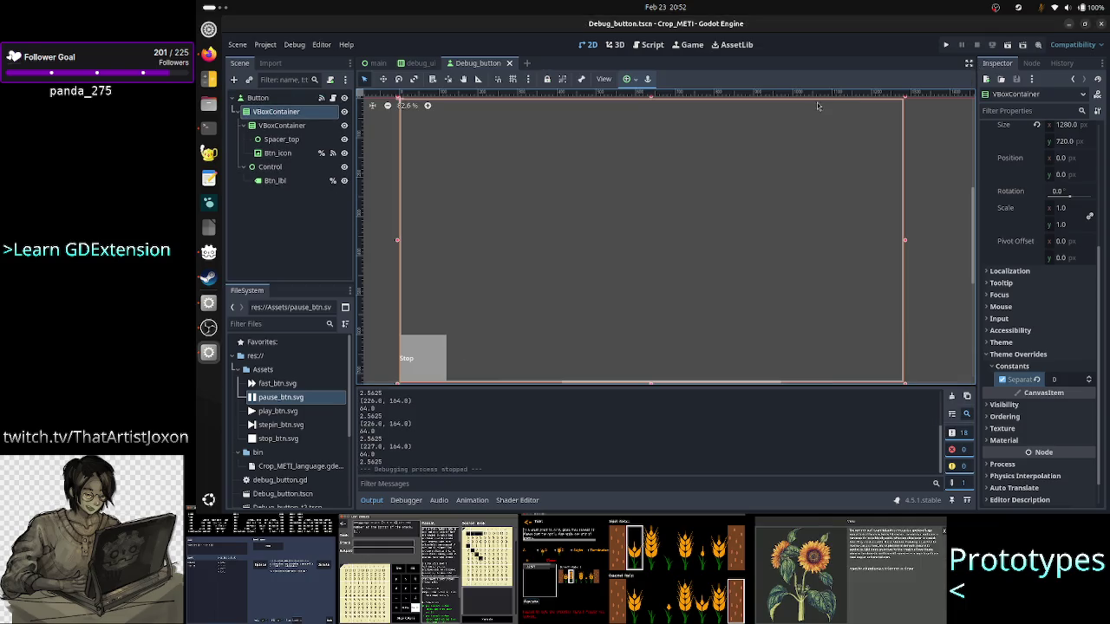
click(274, 181)
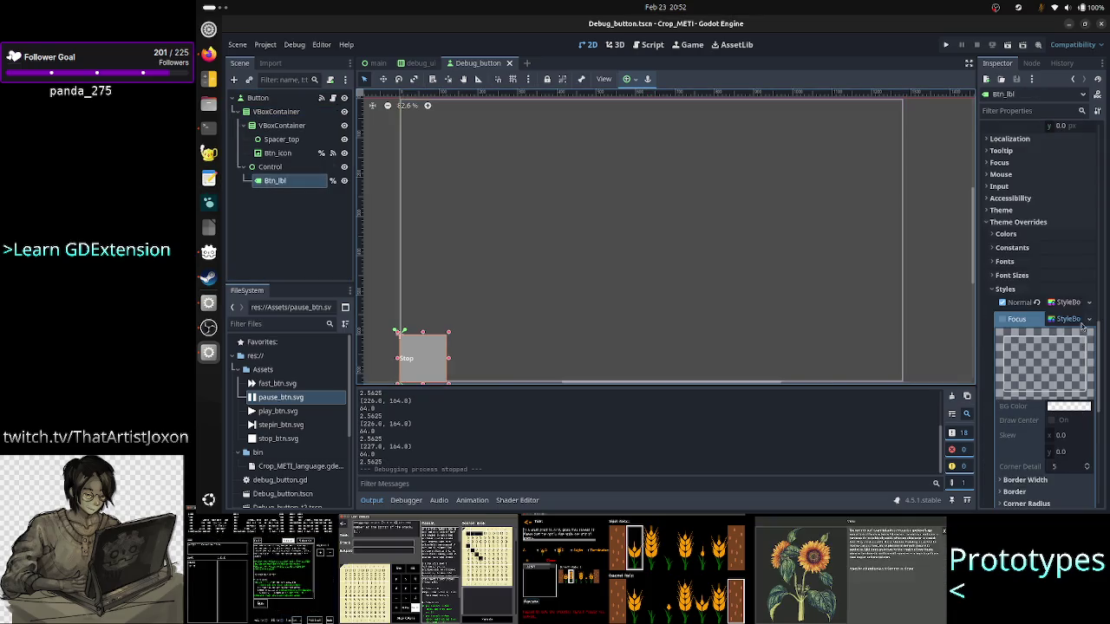
Step: Clear Btn_lbl's Focus StyleBox override
click(1089, 319)
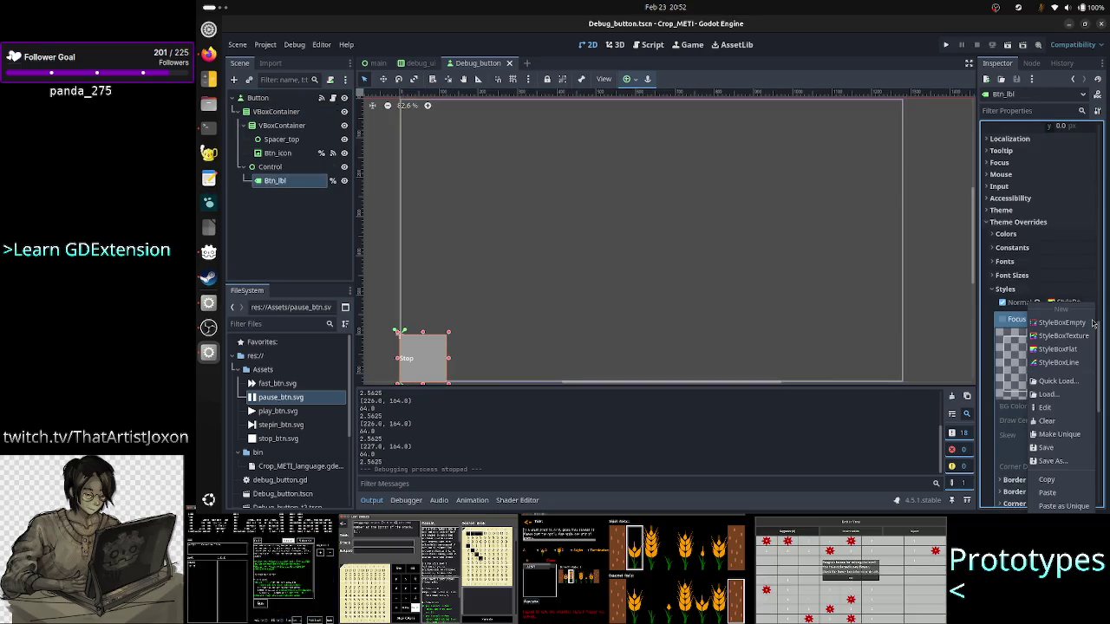
click(1059, 434)
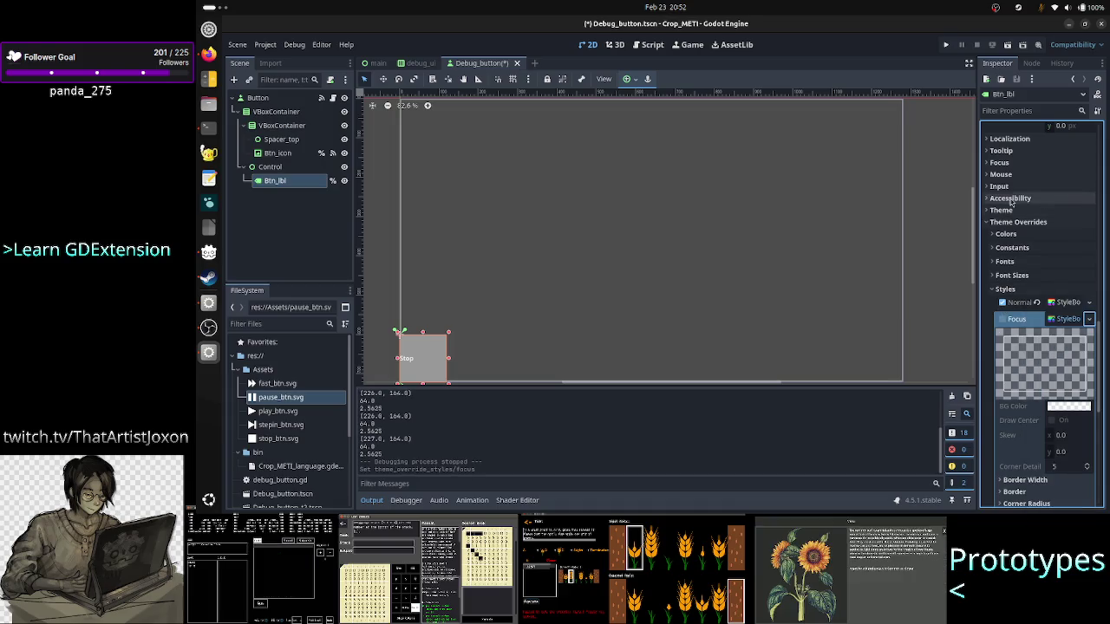
click(1071, 320)
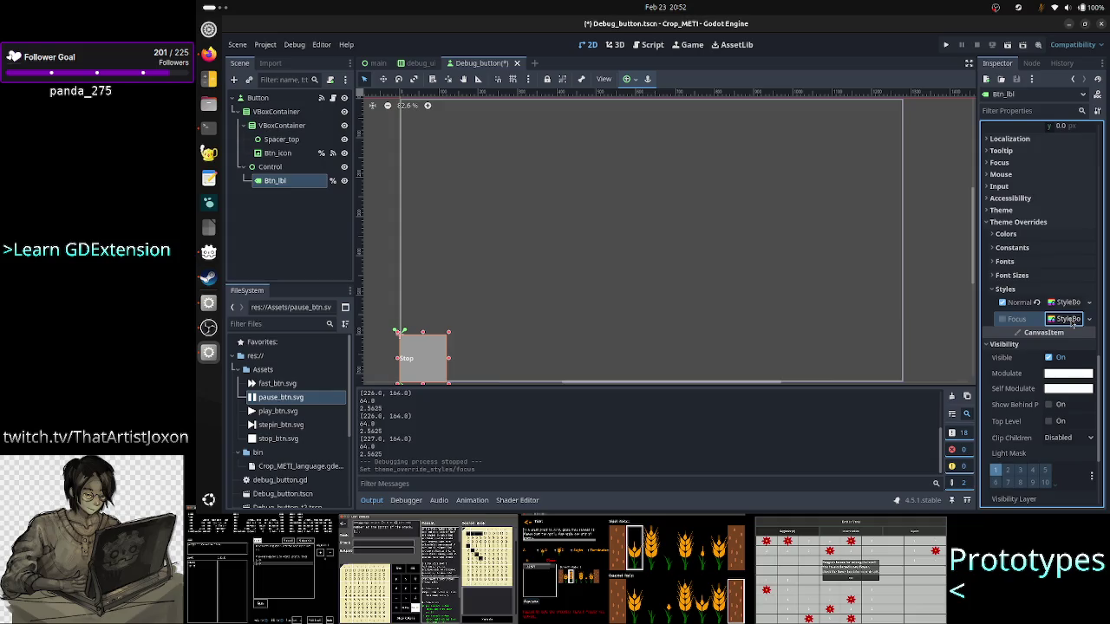
click(1076, 320)
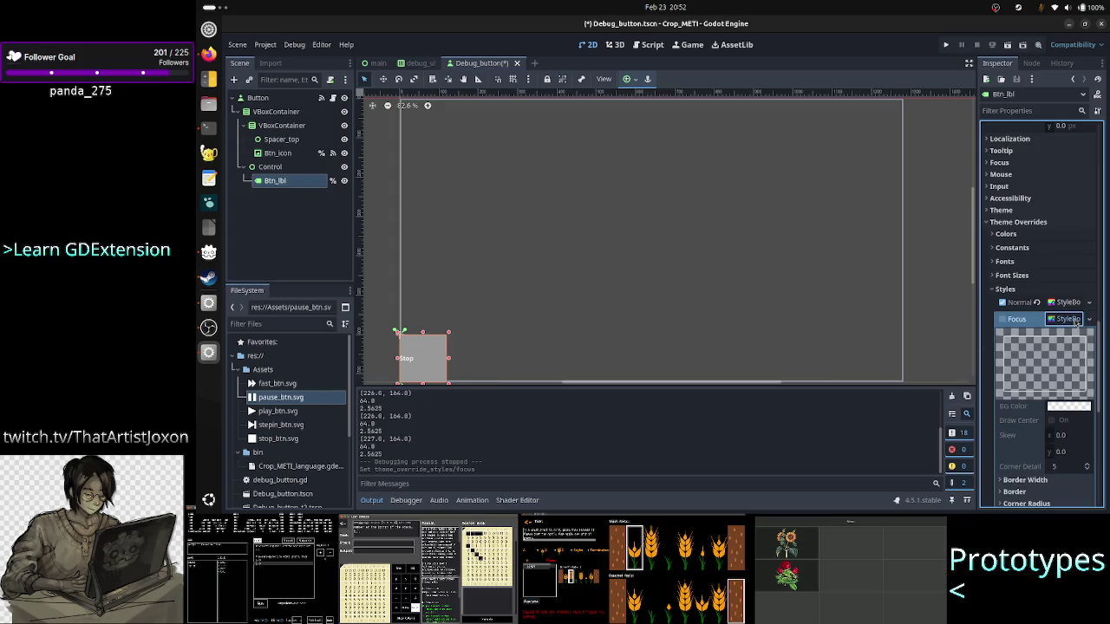
click(1077, 320)
click(1089, 320)
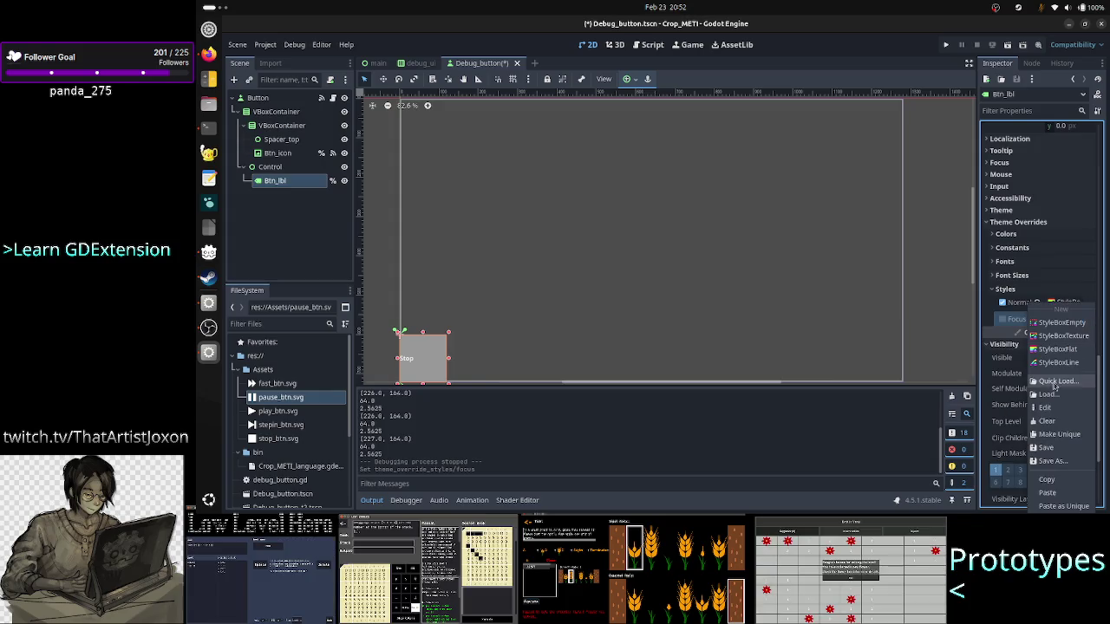
click(1065, 423)
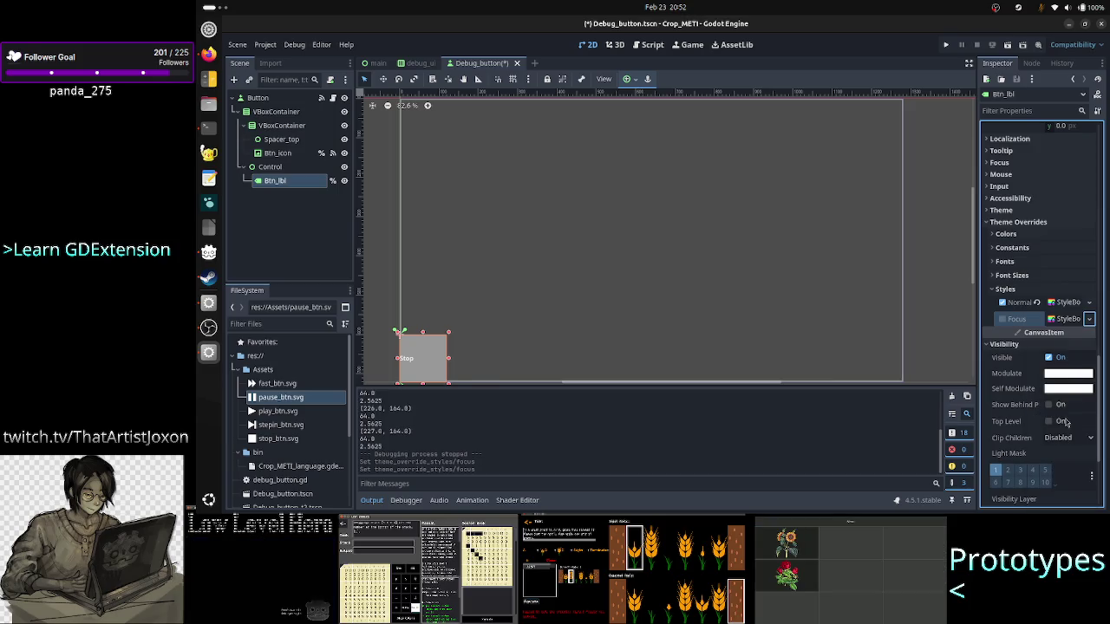
Step: Clear the Normal StyleBox override and run the project
click(1089, 302)
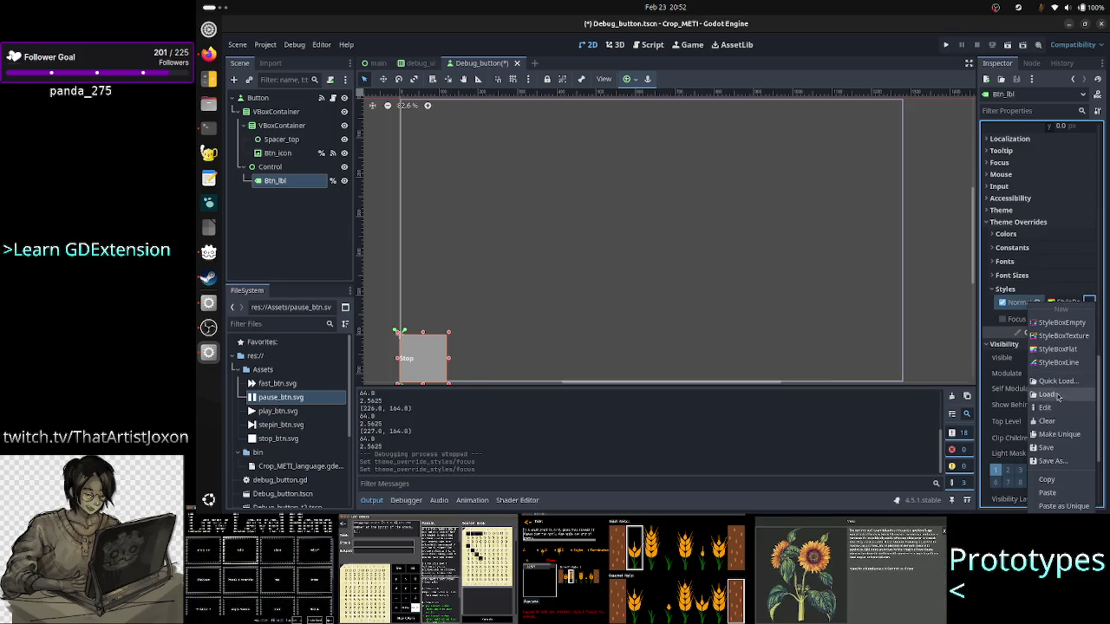
click(1062, 421)
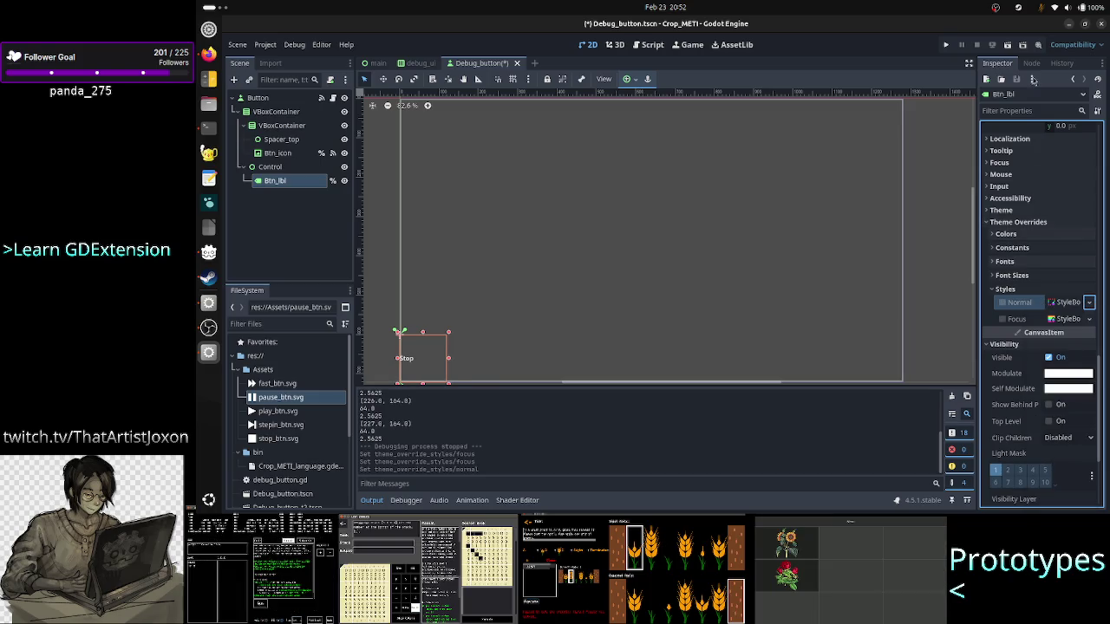
click(948, 50)
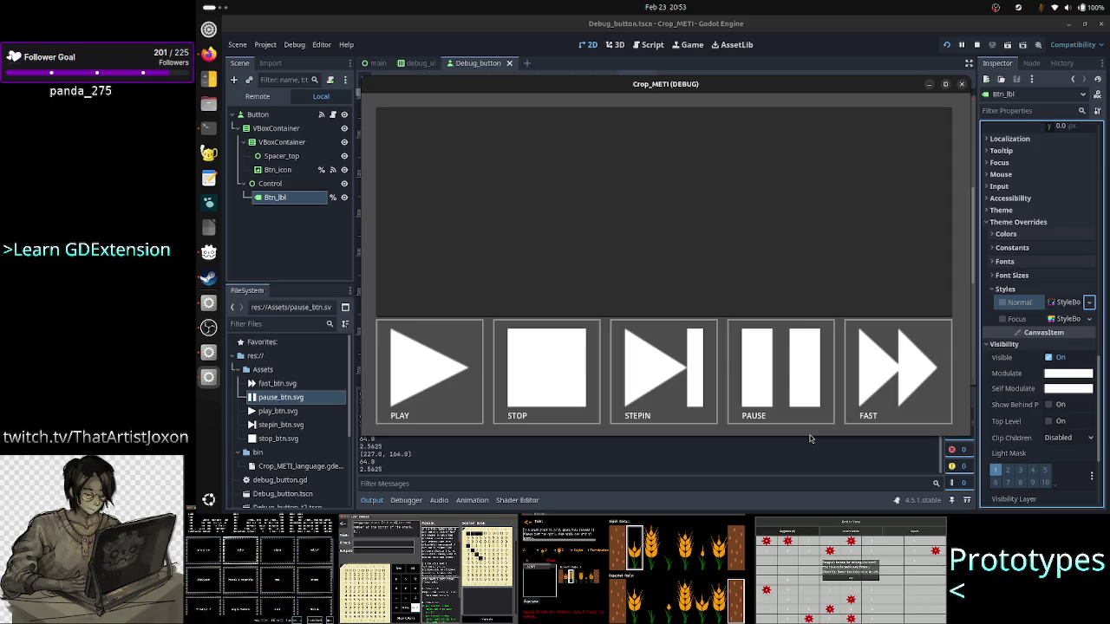
Step: Set the inner VBoxContainer's Separation constant override to 0
click(283, 144)
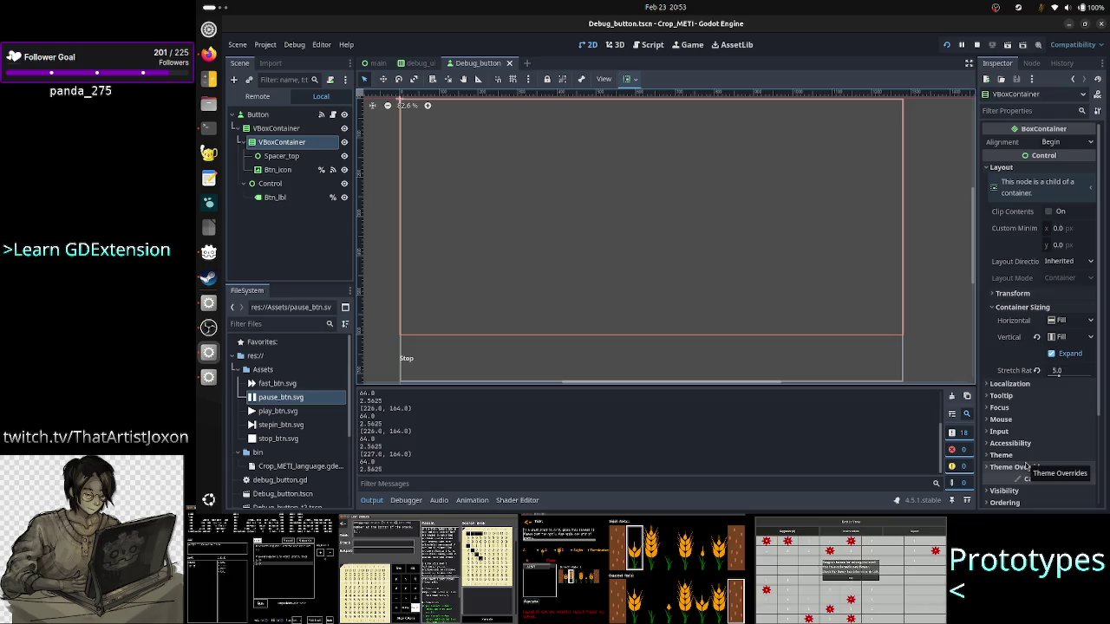
click(1025, 467)
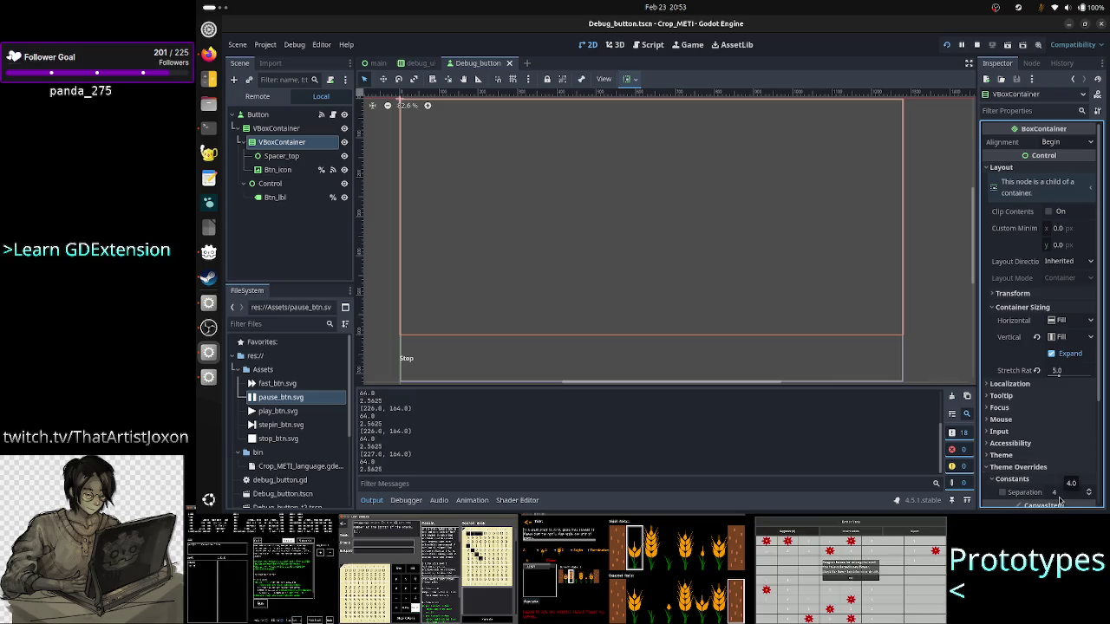
mouse_move(1058, 500)
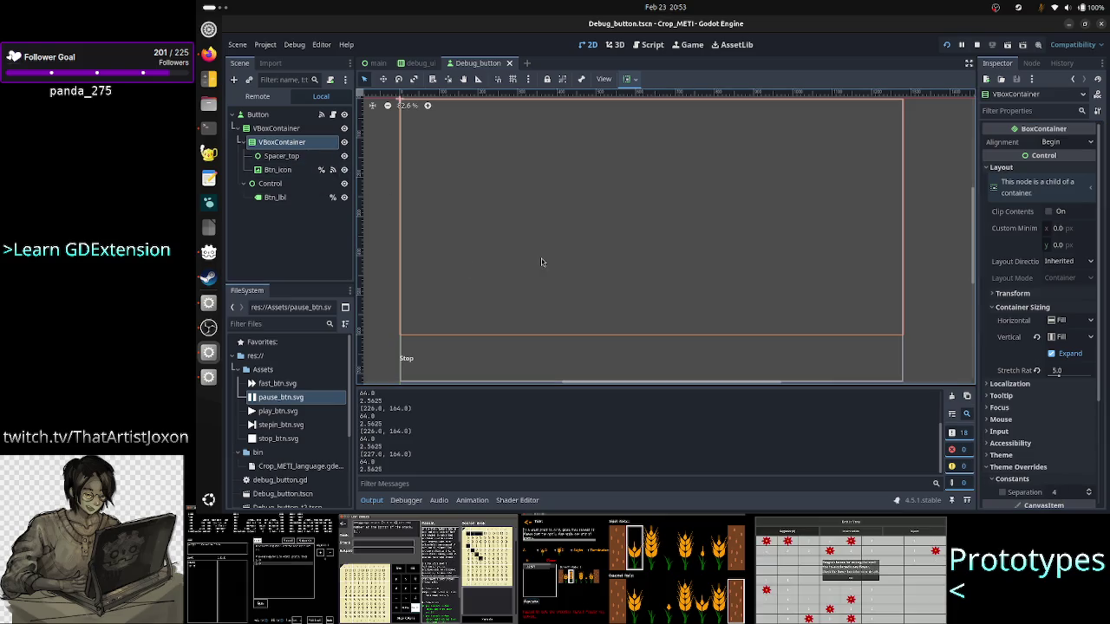
scroll(972, 242, up, 2)
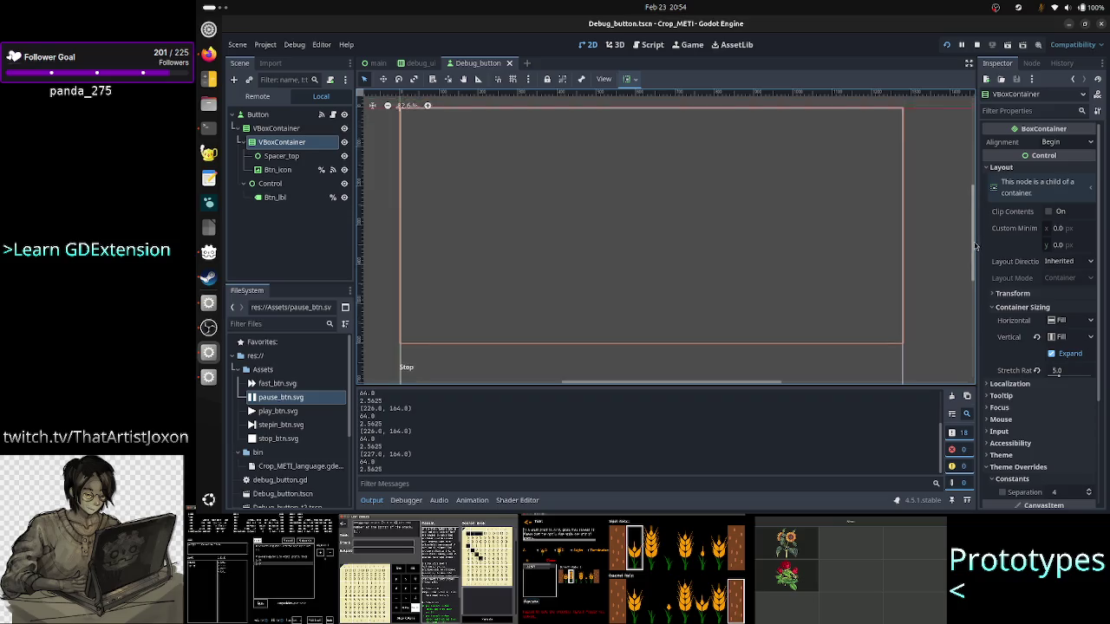
scroll(973, 240, down, 2)
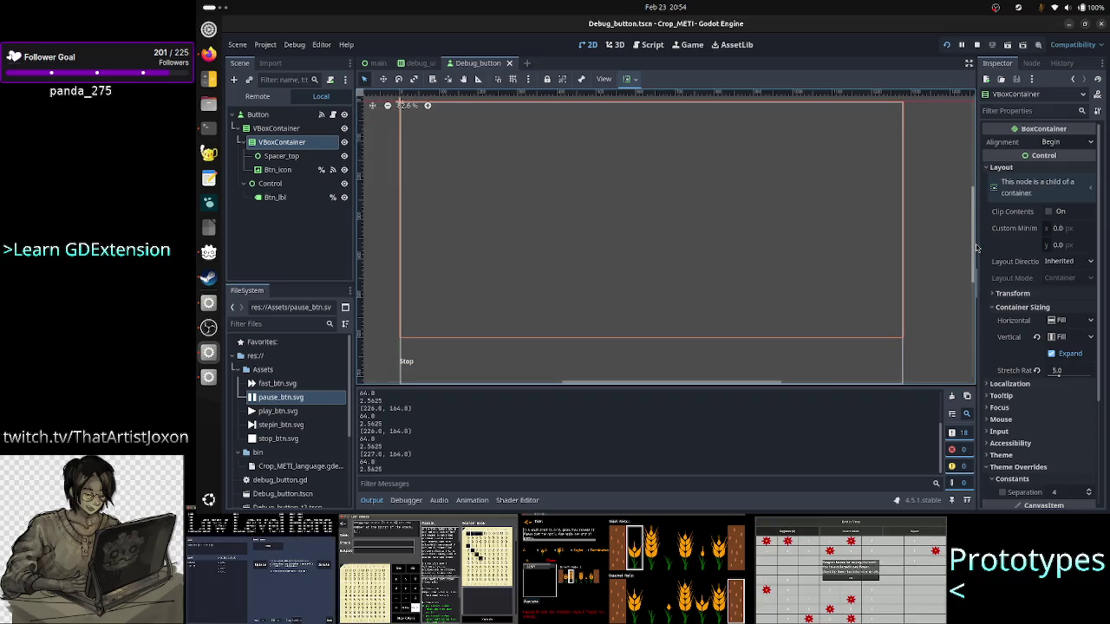
click(1066, 493)
text(0)
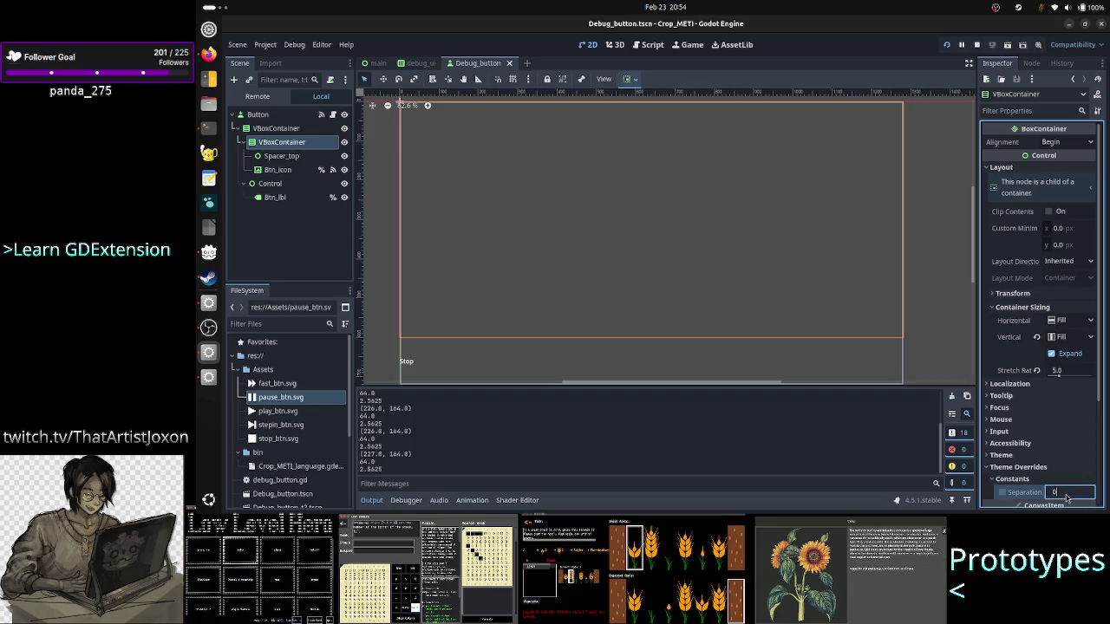
key(Return)
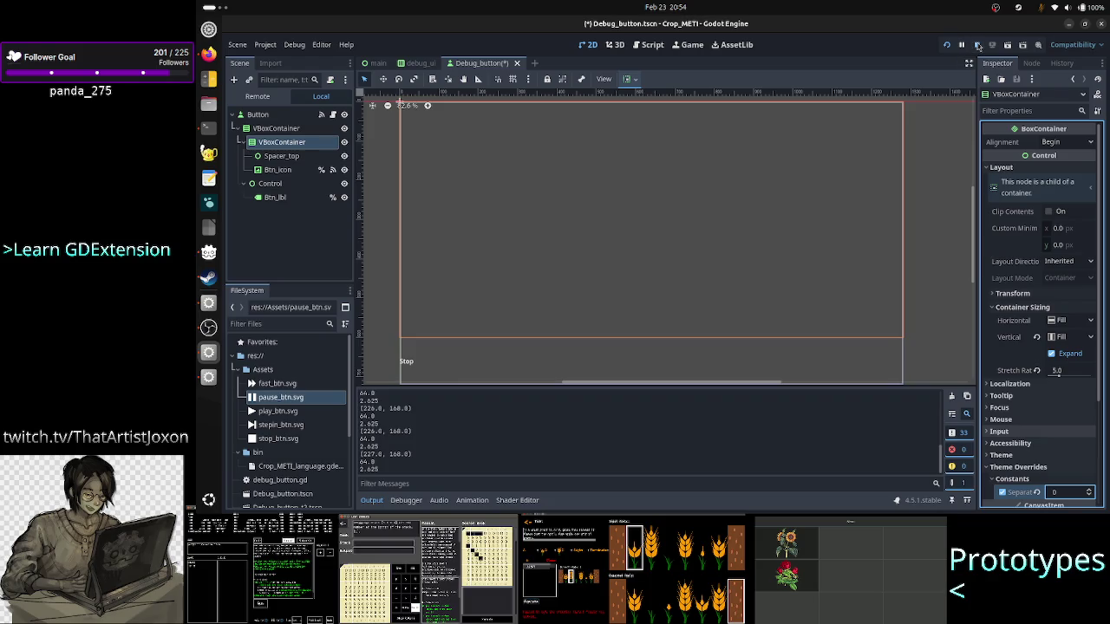
Step: Test-run the game, close it, then step through the container nodes down to Btn_icon
click(947, 46)
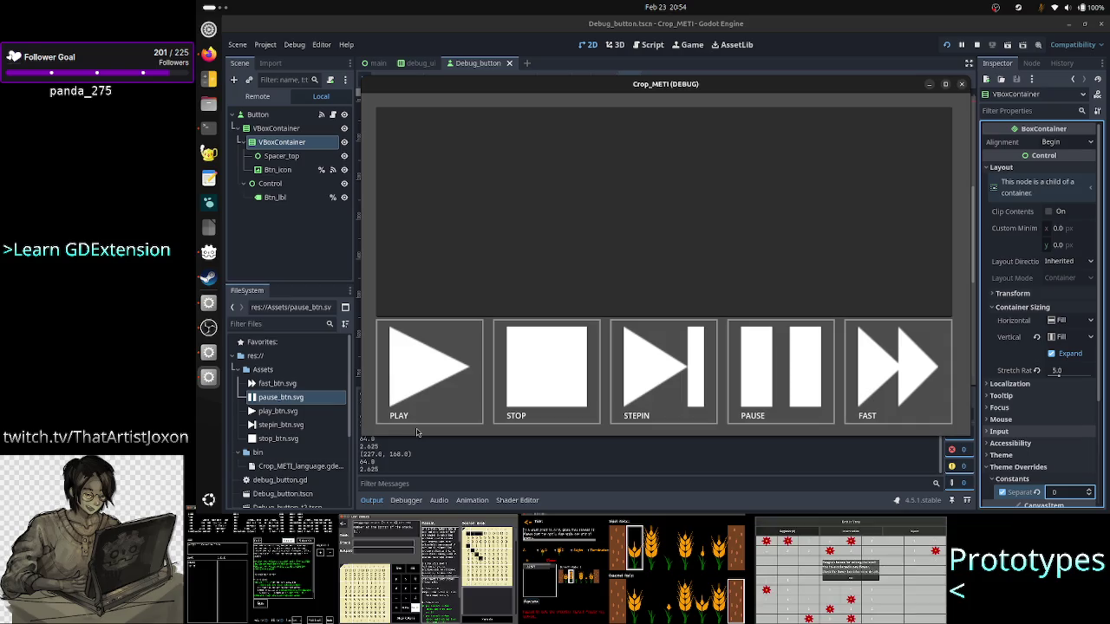
click(961, 85)
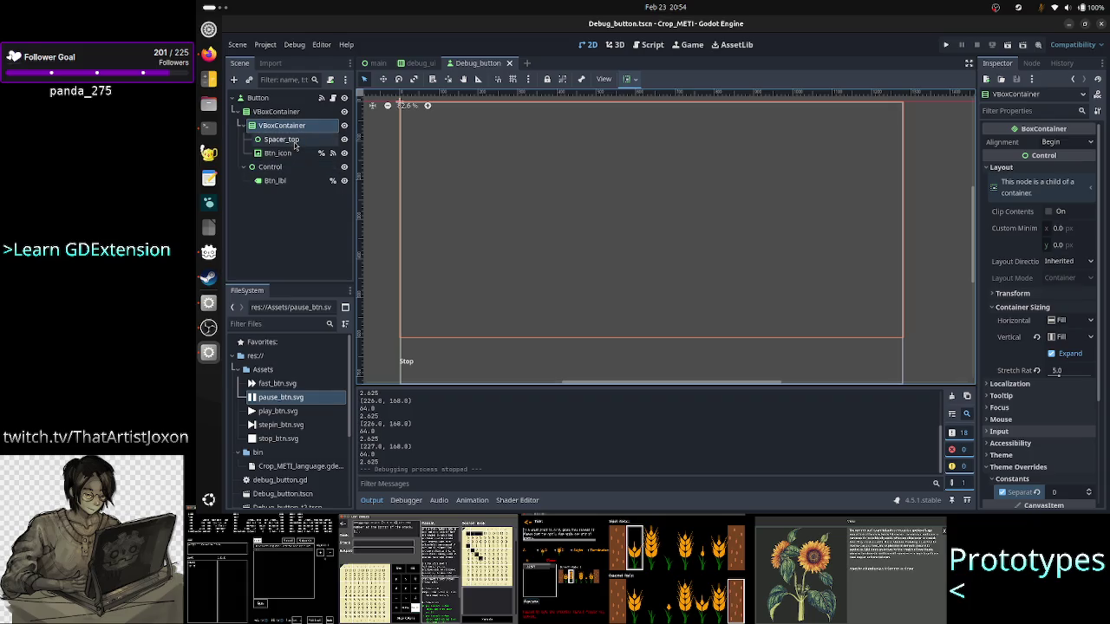
click(278, 112)
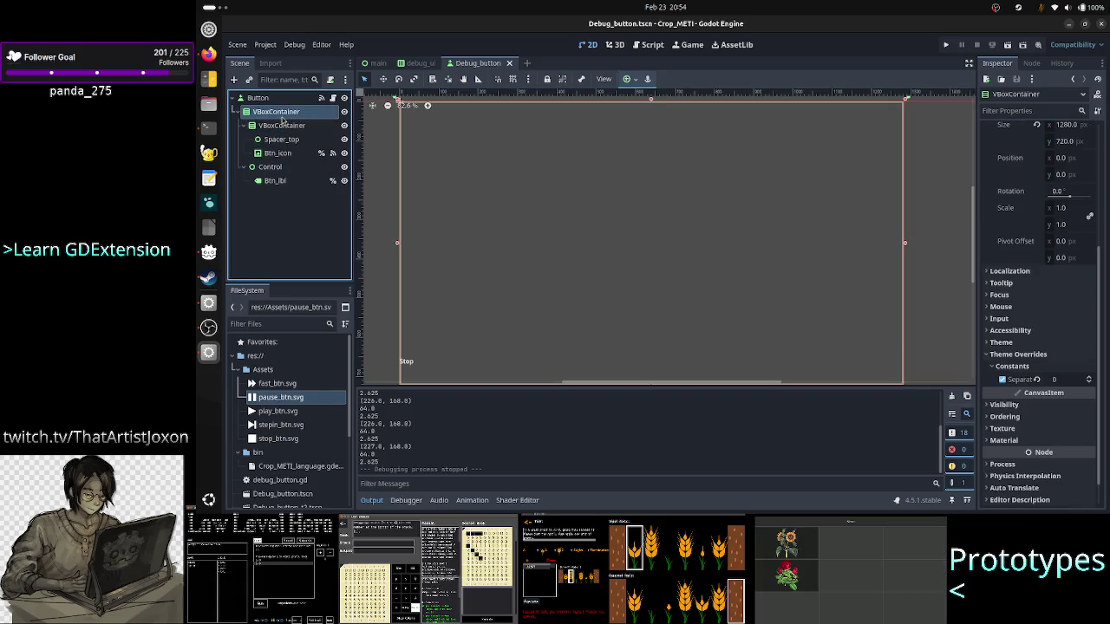
click(284, 127)
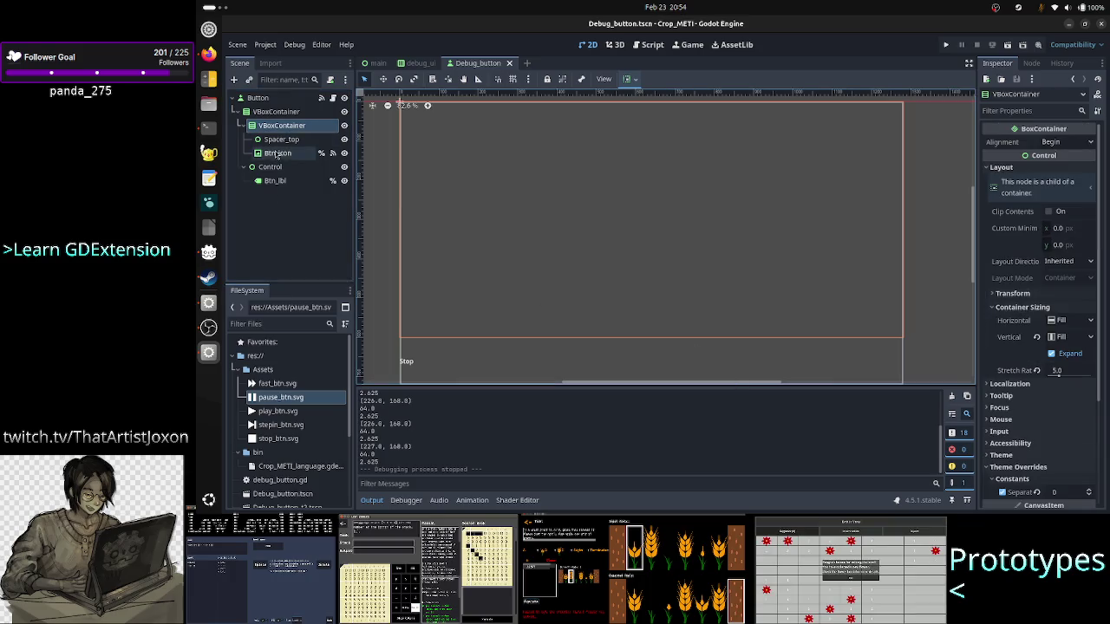
click(284, 140)
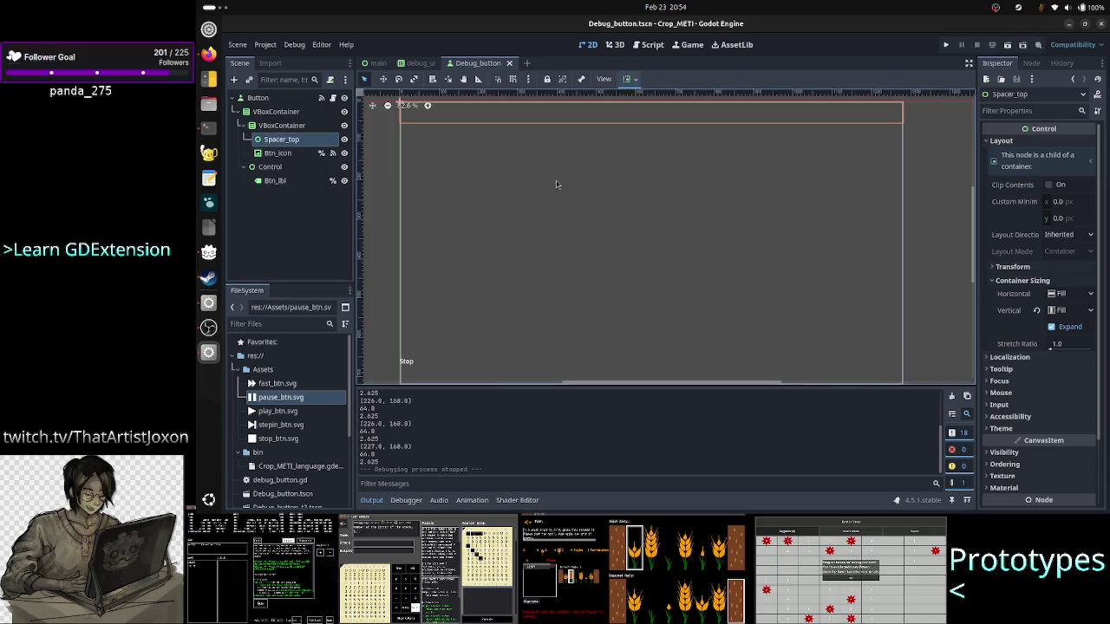
click(278, 152)
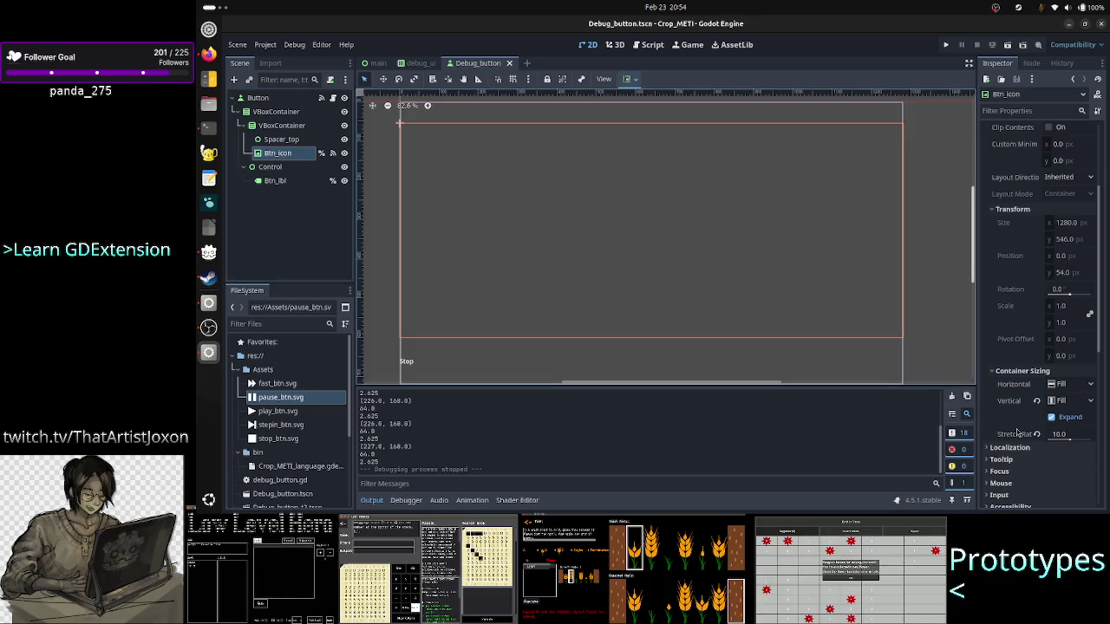
Step: Review Btn_icon's sizing in the Inspector, then select the Control node holding the label
mouse_move(1017, 433)
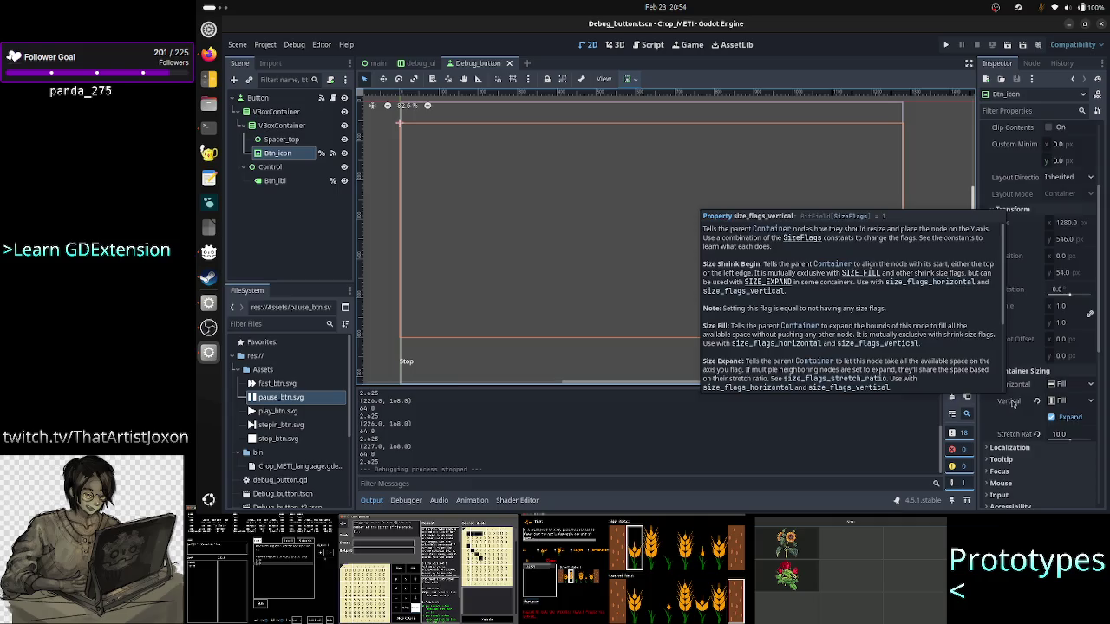
scroll(1011, 403, up, 3)
scroll(1011, 403, up, 2)
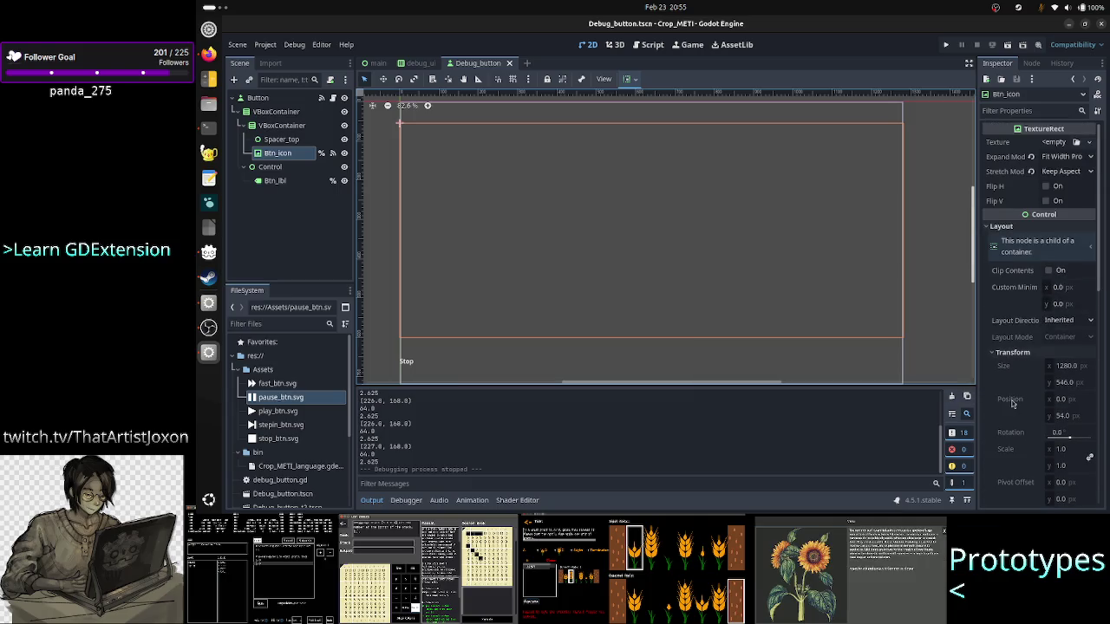
scroll(1011, 403, down, 3)
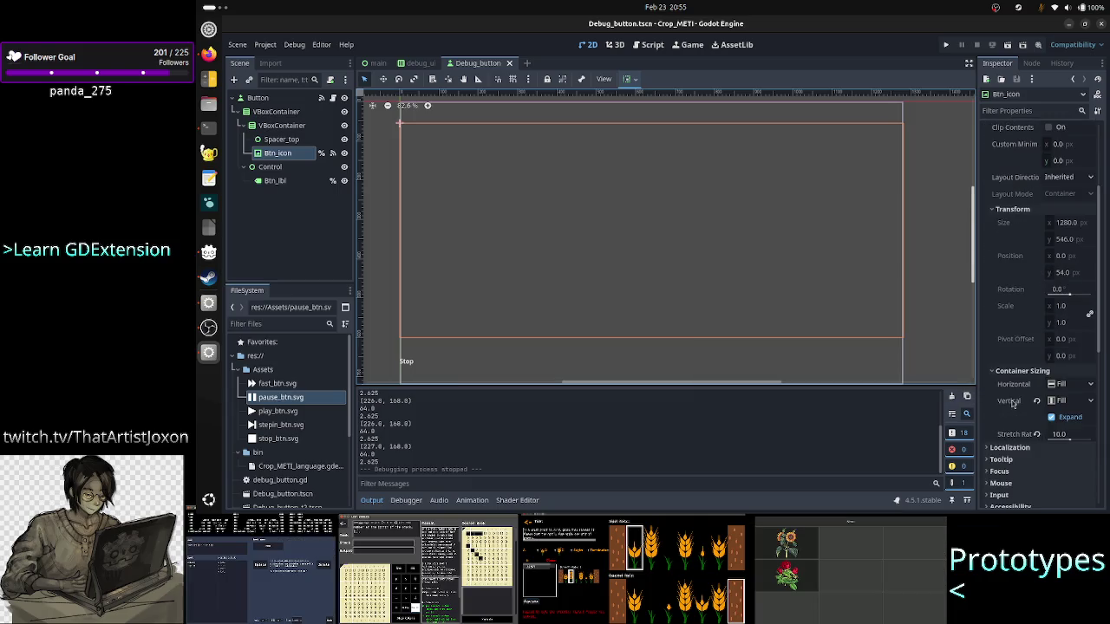
scroll(1012, 404, down, 2)
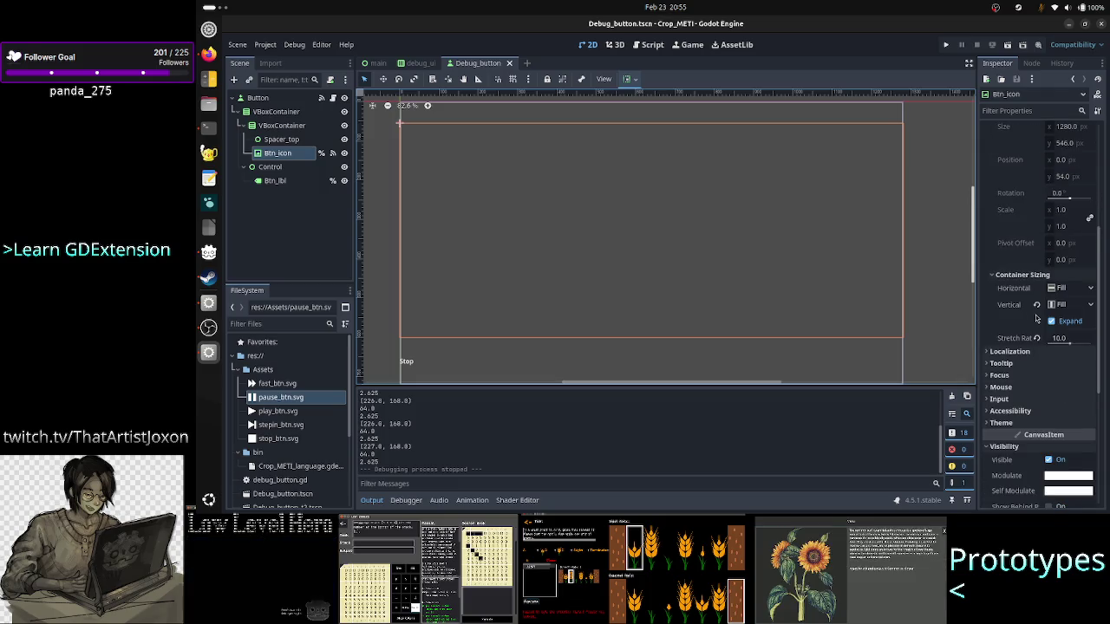
scroll(1016, 387, down, 1)
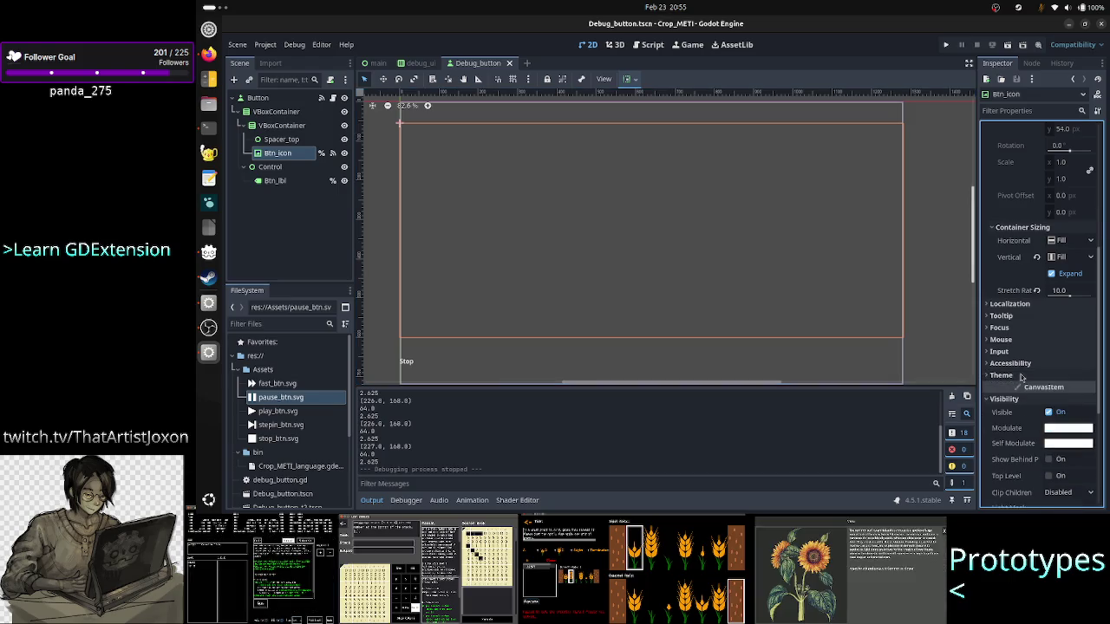
scroll(1017, 386, down, 2)
scroll(1006, 424, down, 2)
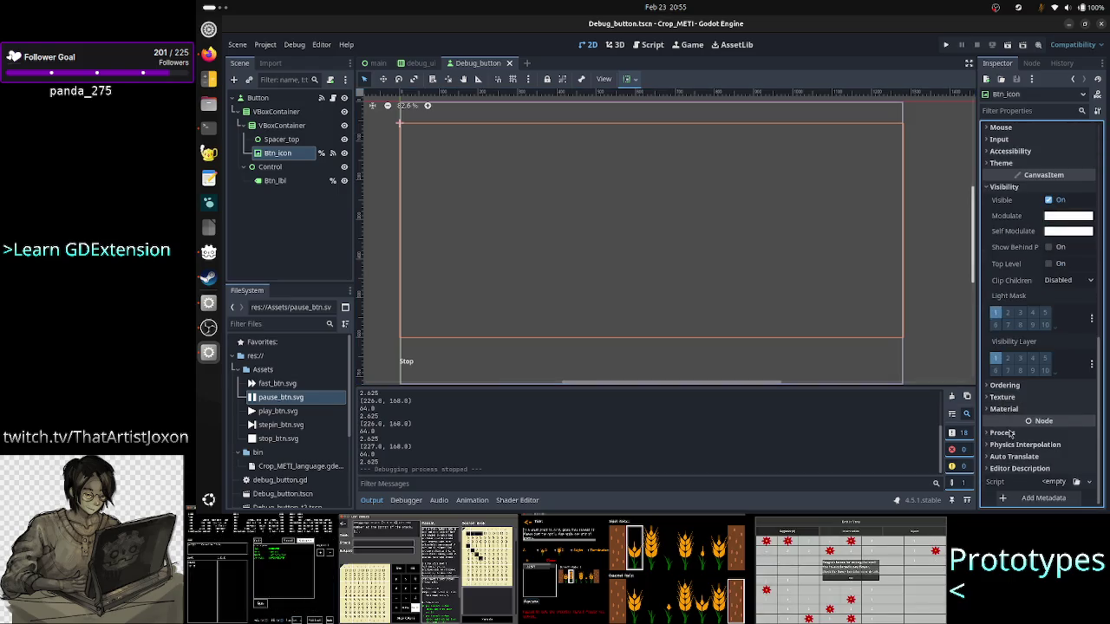
click(277, 168)
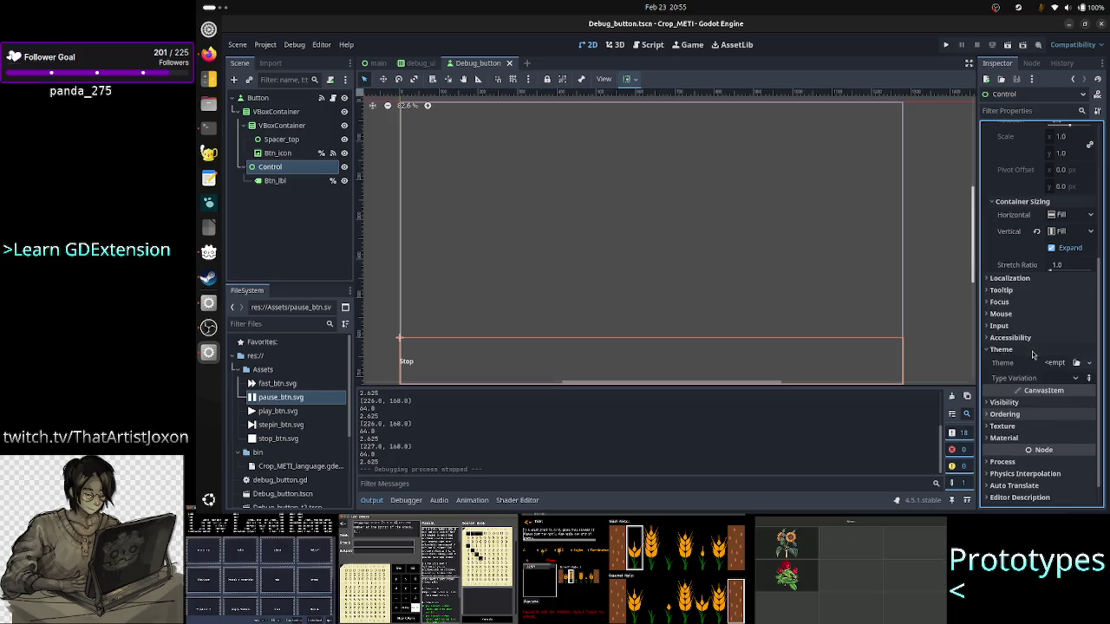
Step: Check Btn_lbl's Theme Overrides fonts, then run the project to view the debug buttons
click(274, 180)
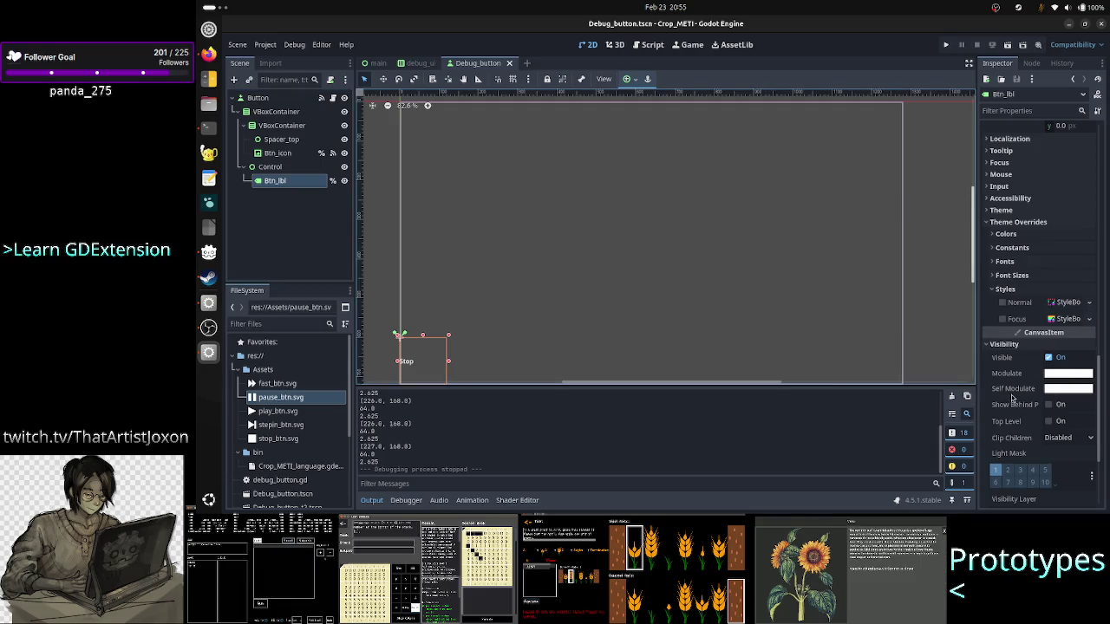
scroll(1016, 411, up, 4)
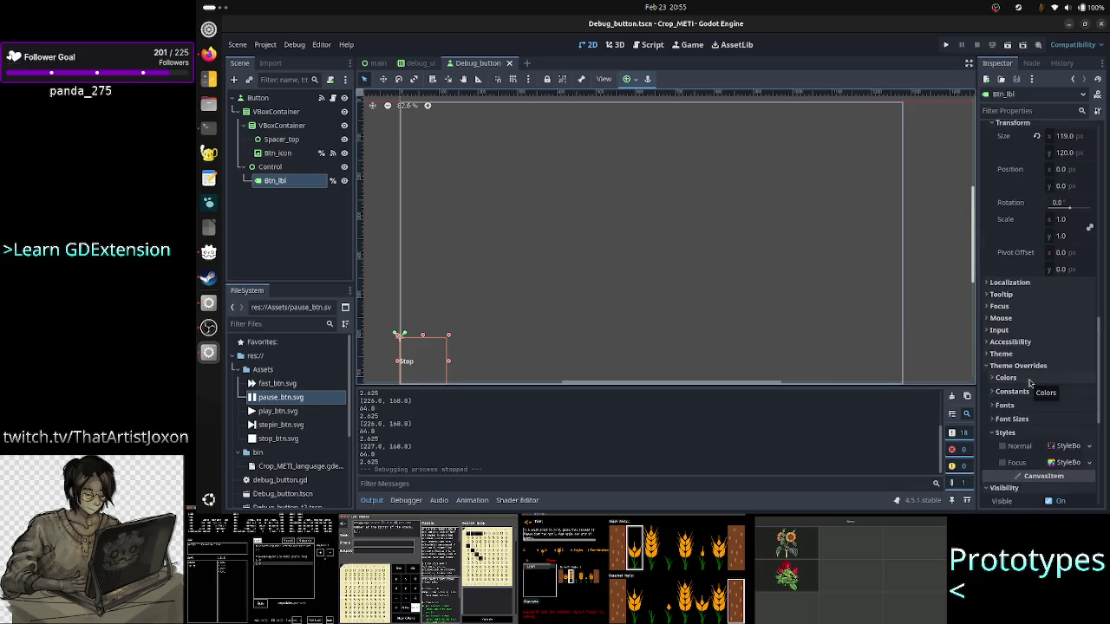
click(1022, 406)
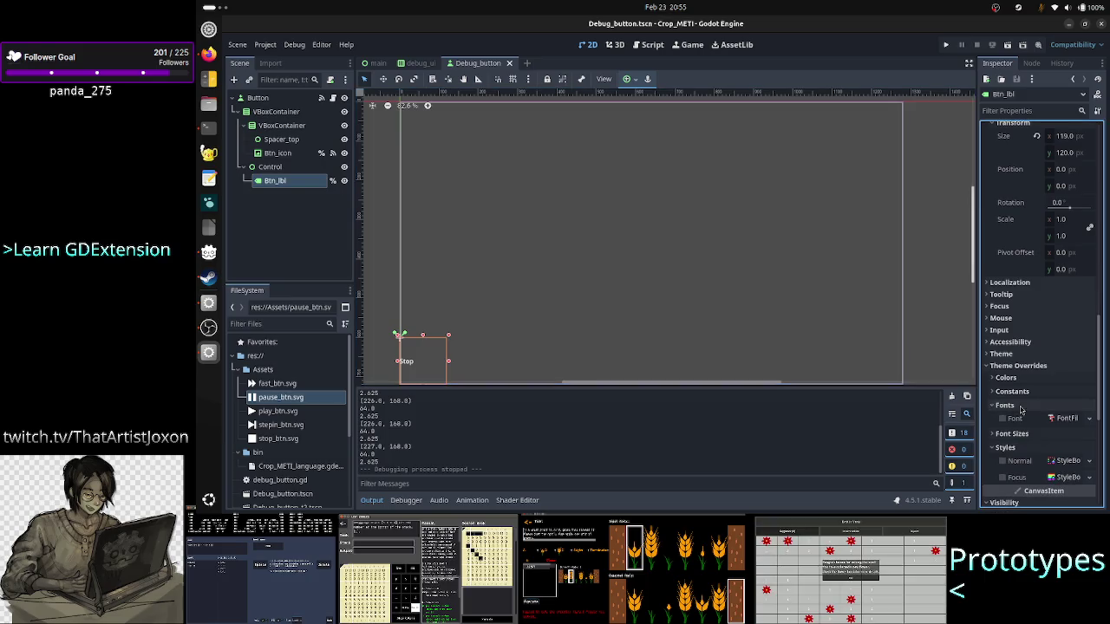
scroll(1032, 260, up, 10)
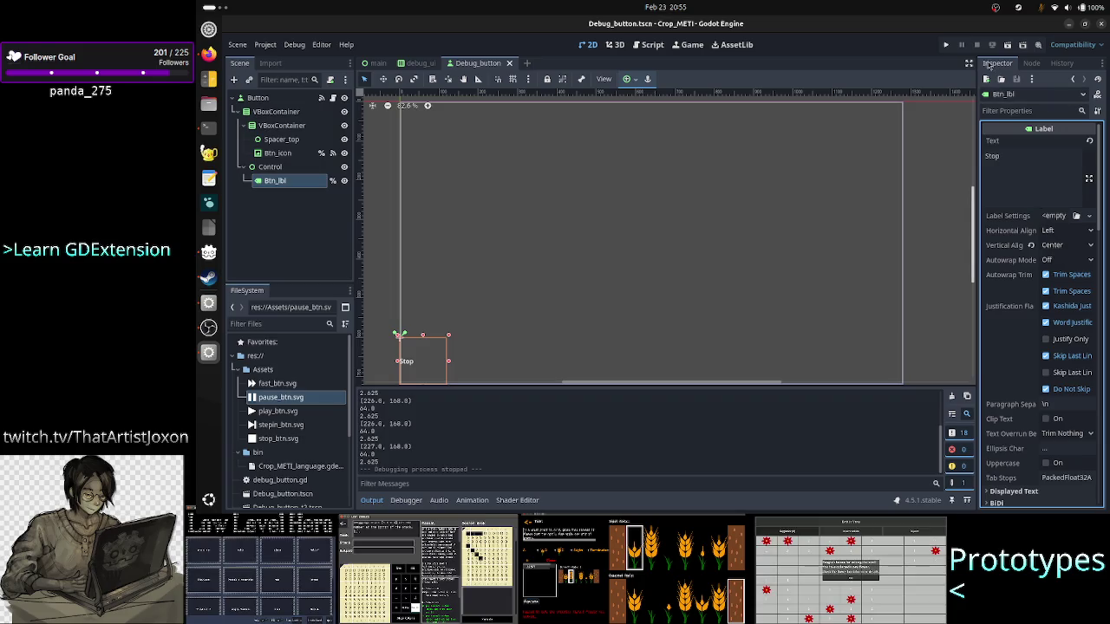
click(948, 45)
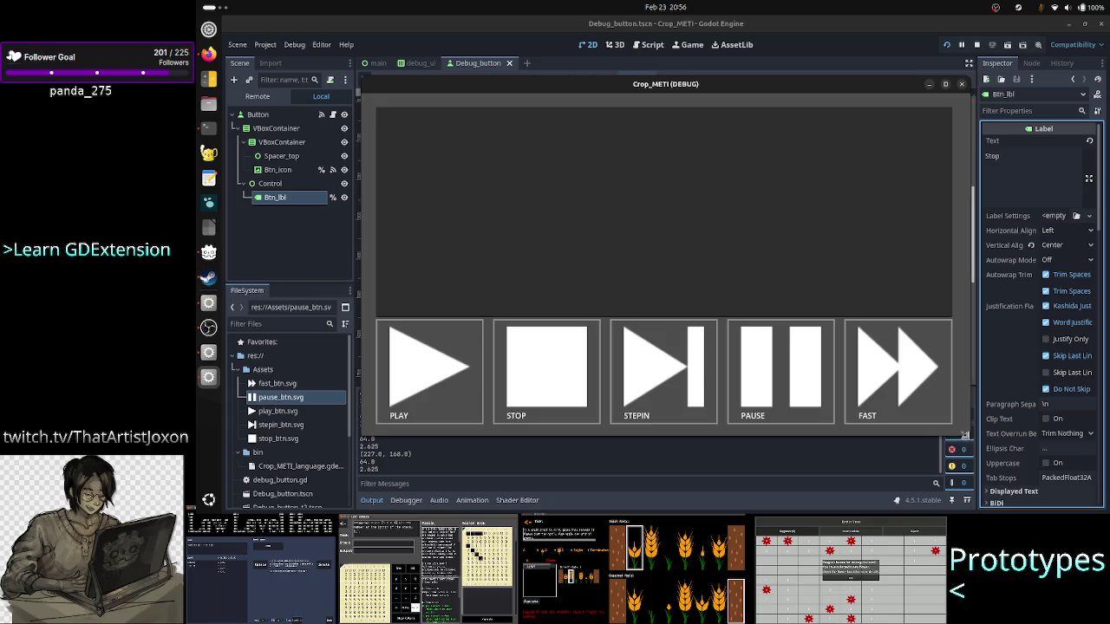
Step: Shrink and re-enlarge the game window to watch the buttons rescale, then close the game
mouse_move(966, 436)
mouse_down()
mouse_move(871, 375)
mouse_move(812, 294)
mouse_move(735, 240)
mouse_move(619, 235)
mouse_move(555, 158)
mouse_up()
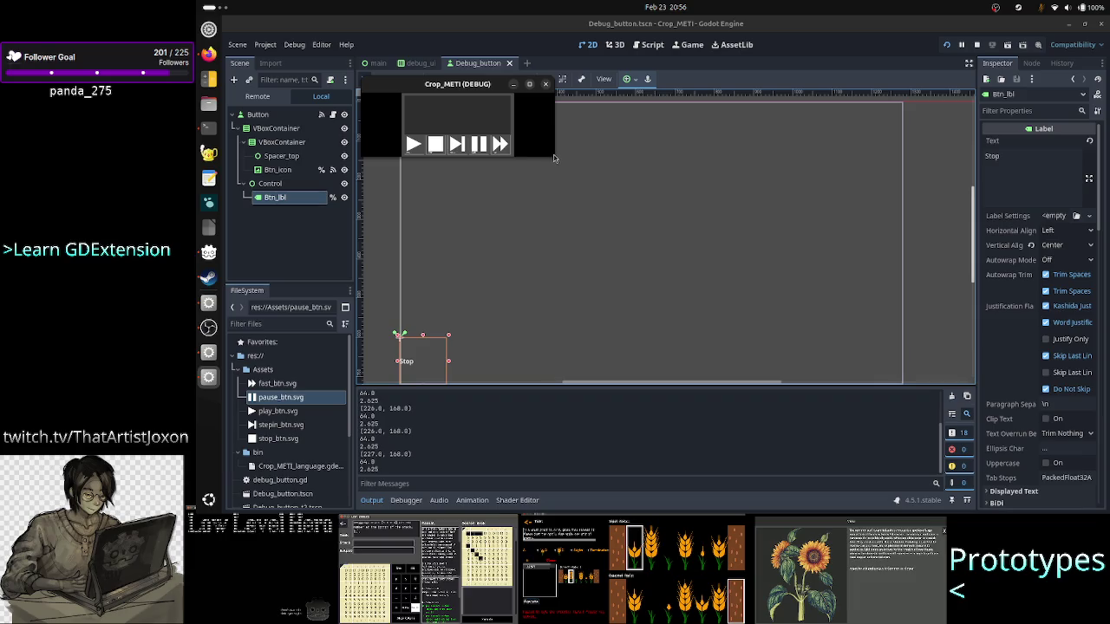
mouse_move(552, 153)
mouse_down()
mouse_move(735, 261)
mouse_move(737, 217)
mouse_move(458, 152)
mouse_move(428, 139)
mouse_move(421, 104)
mouse_move(428, 116)
mouse_move(731, 218)
mouse_move(793, 220)
mouse_move(883, 295)
mouse_move(902, 355)
mouse_move(986, 403)
mouse_move(1106, 431)
mouse_move(1023, 483)
mouse_move(1022, 446)
mouse_move(1005, 422)
mouse_move(860, 389)
mouse_move(796, 361)
mouse_move(616, 267)
mouse_move(516, 192)
mouse_move(430, 149)
mouse_move(620, 293)
mouse_move(767, 428)
mouse_up()
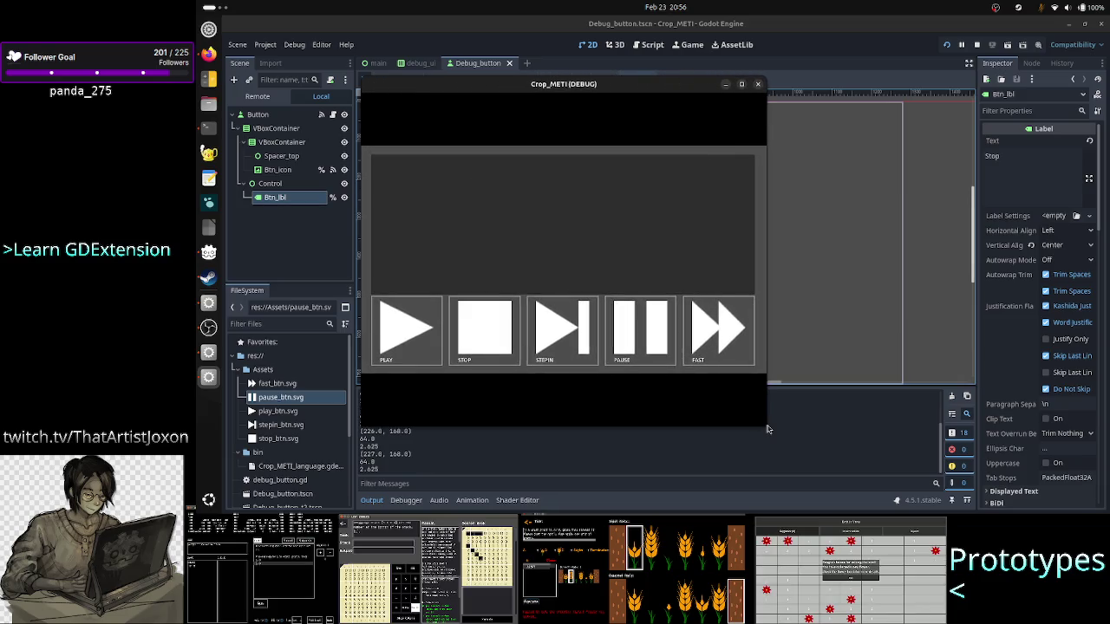
click(759, 85)
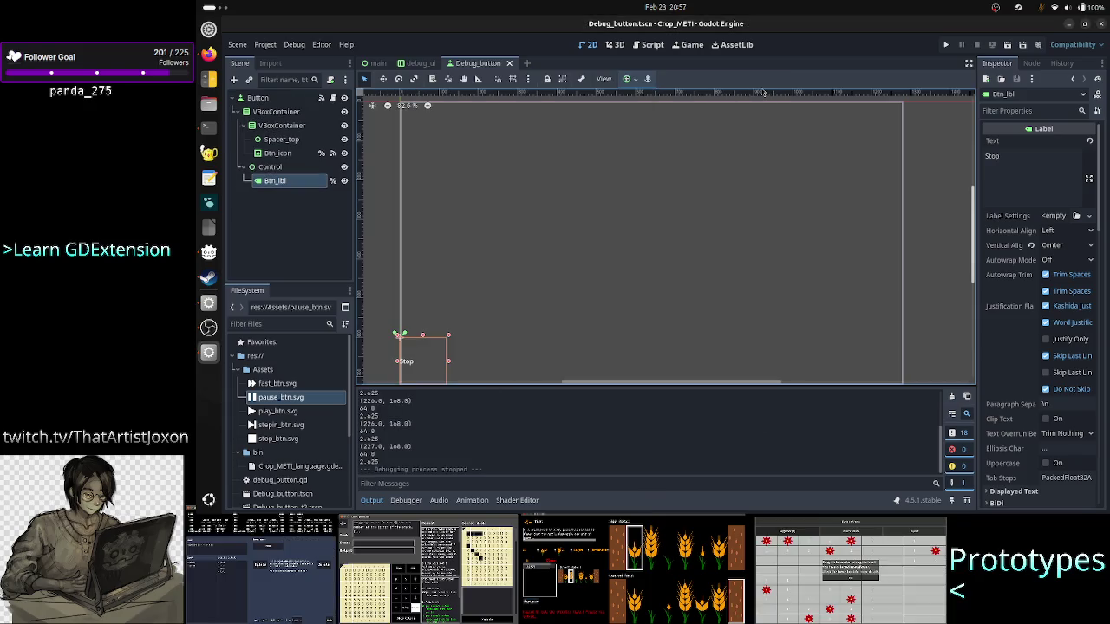
Step: Deselect Btn_lbl and bring the Output log back to read the resource-not-found error
click(384, 303)
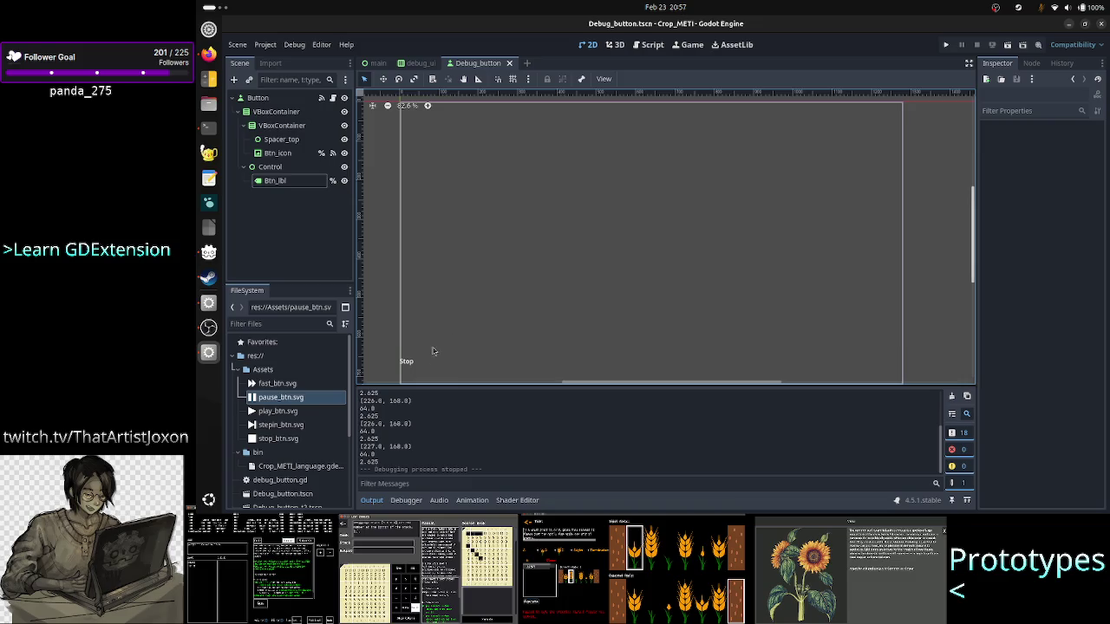
click(264, 206)
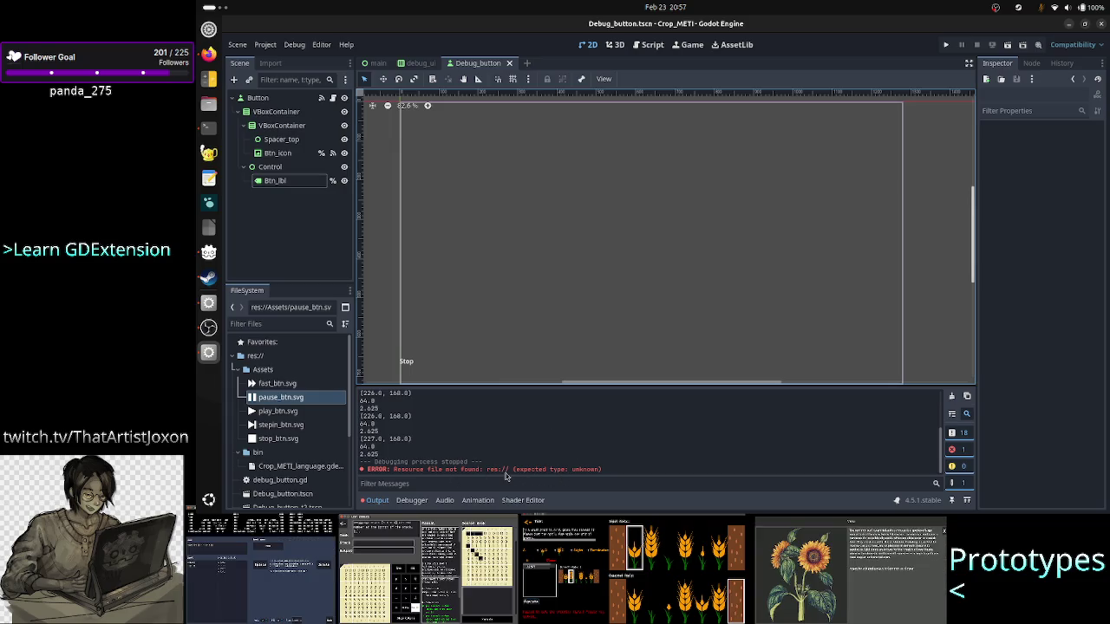
click(378, 504)
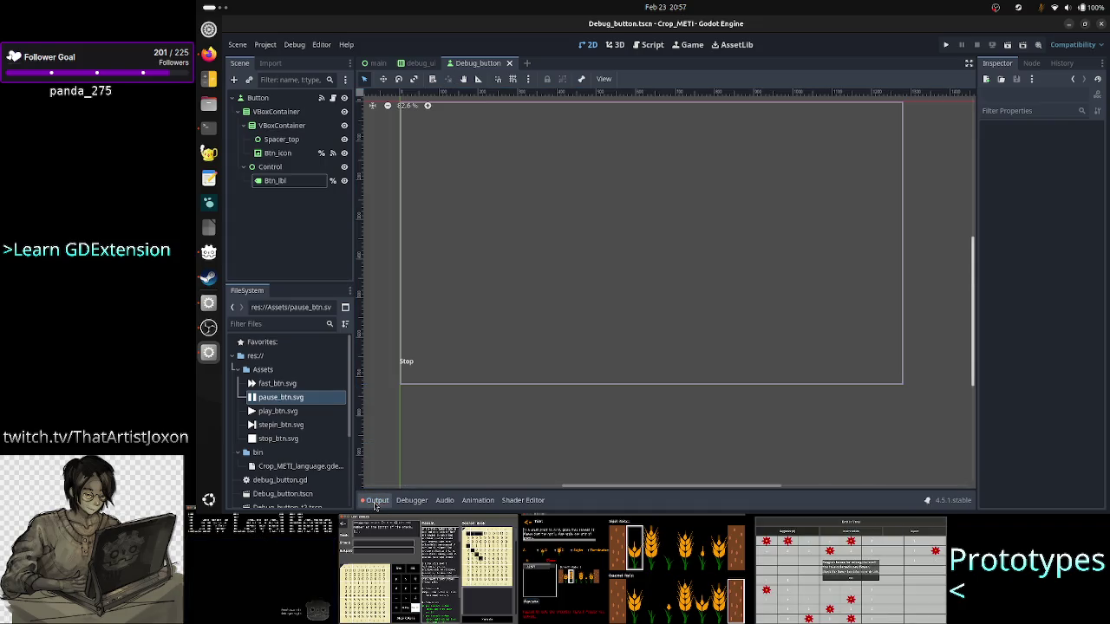
click(368, 505)
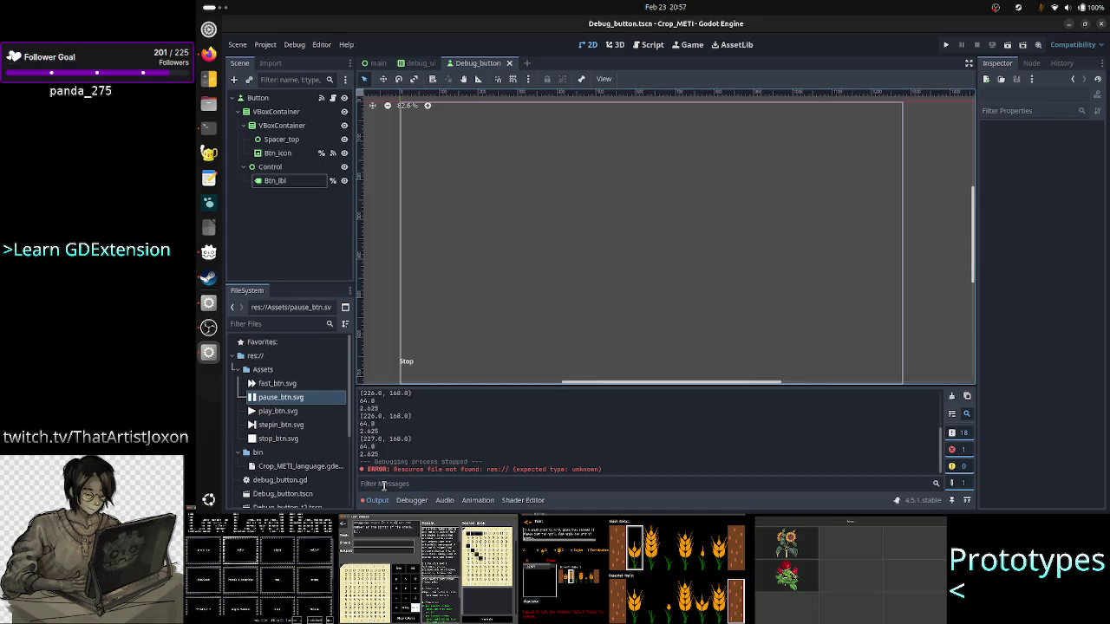
scroll(599, 429, up, 5)
scroll(599, 429, down, 5)
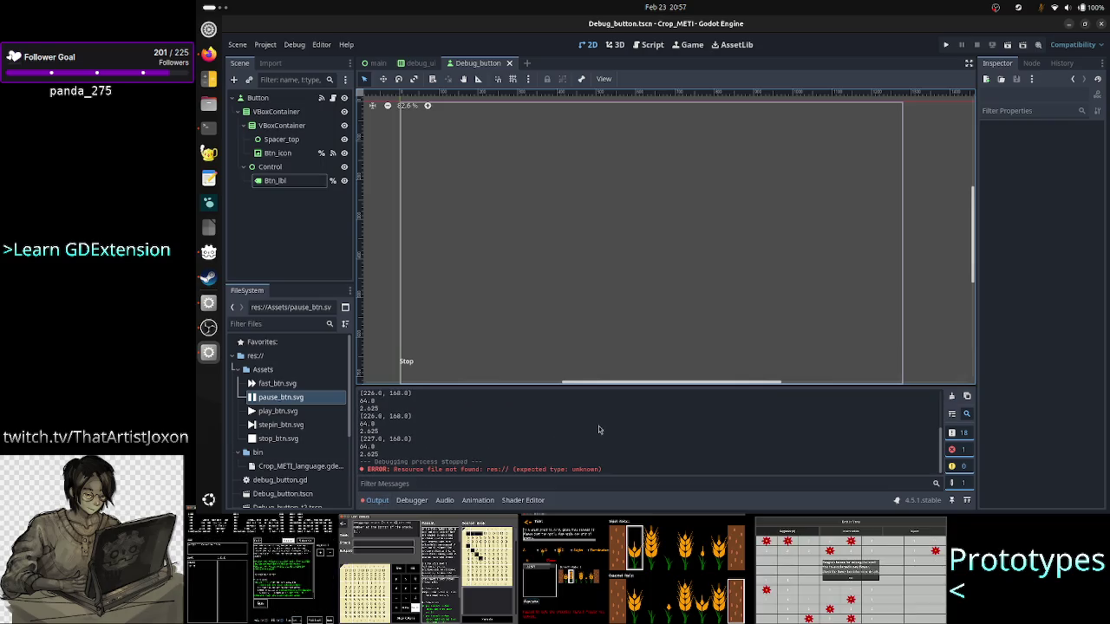
Step: Check the Debugger for errors, then open debug_button.gd in the script editor
click(412, 501)
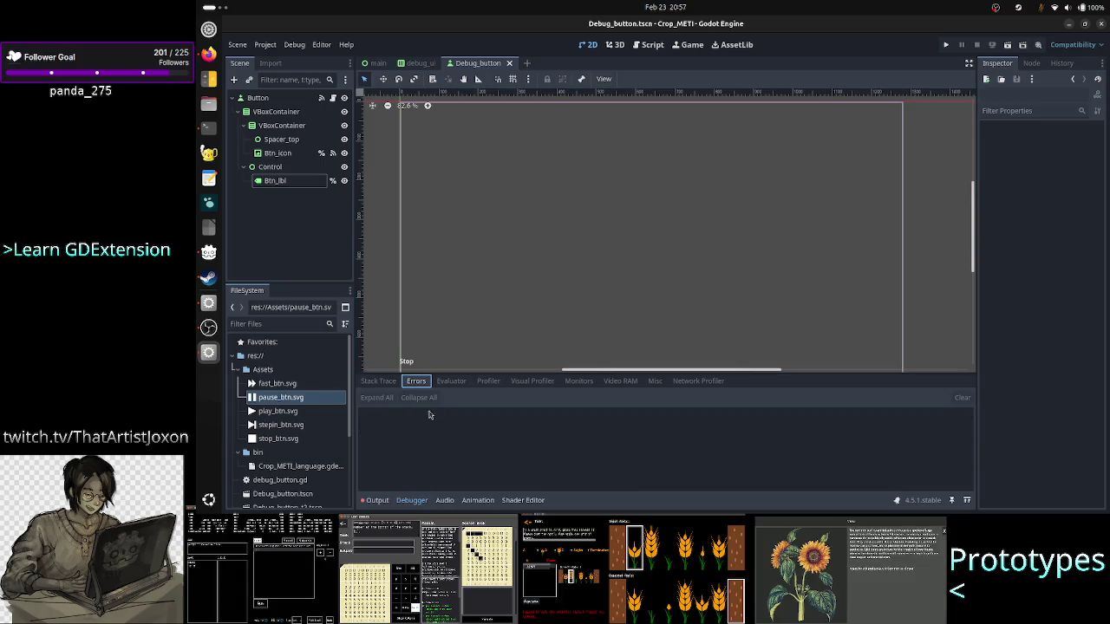
click(375, 501)
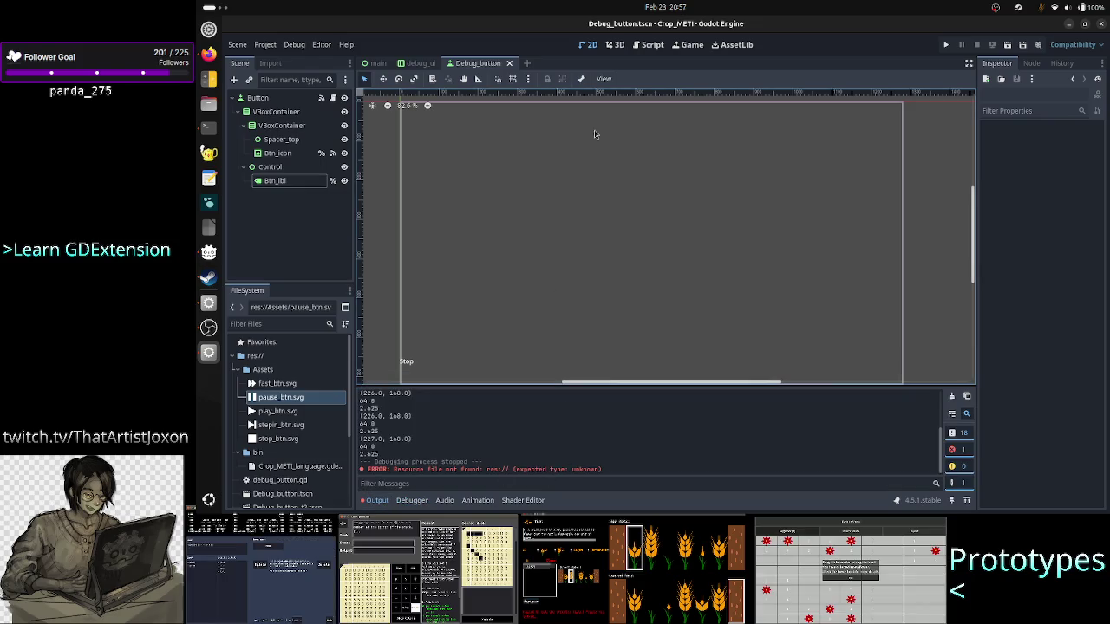
click(648, 49)
scroll(646, 205, up, 6)
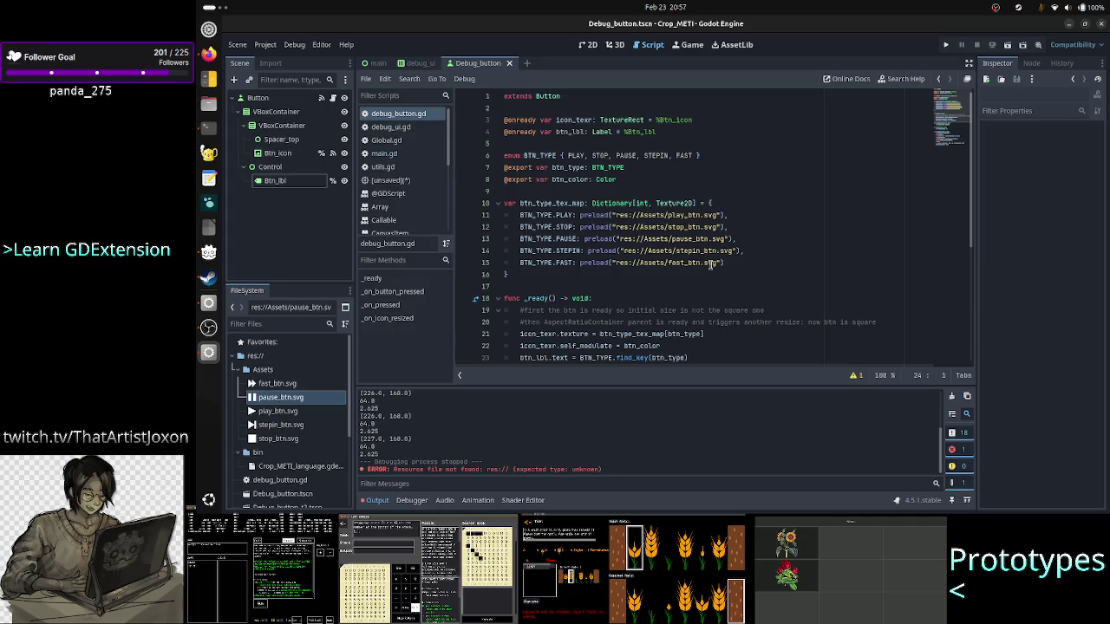
Step: Run the game, press PAUSE eight times to check its pressed style, then stop the game
click(947, 46)
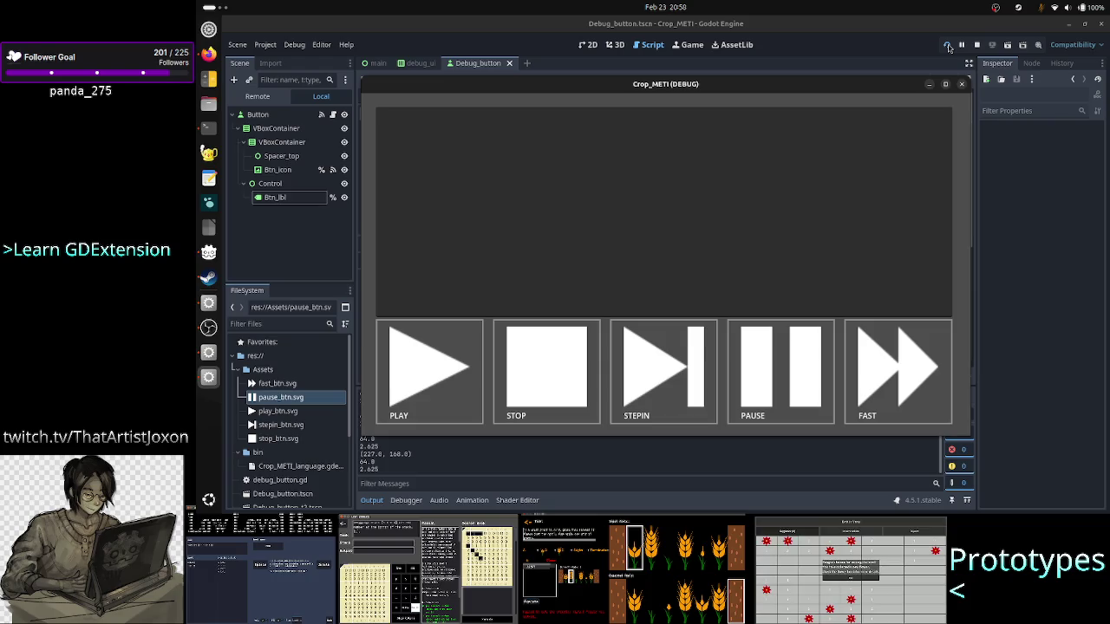
click(786, 395)
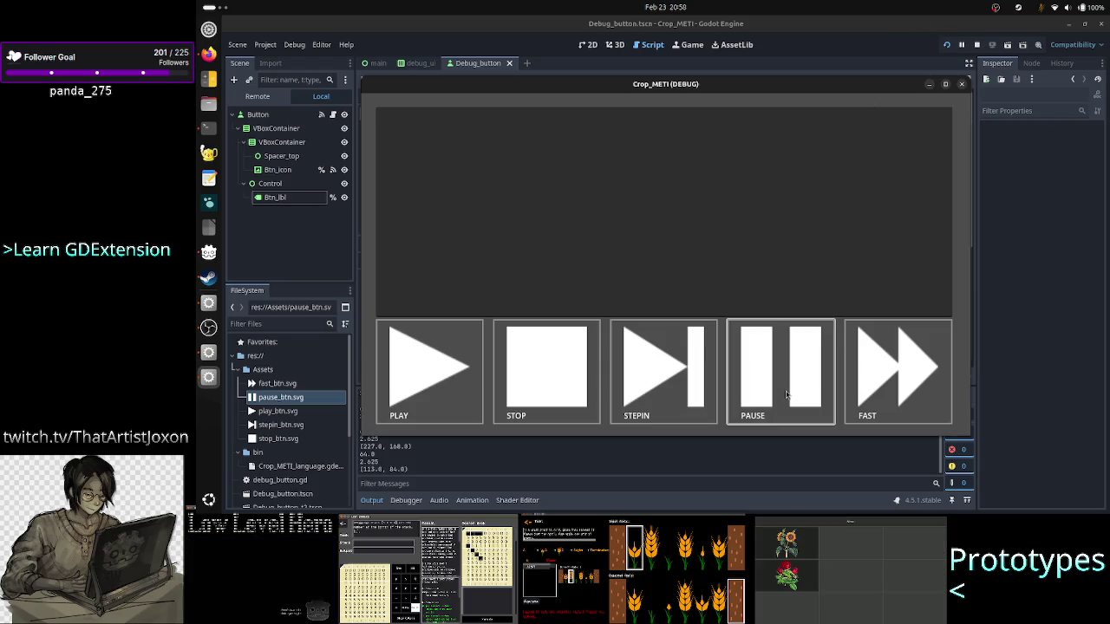
click(786, 395)
click(787, 394)
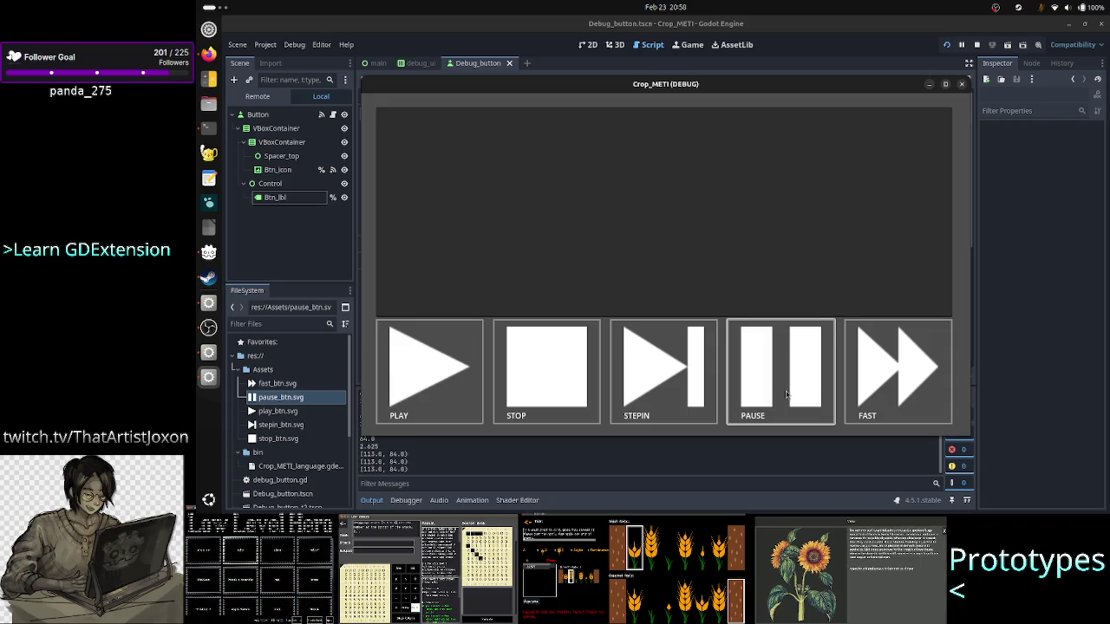
click(786, 395)
click(787, 394)
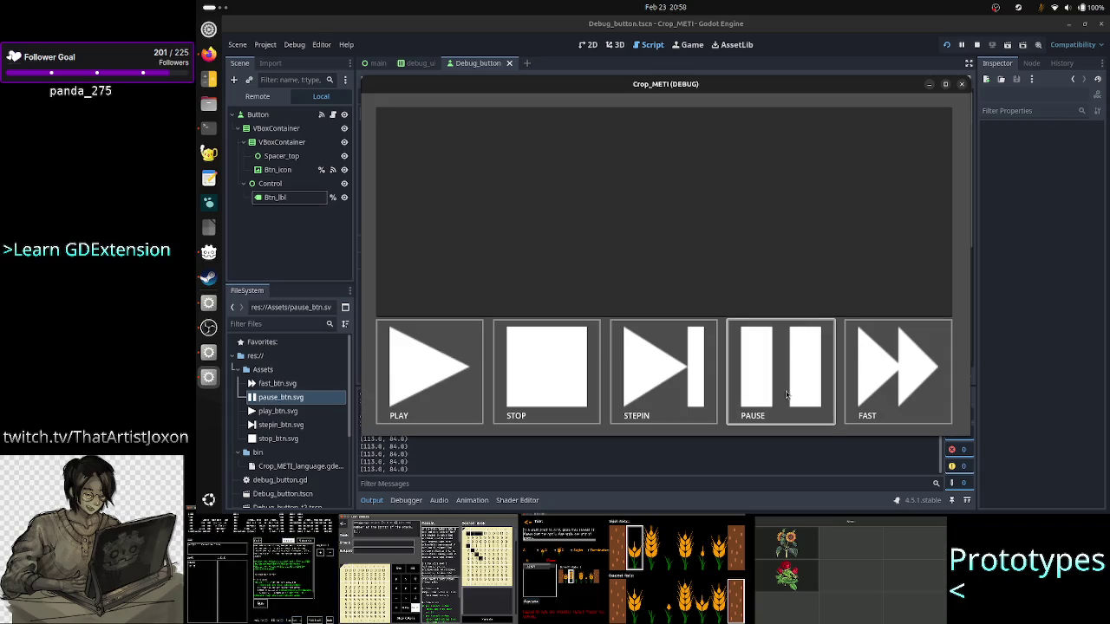
click(787, 394)
click(787, 395)
click(787, 394)
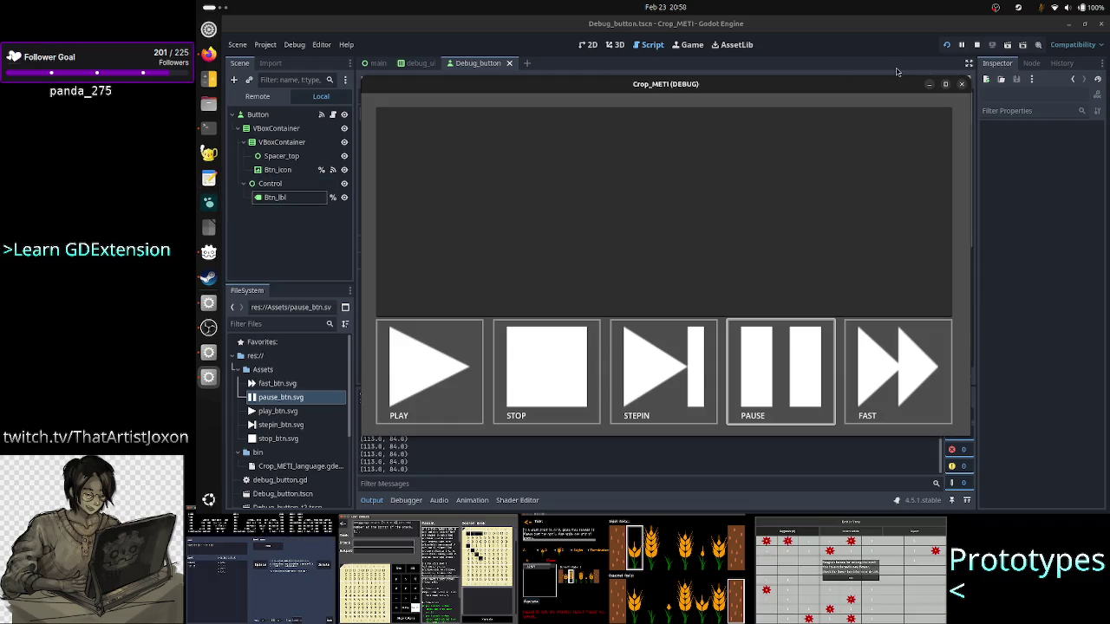
click(960, 83)
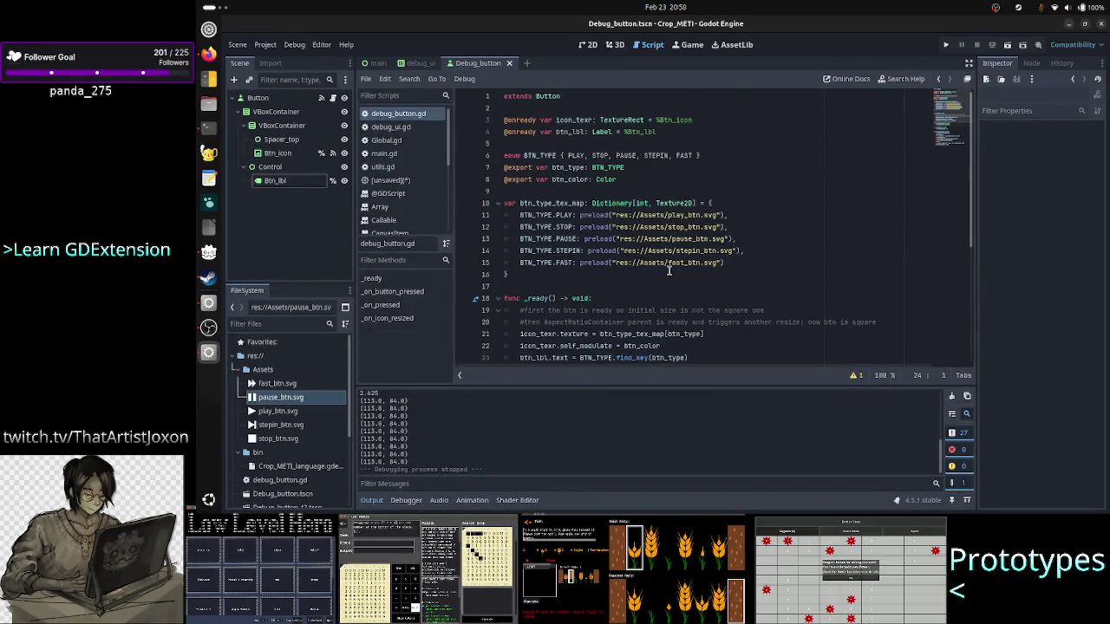
Step: Delete the print(tex_size) and print(orig_img_size) debug lines from the script
scroll(668, 270, down, 5)
click(757, 250)
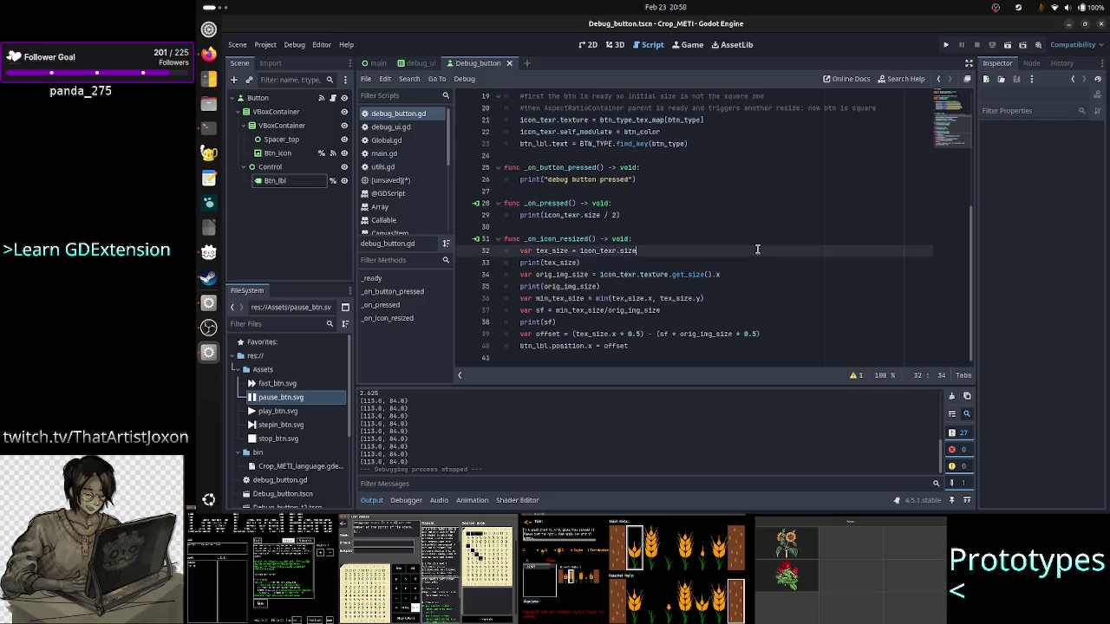
key(shift+Down)
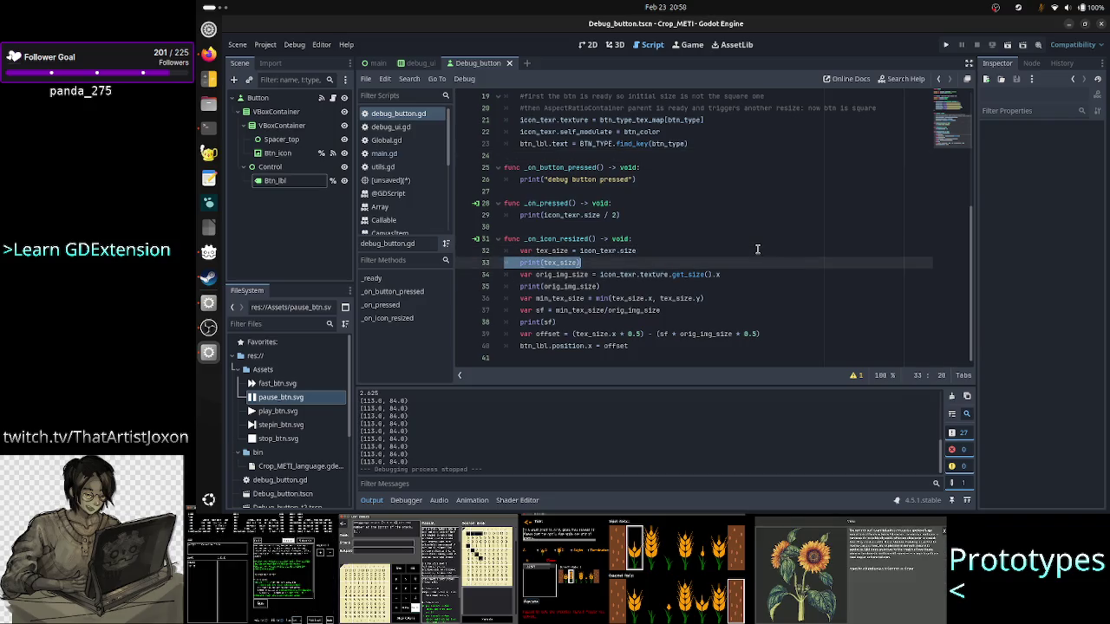
key(BackSpace)
key(Down)
key(Down)
key(Home)
key(shift+End)
key(BackSpace)
key(BackSpace)
Step: Delete the print(sf) line and the leftover blank line, then save the script
key(Down)
key(Down)
key(Down)
key(Home)
key(shift+Down)
key(shift+Left)
key(Delete)
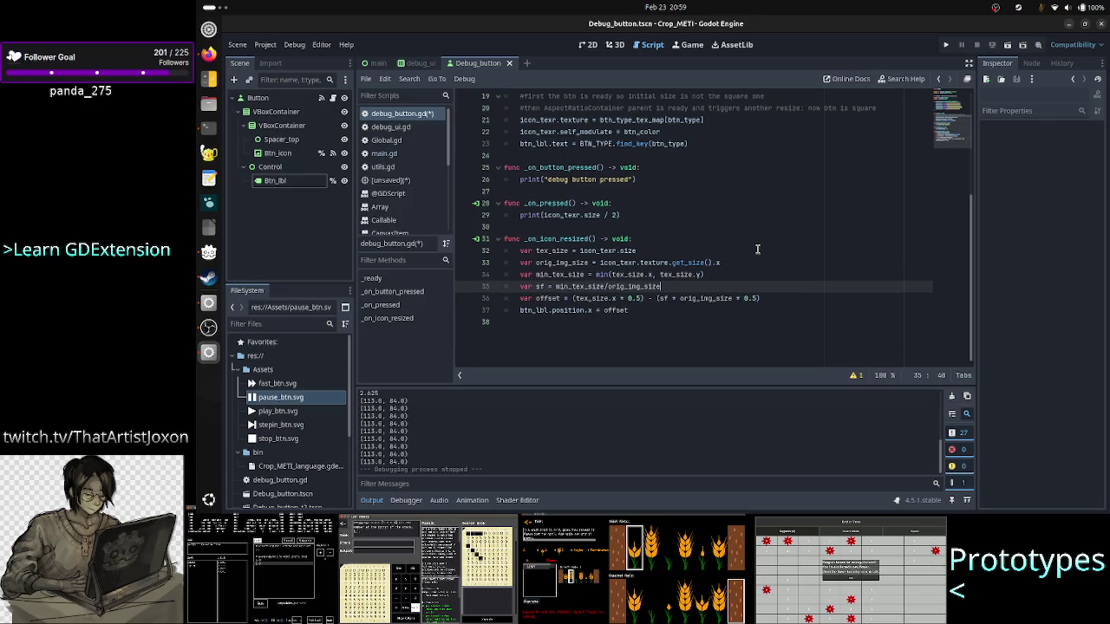
key(Down)
key(Down)
key(Up)
key(Up)
key(Up)
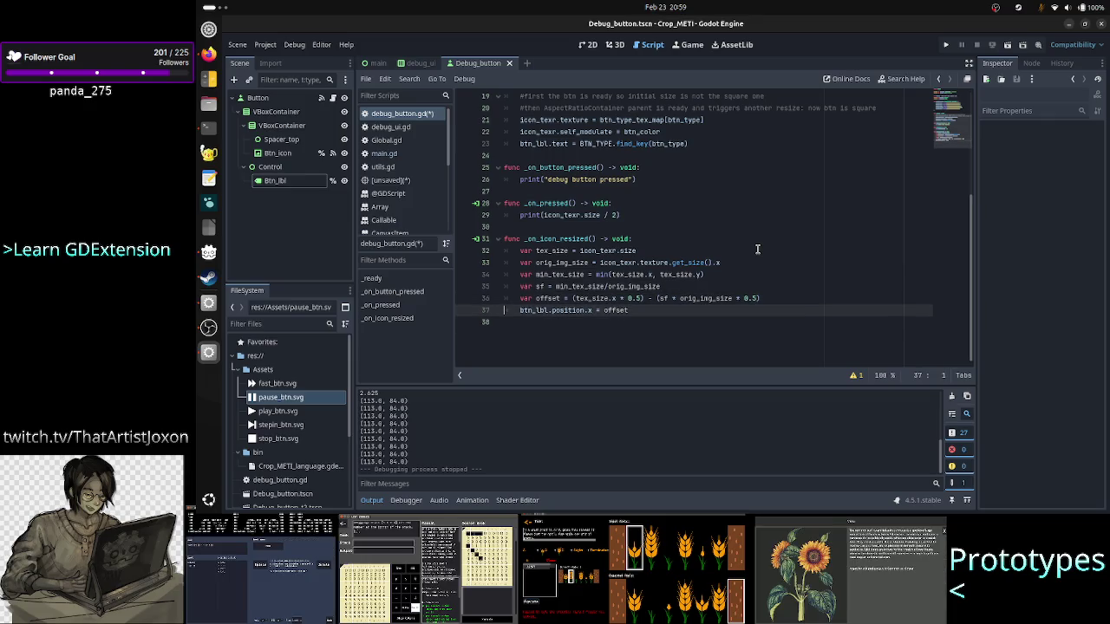
key(Up)
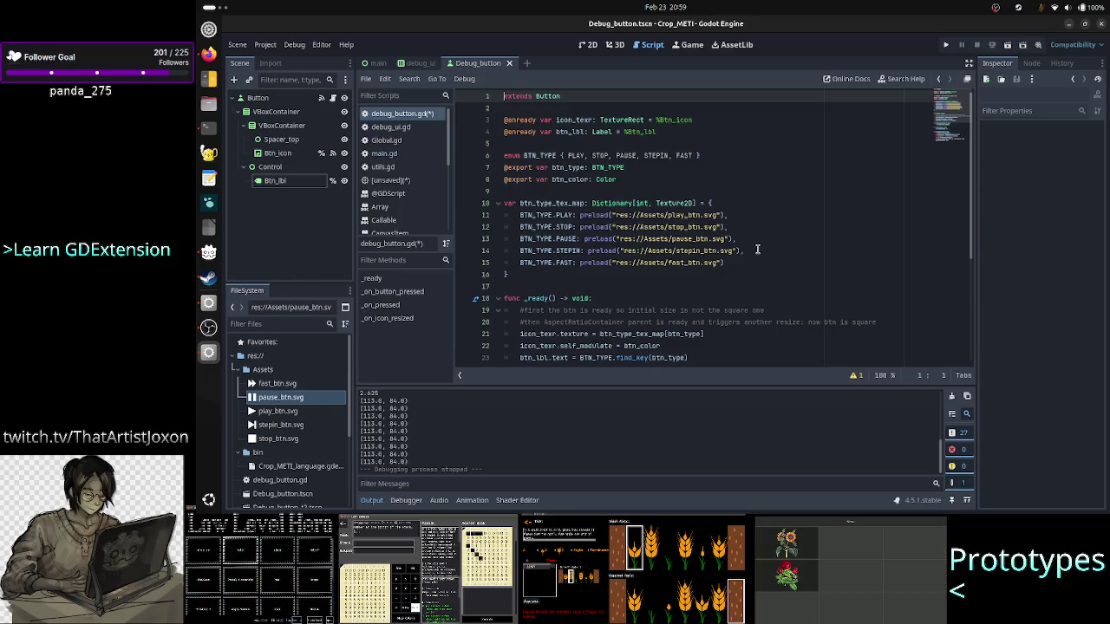
key(ctrl+s)
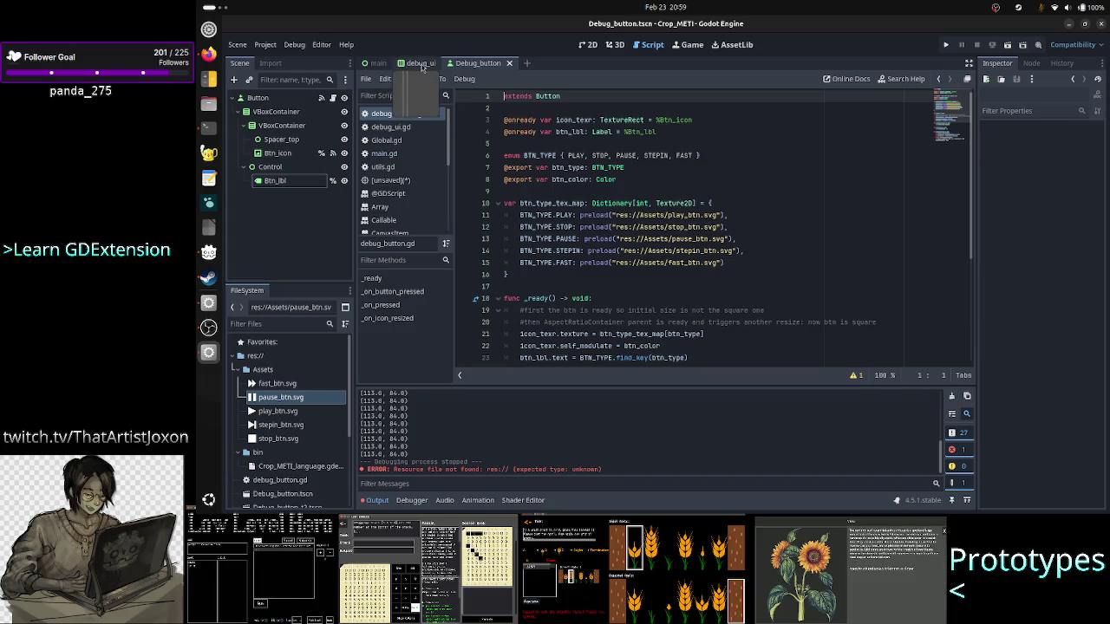
Step: Start a comment above _ready noting the content resizes nicely but the text turns unreadable
key(Down)
key(Down)
key(Down)
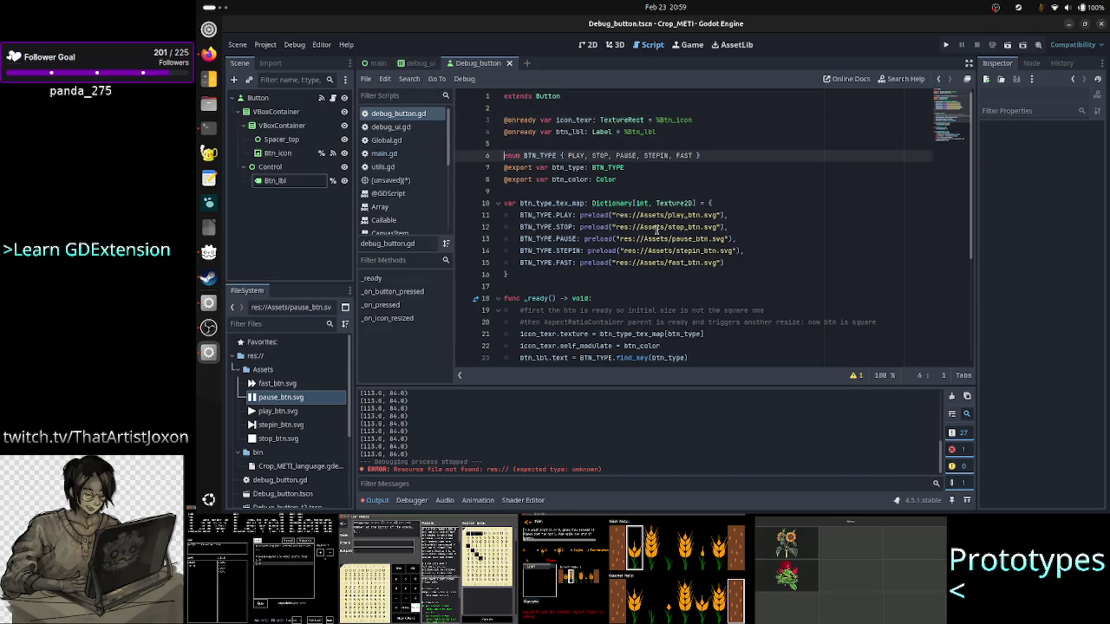
key(Down)
key(Down)
key(Down)
key(Down)
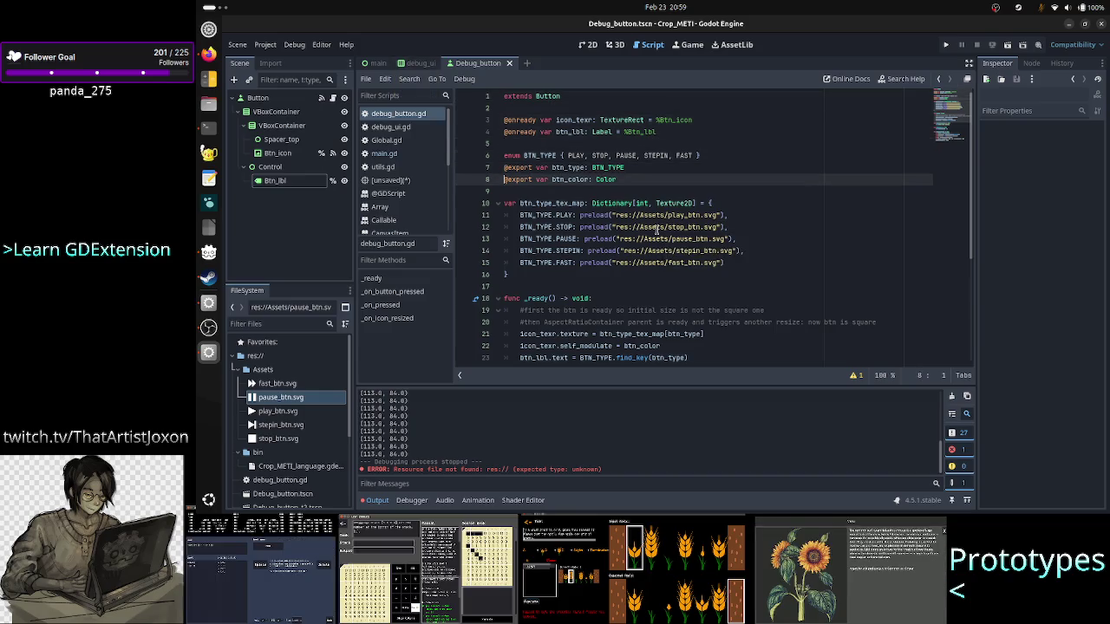
key(Down)
key(Down)
key(Down)
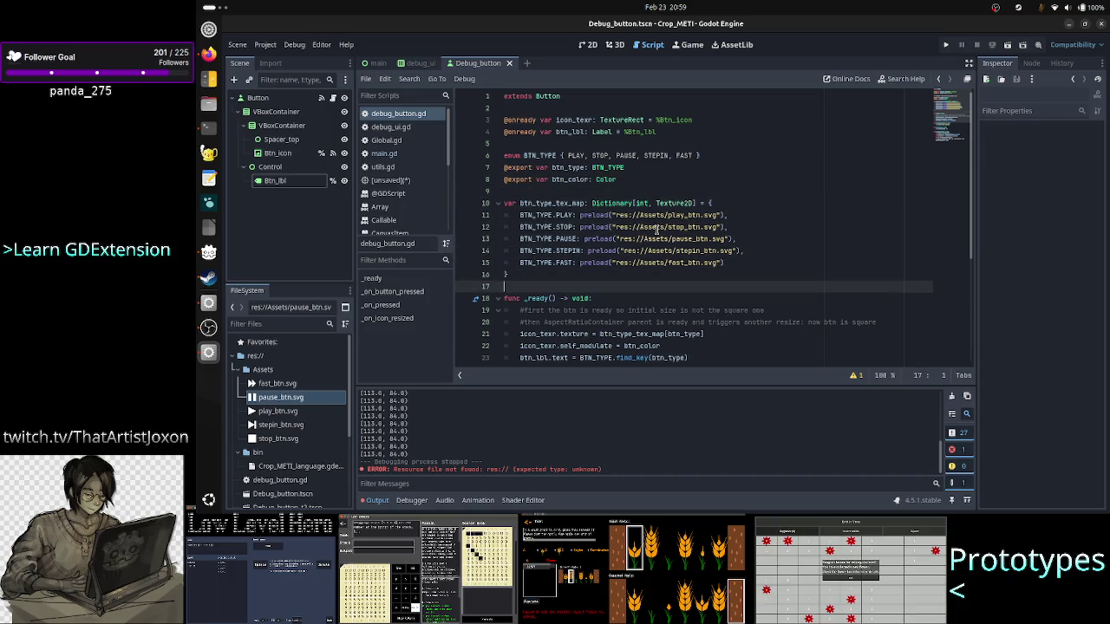
key(Return)
key(Return)
key(Up)
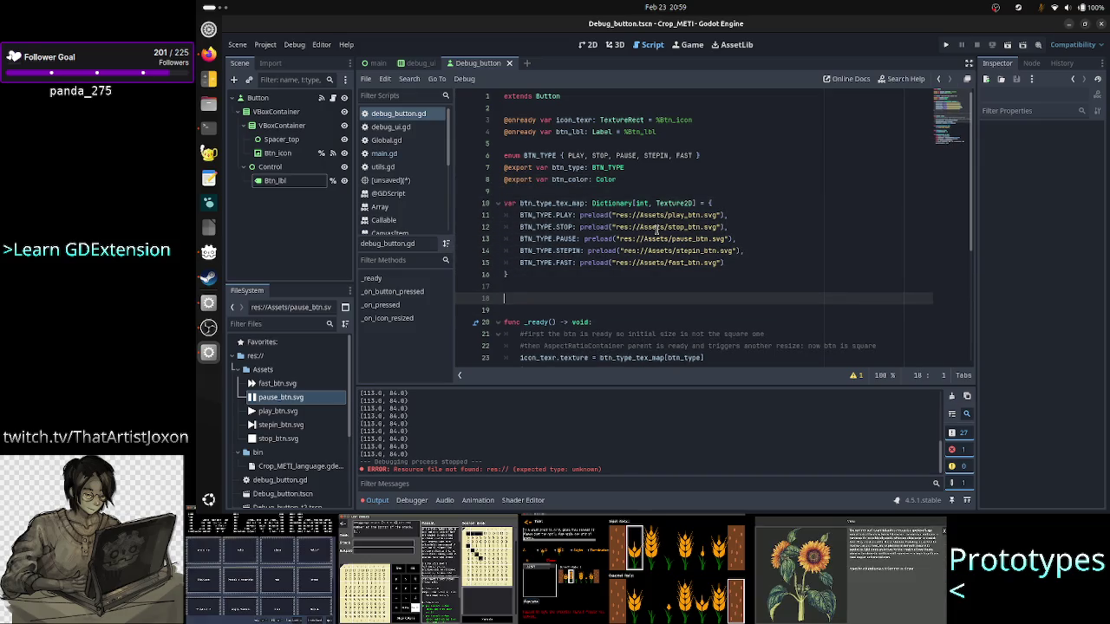
text(f)
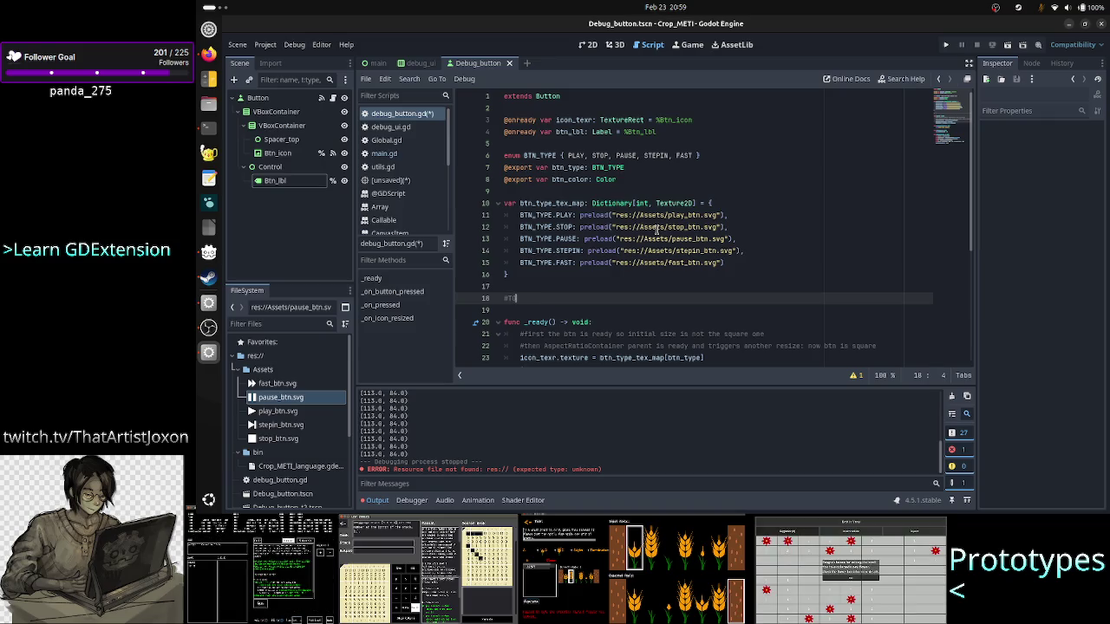
text(: )
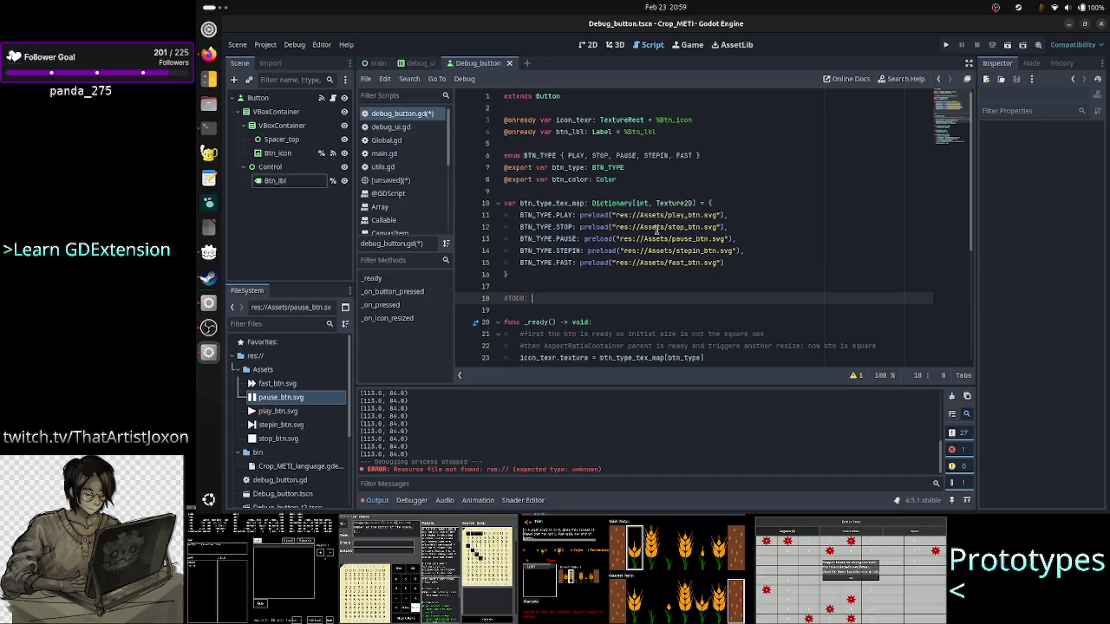
text(the)
key(BackSpace)
key(BackSpace)
text(while the )
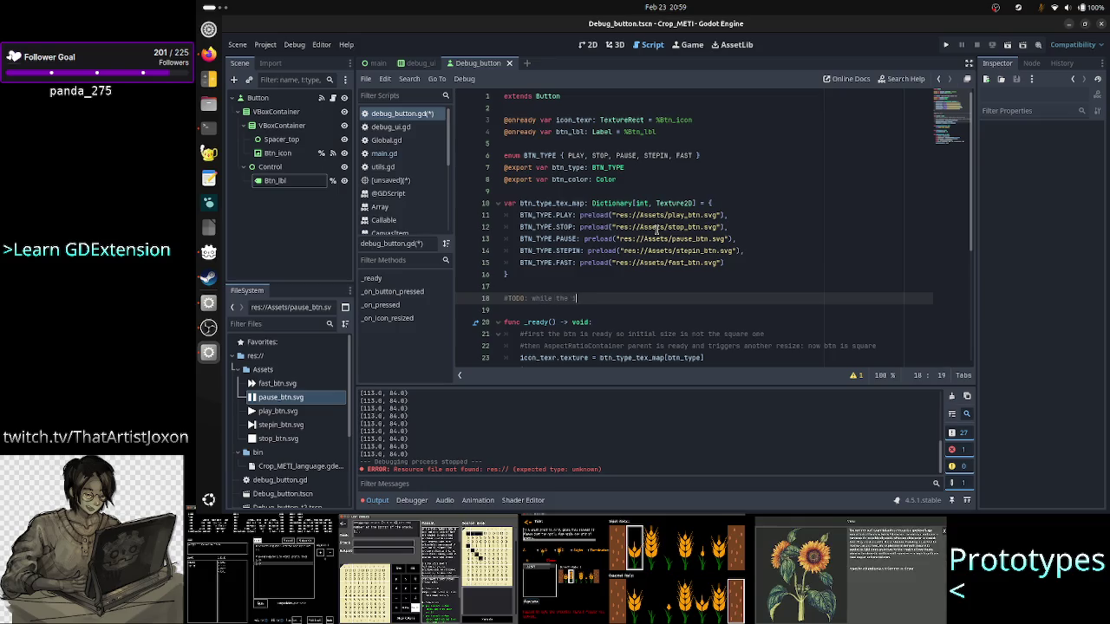
text(con)
text( res)
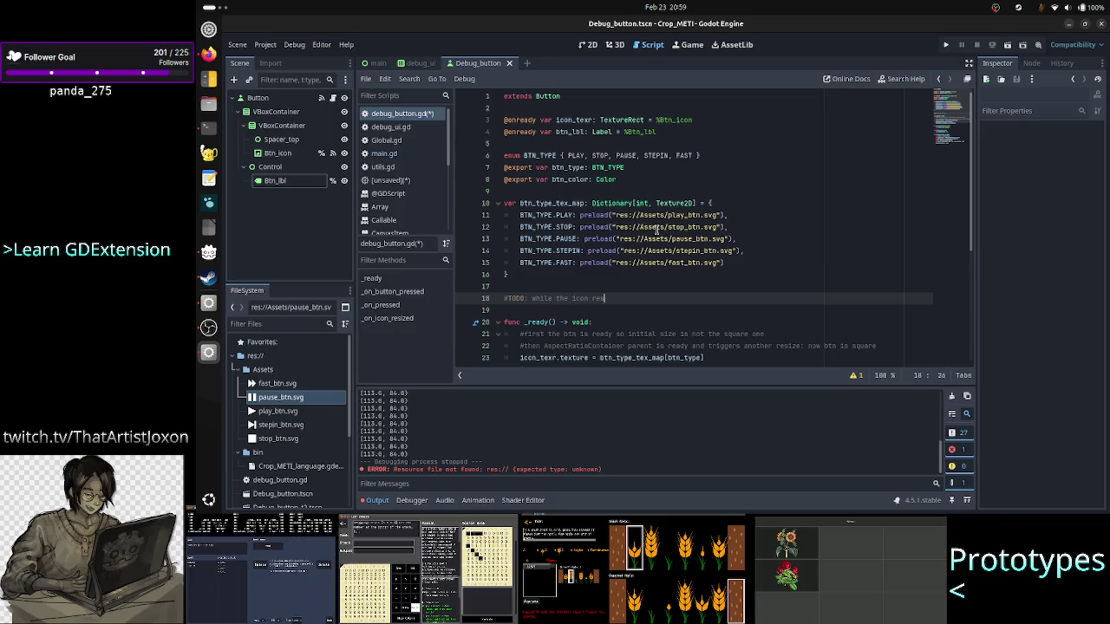
text(izes n)
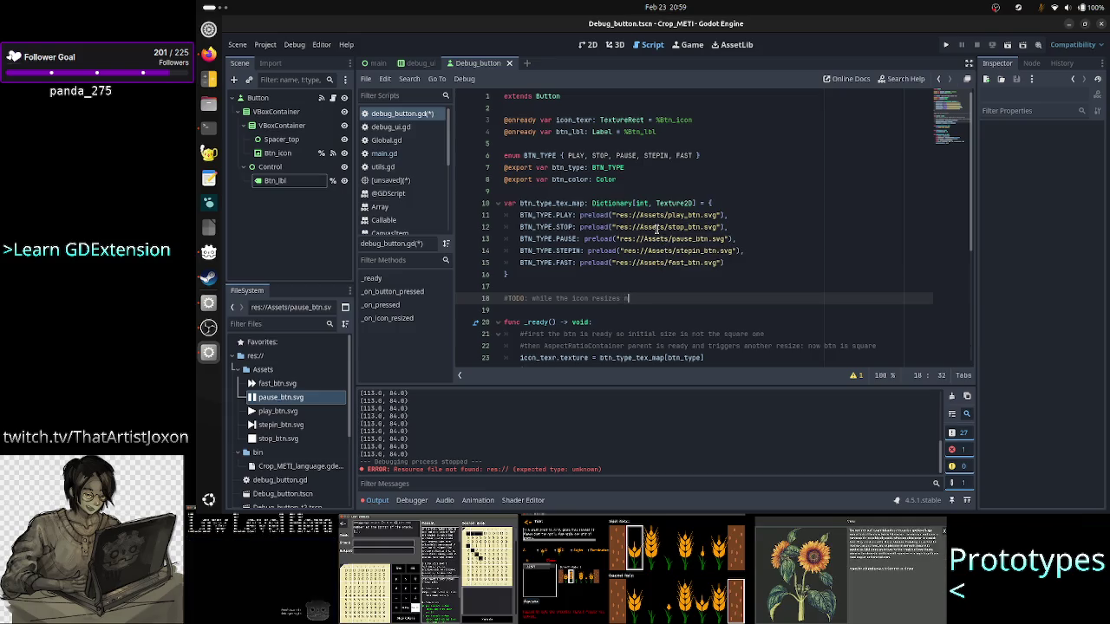
text(icely, the text is)
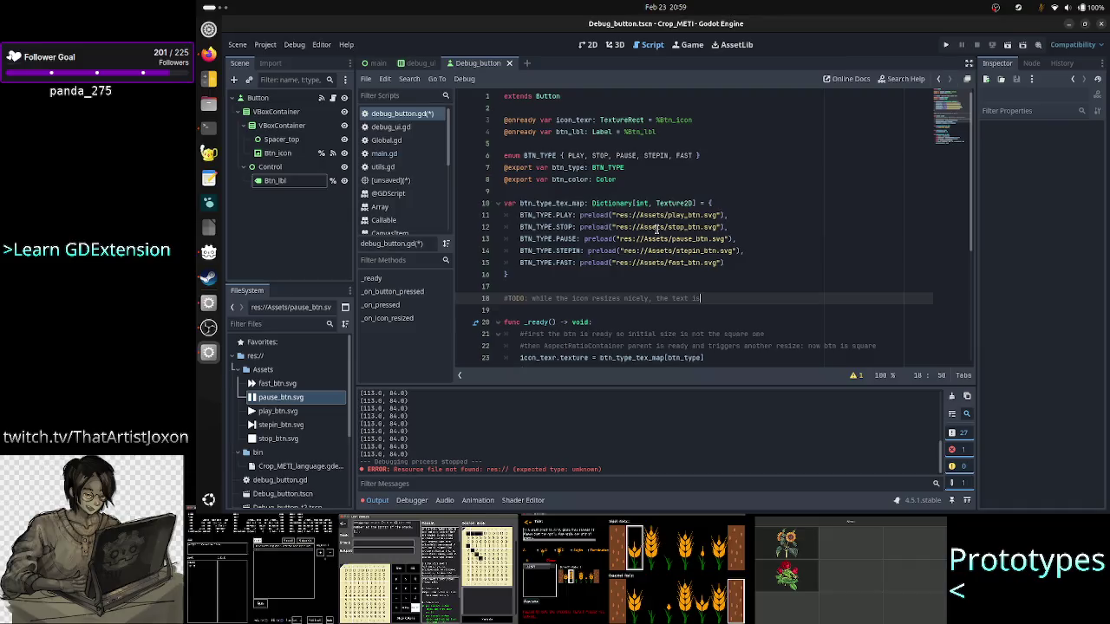
text( quicly)
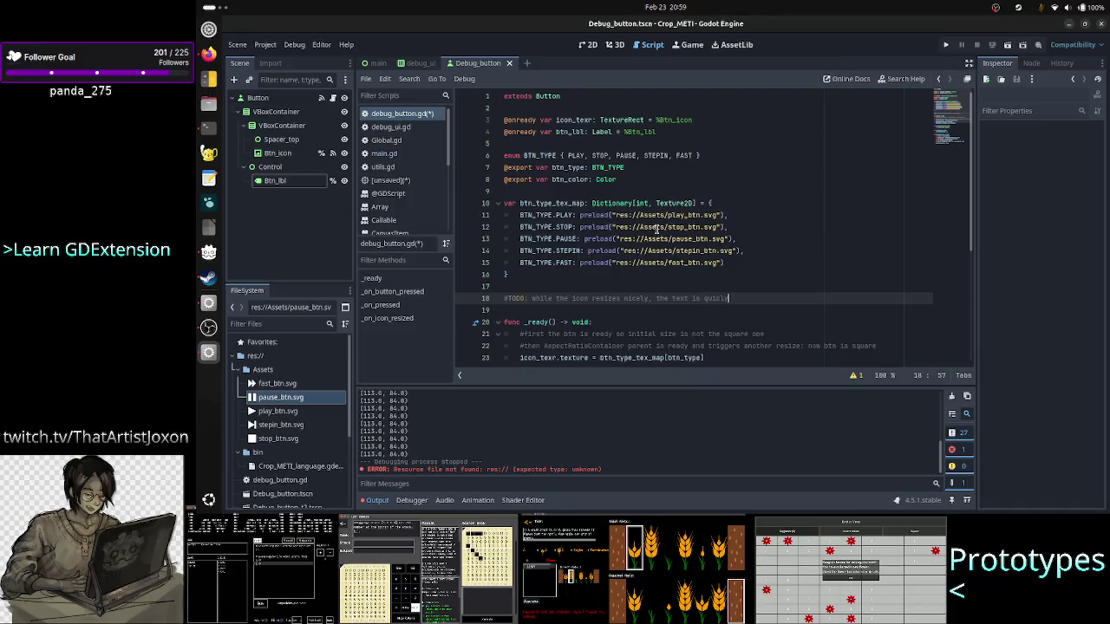
text( unreadable)
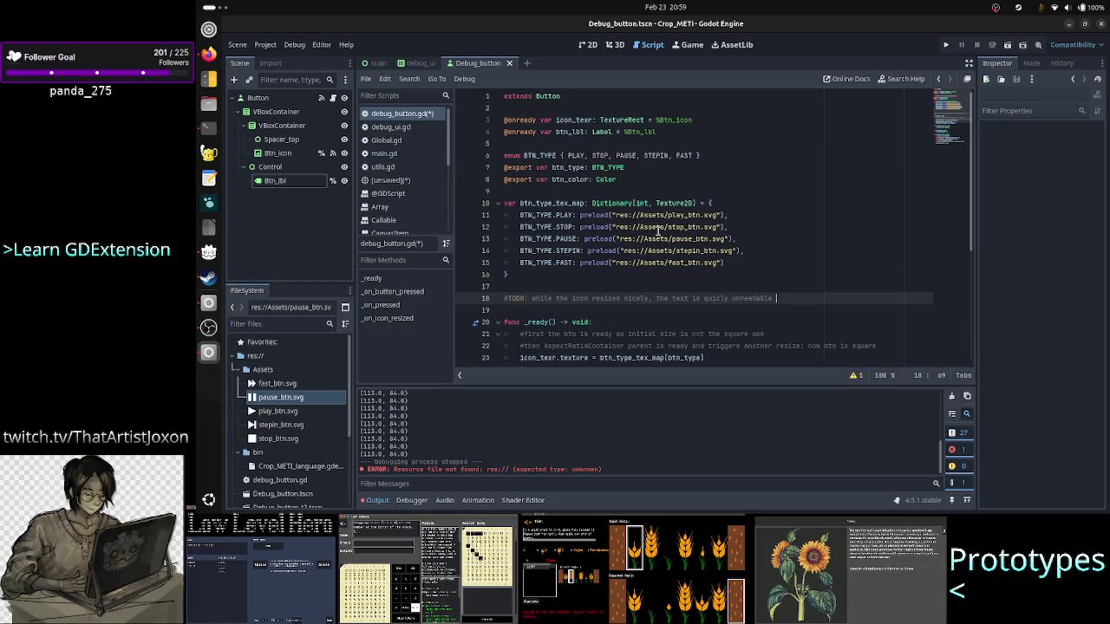
text(at)
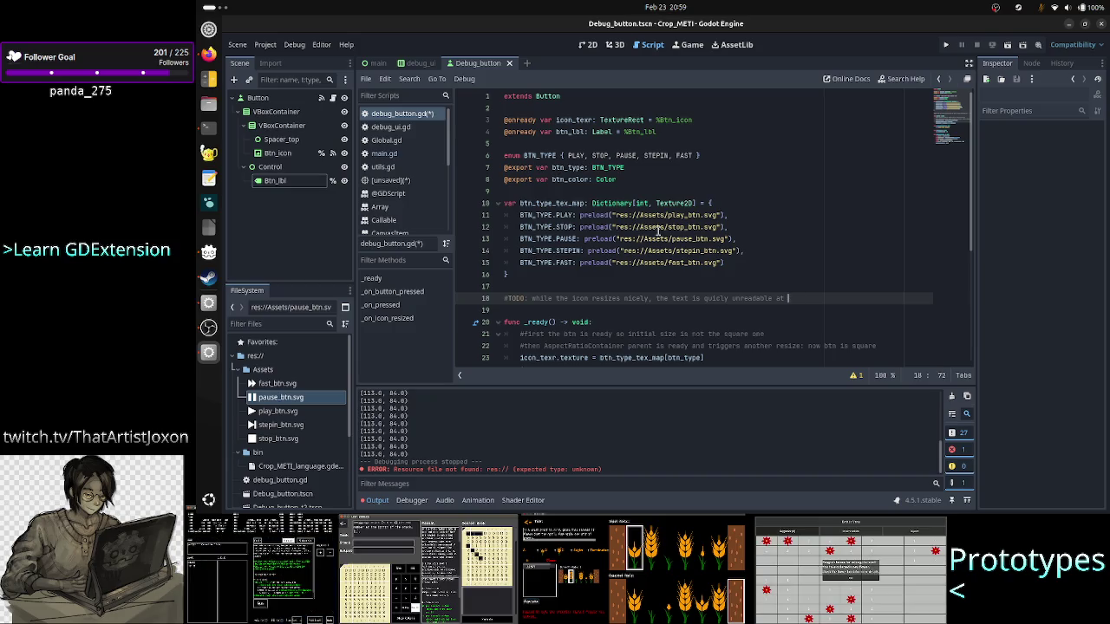
Step: Reword the comment: the icon shrinks appropriately, but the text becomes unreadable quickly
key(BackSpace)
key(BackSpace)
key(BackSpace)
key(BackSpace)
key(BackSpace)
key(BackSpace)
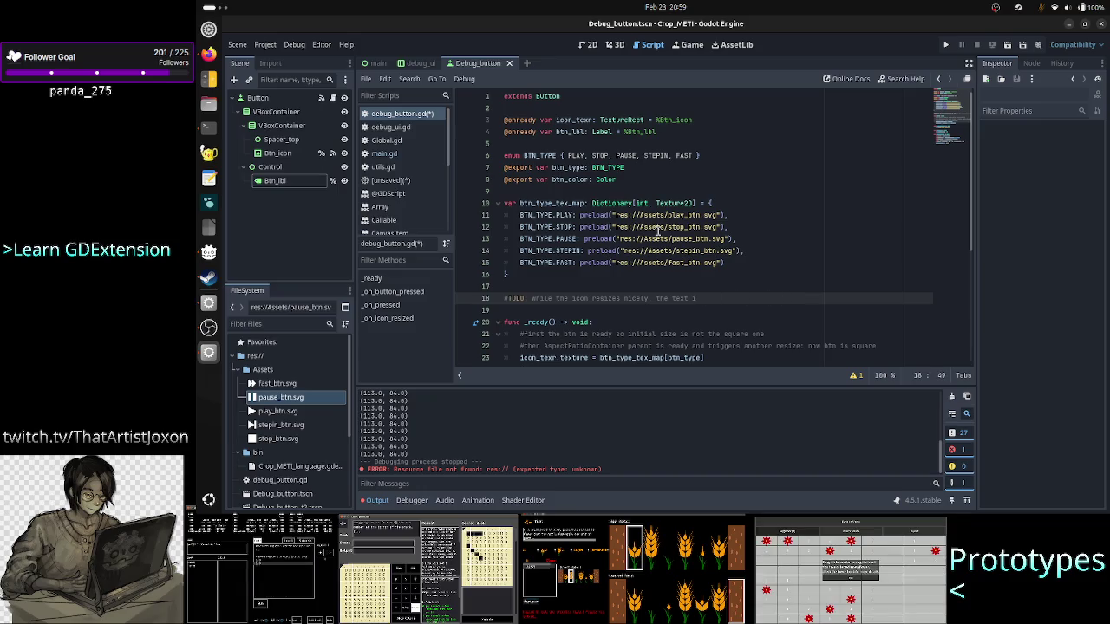
key(BackSpace)
key(BackSpace)
key(BackSpace)
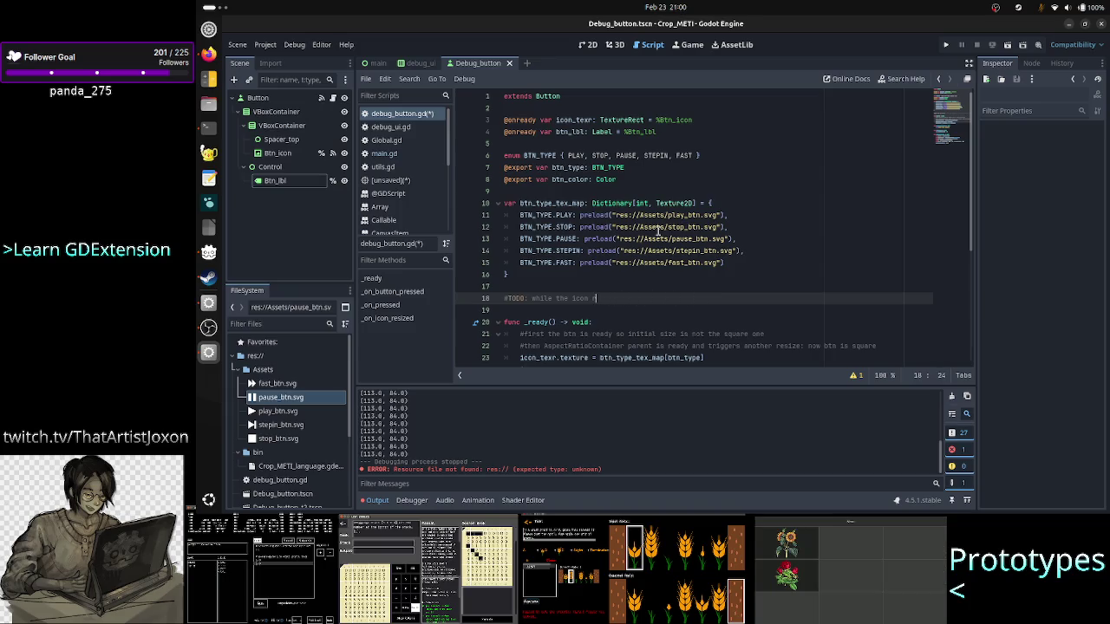
key(BackSpace)
text(ri)
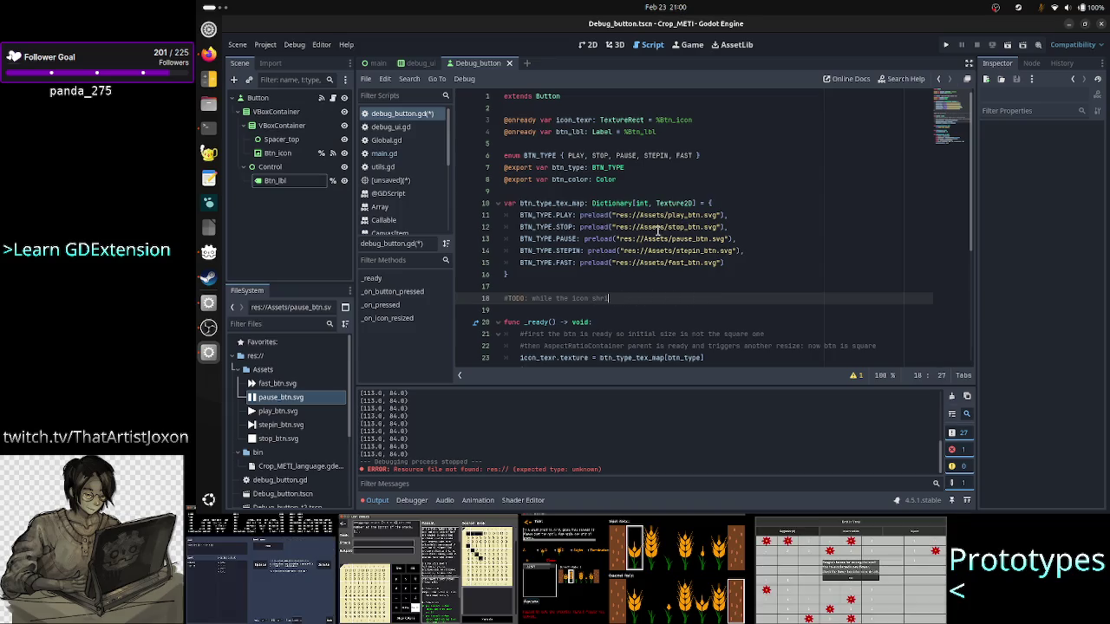
text(nks agaro)
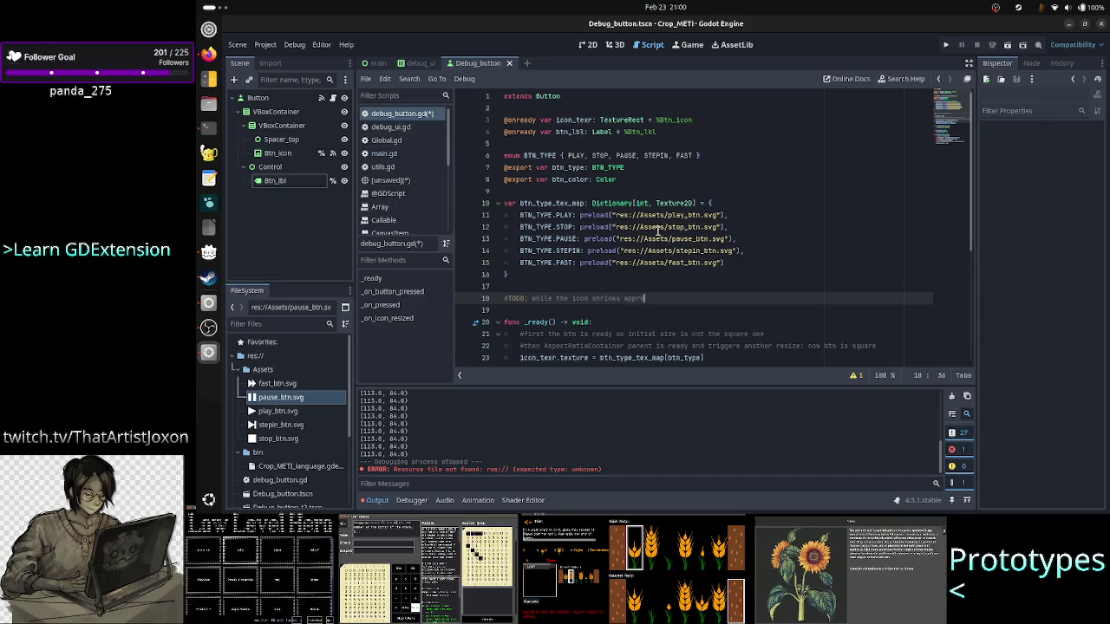
text(aropriately)
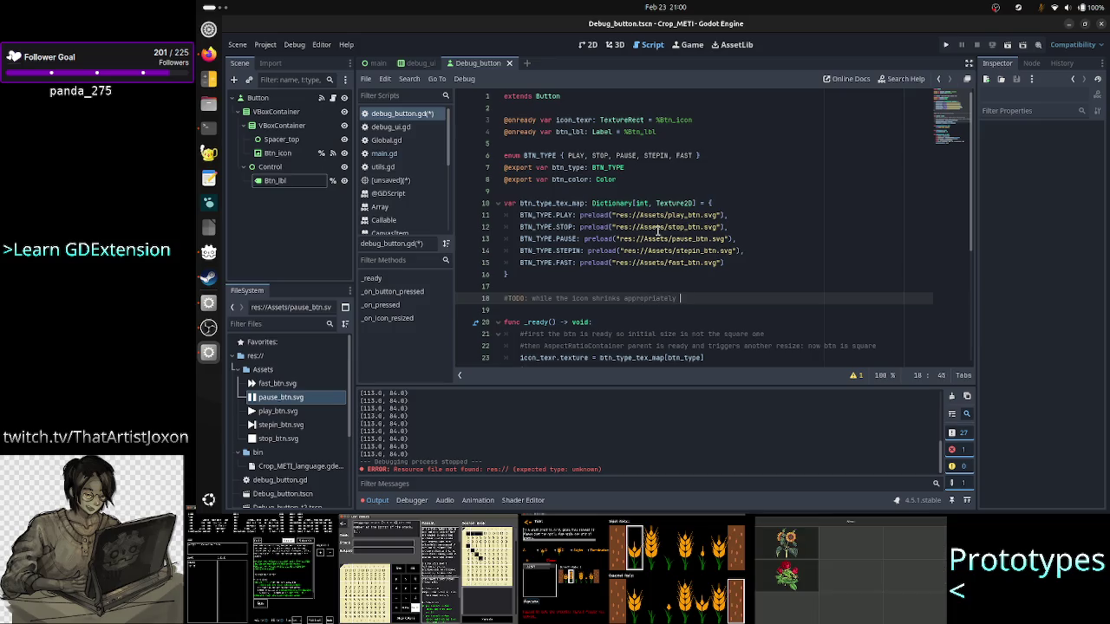
key(BackSpace)
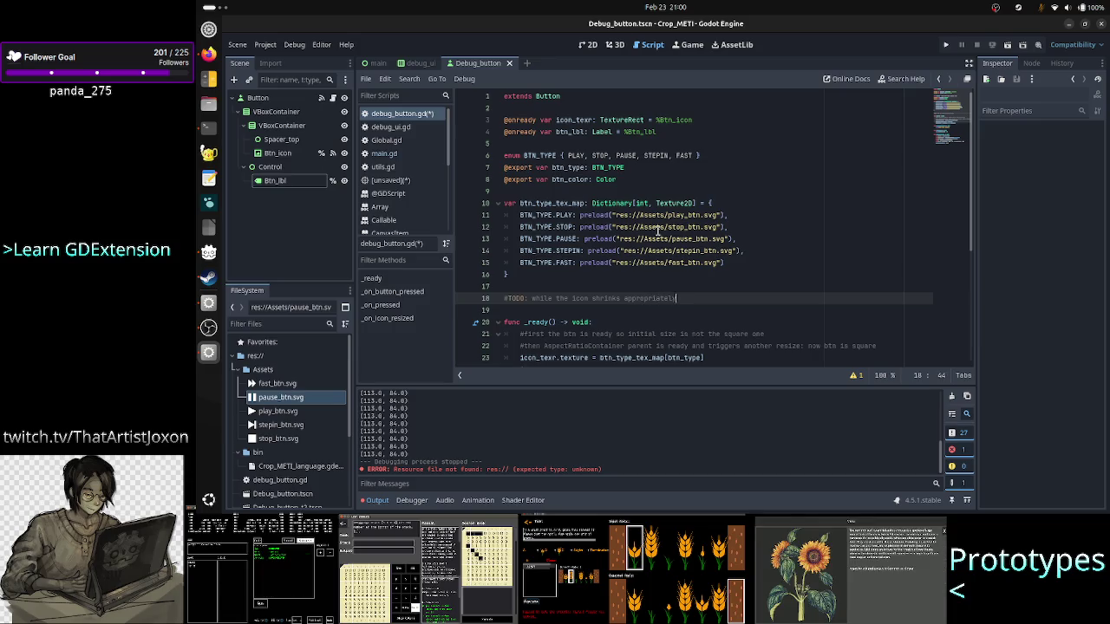
text(, the fo)
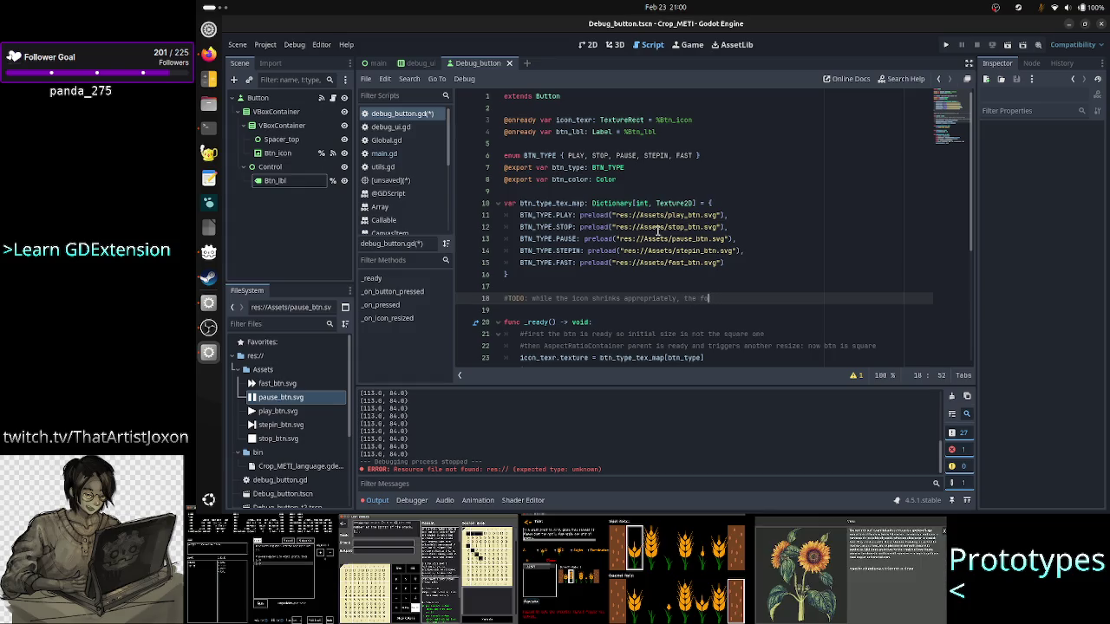
key(BackSpace)
key(BackSpace)
text(text )
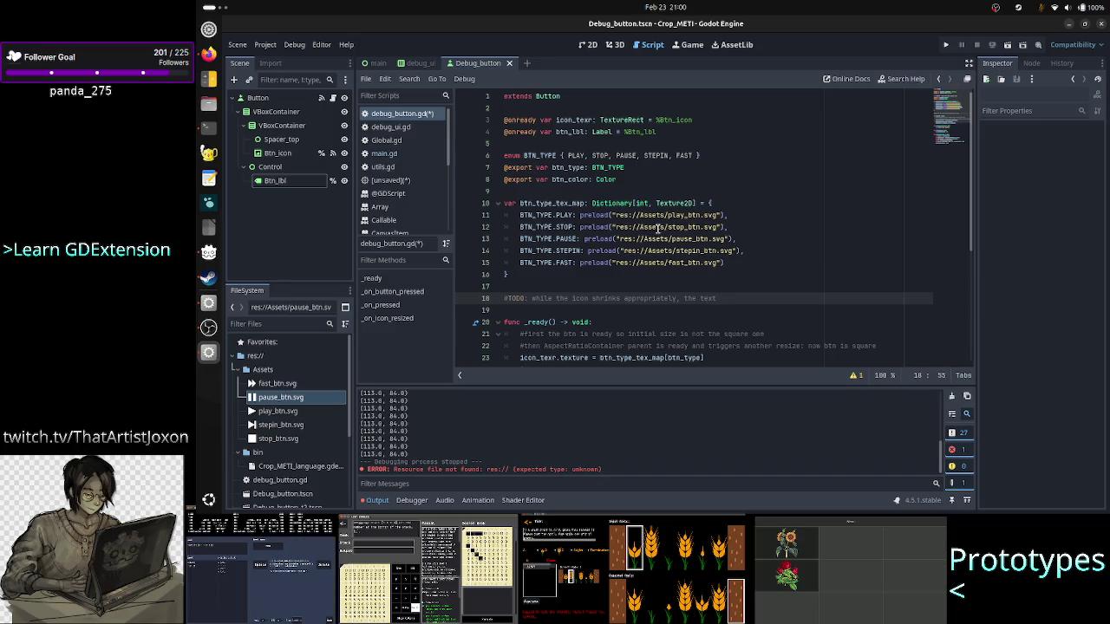
text(becomes )
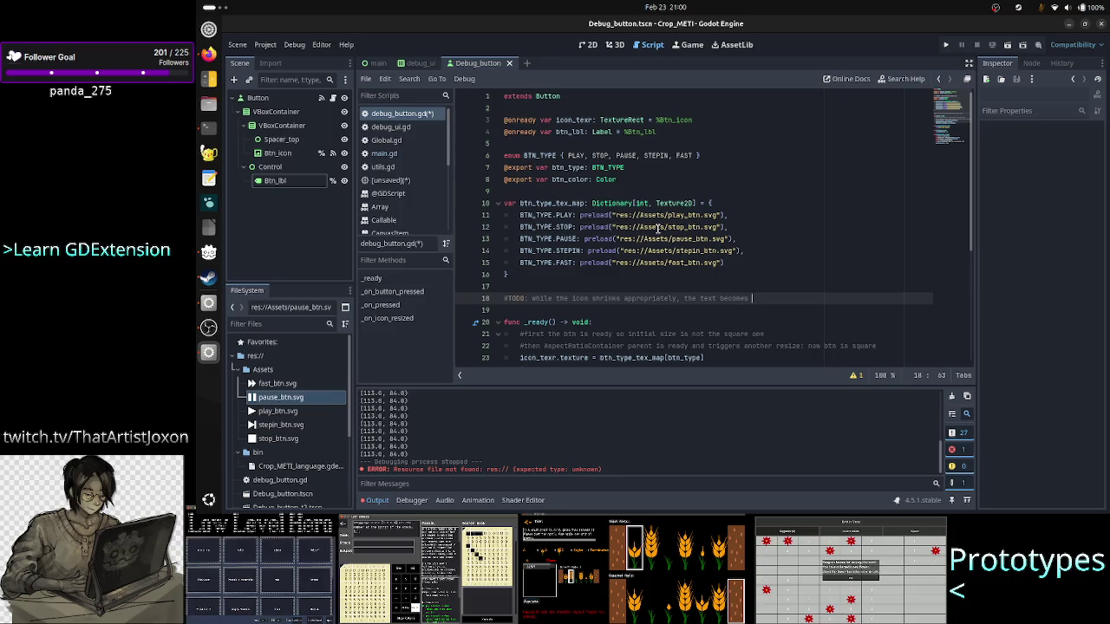
text(unreadable a)
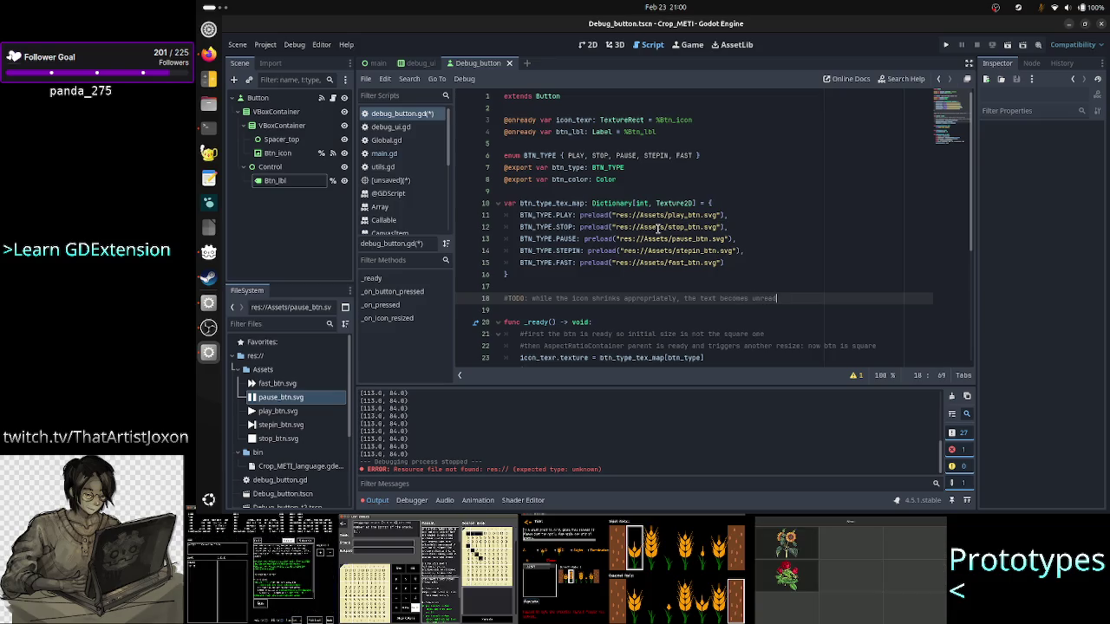
key(BackSpace)
text(quickly)
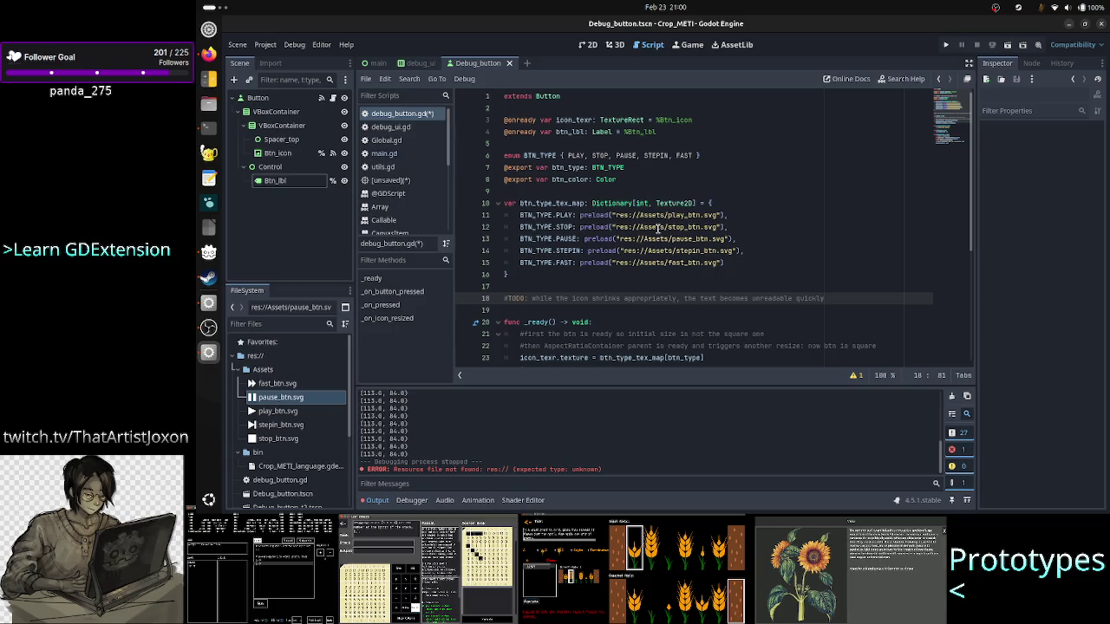
Step: Add a line asking whether a DPI setting or dynamic font size is needed, and save
key(Return)
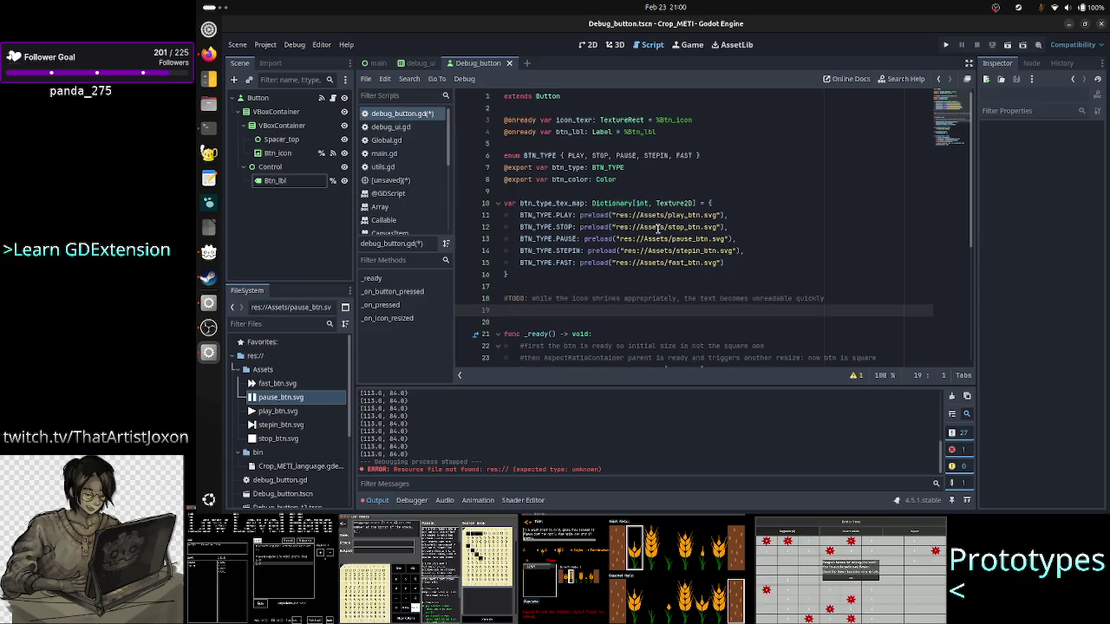
text(#is there a )
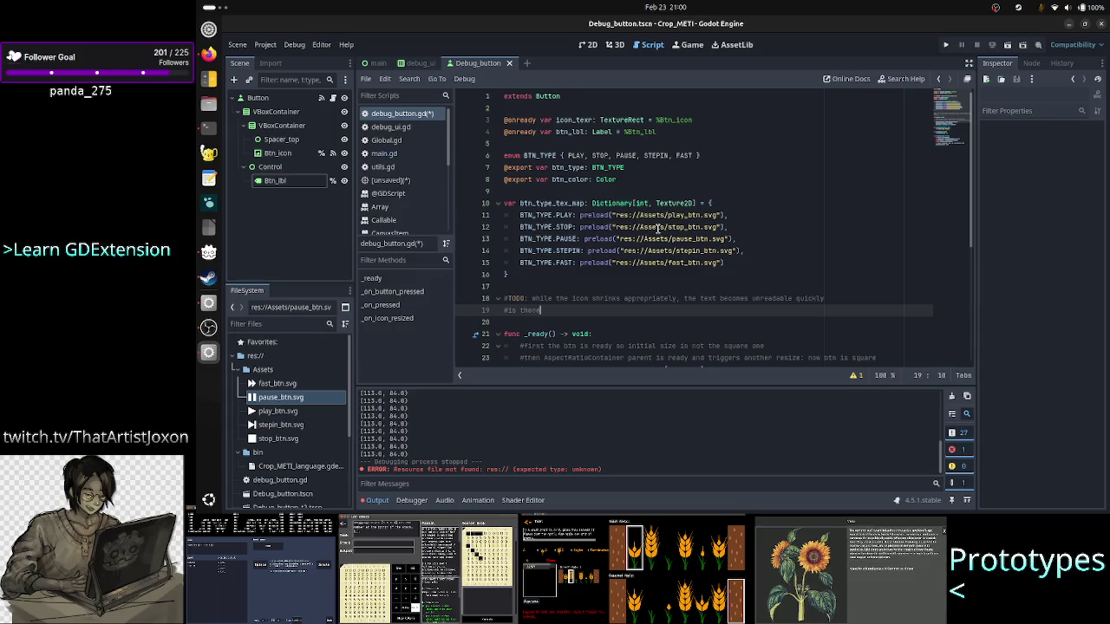
text(DPI sett)
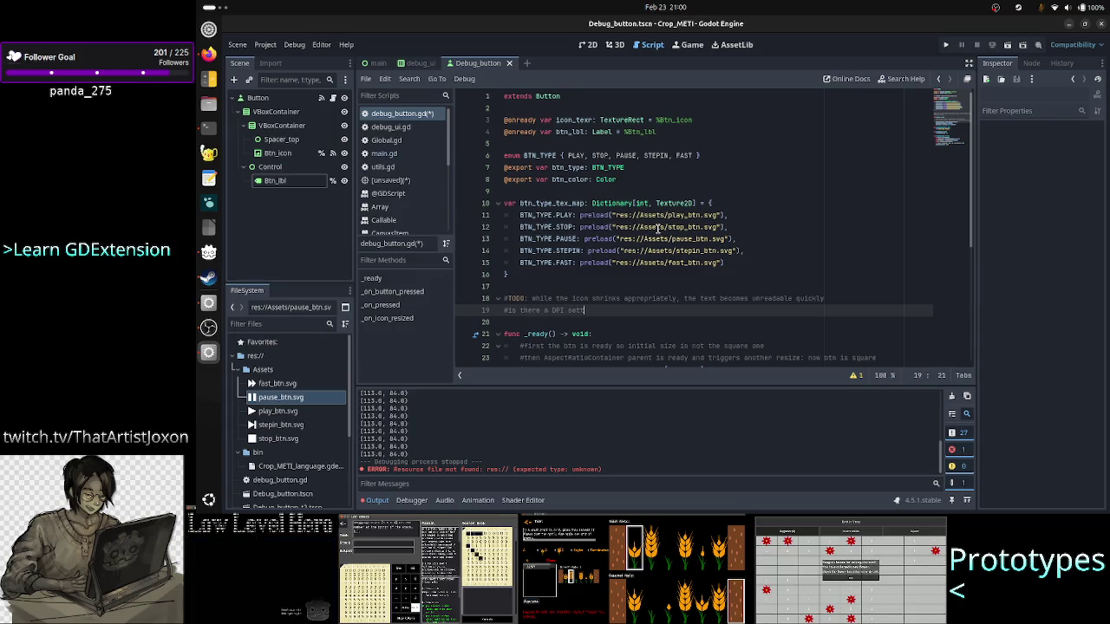
text(ing, or )
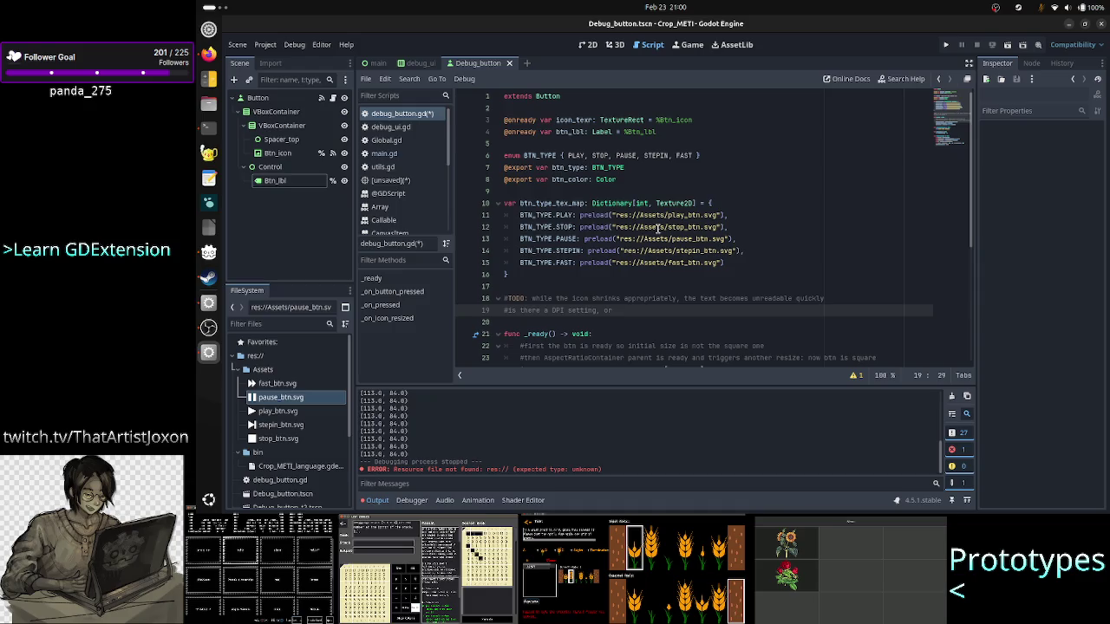
text(should I do a c)
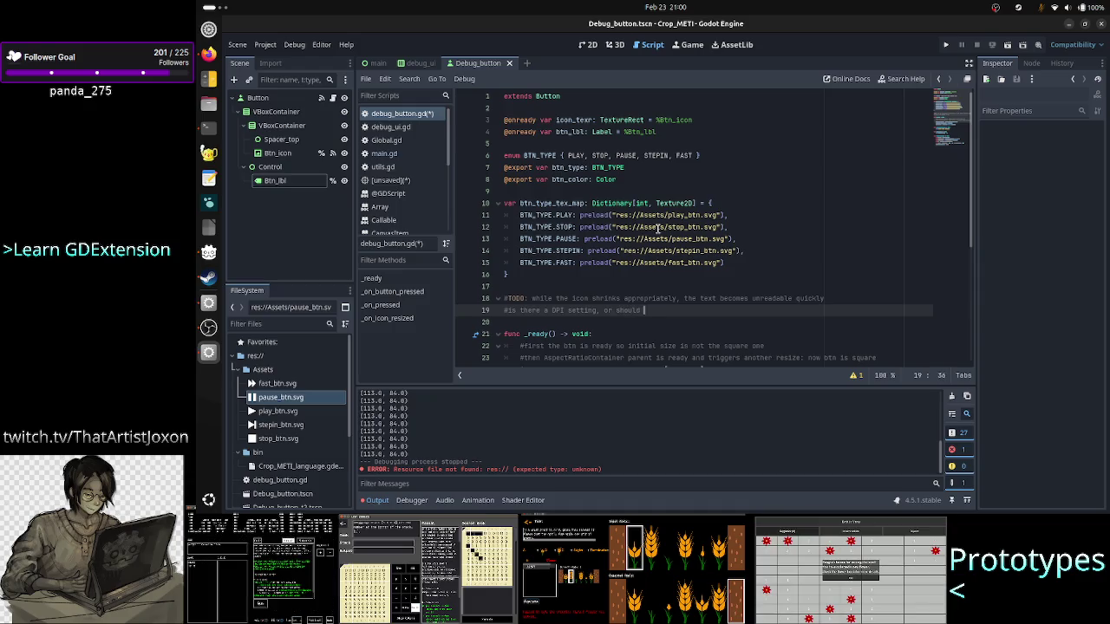
text(nmic font)
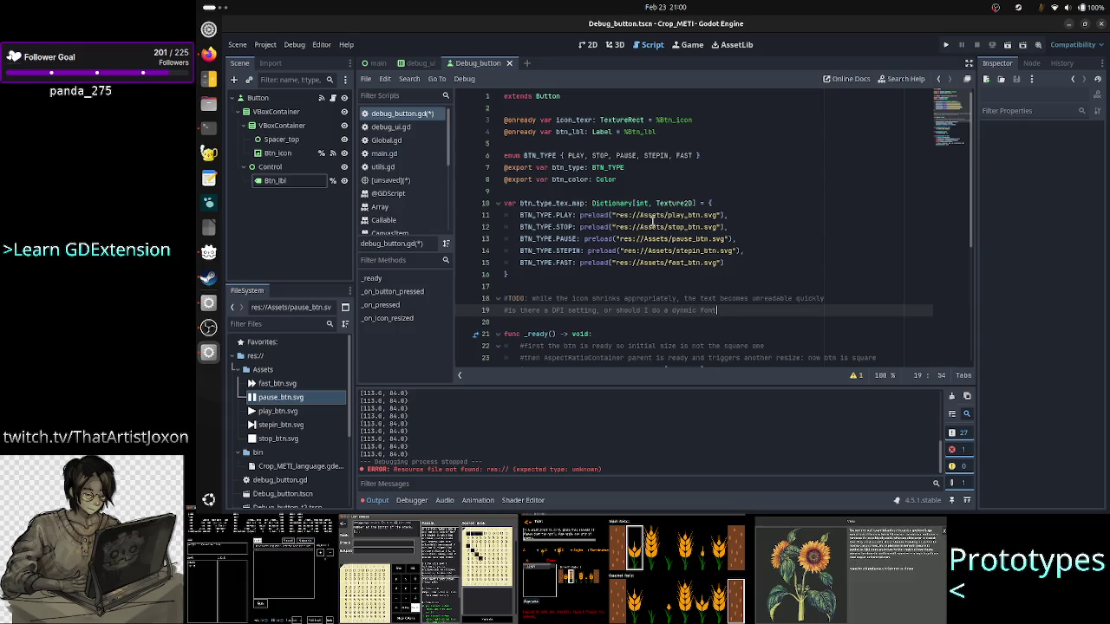
text( size?)
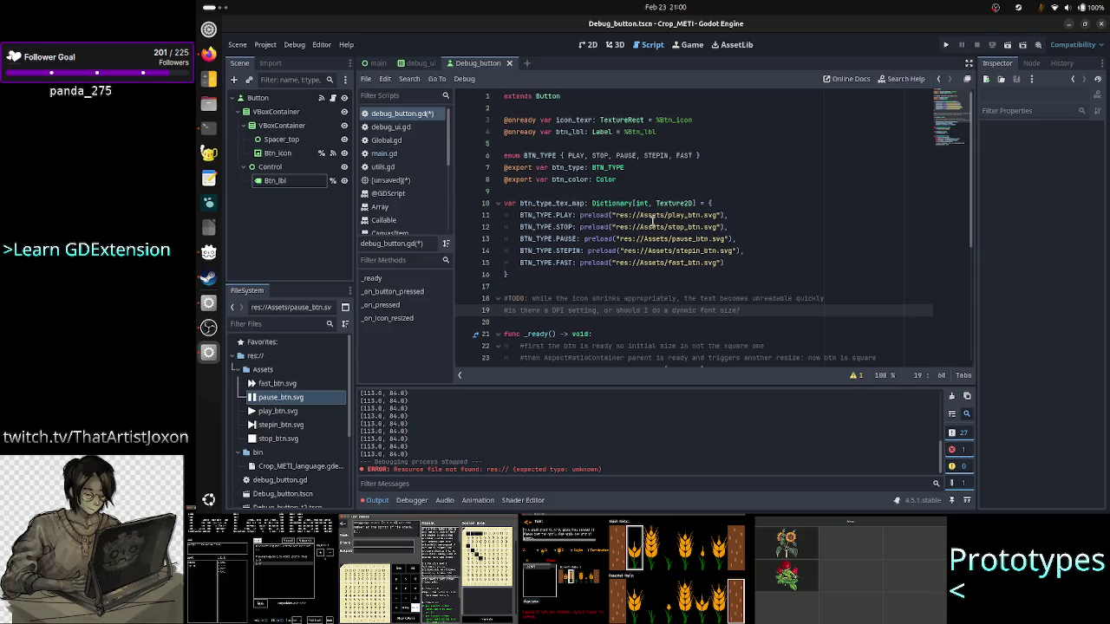
key(ctrl+s)
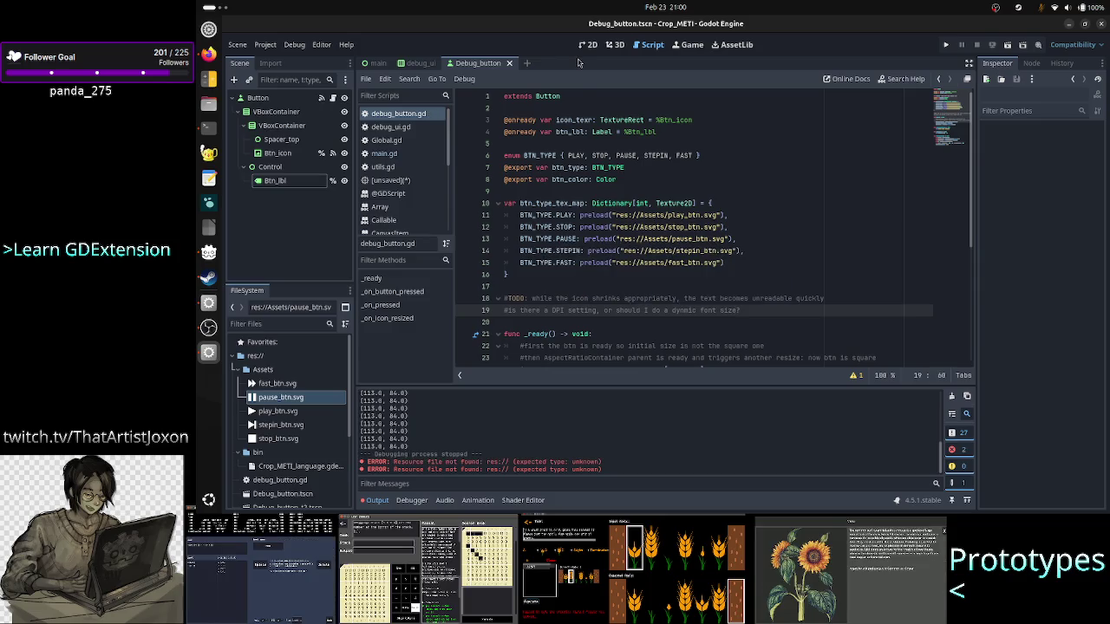
Step: Open the Debug_button scene and inspect the root Button's Normal style with 3 px borders
click(418, 65)
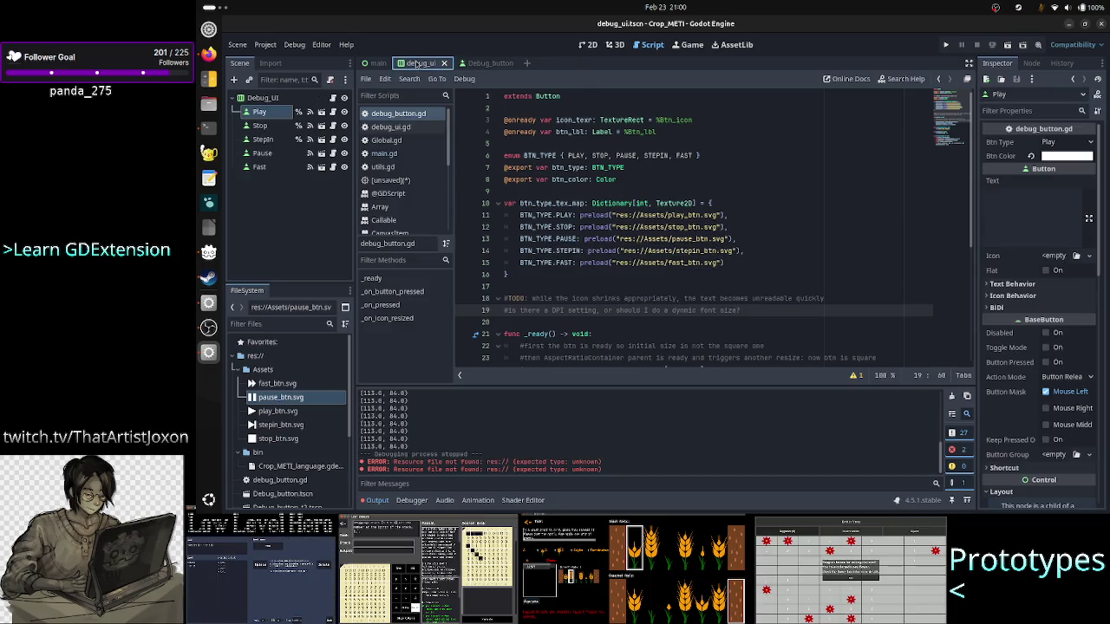
click(378, 64)
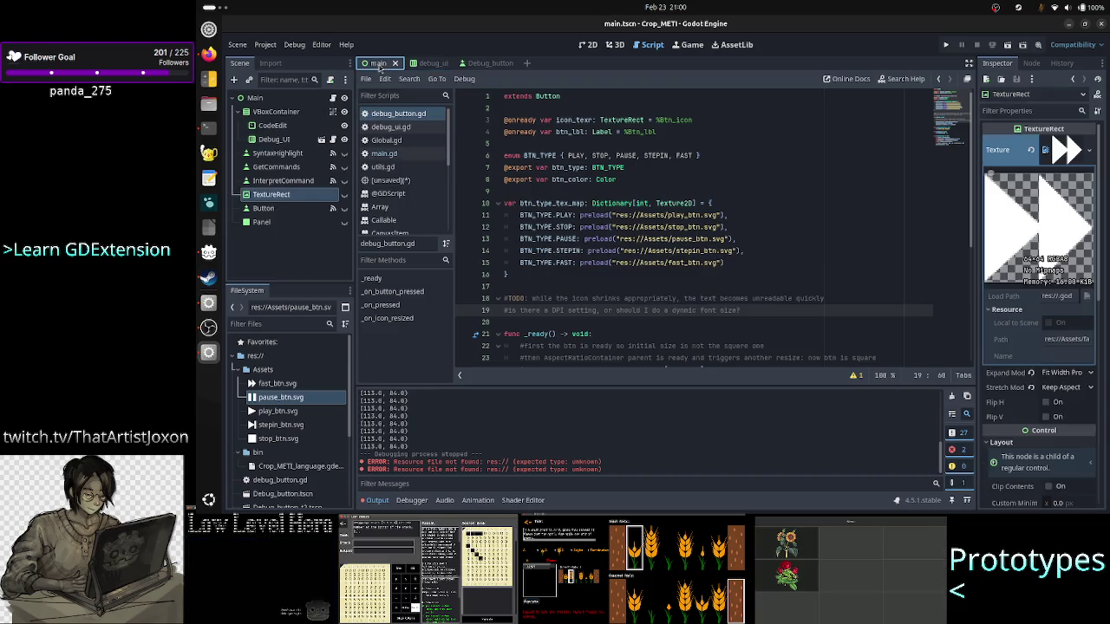
click(587, 46)
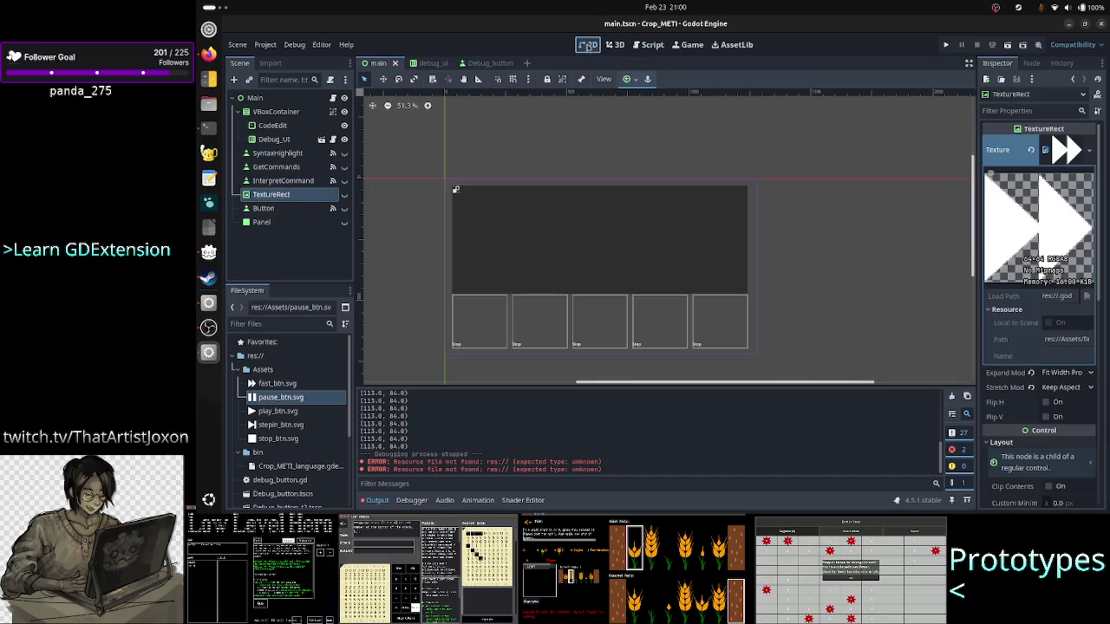
click(478, 63)
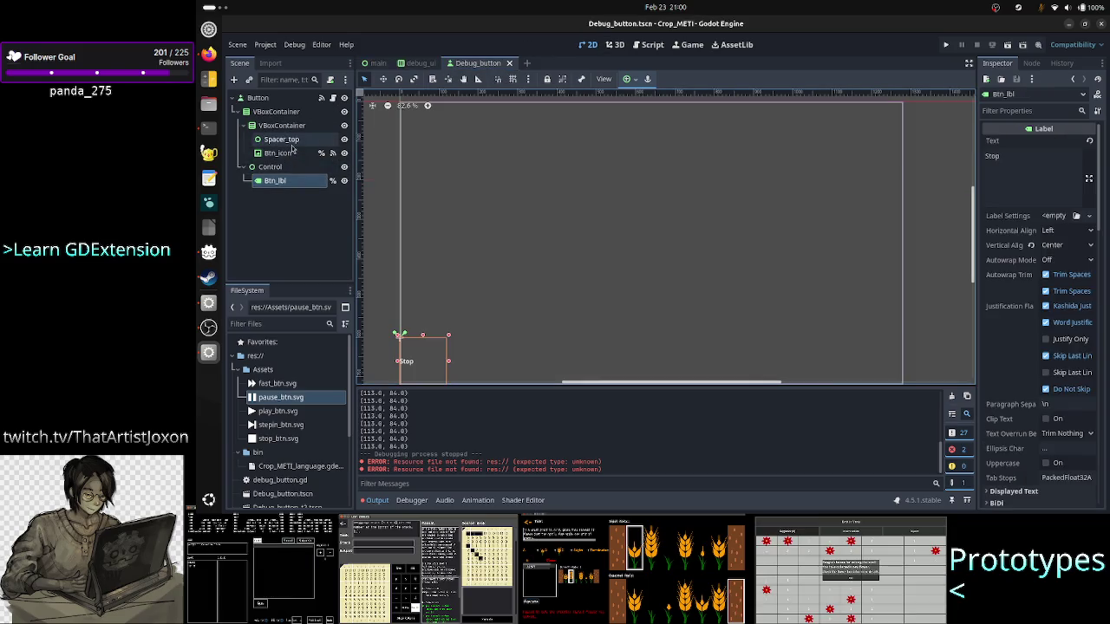
click(299, 97)
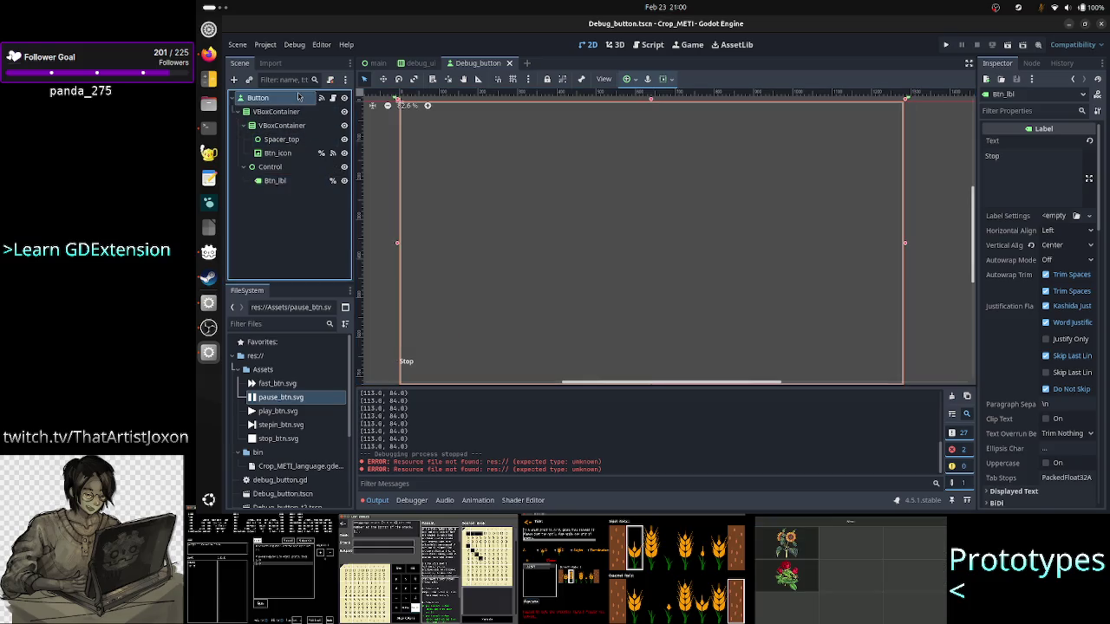
scroll(1040, 404, down, 10)
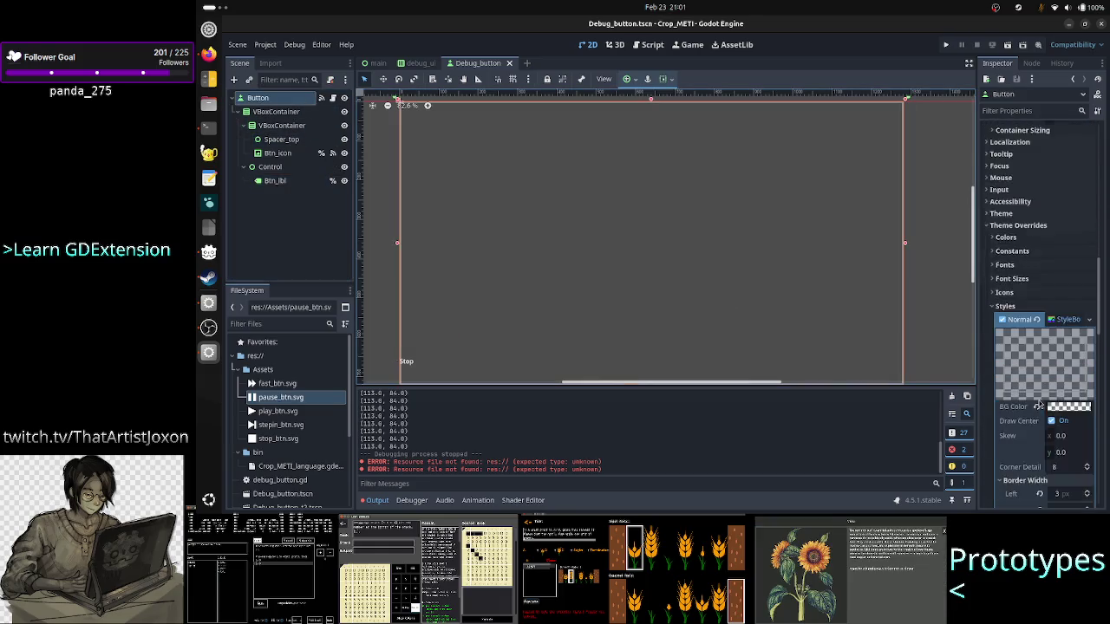
scroll(1040, 403, down, 5)
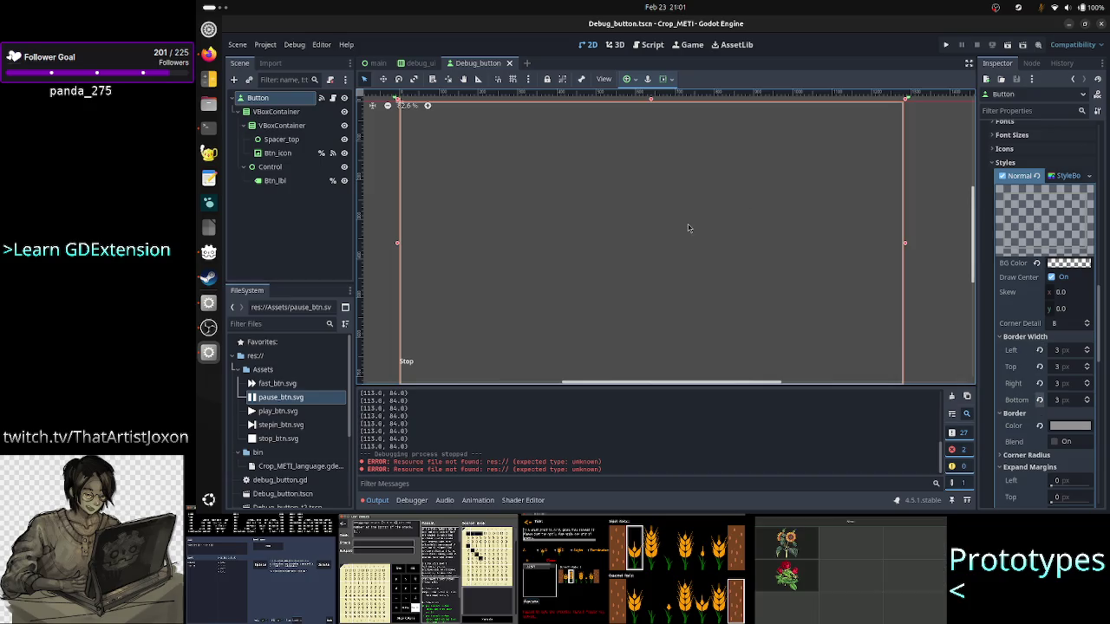
click(652, 45)
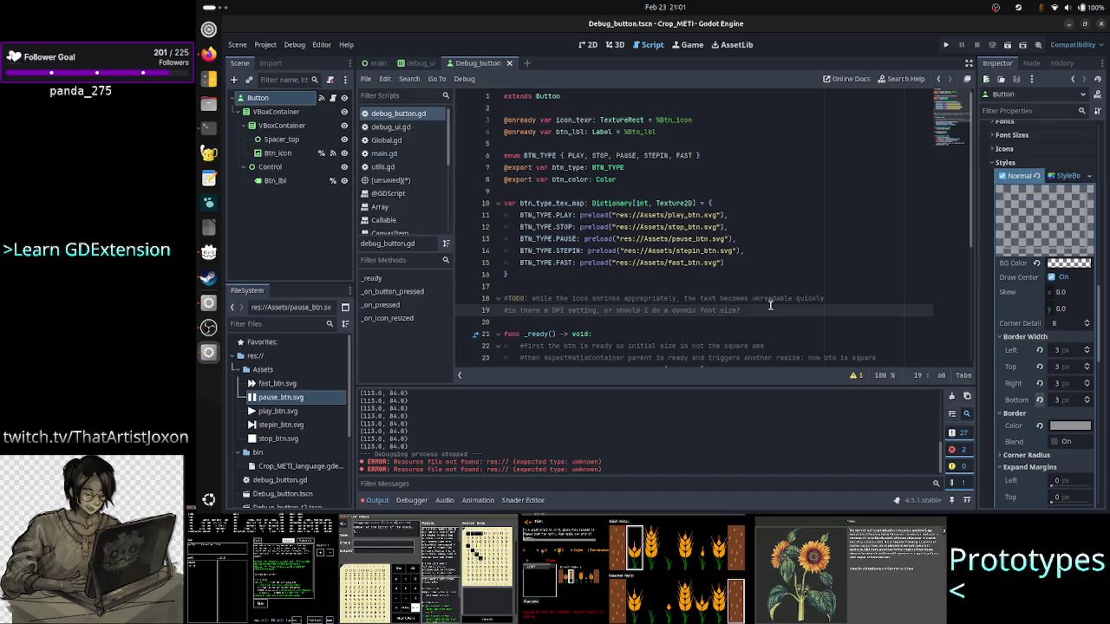
Step: Add a TODO to add the rest of the button styles: normal/hover, pressed, disabled
key(Up)
key(Up)
key(Return)
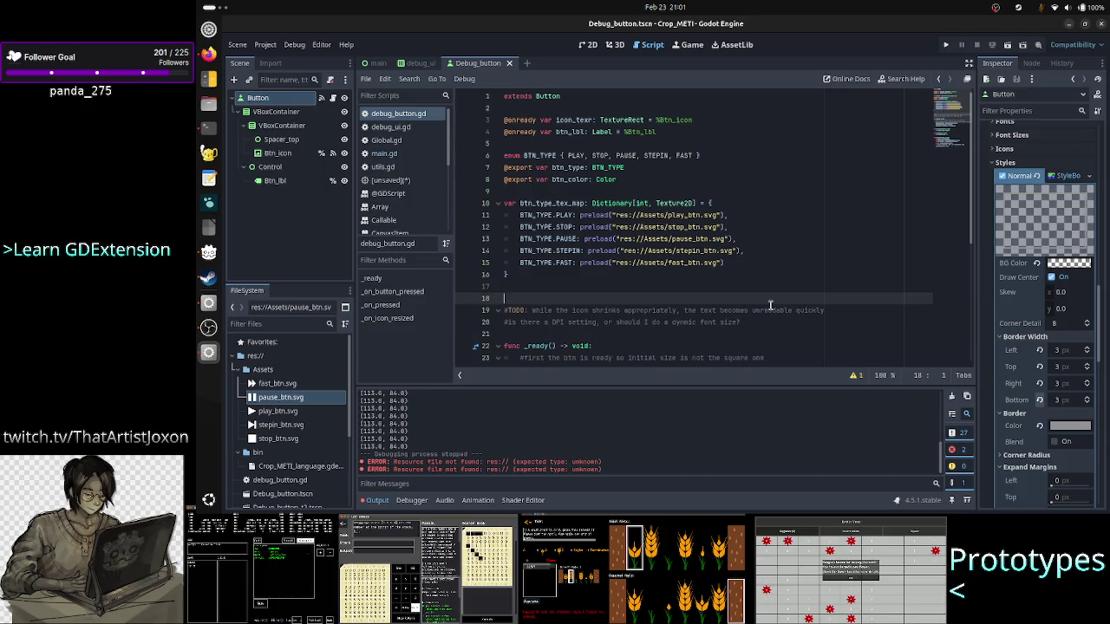
text(#TODO)
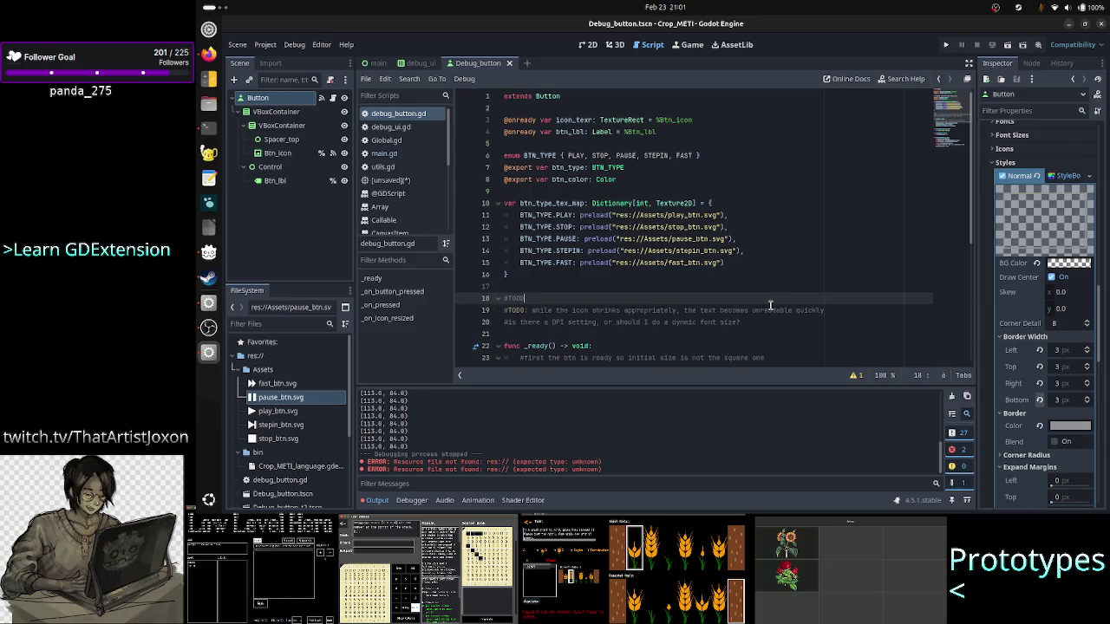
text(:)
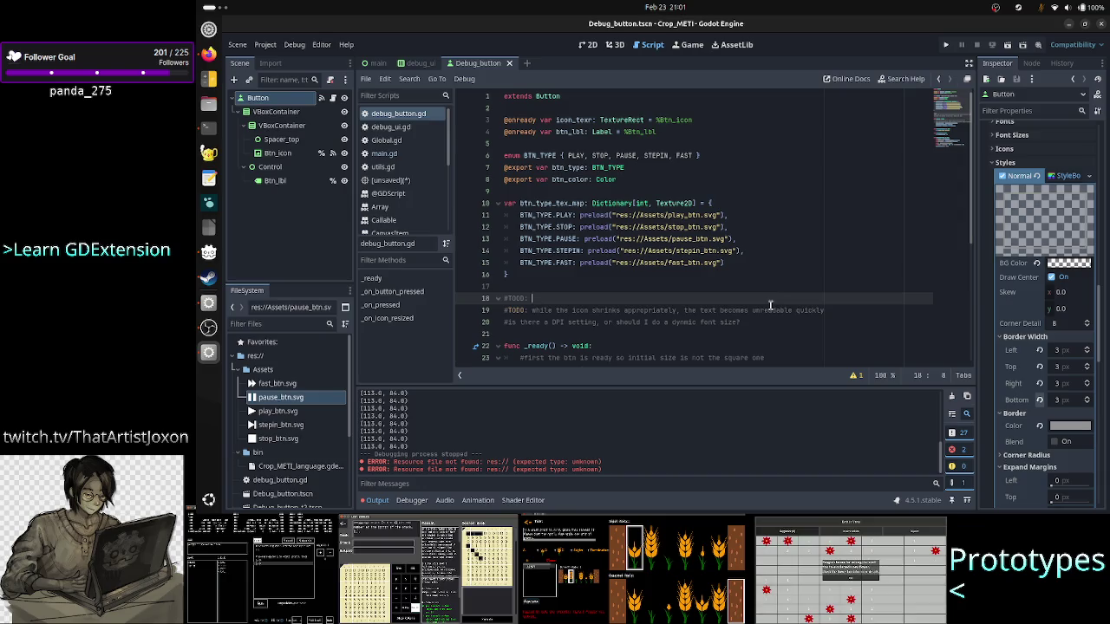
key(BackSpace)
key(BackSpace)
key(BackSpace)
key(BackSpace)
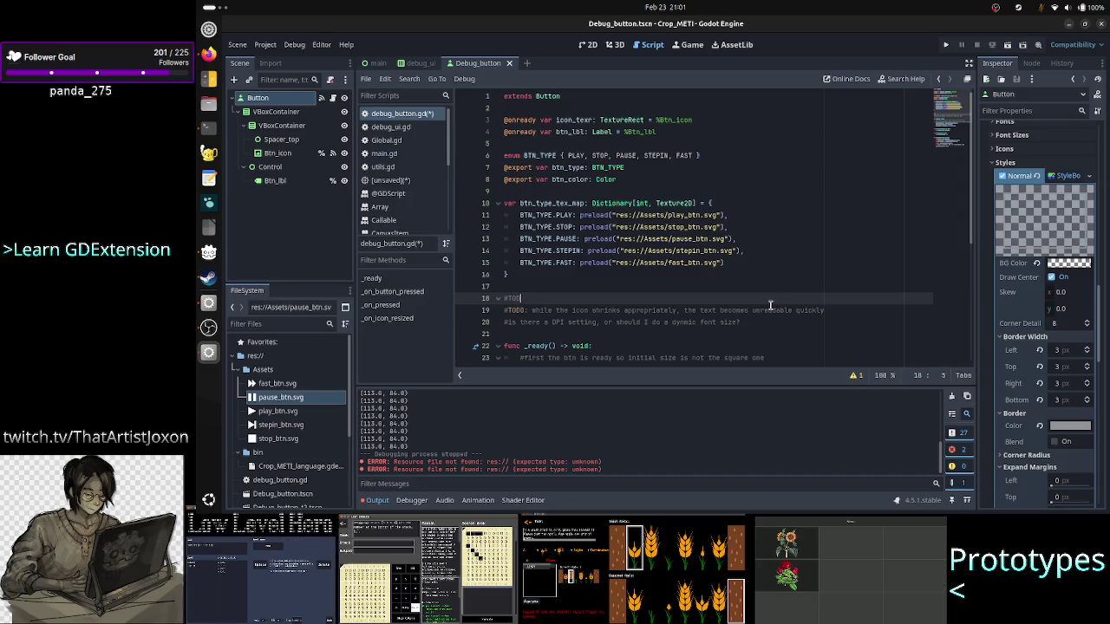
text(: )
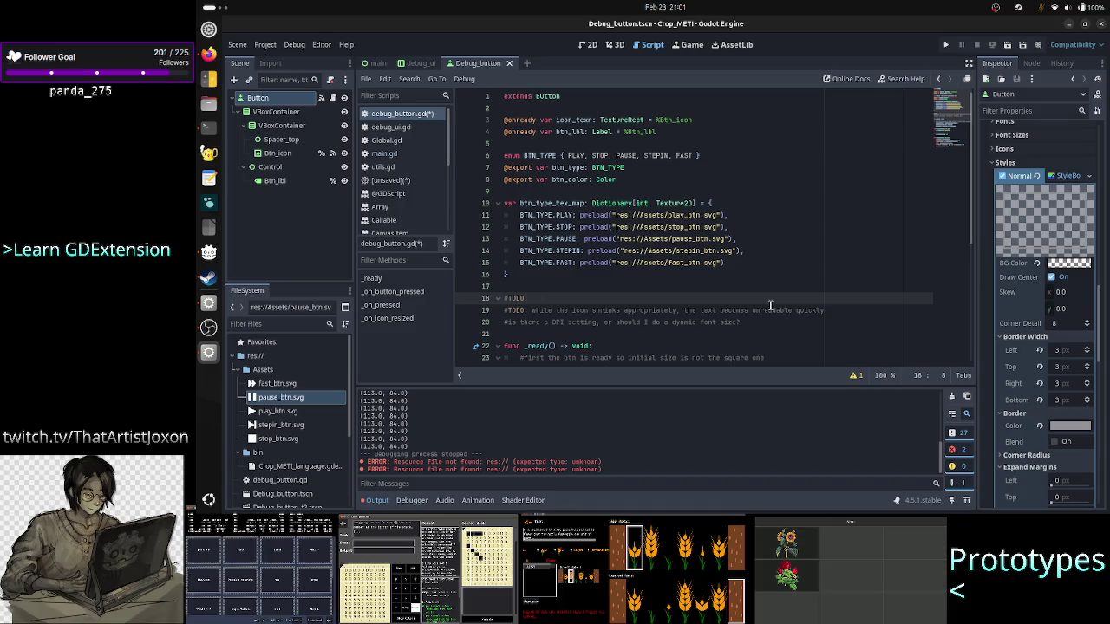
text(add the rest of)
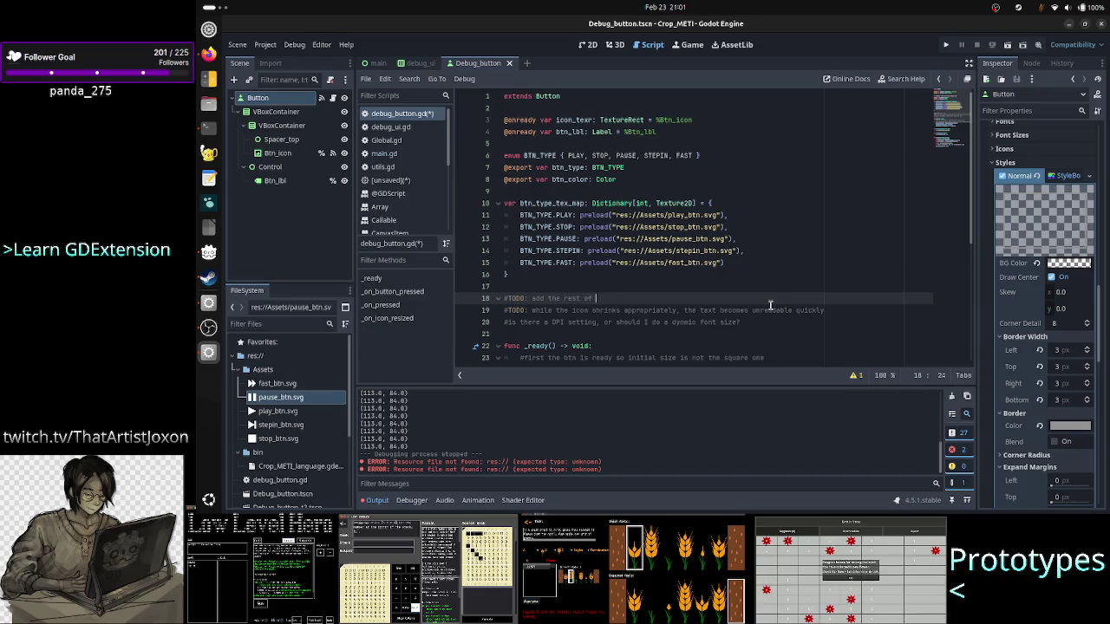
text( the btn styles, so that h)
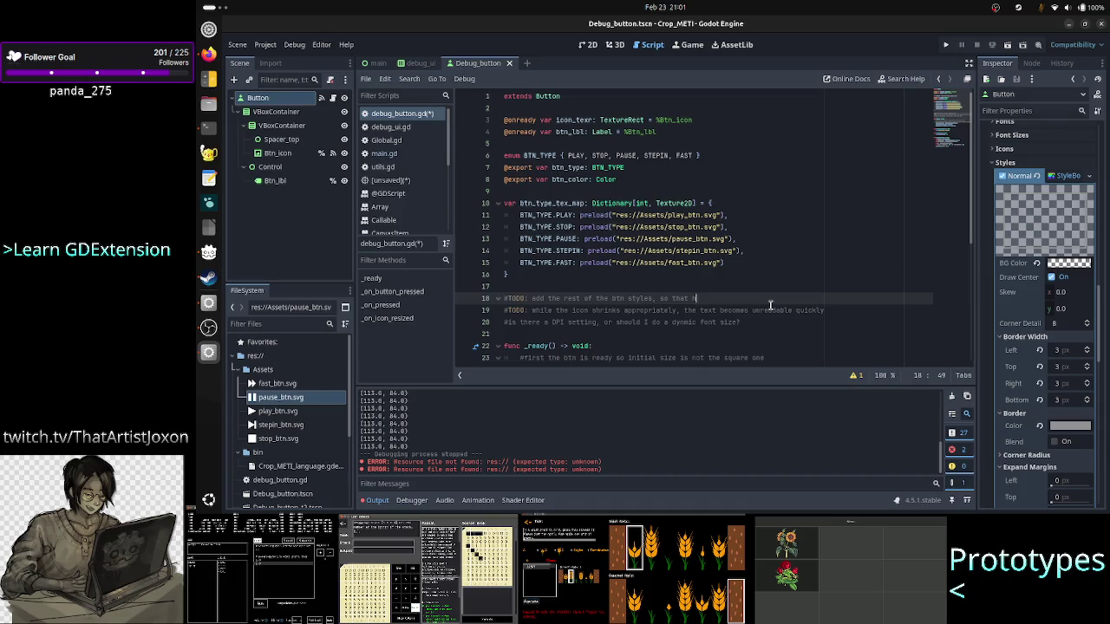
key(BackSpace)
text(rmal/)
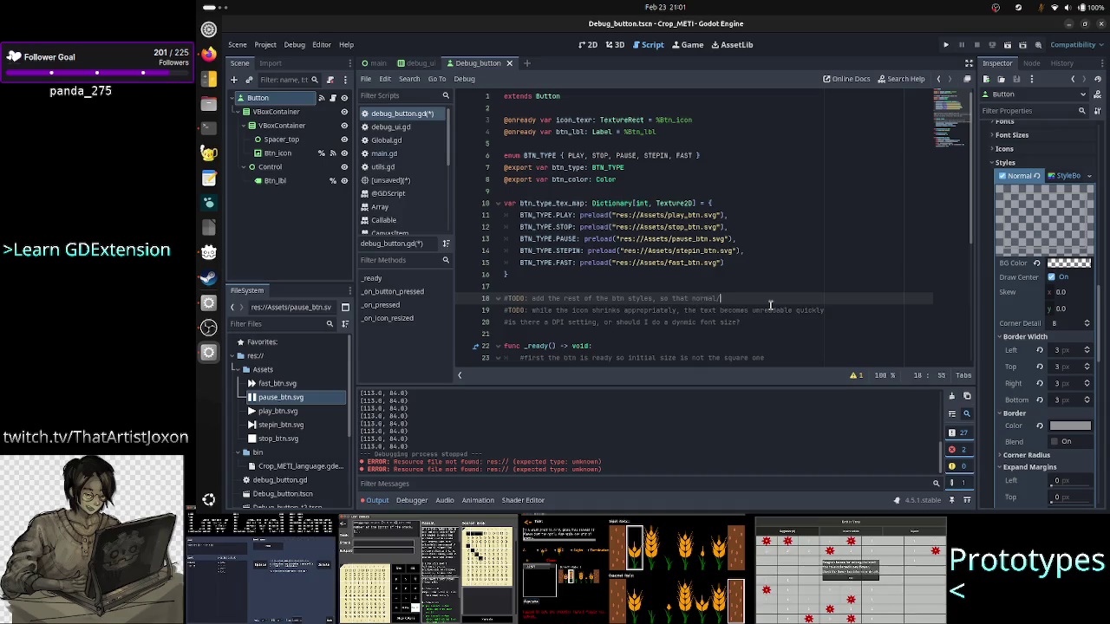
text(hover)
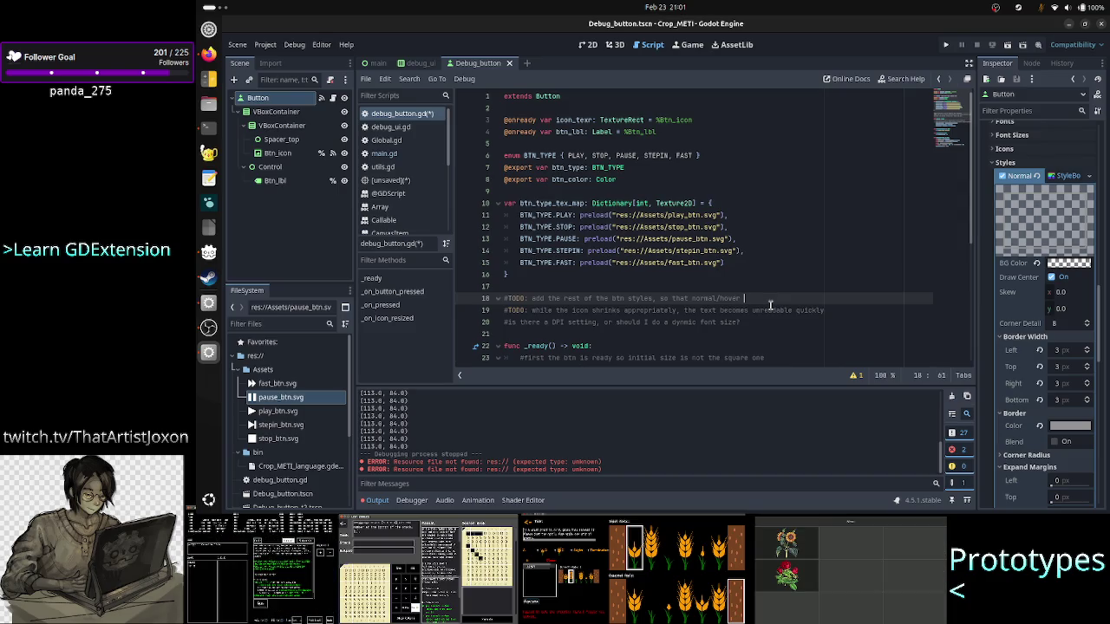
text(, plus press,)
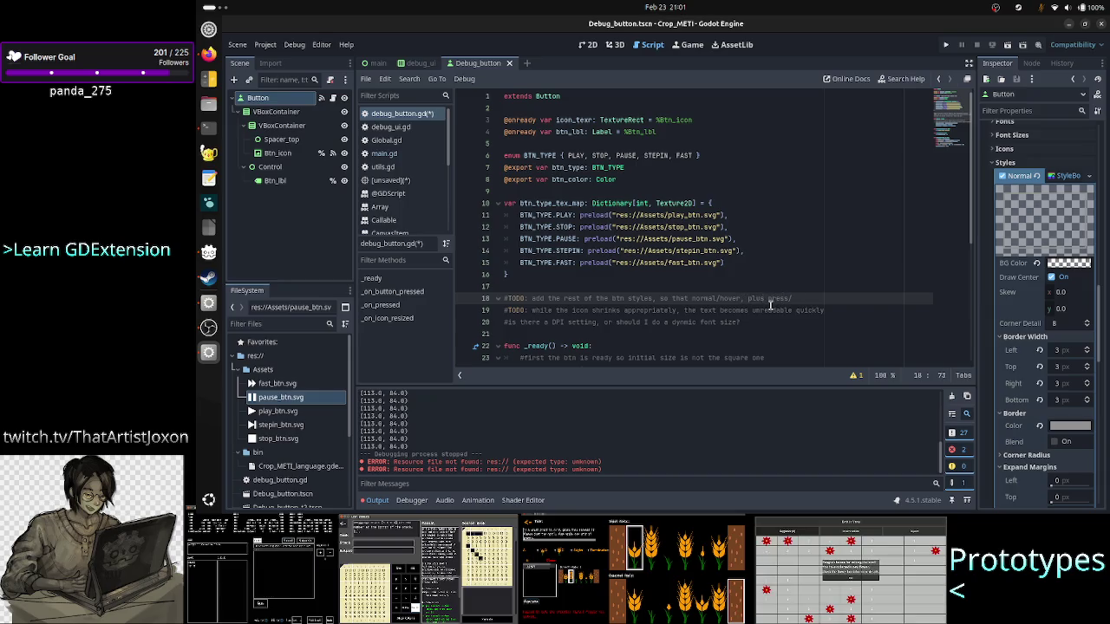
key(BackSpace)
text(ed )
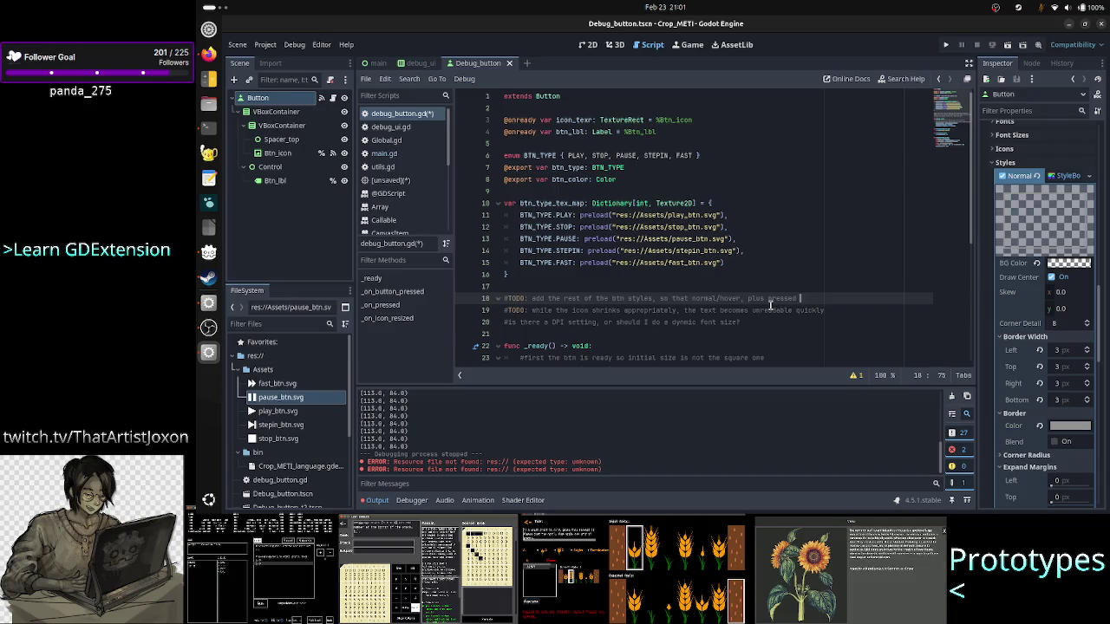
text(or disable)
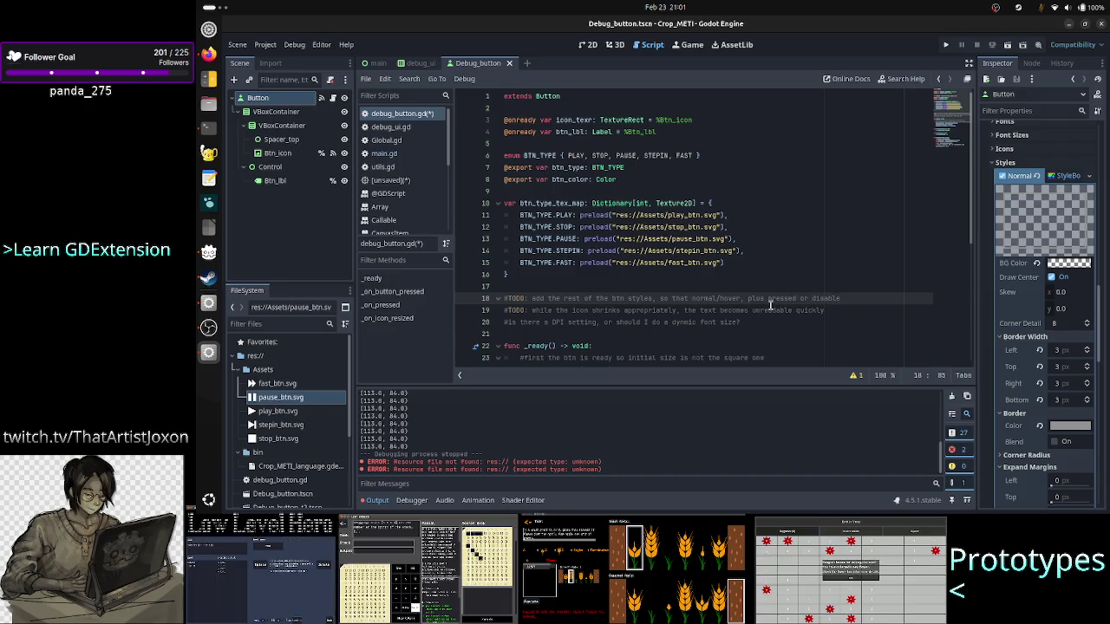
text( work )
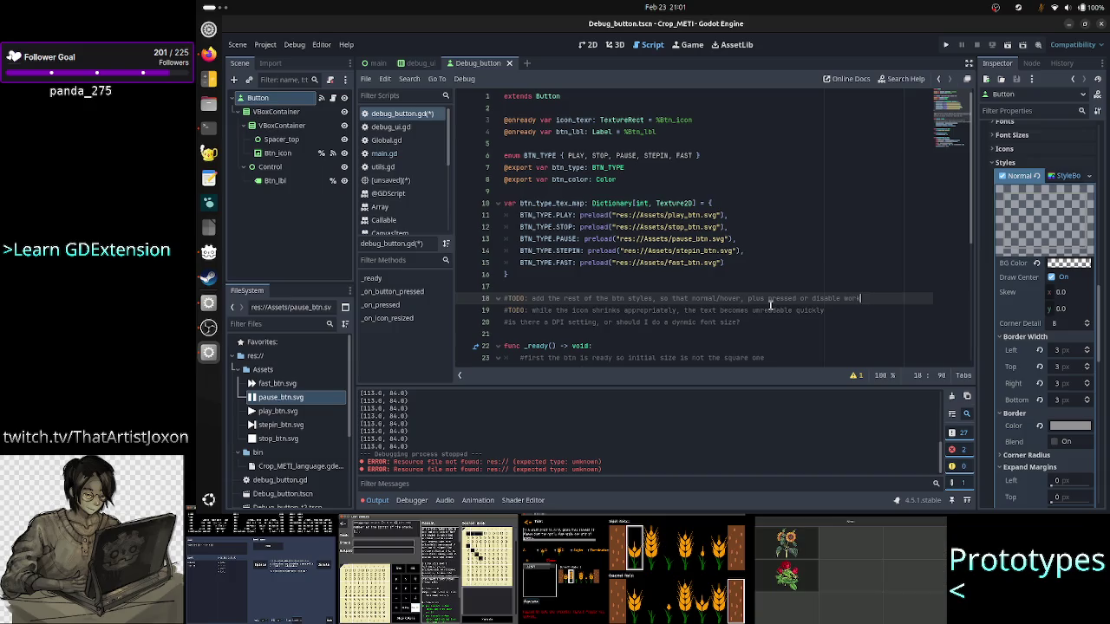
text(s ok)
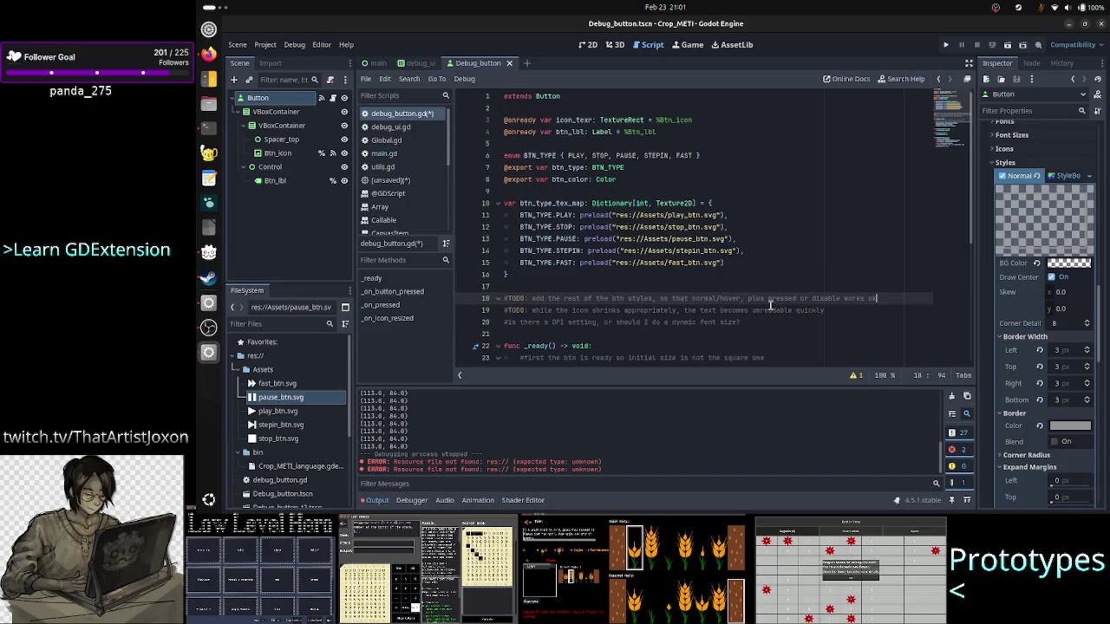
Step: Add an indented note to keep the general style very flat, save, and open the warnings list
key(Return)
key(Tab)
text(#)
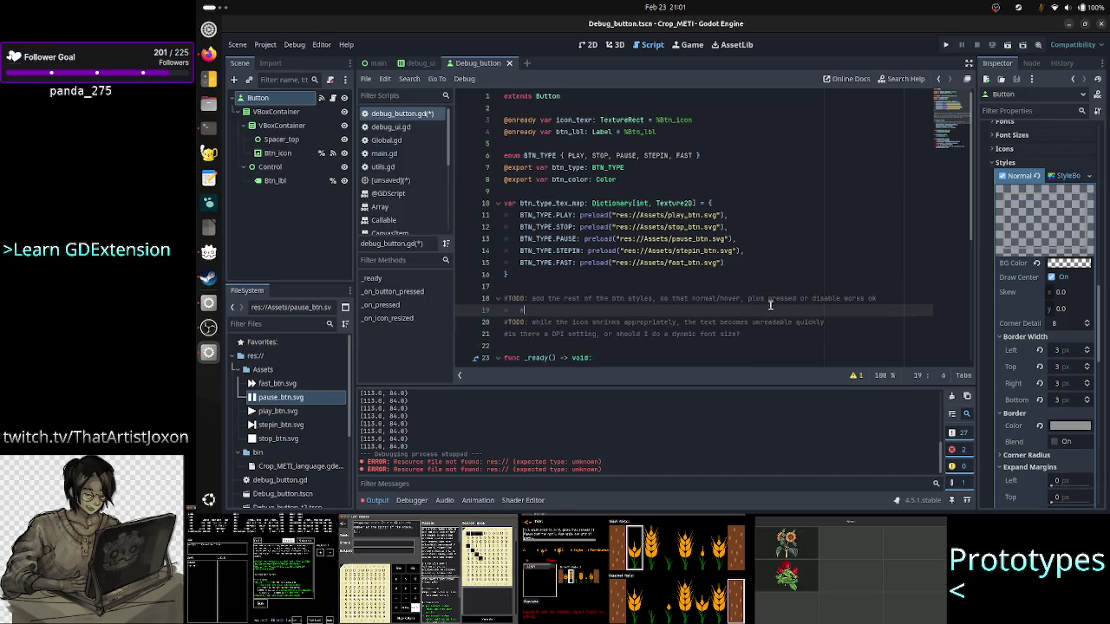
text(keep )
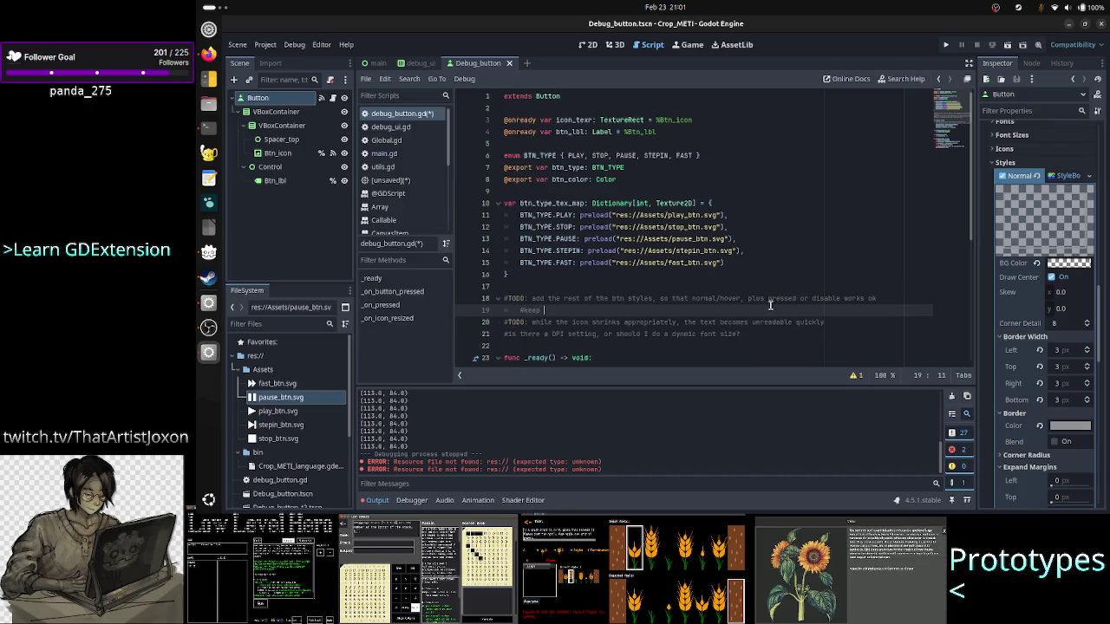
text(the gener)
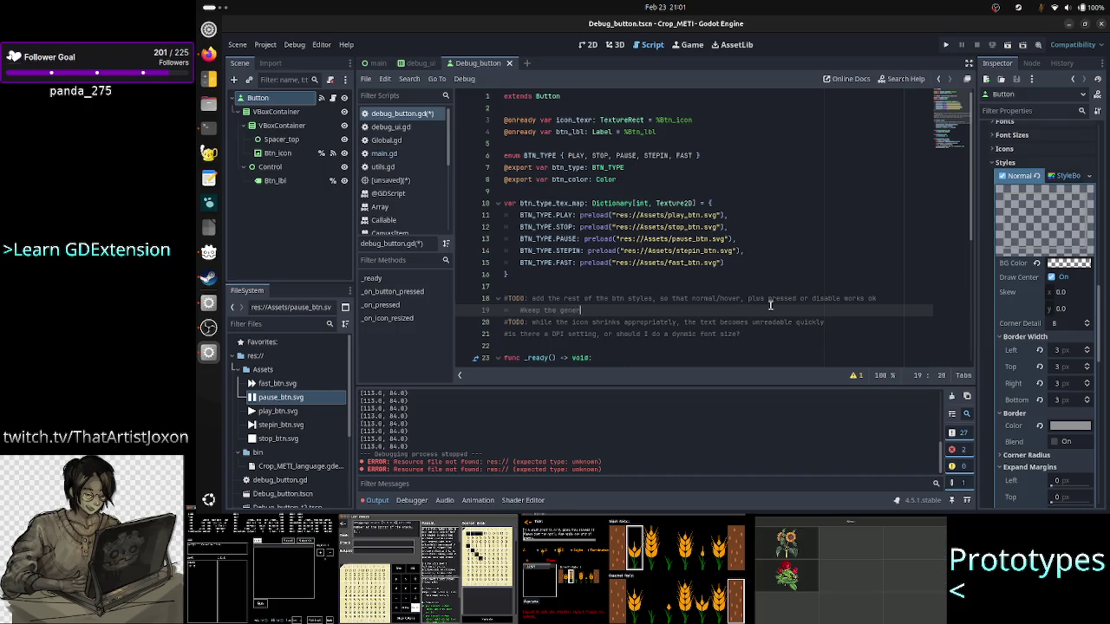
text(al sstyle very flat!)
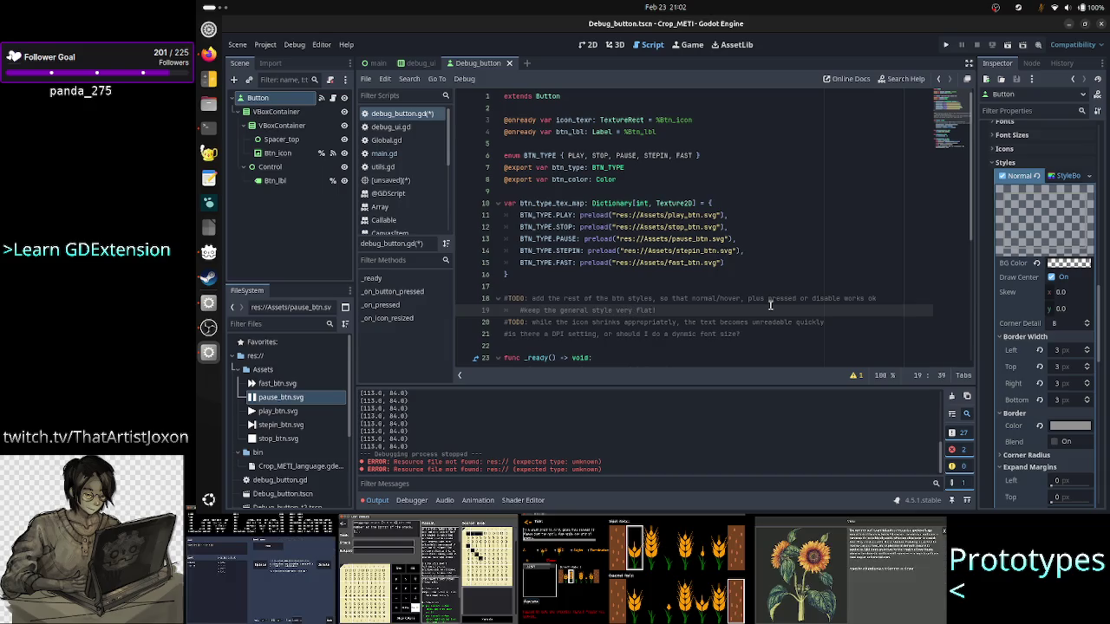
key(ctrl+s)
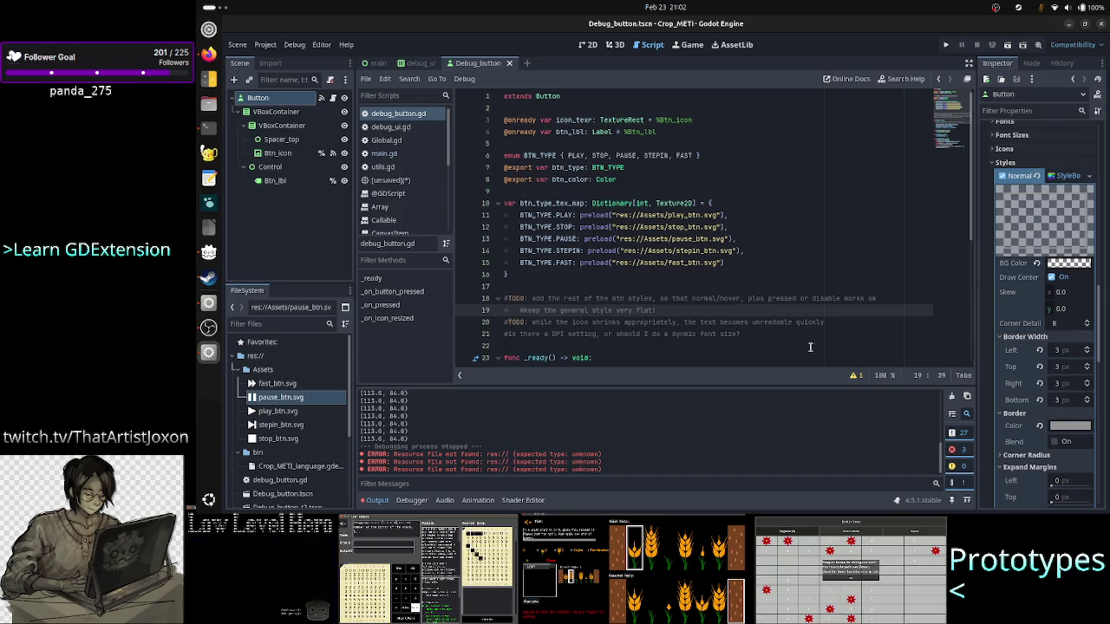
click(861, 380)
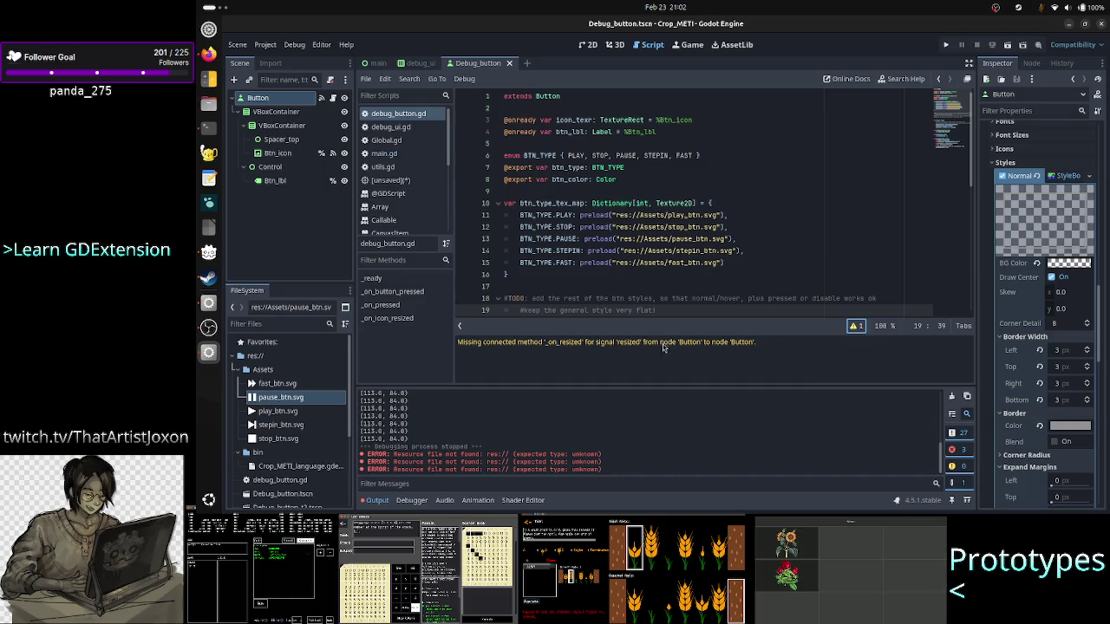
Step: Find the missing _on_resized warning, then pick Btn_icon's _on_icon_resized signal connection
scroll(736, 203, down, 8)
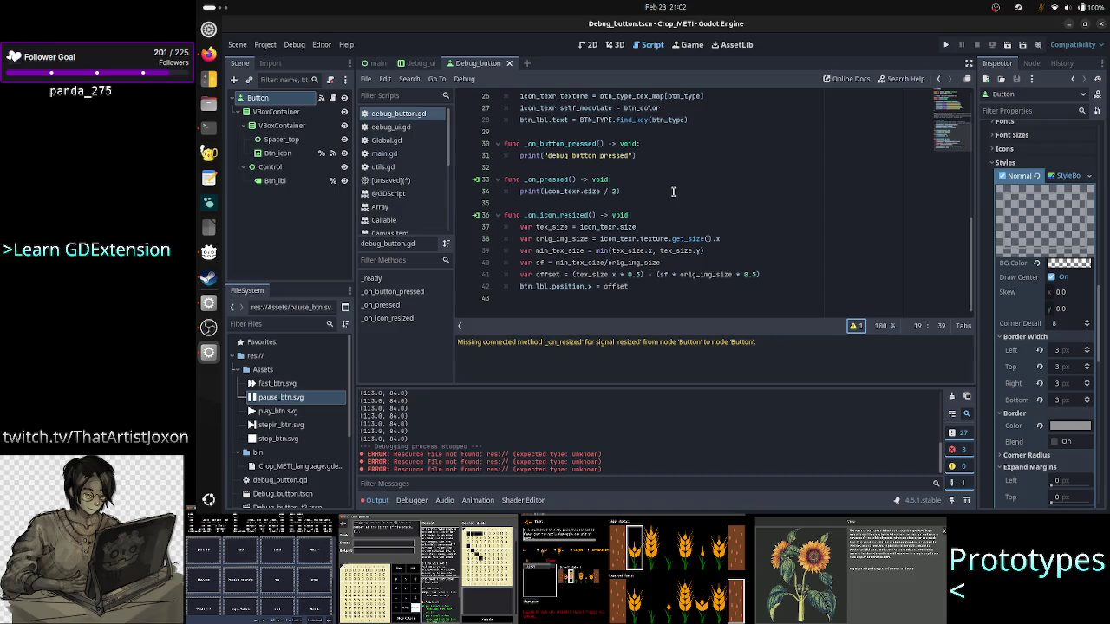
click(304, 153)
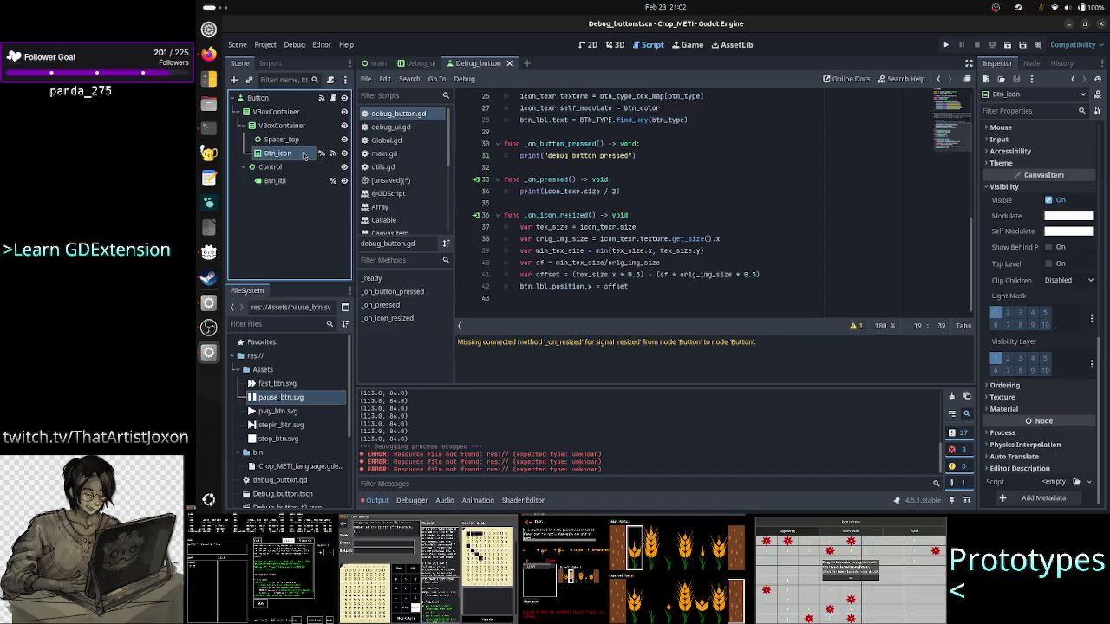
click(1032, 63)
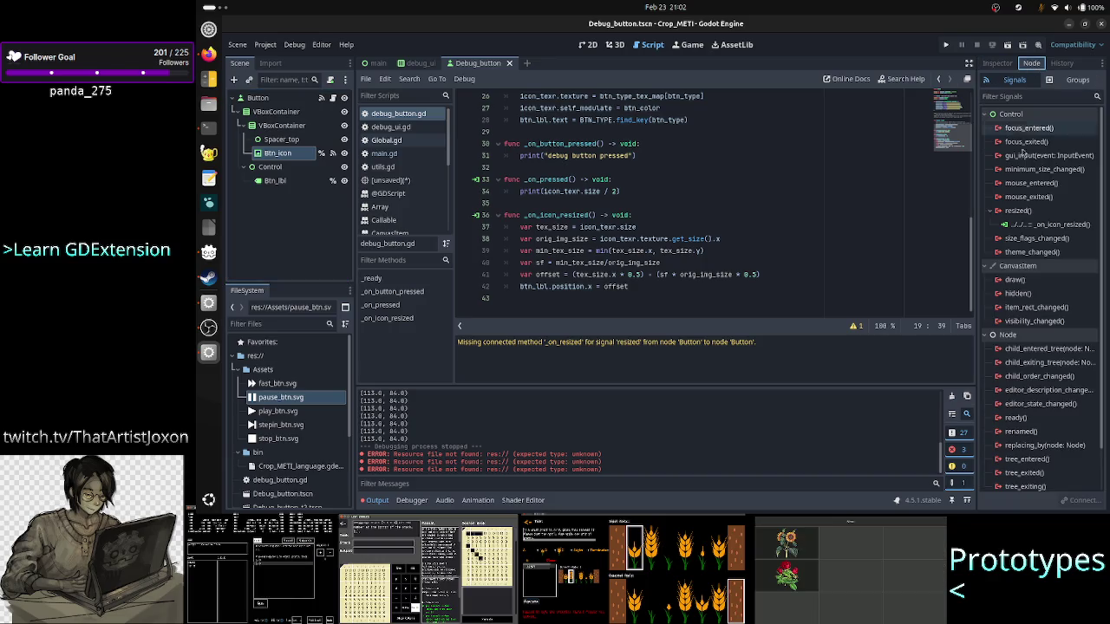
click(1051, 227)
Step: Inspect the resized-to-_on_icon_resized connection settings and close them unchanged
right_click(1051, 227)
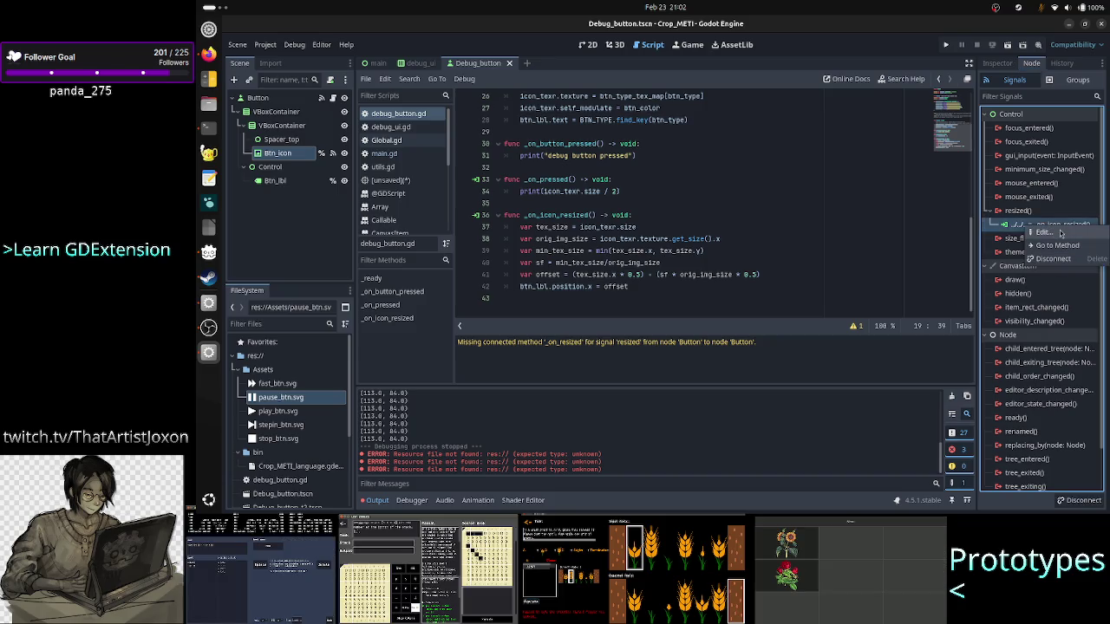
click(1045, 232)
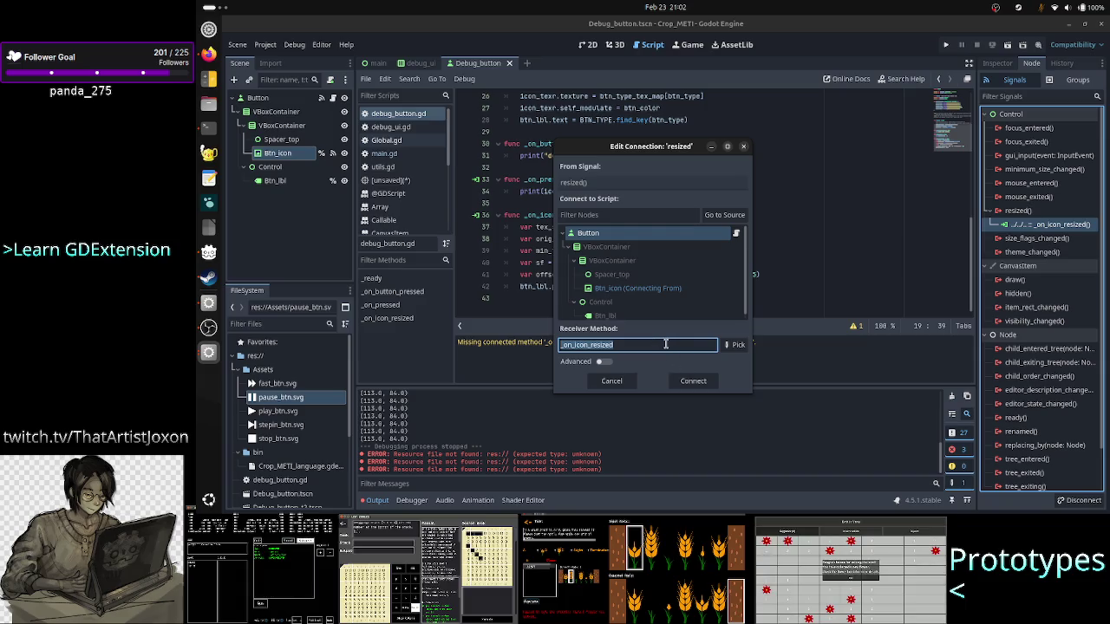
click(744, 147)
Step: Rename the handler to _on_btn_icon_resized and disconnect resized from _on_icon_resized
click(544, 215)
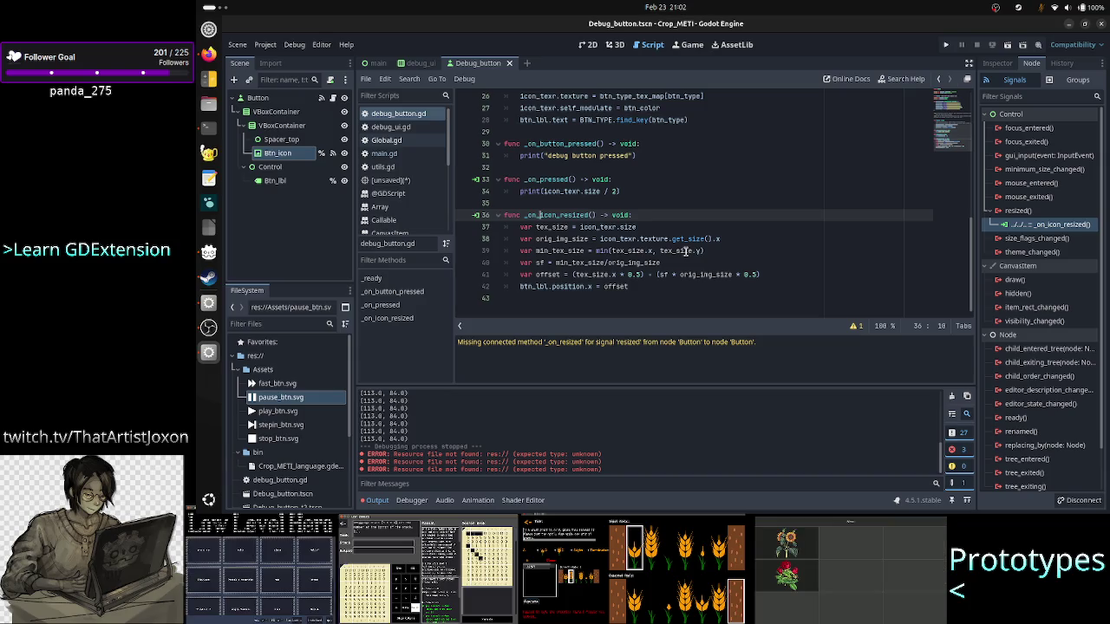
text(btn_)
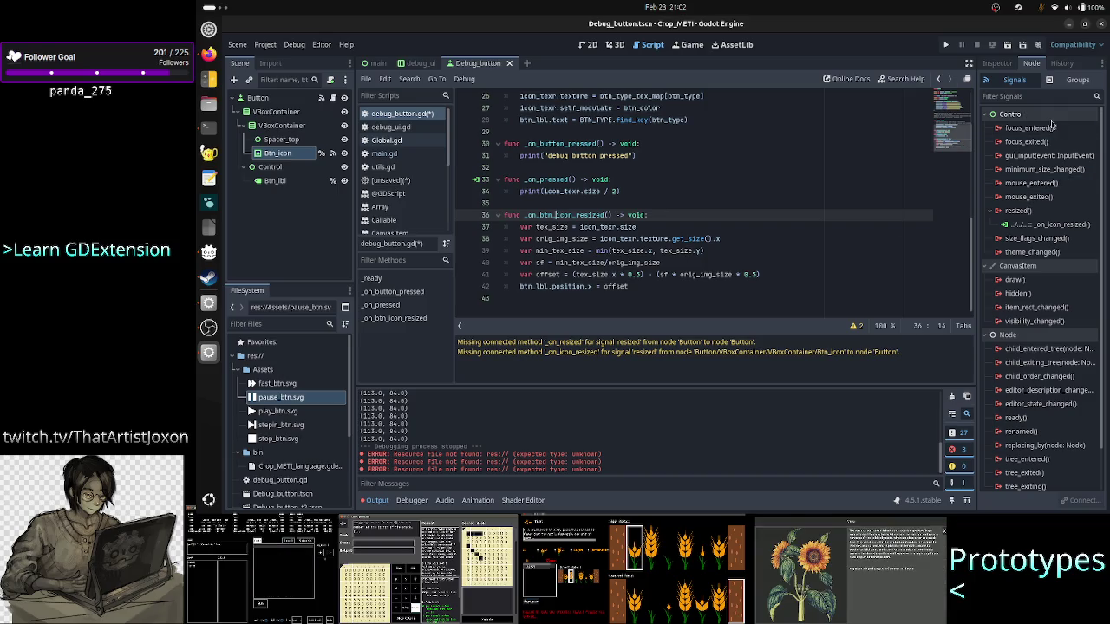
click(1033, 225)
right_click(1031, 225)
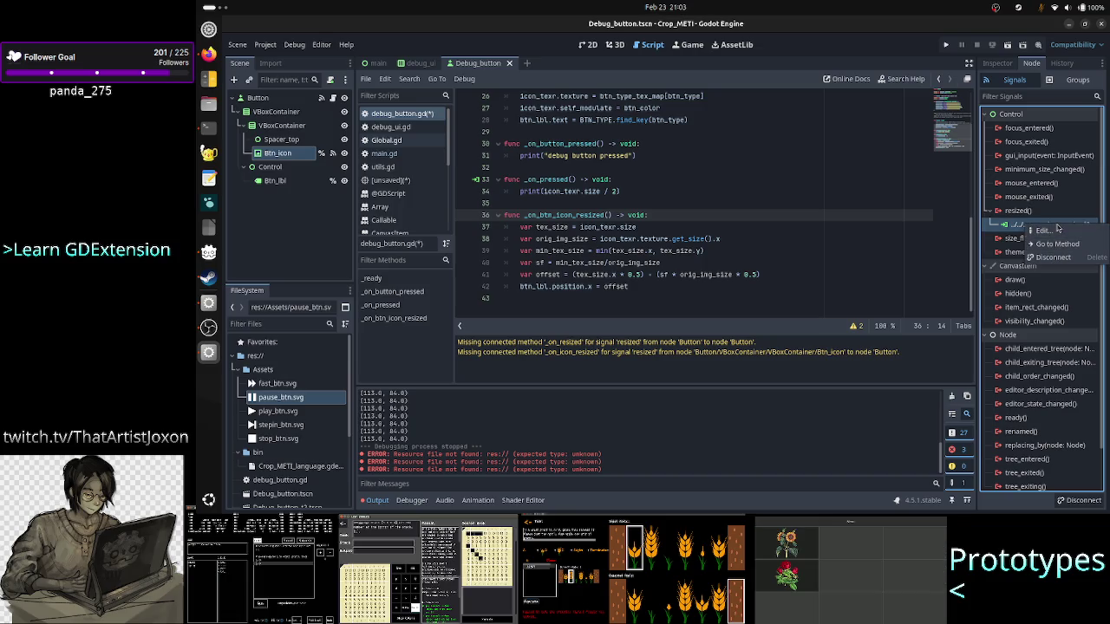
click(1048, 258)
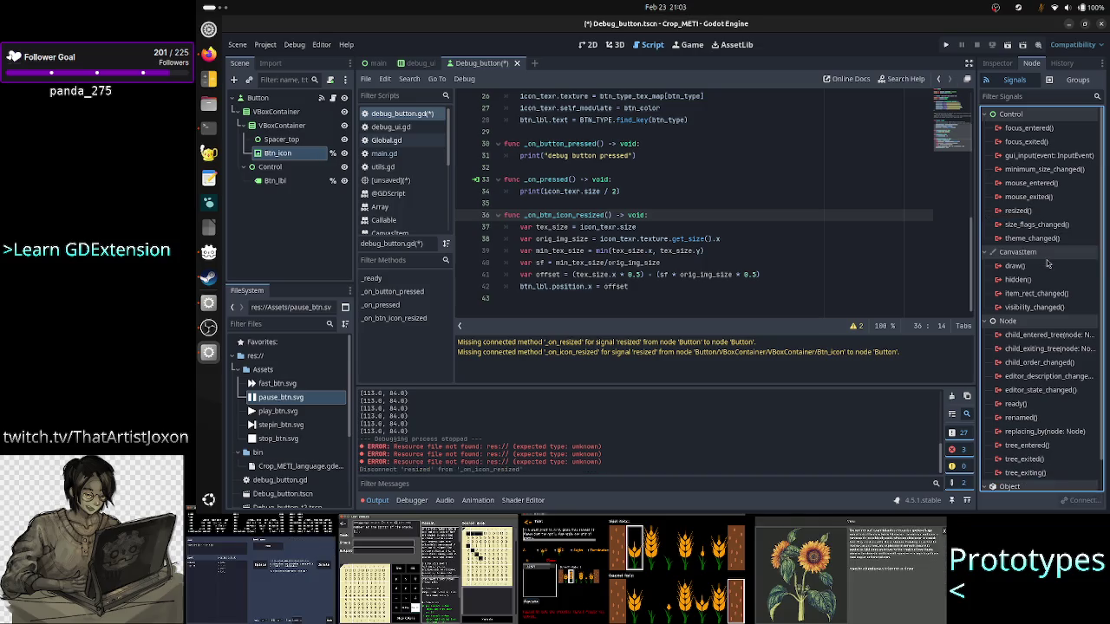
Step: Connect Btn_icon's resized() signal to the receiver method _on_btn_icon_resized
double_click(1030, 212)
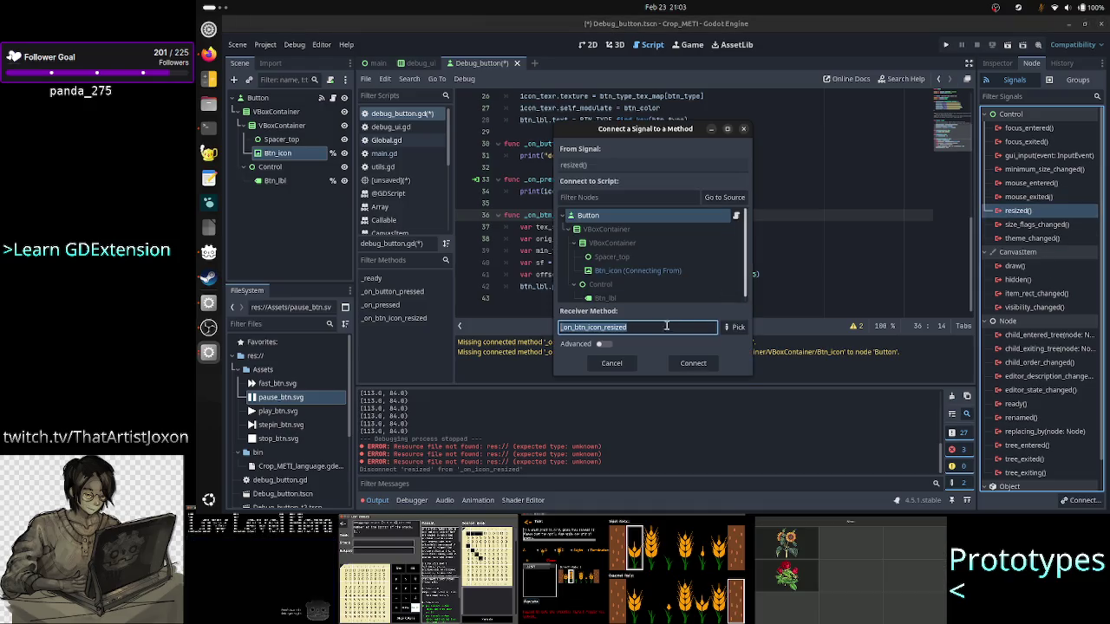
click(694, 364)
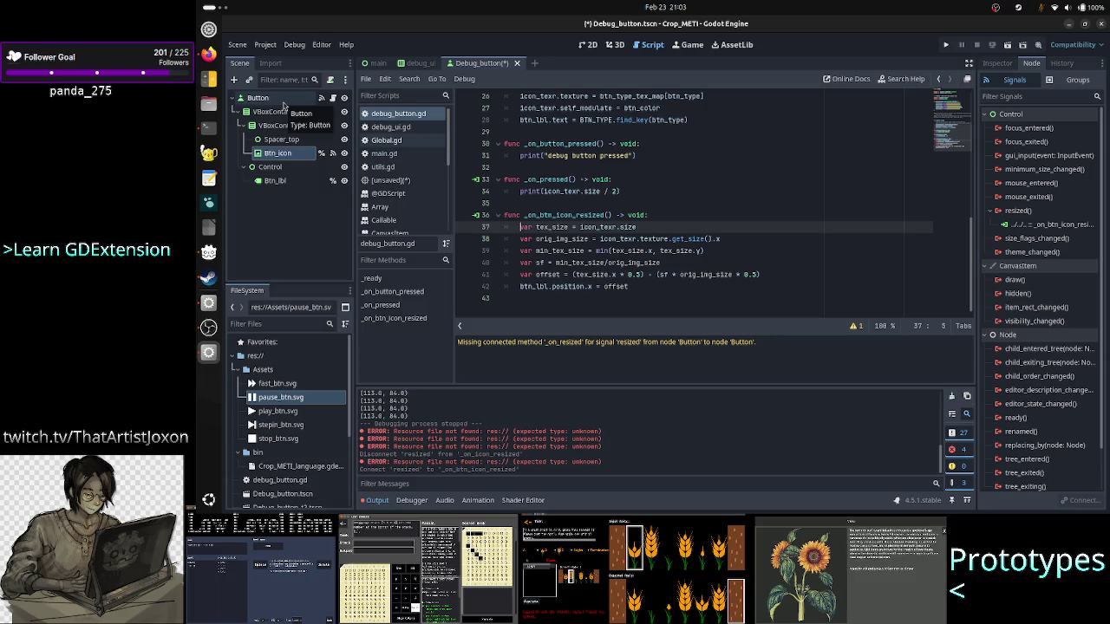
Step: Disconnect the Button's resized signal from the missing _on_resized method
click(283, 102)
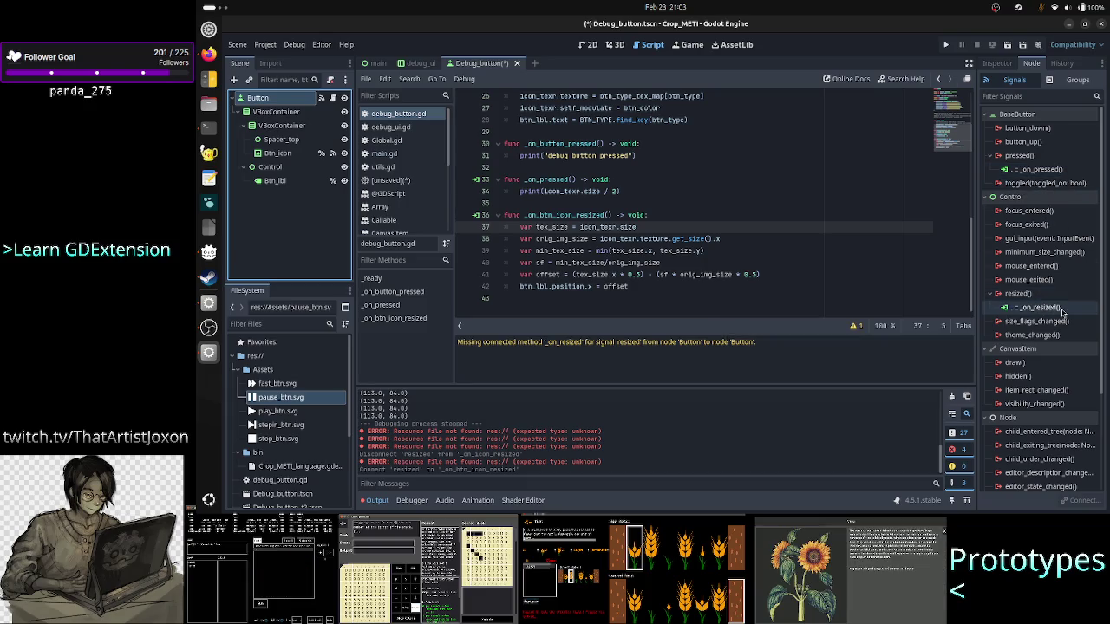
right_click(1059, 309)
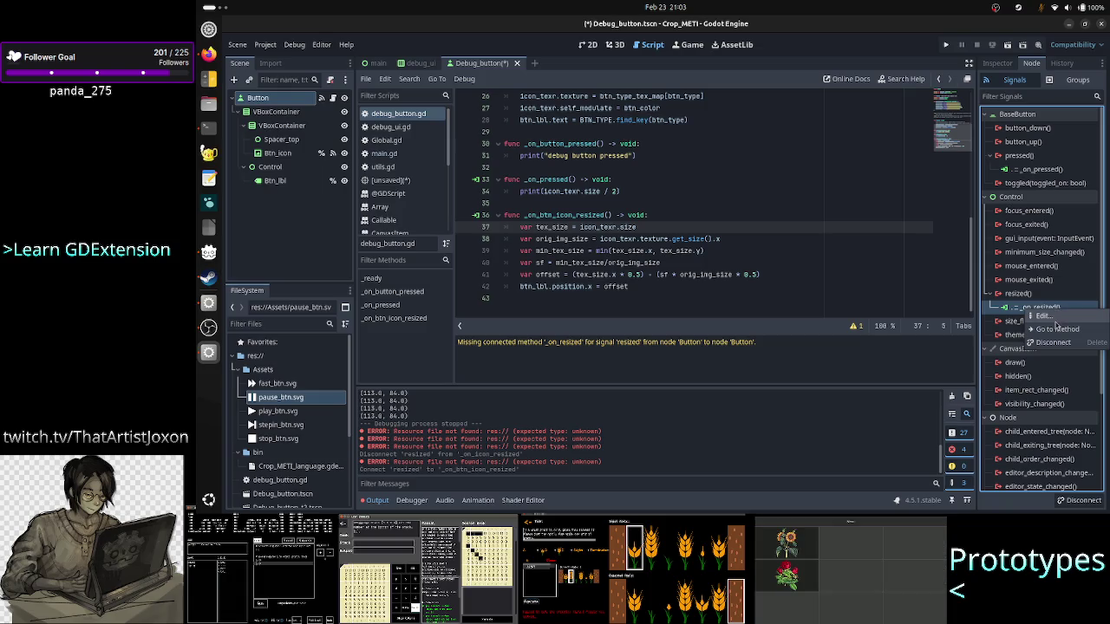
click(1054, 342)
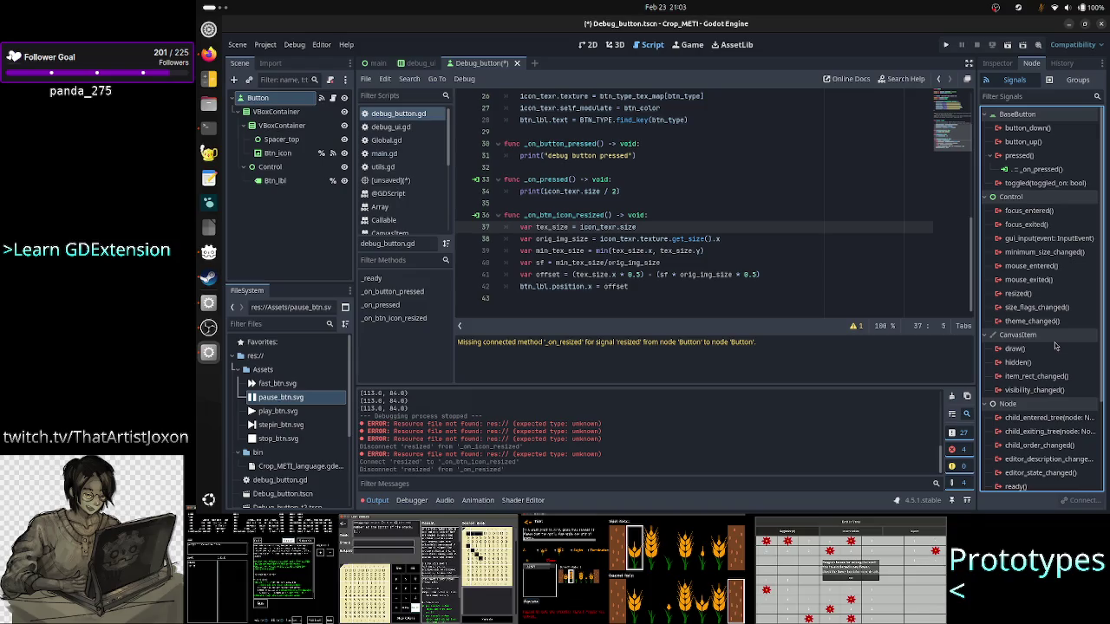
Step: Hide the script warnings list and put the caret on the _on_pressed function line
click(856, 326)
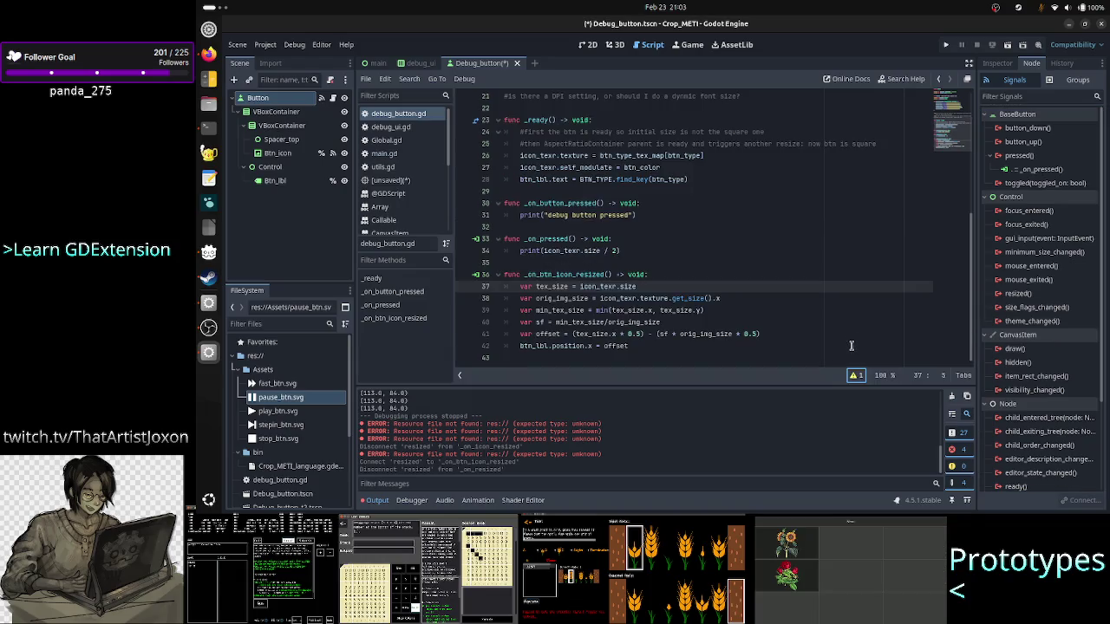
scroll(842, 274, up, 7)
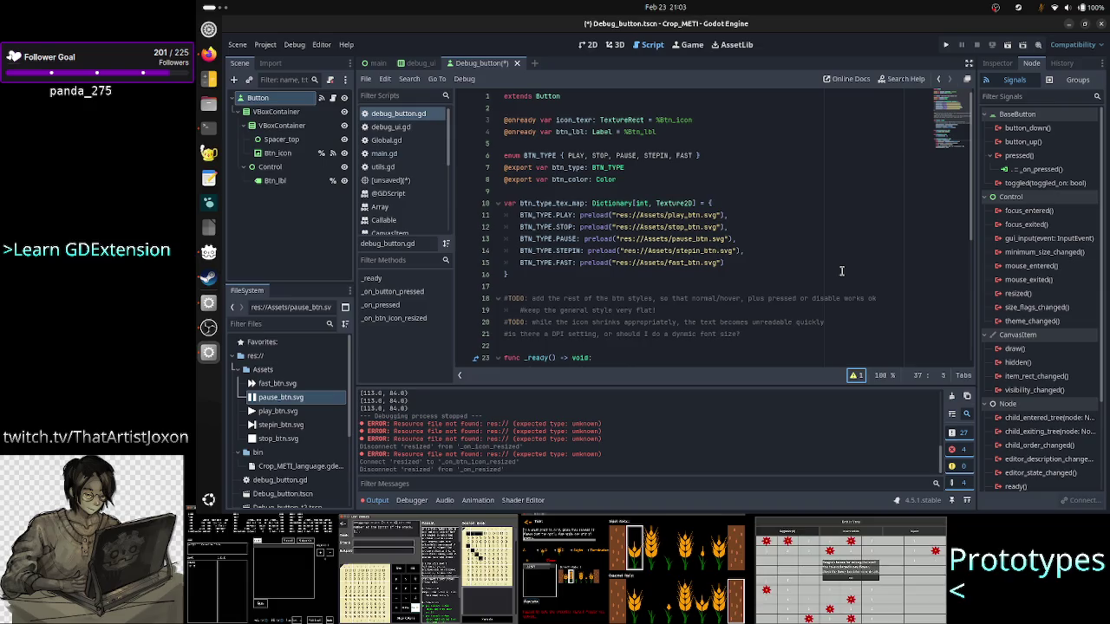
scroll(841, 271, down, 4)
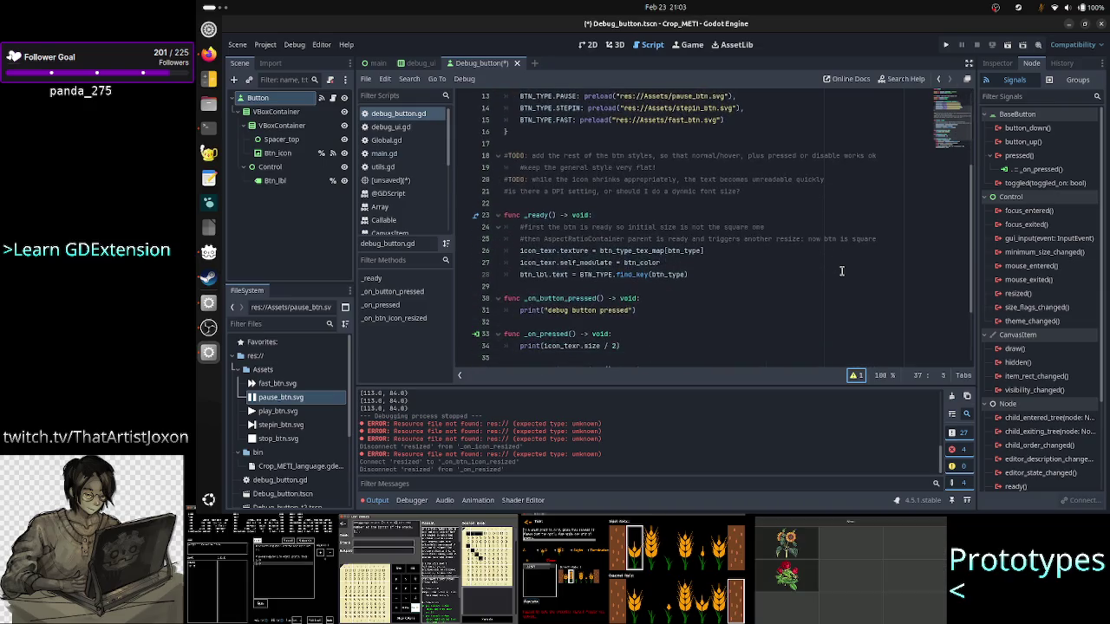
scroll(842, 271, down, 3)
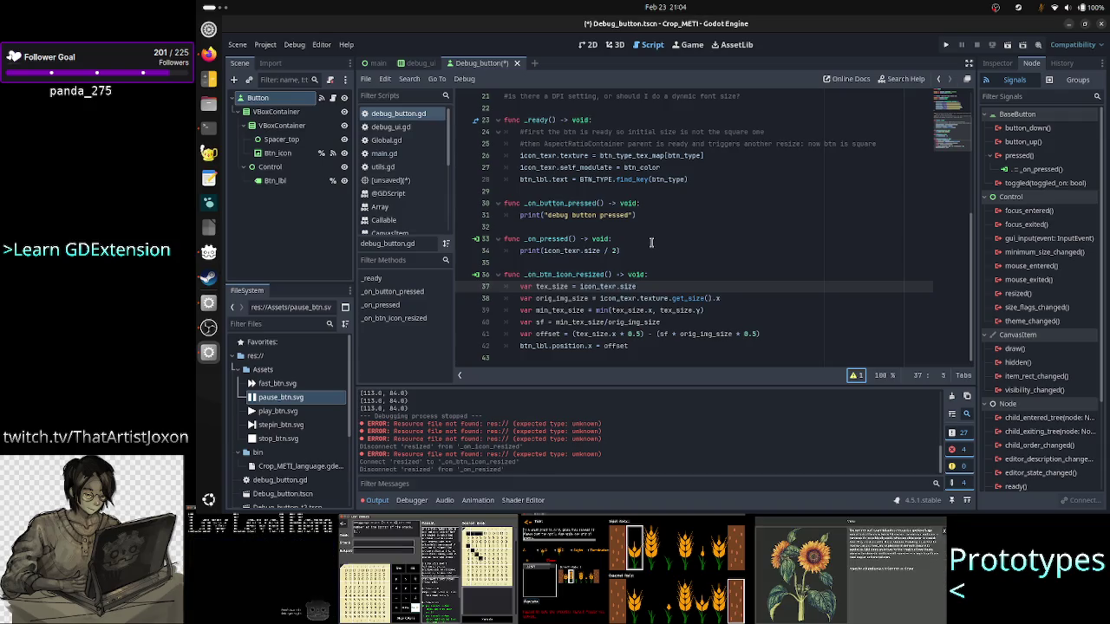
click(544, 239)
Step: Delete the _on_pressed function printing icon_texr.size / 2 and save debug_button.gd
double_click(544, 238)
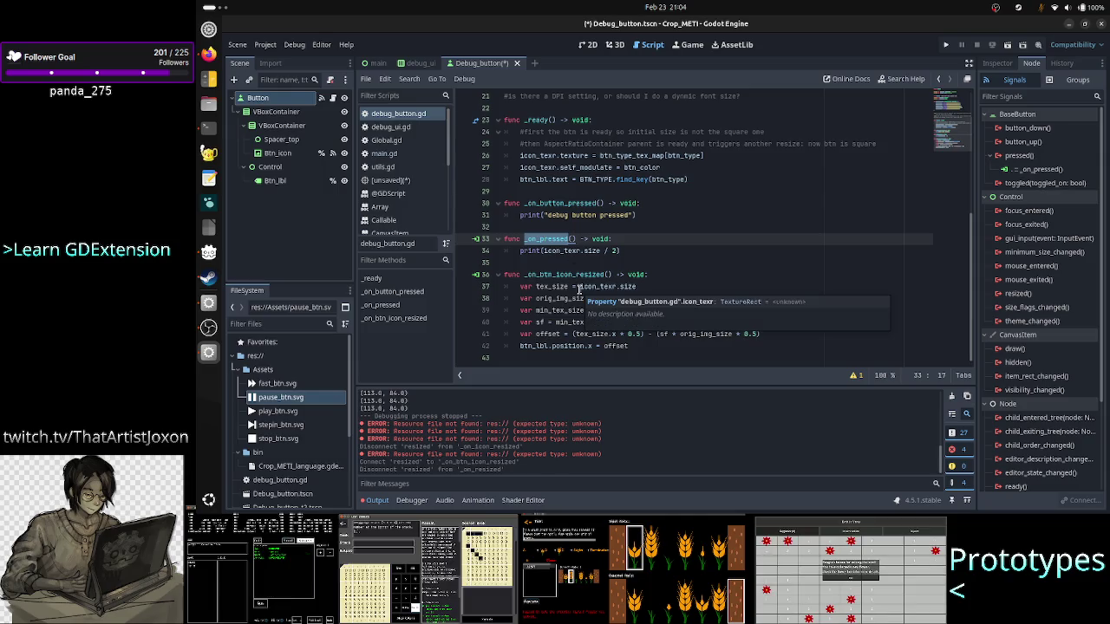
click(625, 229)
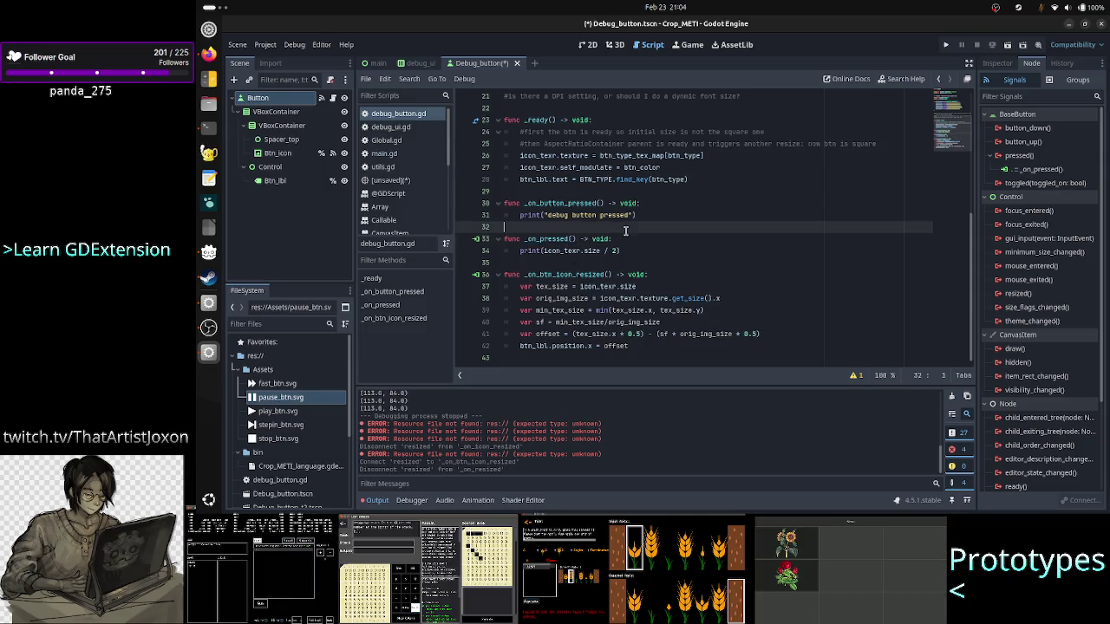
key(Down)
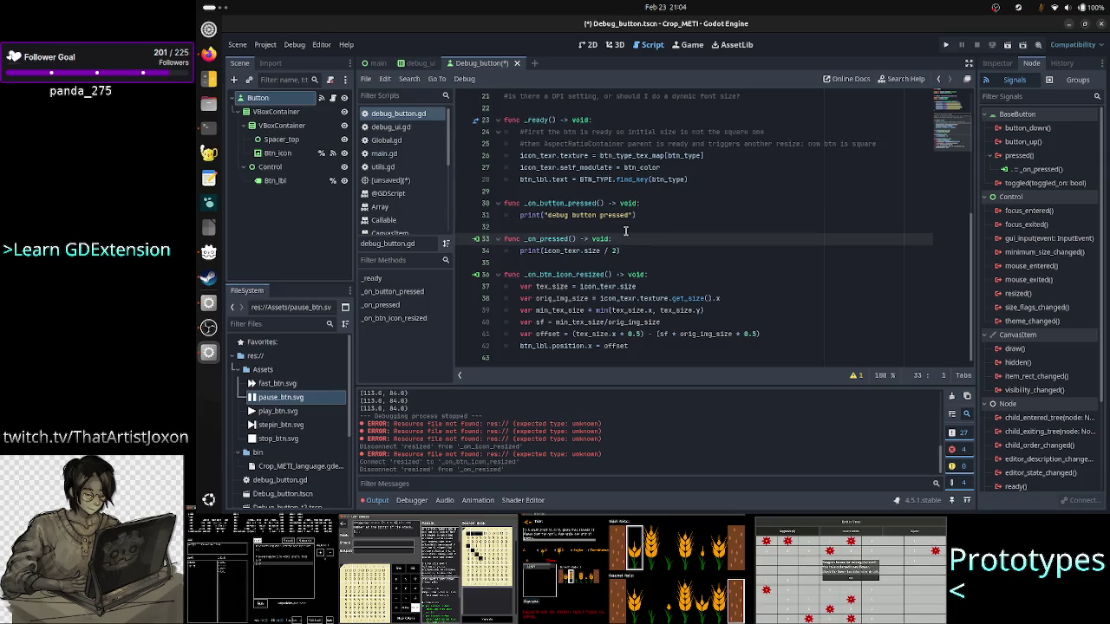
key(shift+Down)
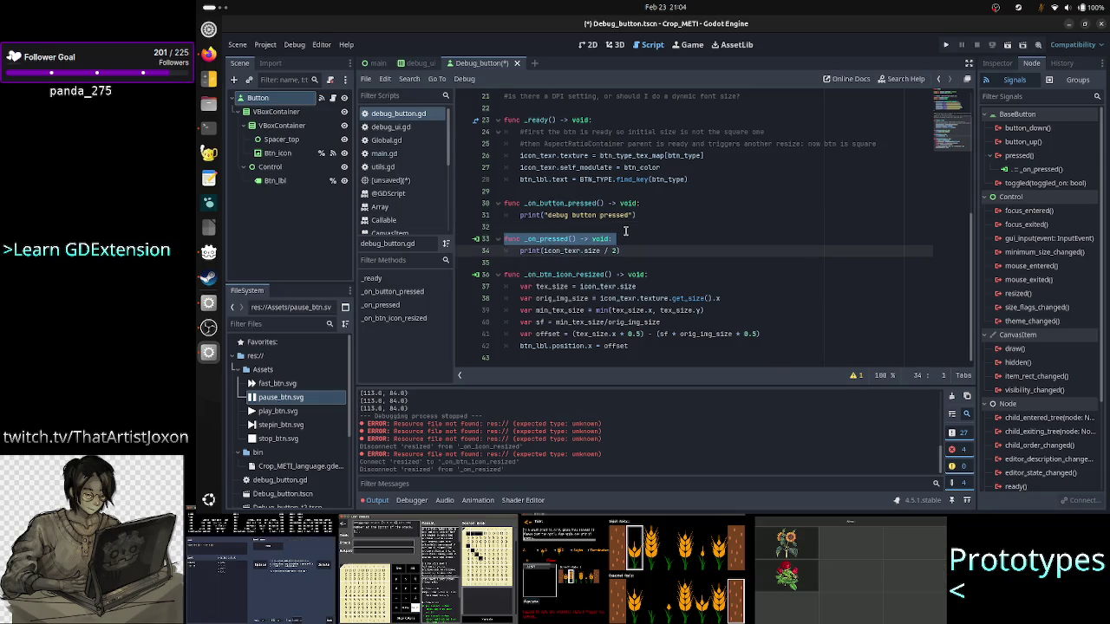
key(shift+Down)
key(BackSpace)
key(BackSpace)
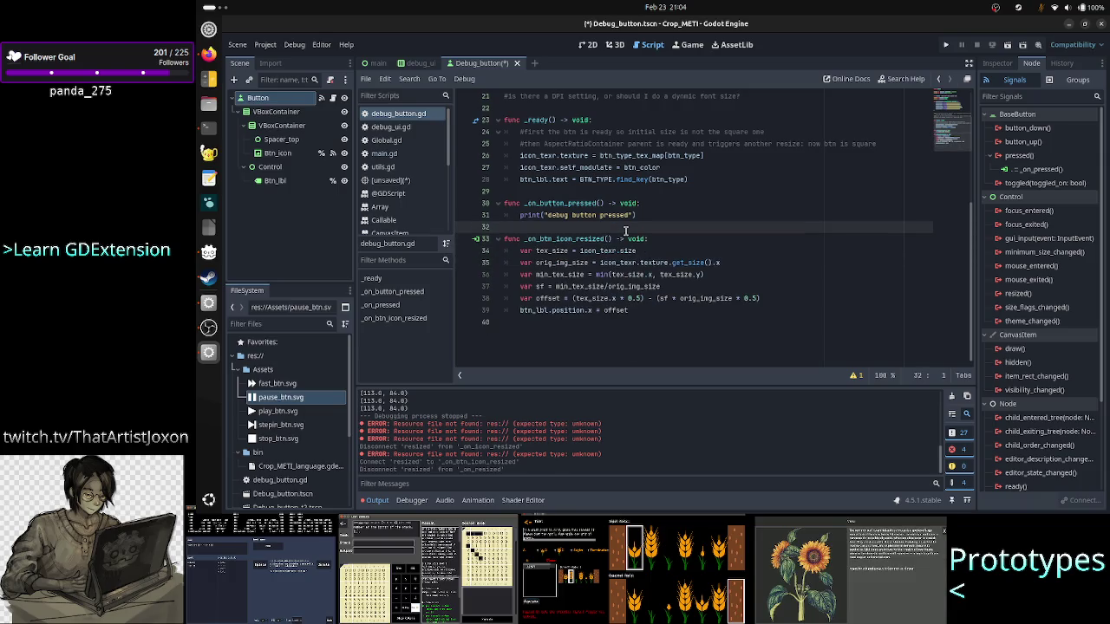
key(ctrl+s)
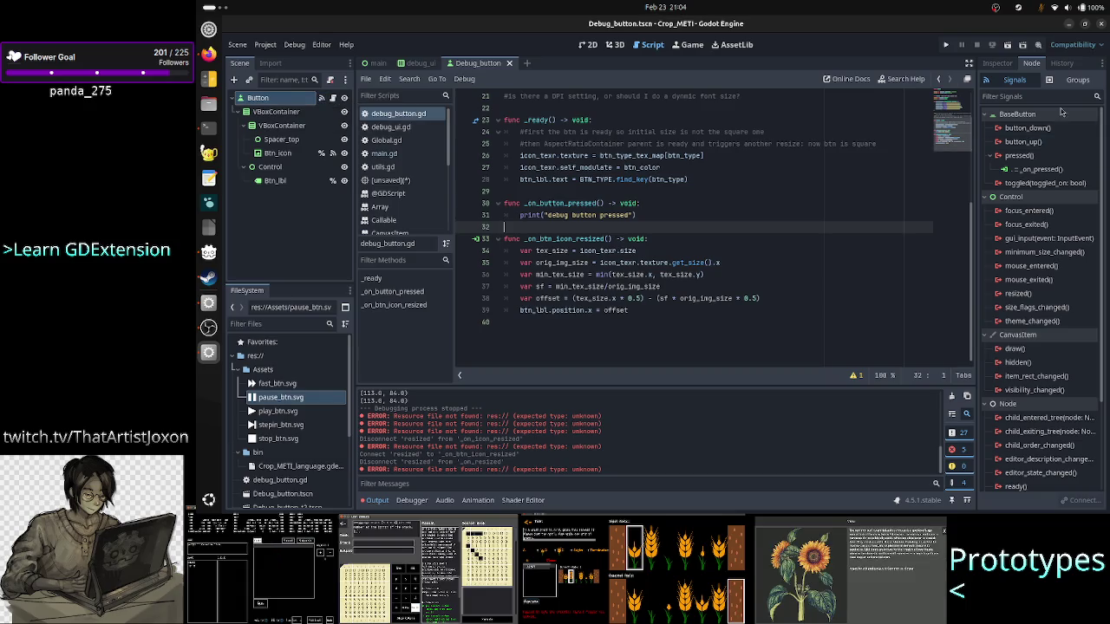
Step: Review the signal connections on the VBoxContainer, Button and Btn_icon nodes
click(283, 110)
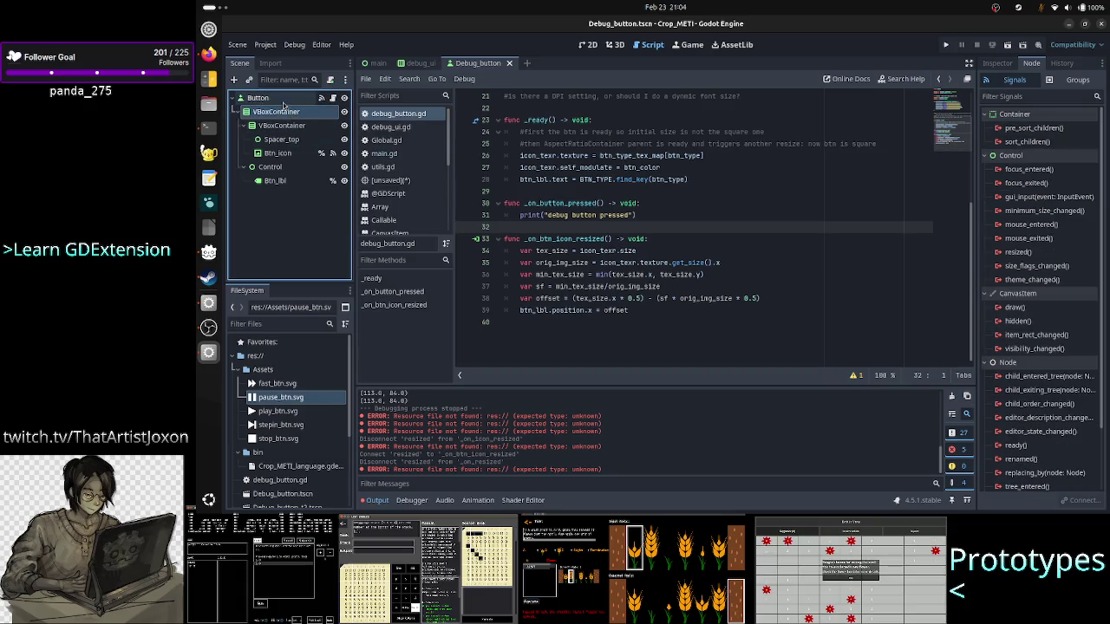
click(260, 98)
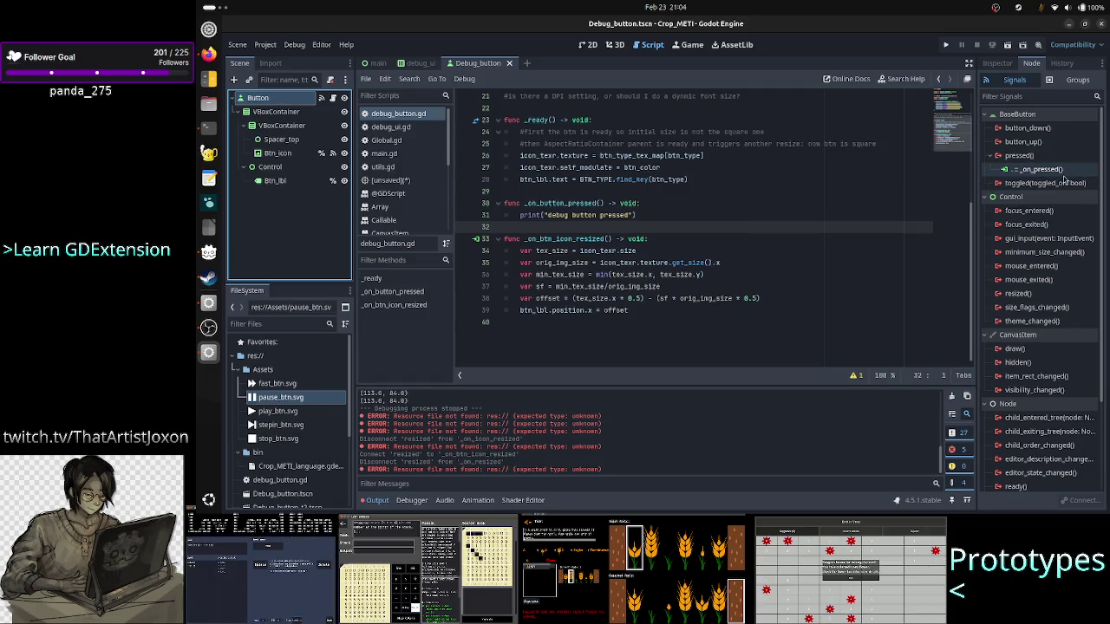
text(_map)
double_click(1066, 171)
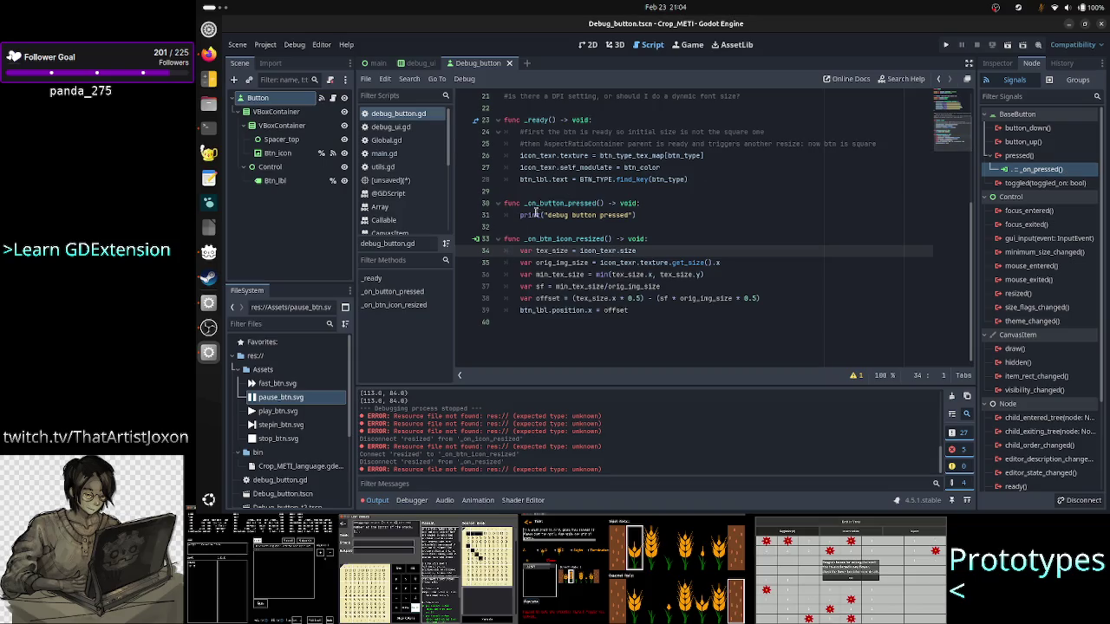
click(291, 158)
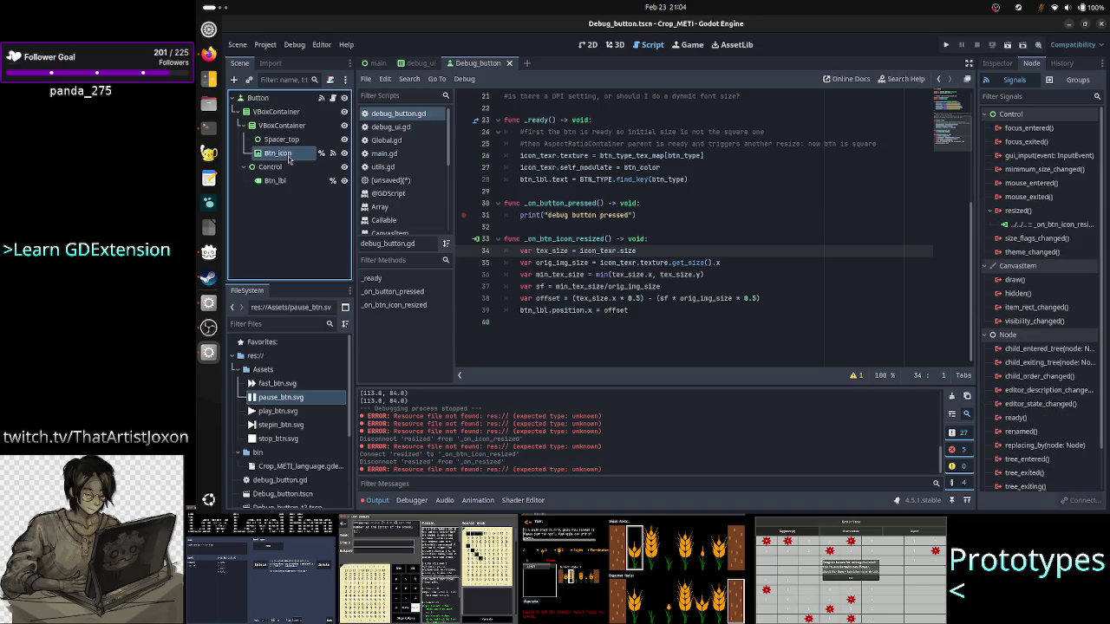
click(1047, 225)
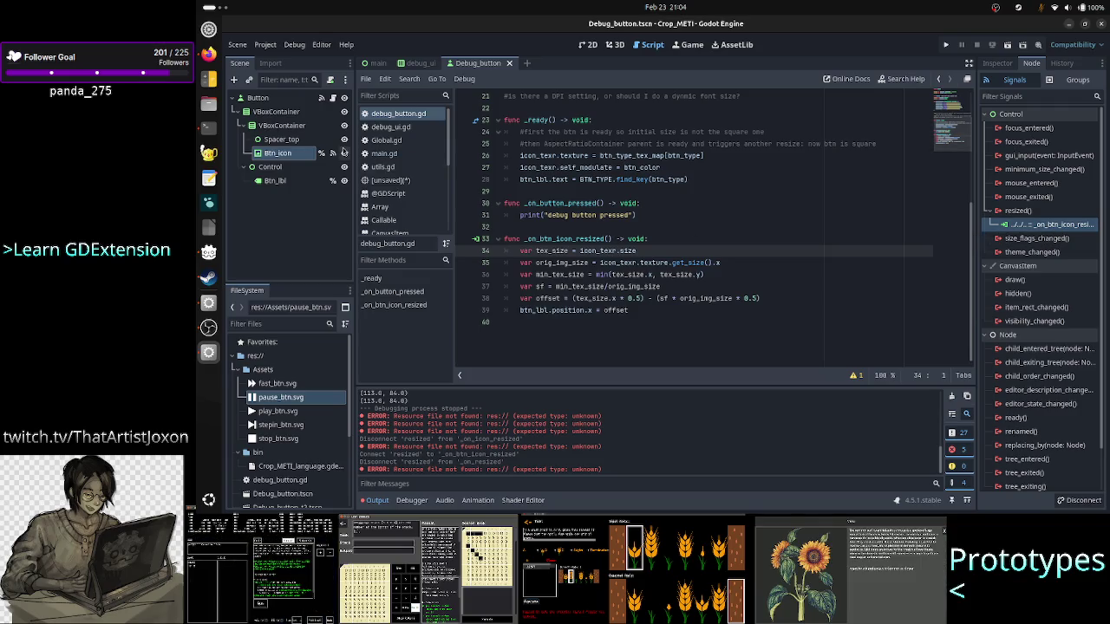
click(314, 97)
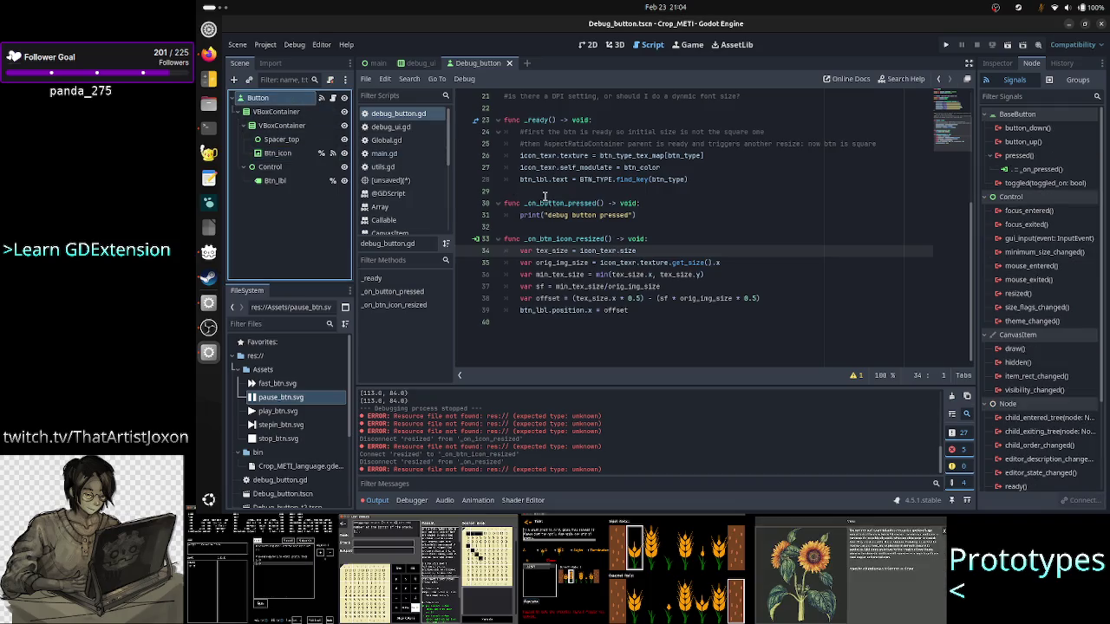
Step: Delete the _on_button_pressed function and its print statement, then save the script
click(521, 191)
mouse_move(504, 203)
mouse_down()
mouse_move(520, 216)
mouse_move(504, 226)
mouse_up()
key(Up)
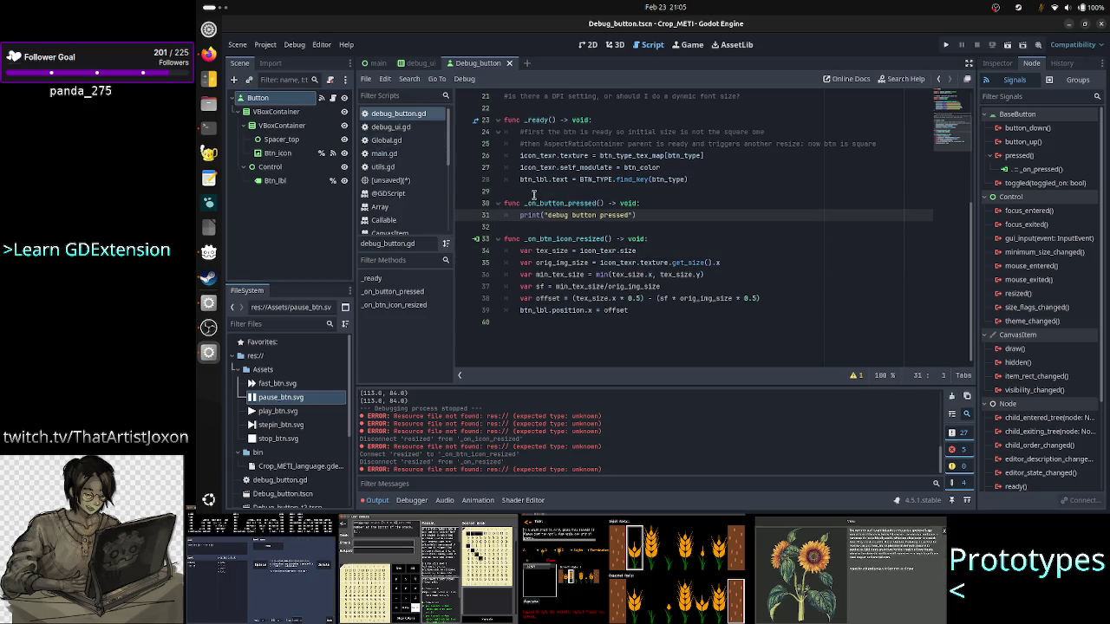
key(Home)
key(shift+End)
key(BackSpace)
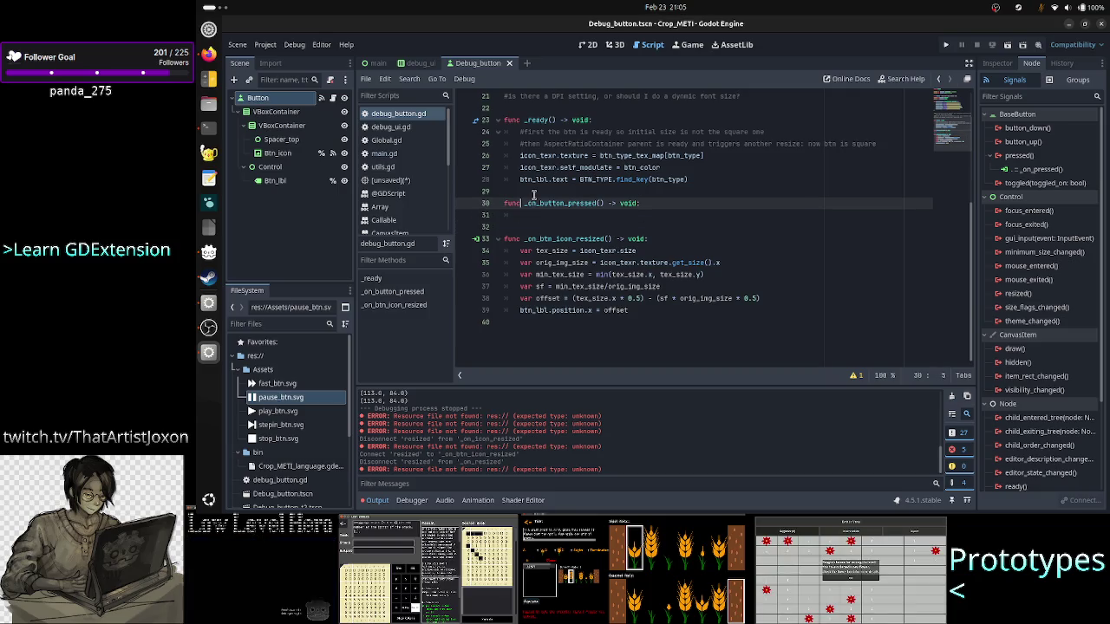
key(Up)
key(Home)
key(shift+Down)
key(shift+Down)
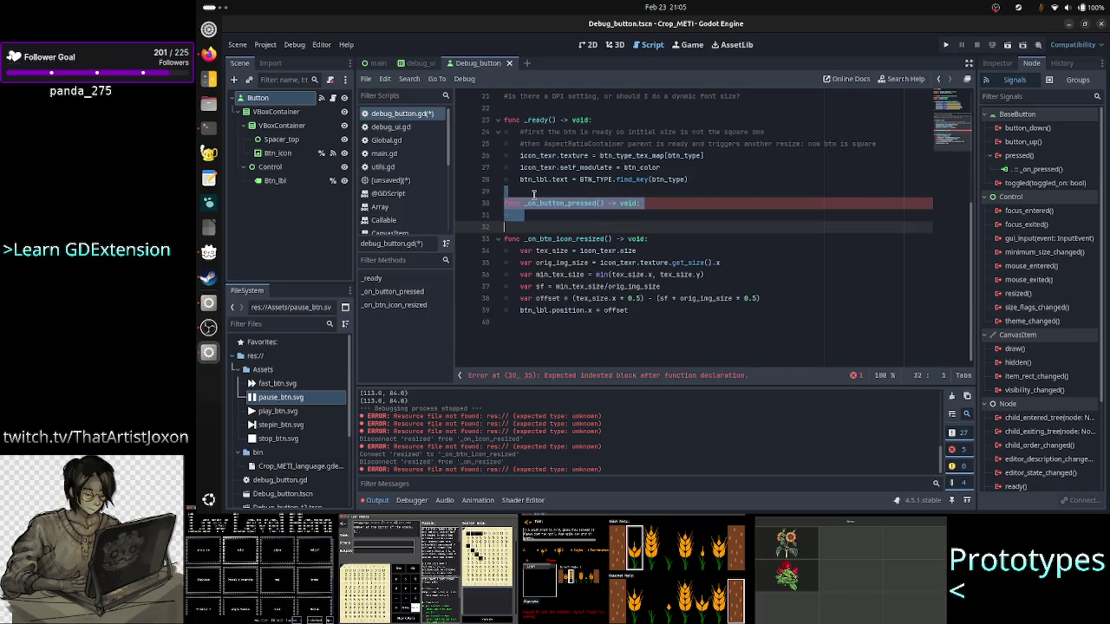
key(BackSpace)
key(BackSpace)
key(ctrl+s)
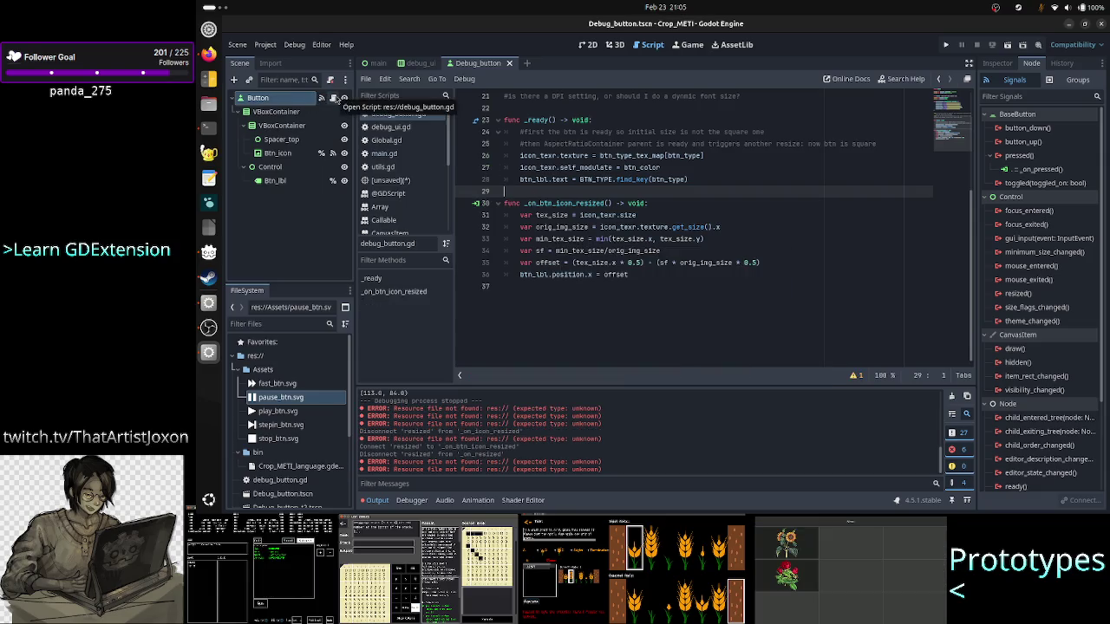
Step: Disconnect the Button's pressed signal from _on_pressed
drag(1062, 171, 1061, 173)
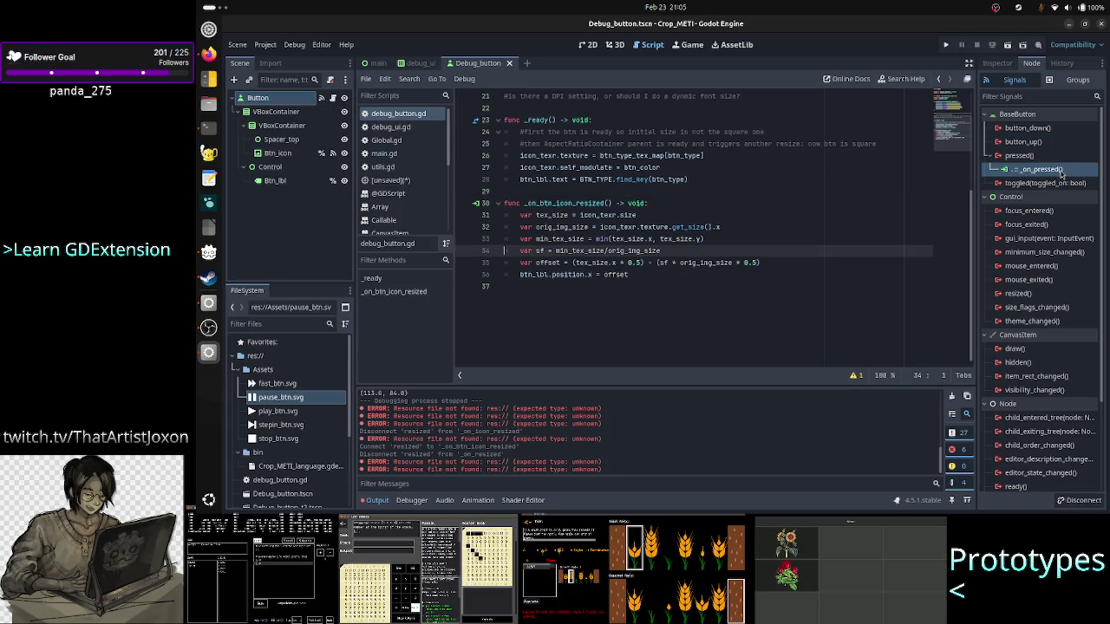
right_click(1061, 173)
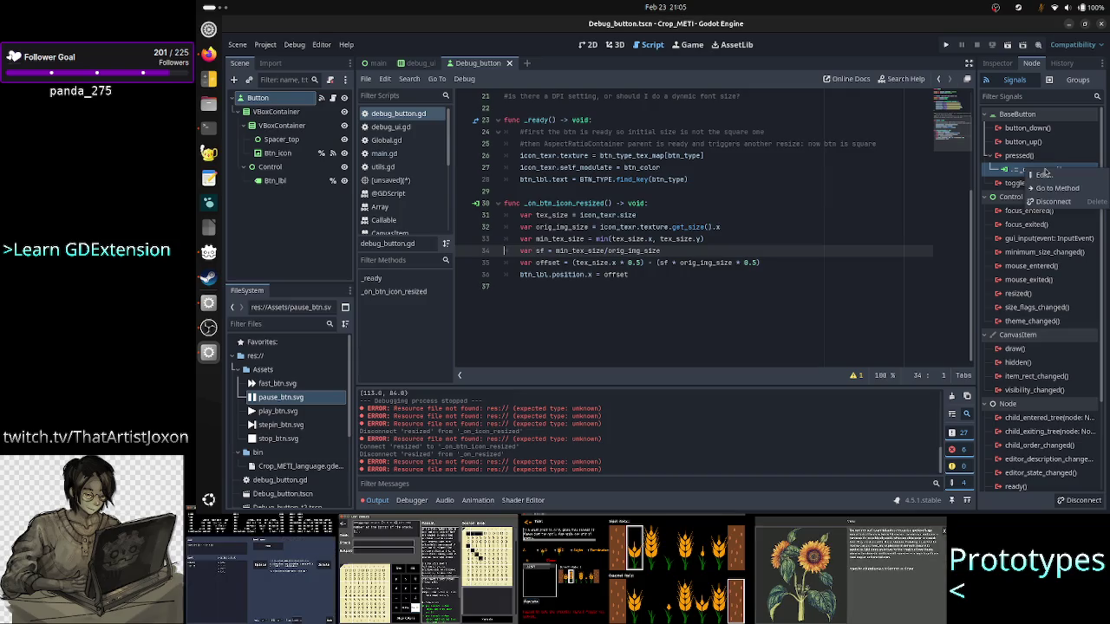
click(1056, 206)
Step: Connect the pressed signal to a new receiver method named _on_btn_pressed
click(1037, 157)
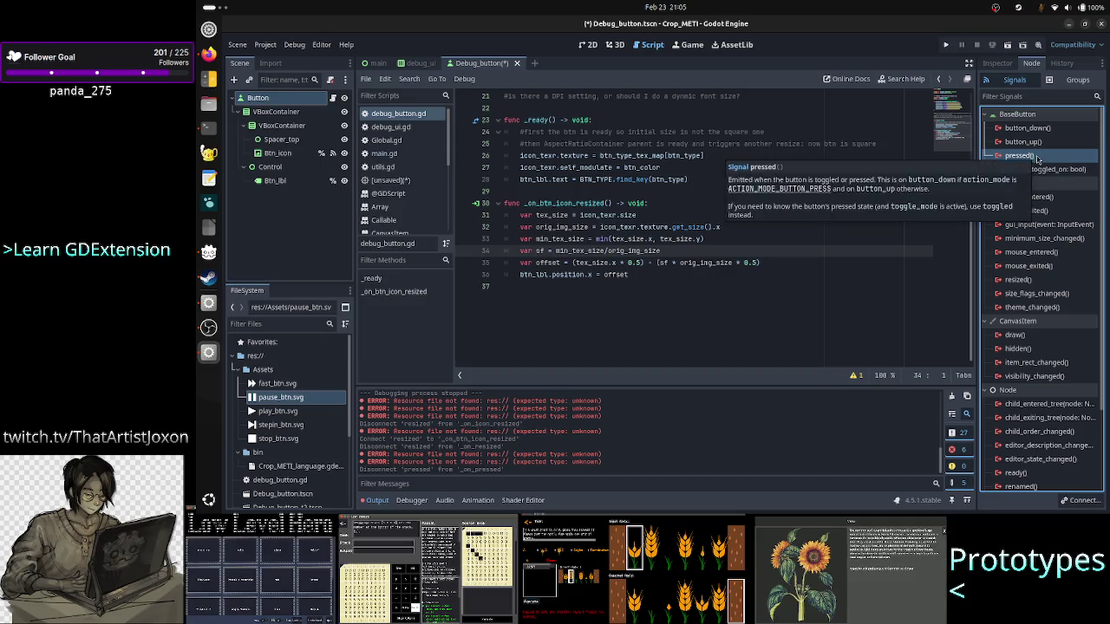
right_click(1038, 162)
click(1048, 163)
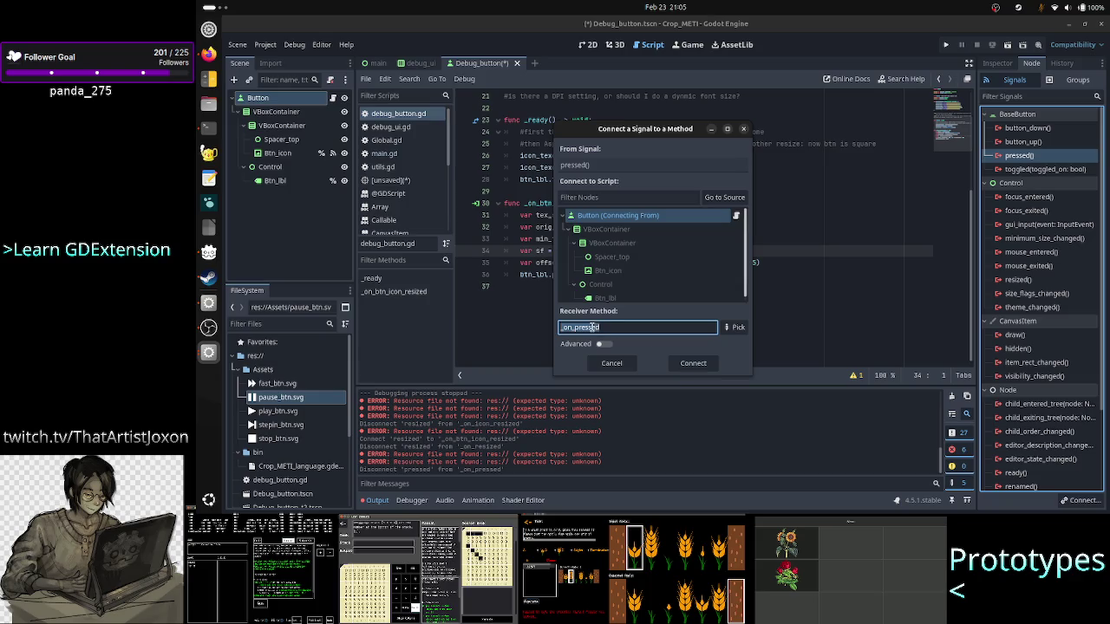
click(617, 328)
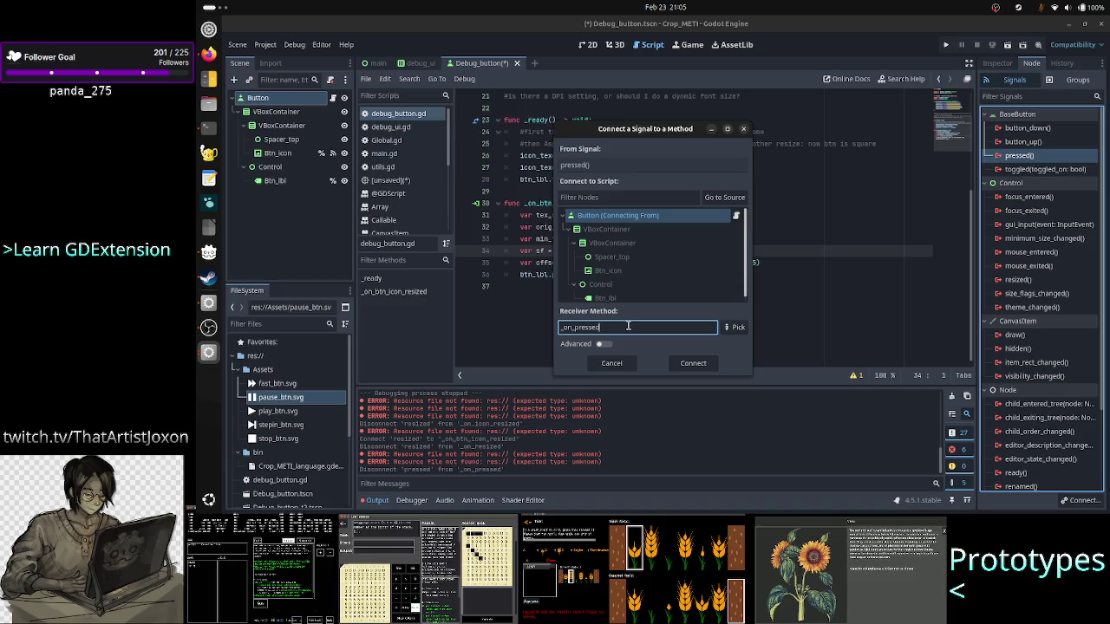
text(btn_)
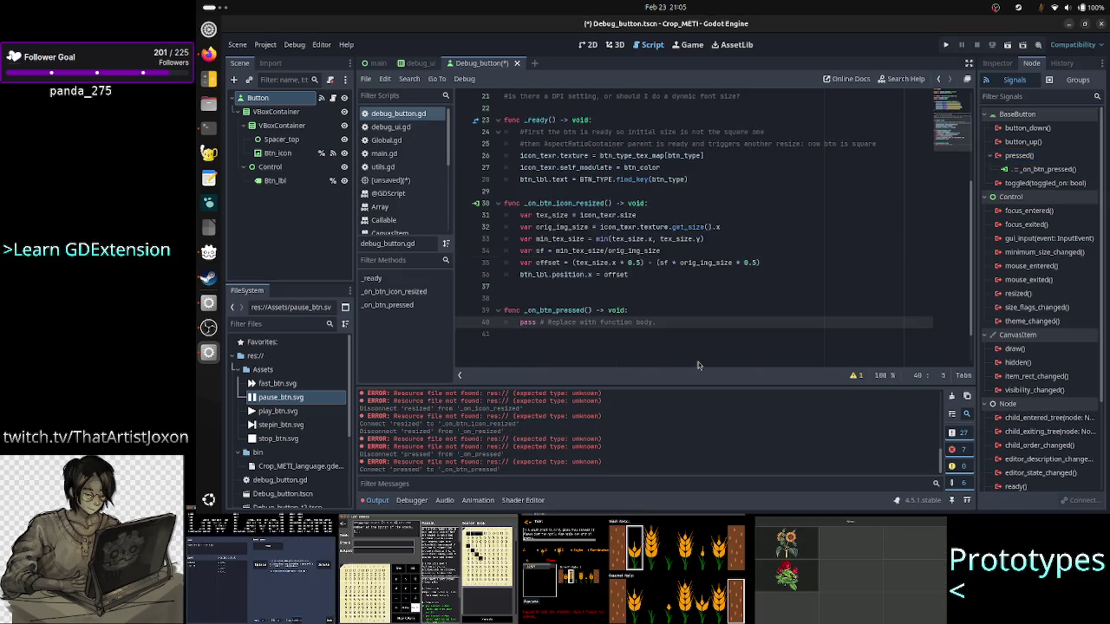
Step: Replace _on_btn_pressed's pass with print("debug button pressed") and save the script
key(Up)
key(Up)
key(Delete)
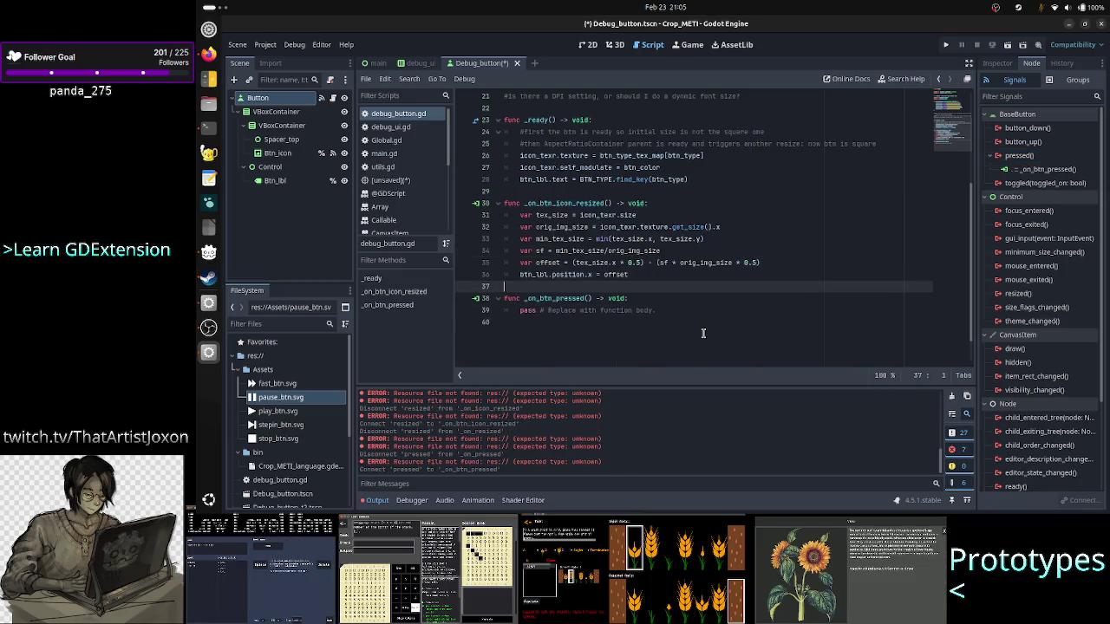
key(Down)
key(shift+End)
text(print("debug button pressed"))
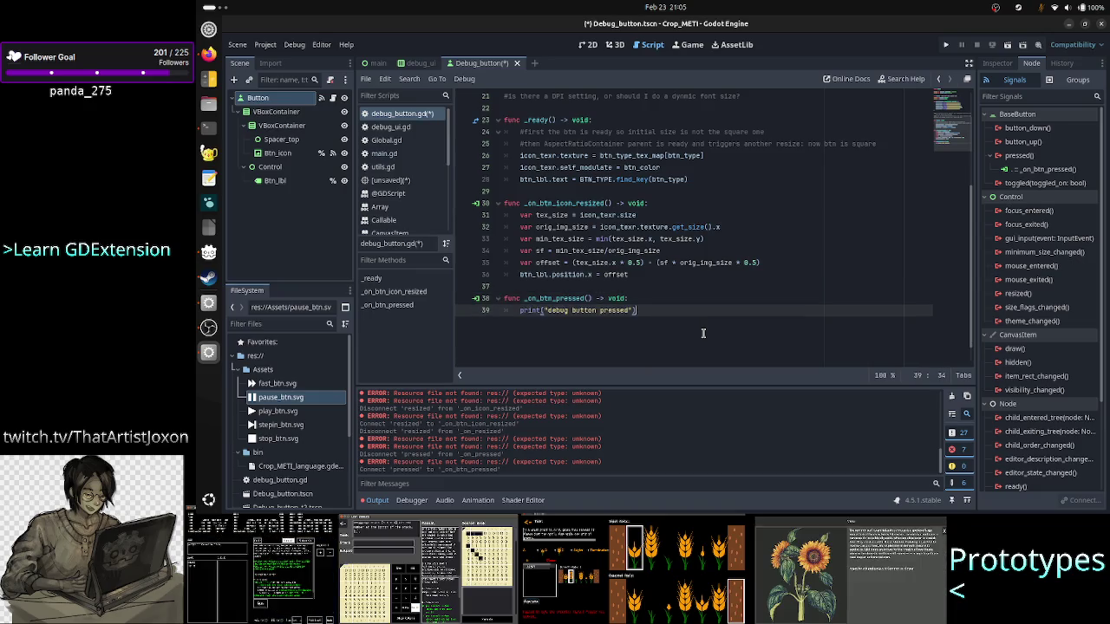
key(Return)
key(ctrl+s)
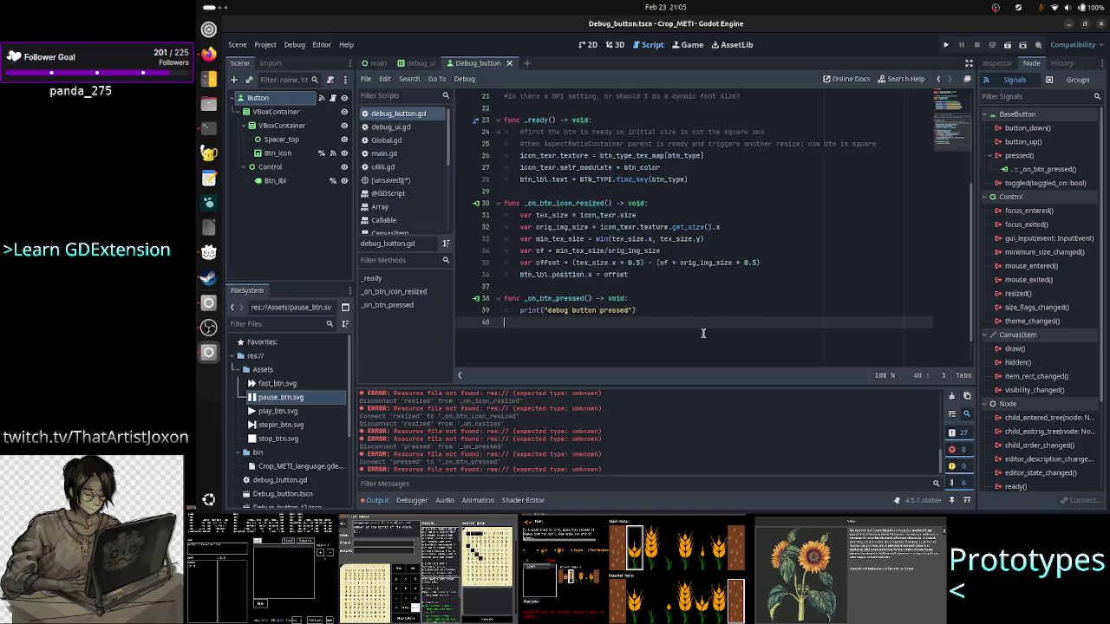
Step: Try reloading the current project, dismiss the confirmation, and show the unsaved HBoxContainer script
click(238, 44)
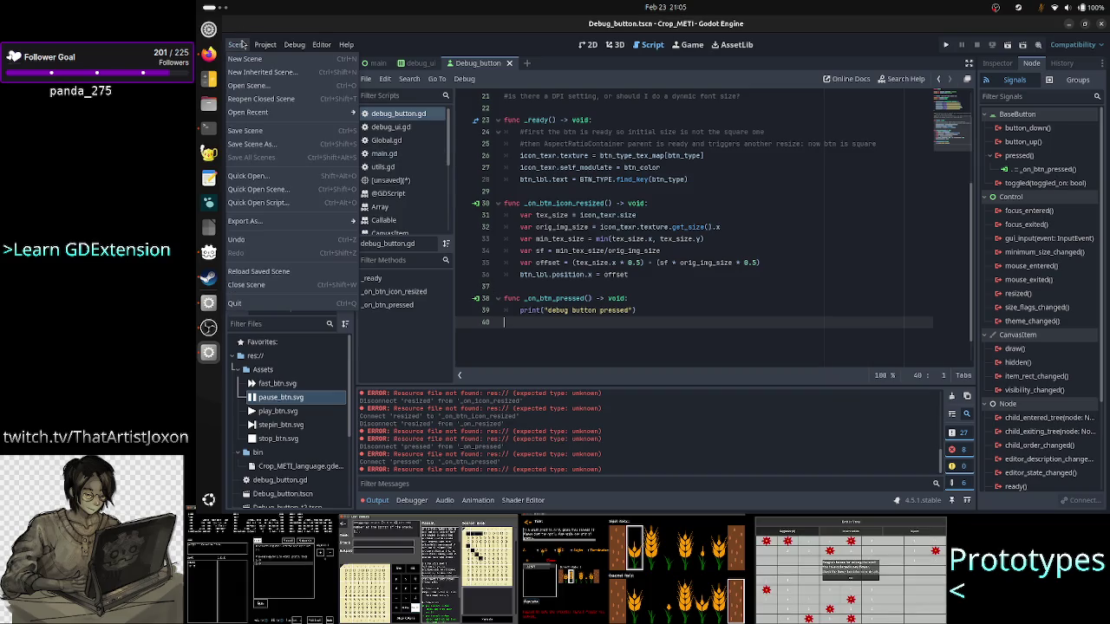
click(265, 44)
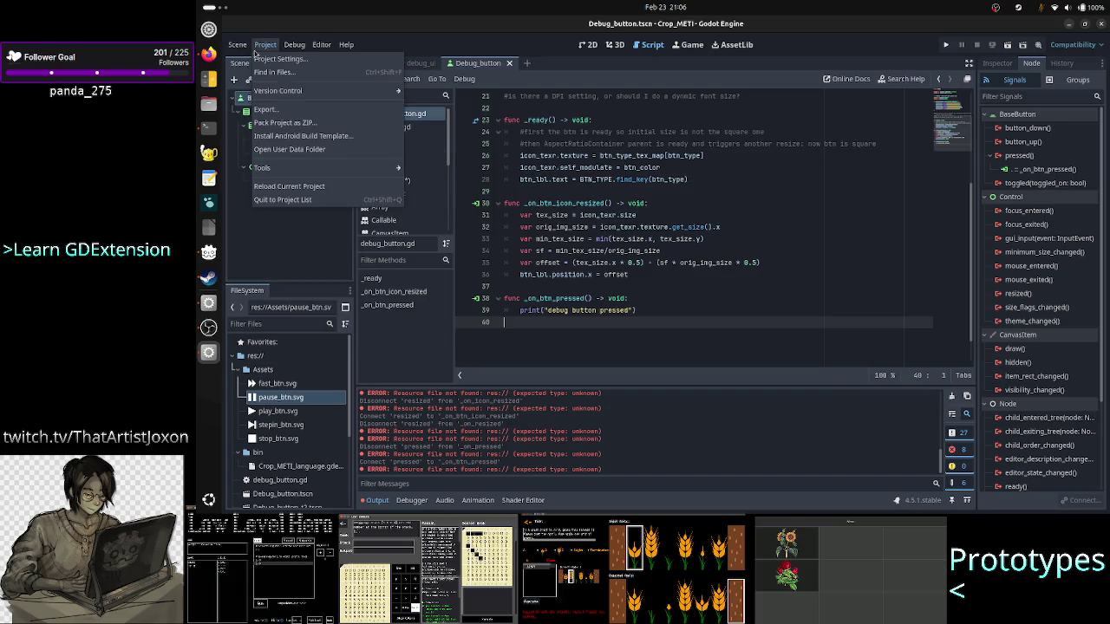
click(283, 187)
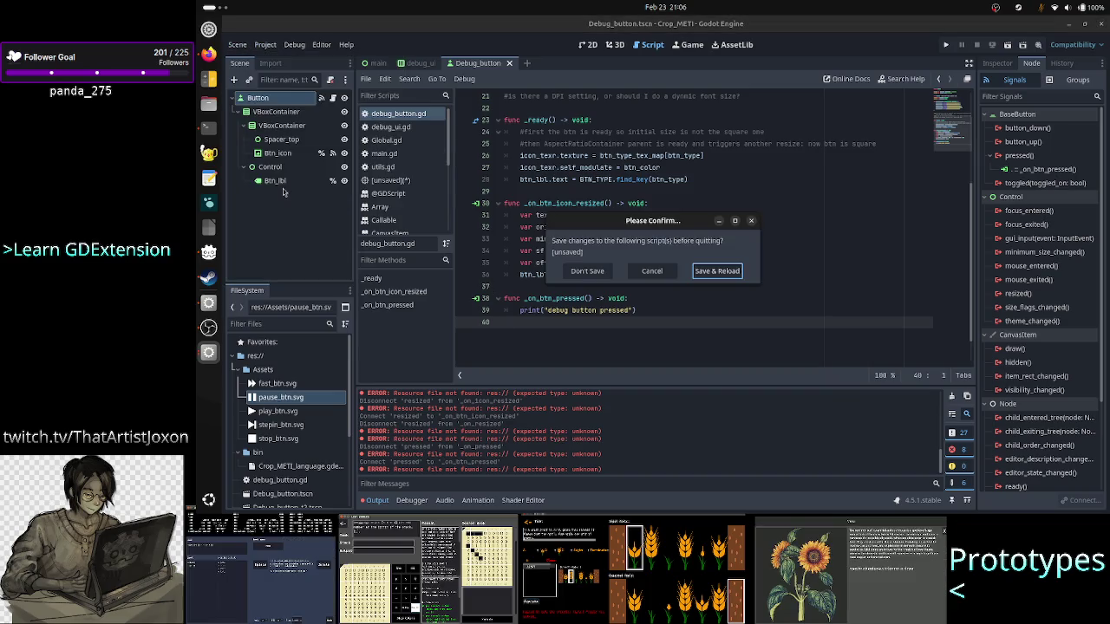
click(721, 274)
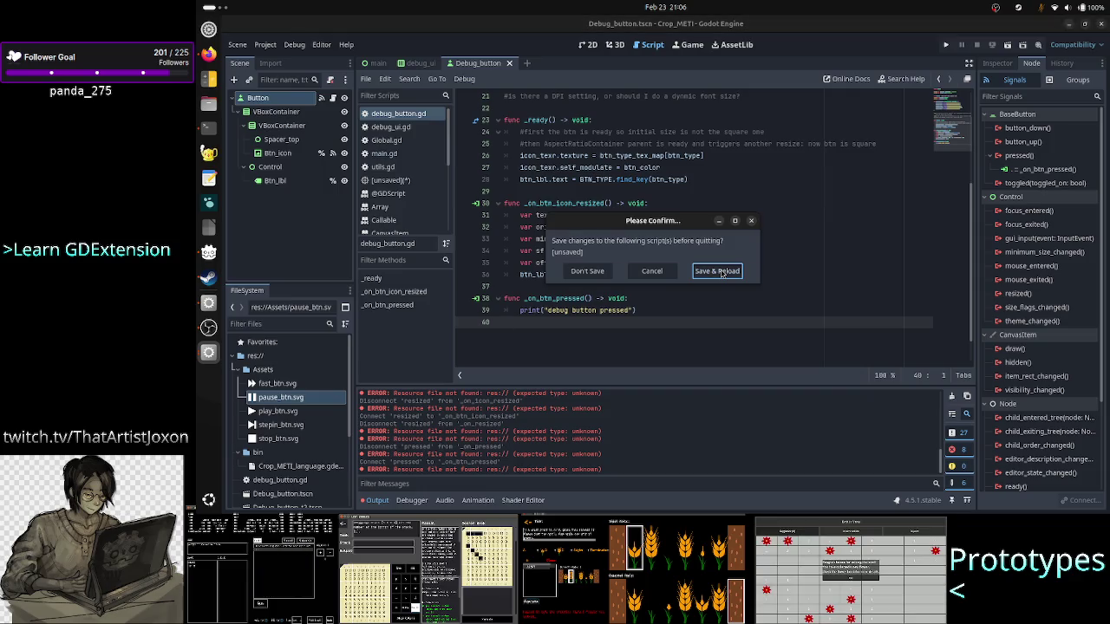
click(720, 271)
click(720, 274)
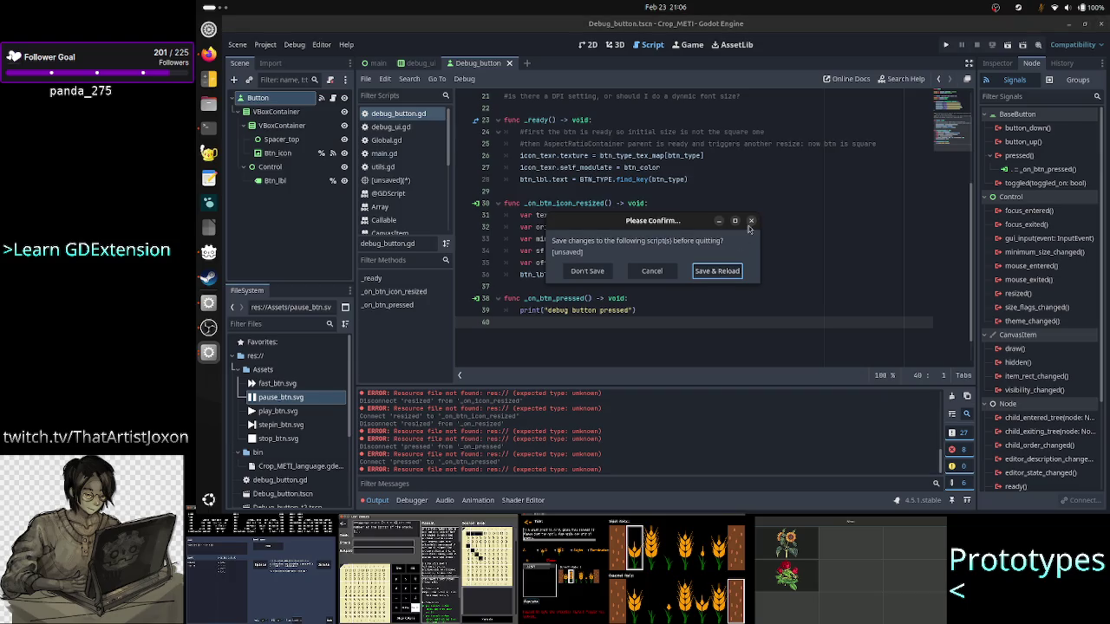
click(750, 222)
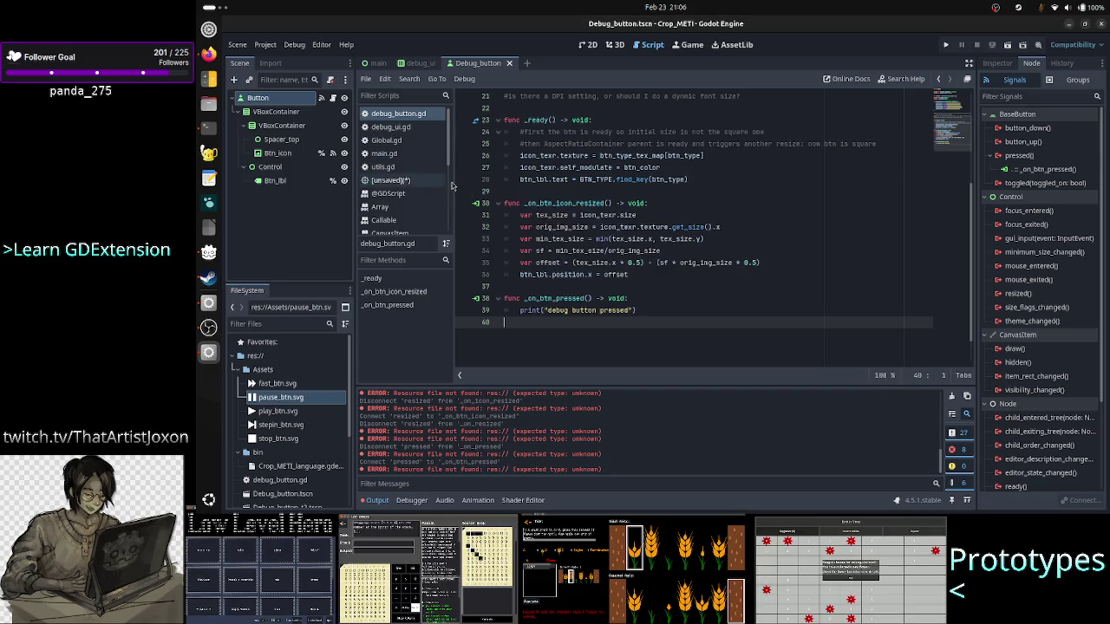
click(399, 180)
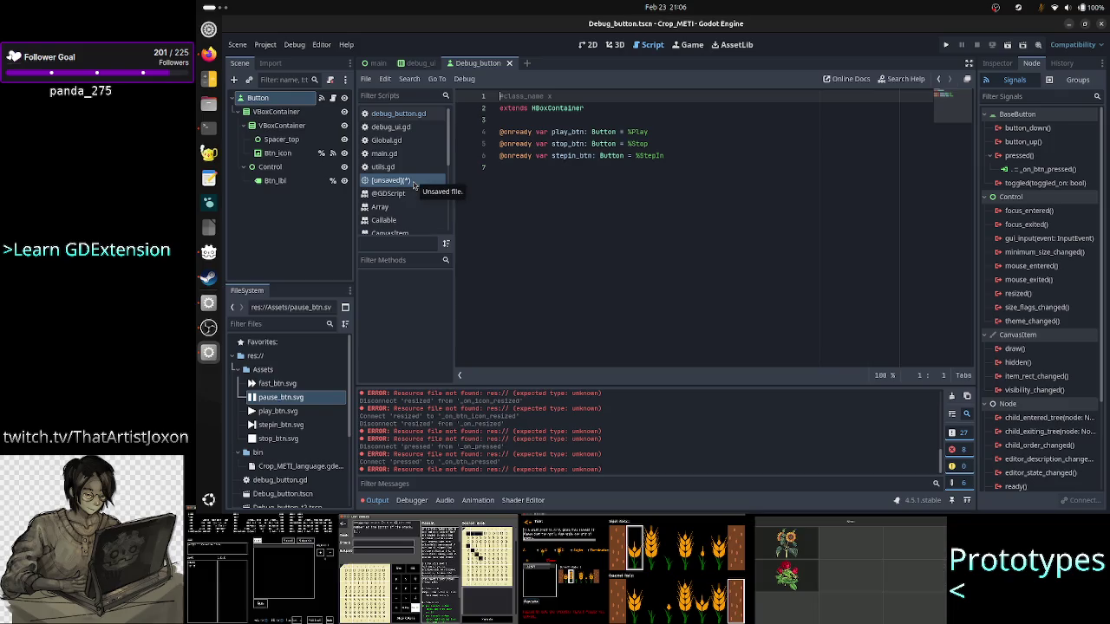
Step: Close the unsaved HBoxContainer script, discarding its changes
right_click(413, 183)
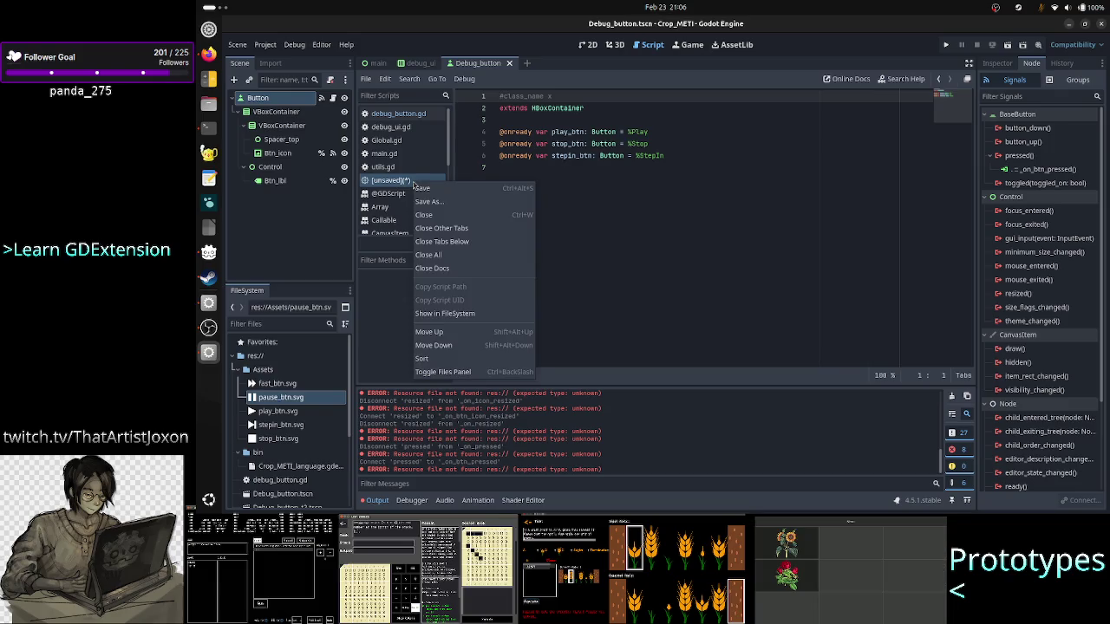
click(454, 215)
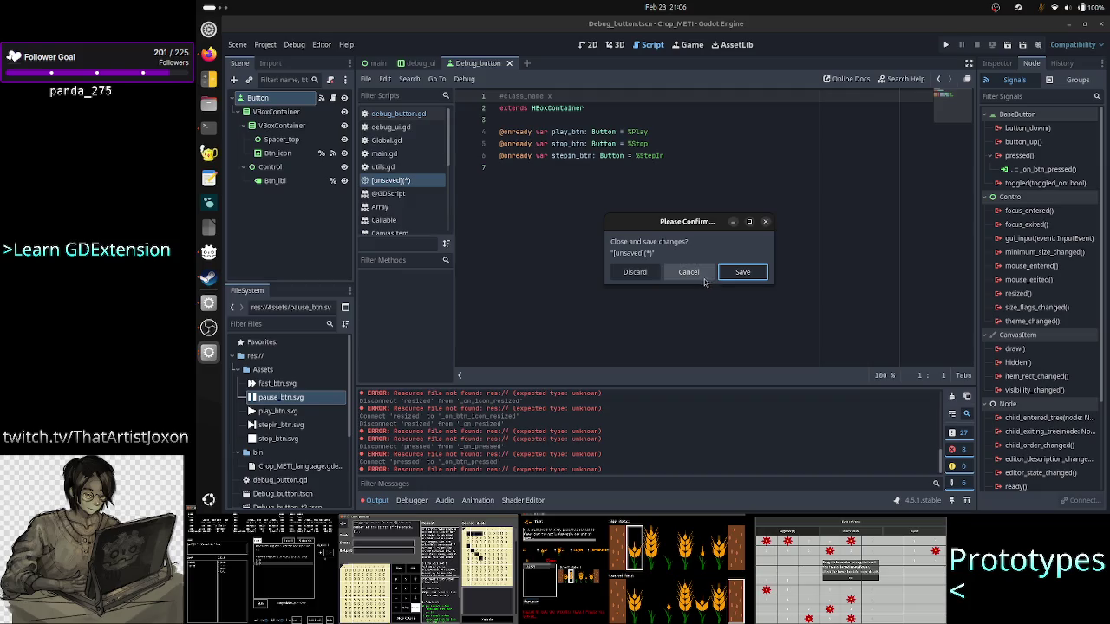
click(645, 274)
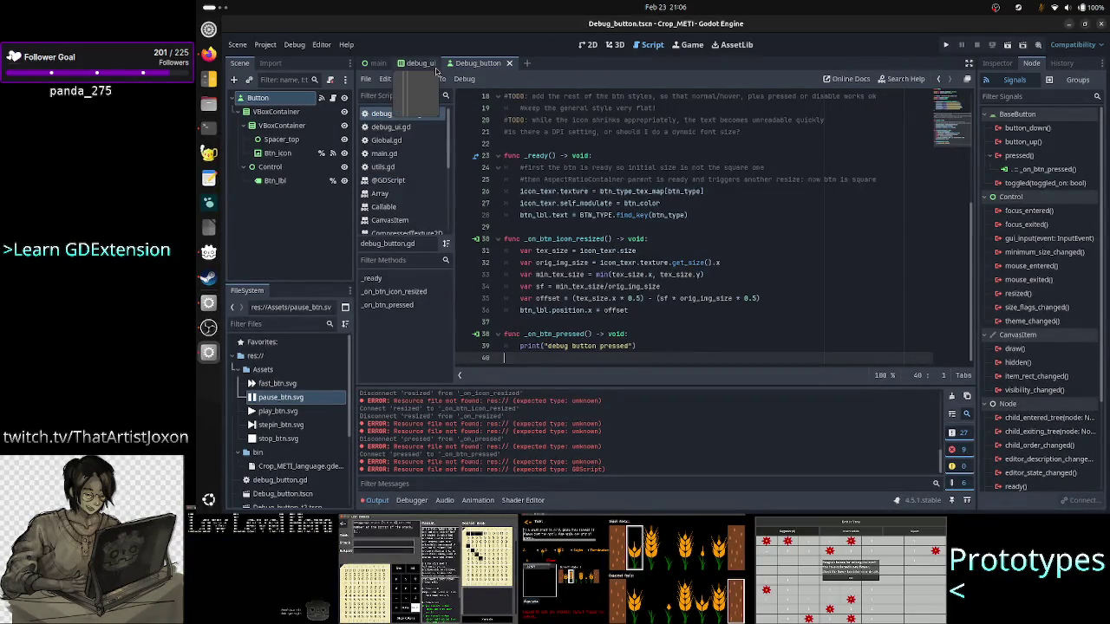
Step: Clear the output log and review the TODO comment about button styles
click(953, 396)
click(760, 275)
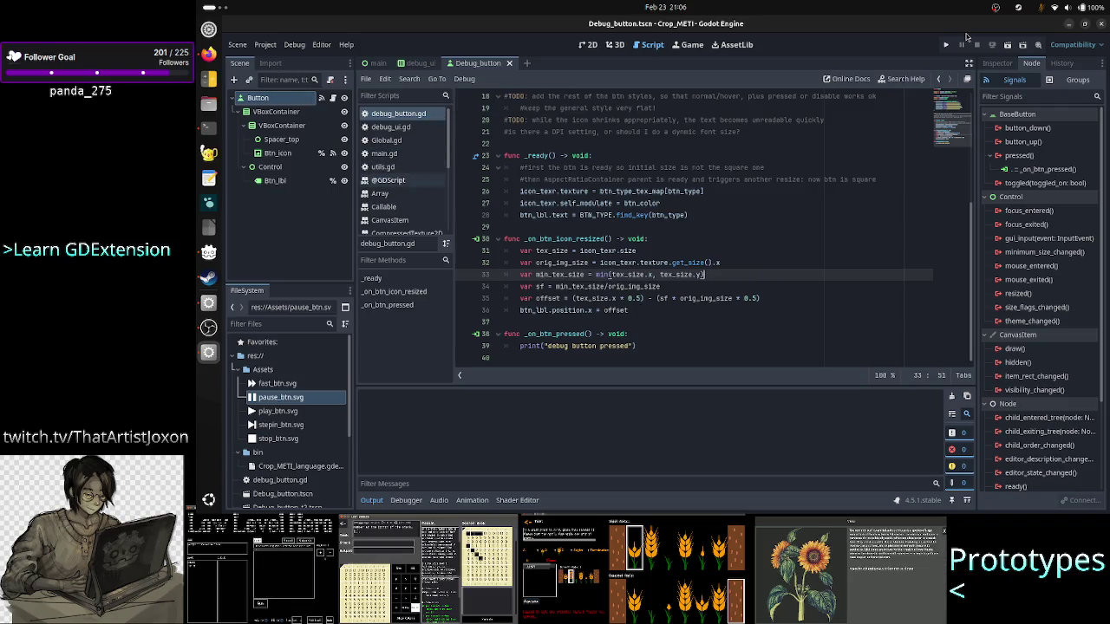
scroll(760, 194, up, 4)
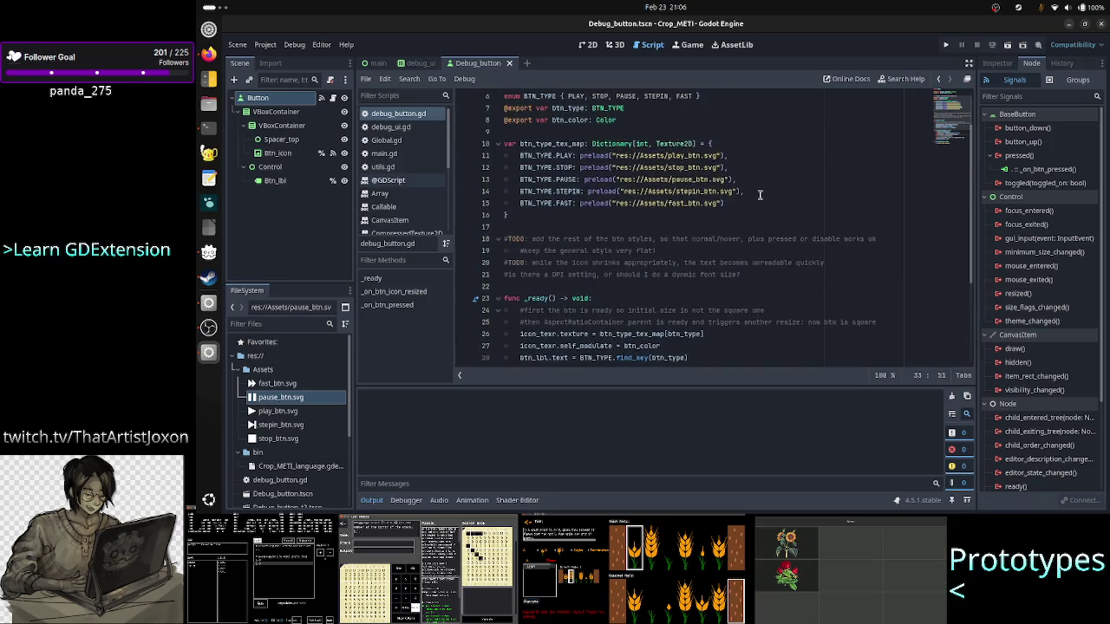
drag(677, 251, 531, 241)
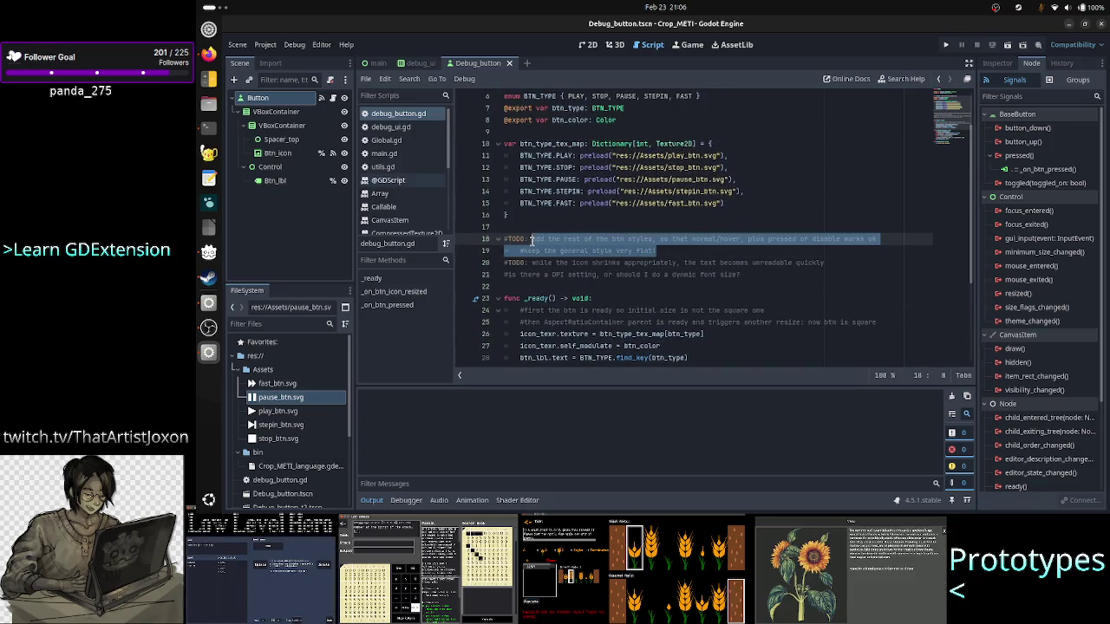
click(677, 250)
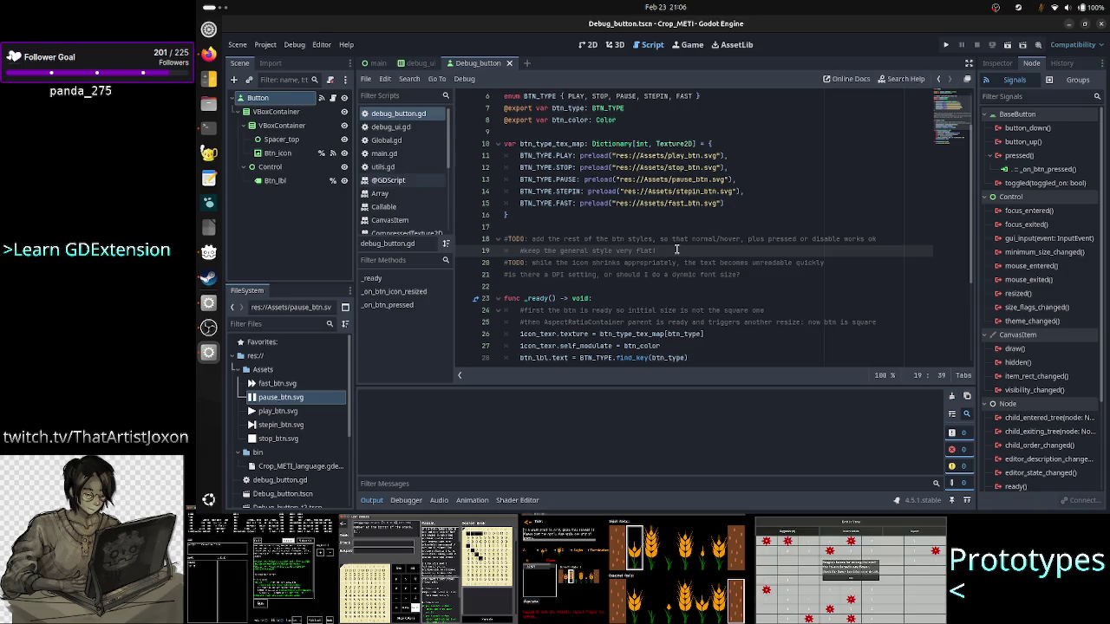
Step: Run the project, press STOP repeatedly to log 'debug button pressed', then close the game
click(946, 46)
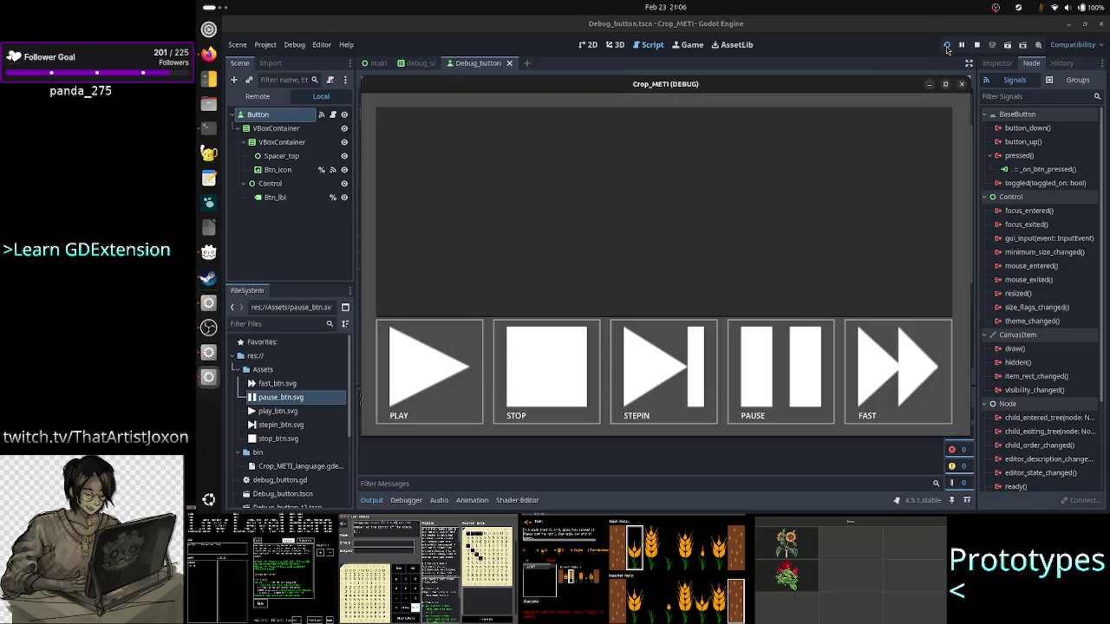
click(539, 373)
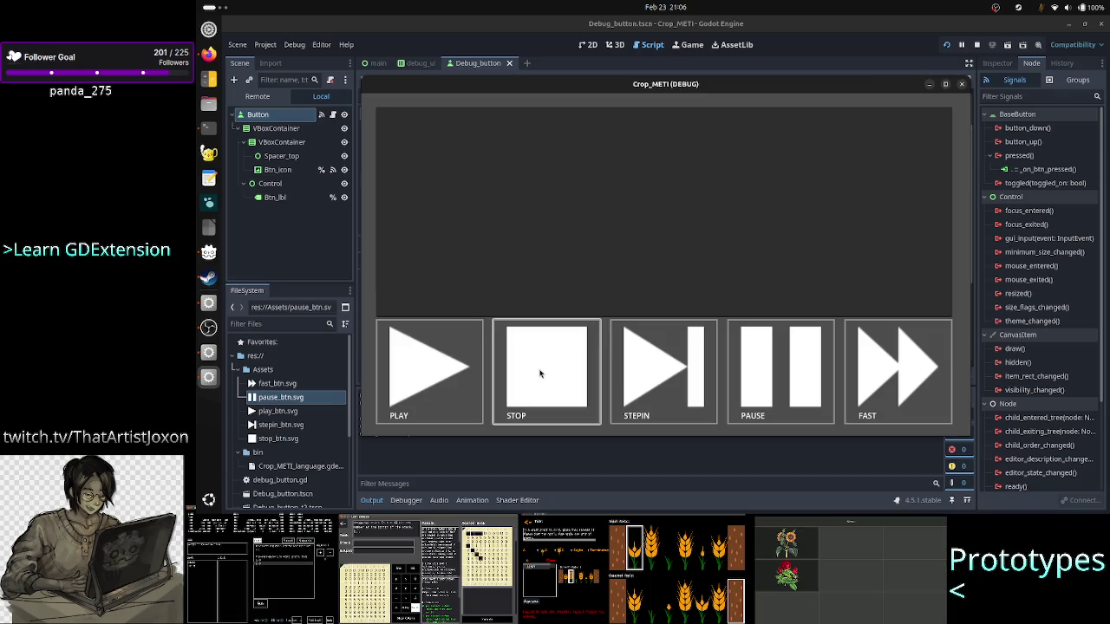
click(539, 373)
click(539, 373)
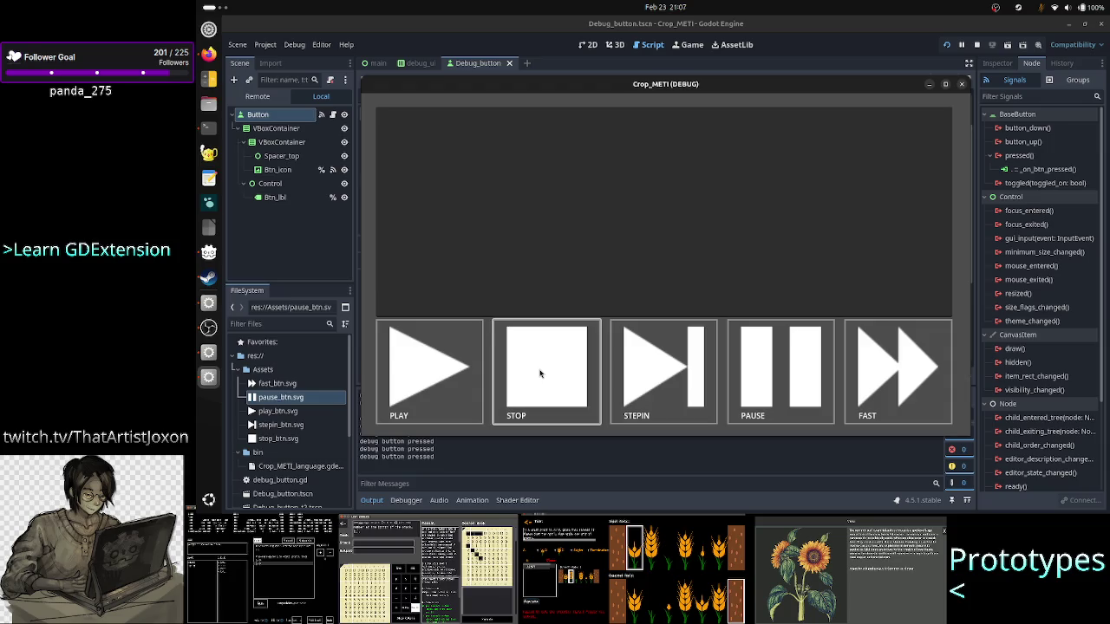
click(540, 373)
click(539, 373)
click(539, 373)
click(540, 373)
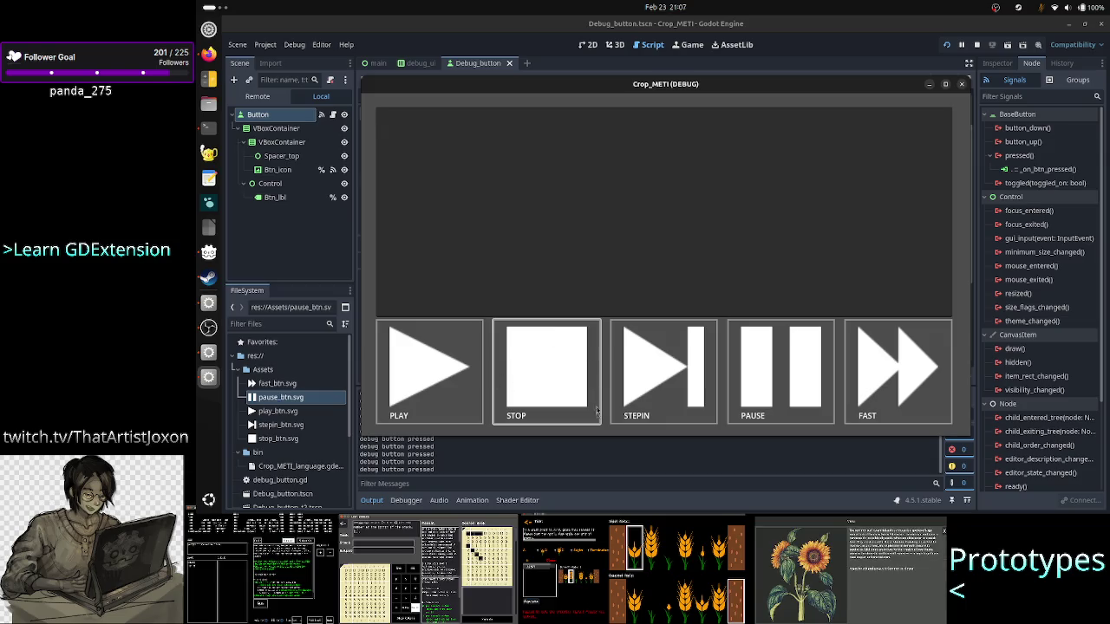
click(575, 376)
click(576, 376)
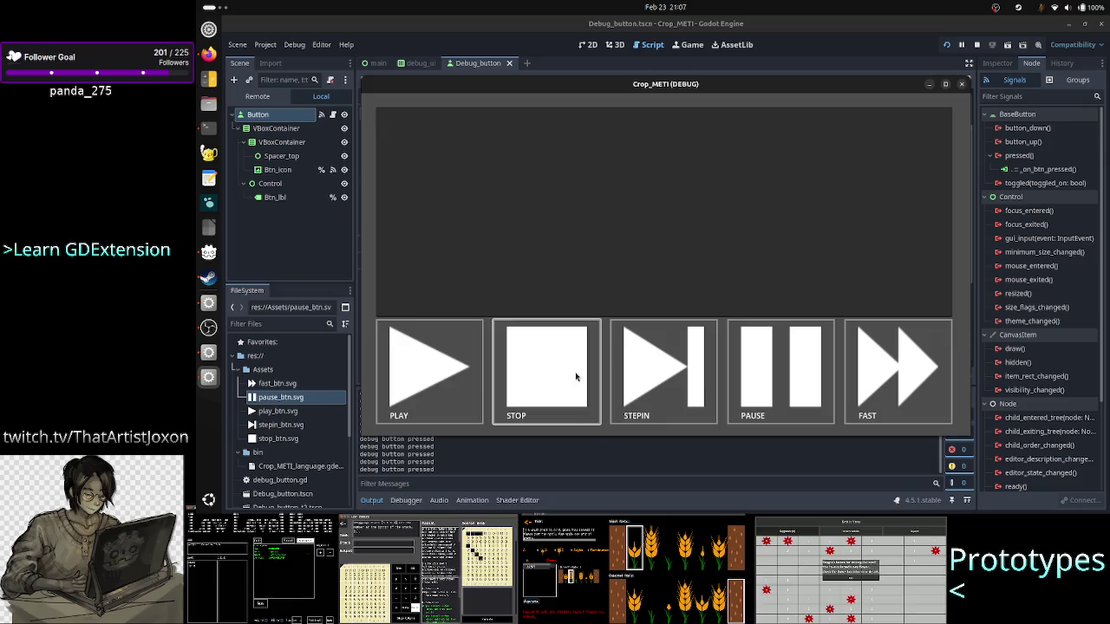
click(962, 84)
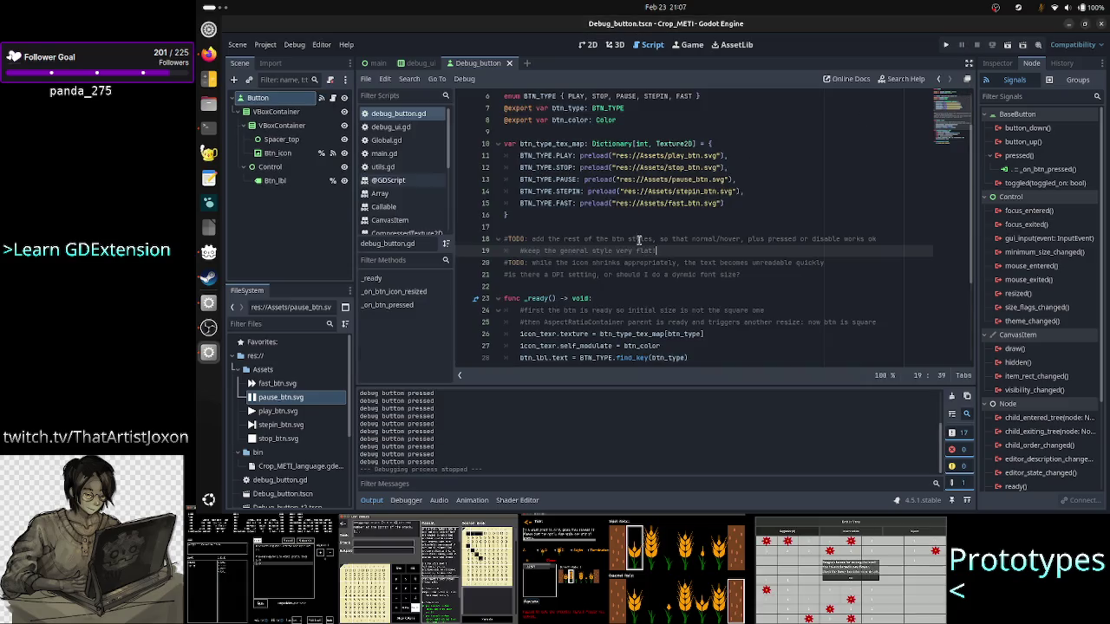
Step: Show the root Button's style overrides, copy the Hover style box, and open Pressed's resource options
click(674, 230)
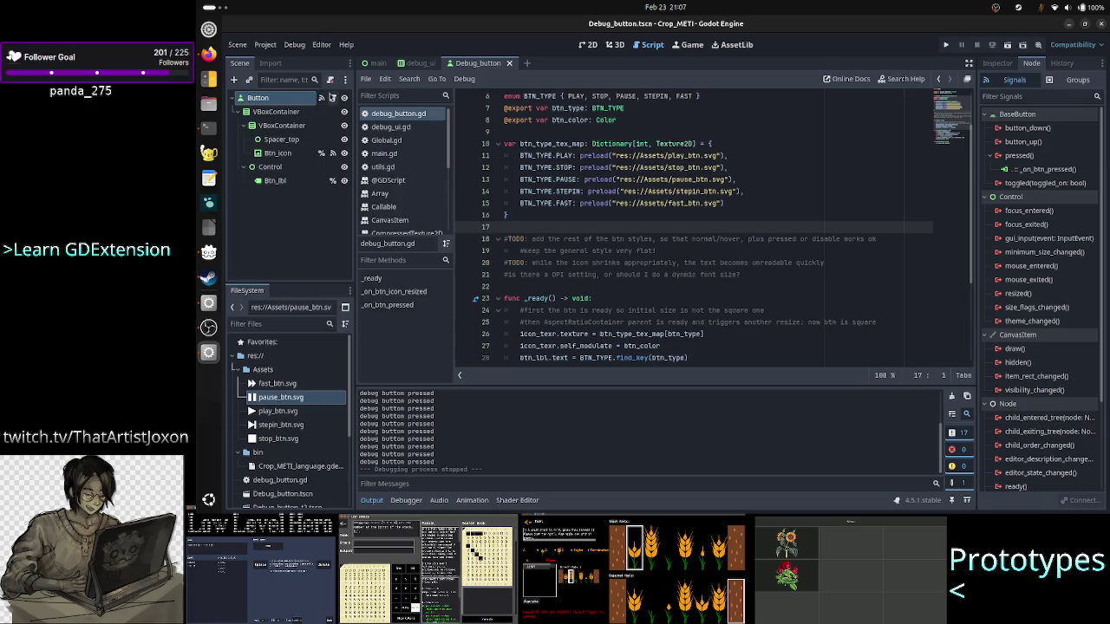
click(997, 63)
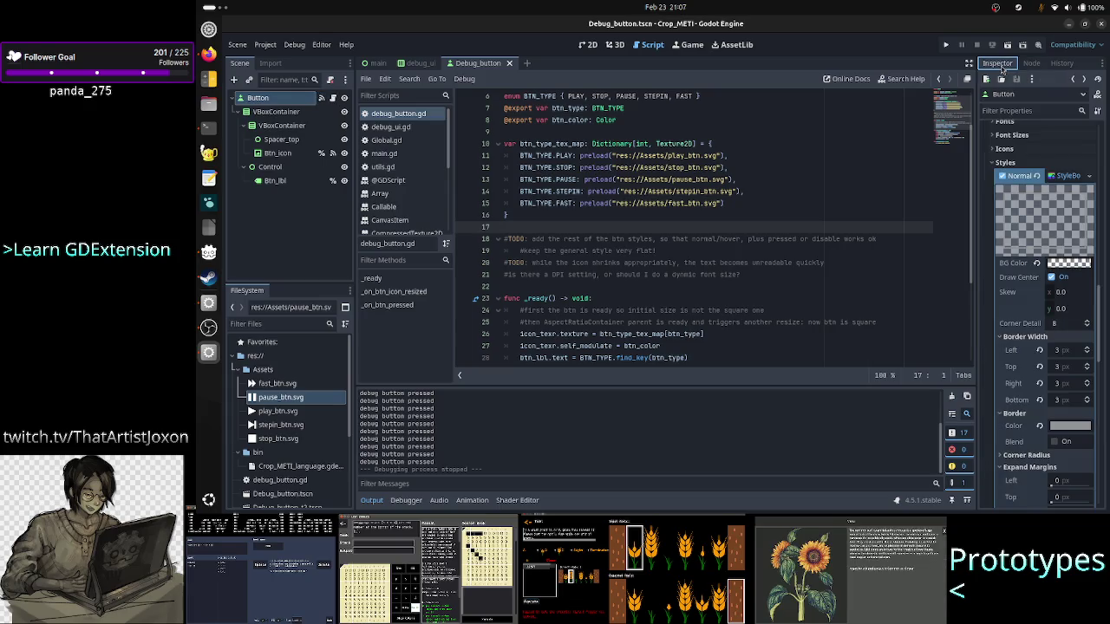
click(1070, 176)
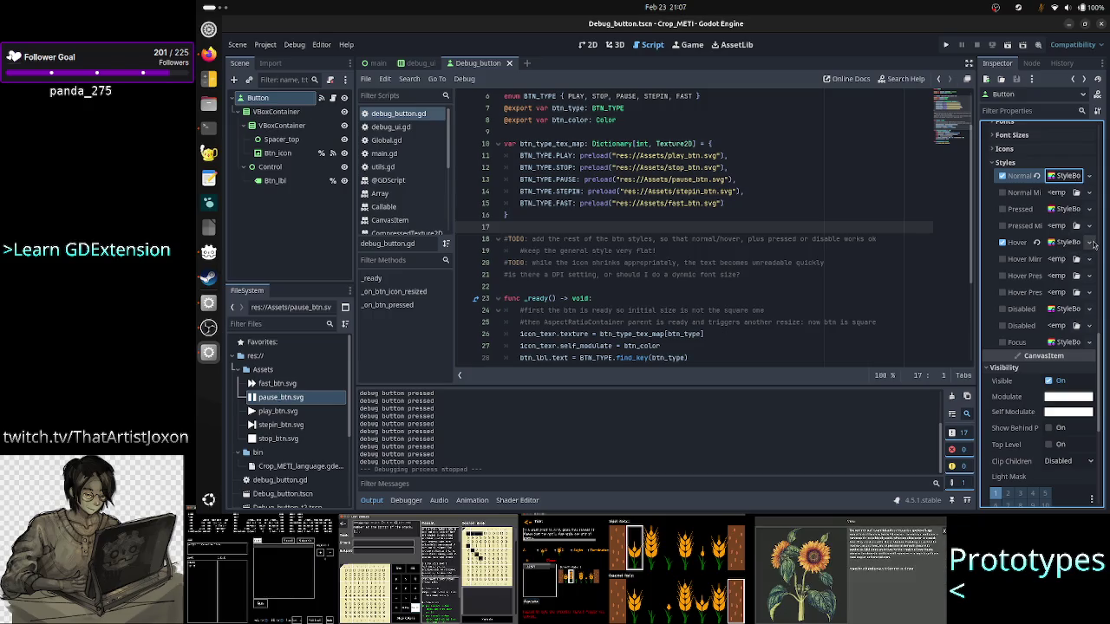
click(1089, 243)
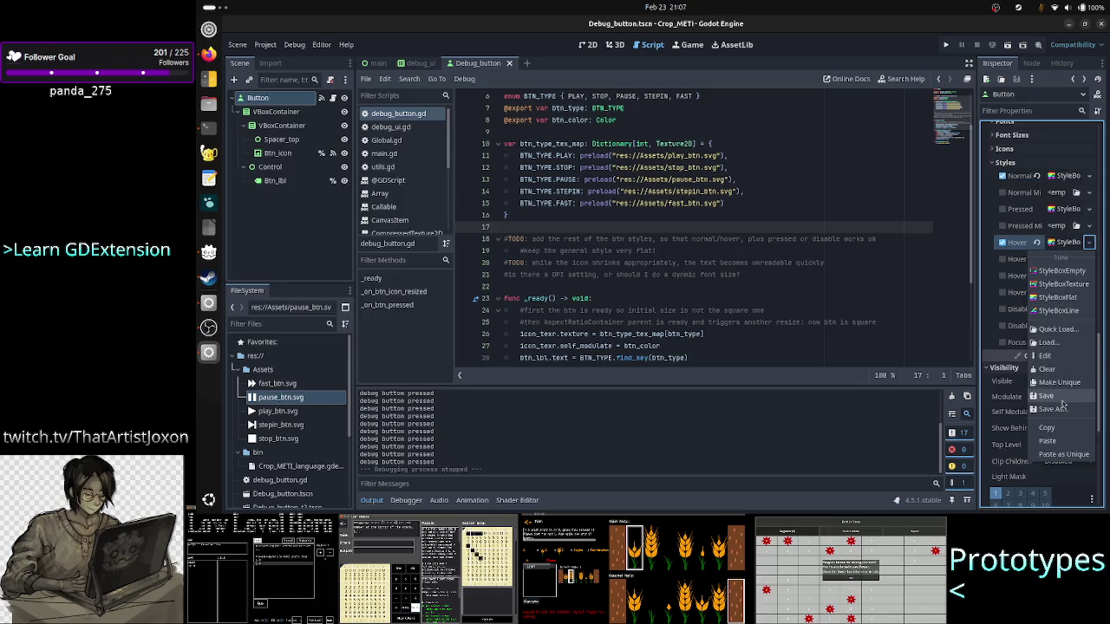
click(1058, 429)
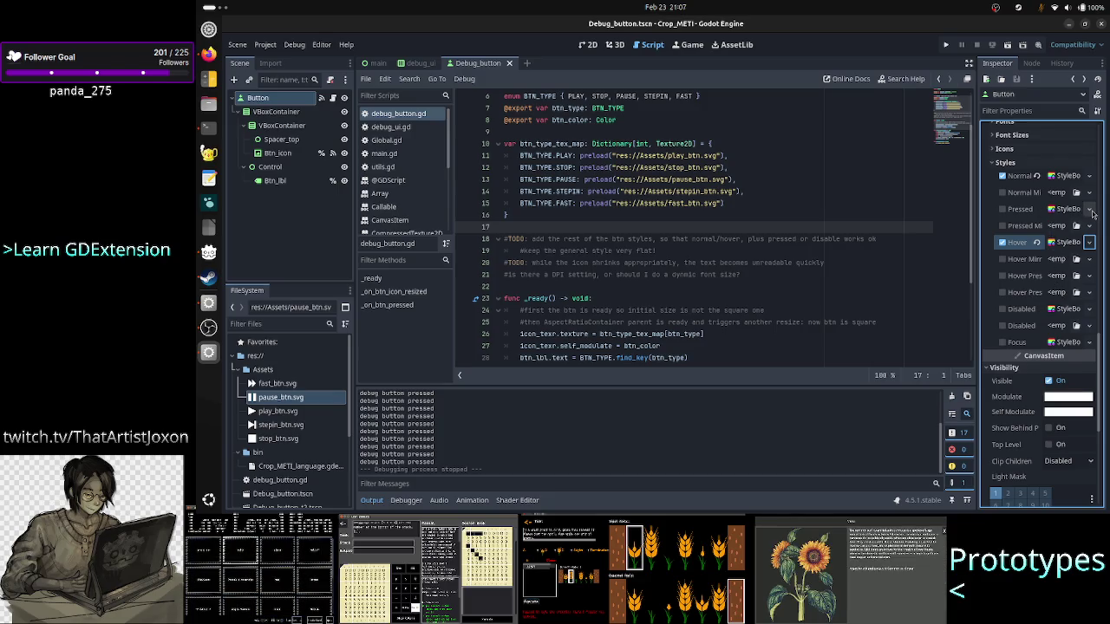
click(1090, 209)
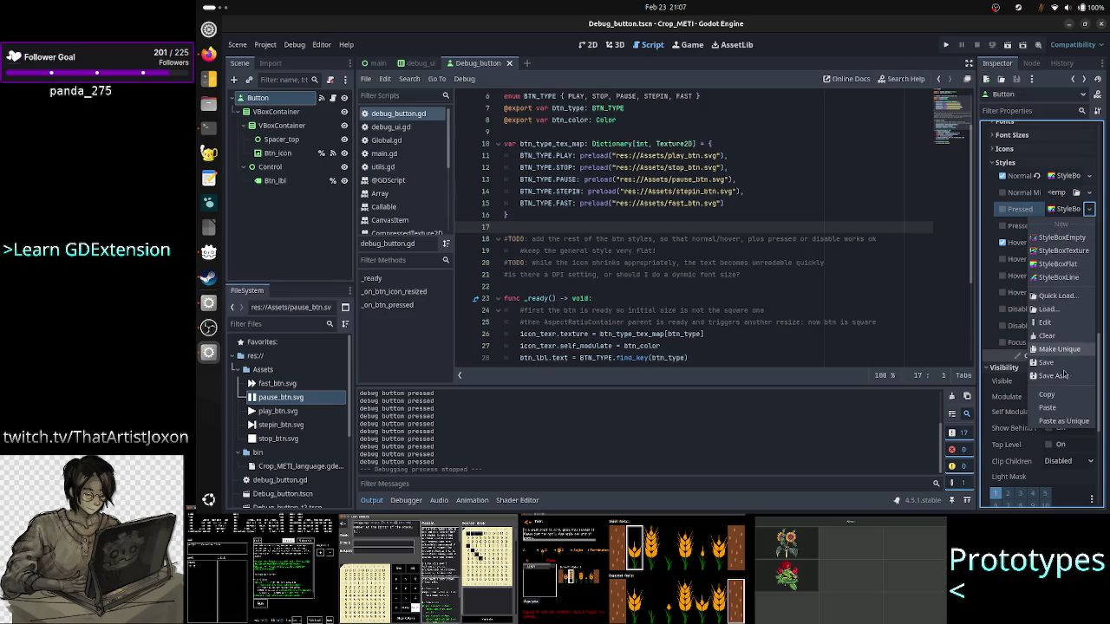
Step: Make the Pressed style box unique with a white (ffffff) border colour, then run the project
click(1067, 423)
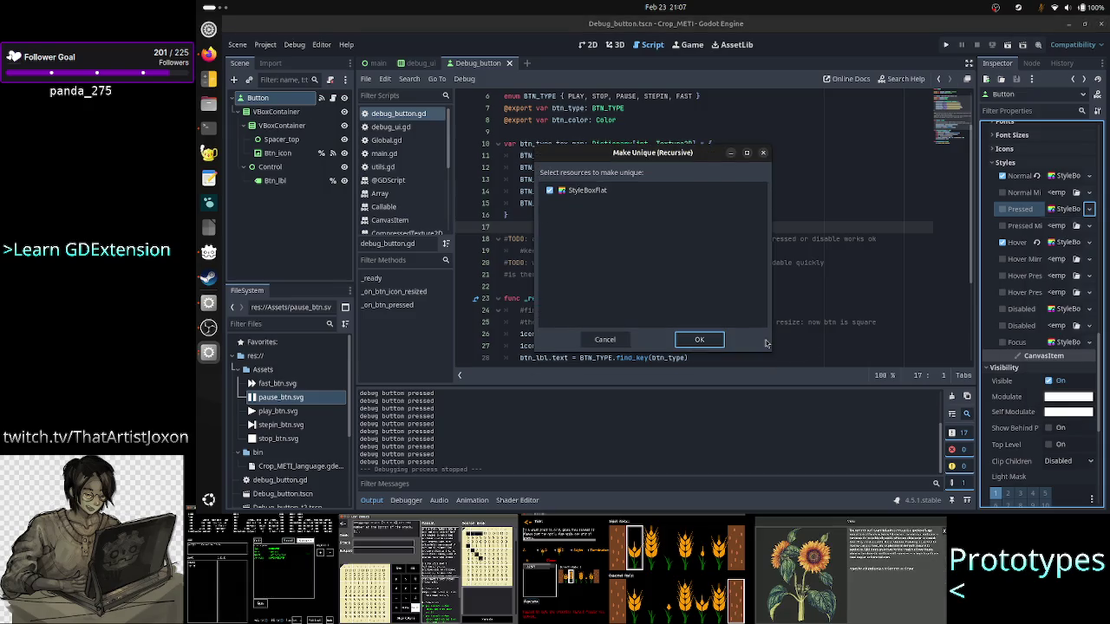
click(709, 340)
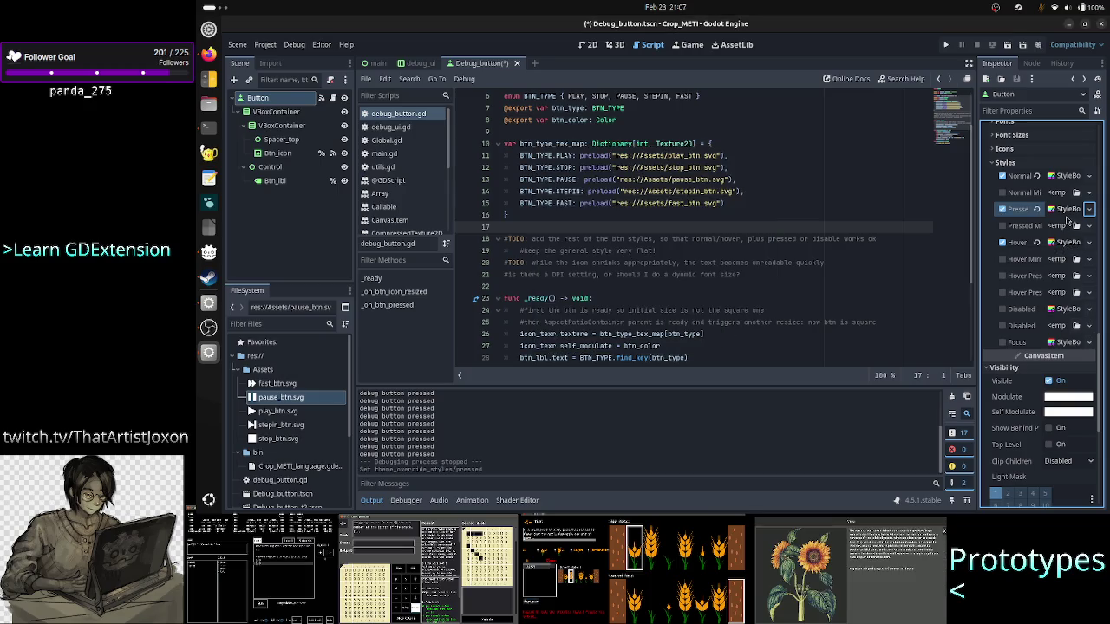
click(1069, 209)
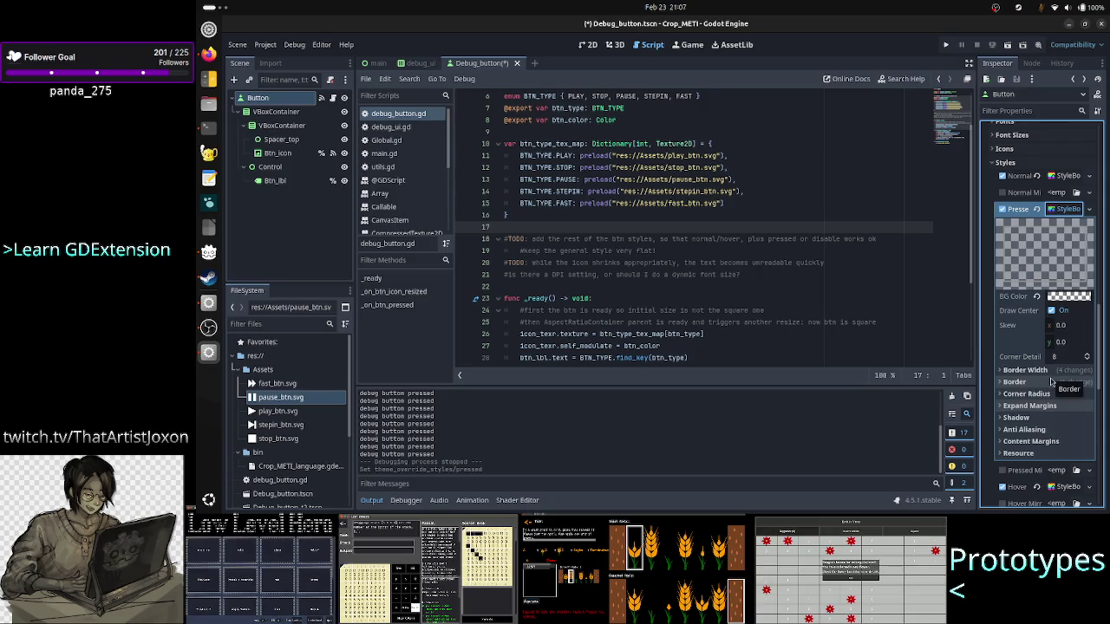
click(1052, 382)
click(1071, 394)
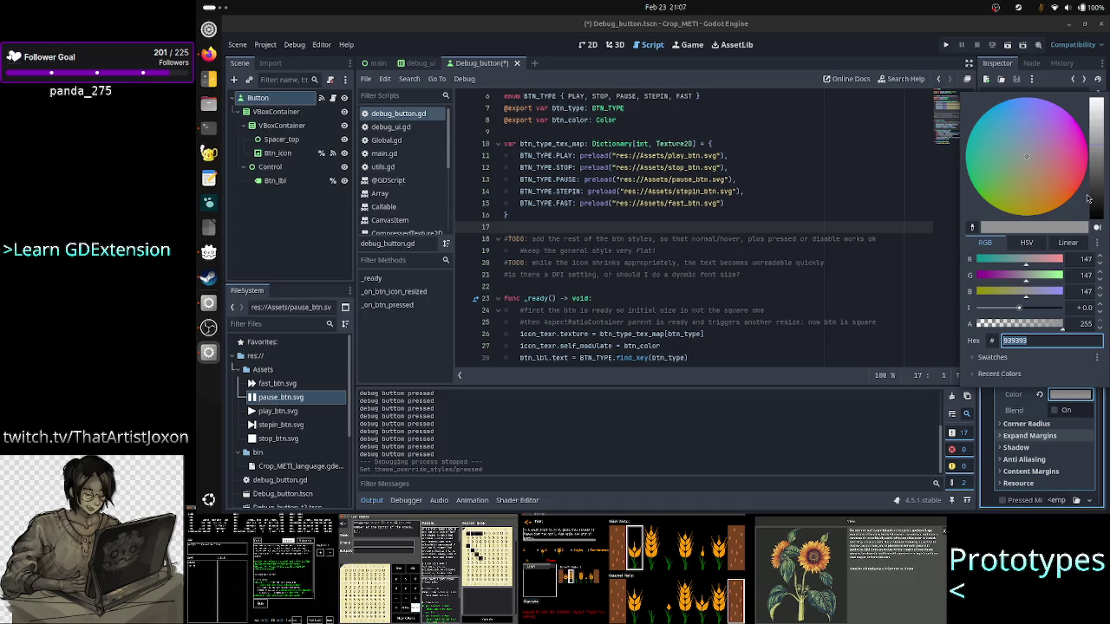
drag(1097, 160, 1100, 98)
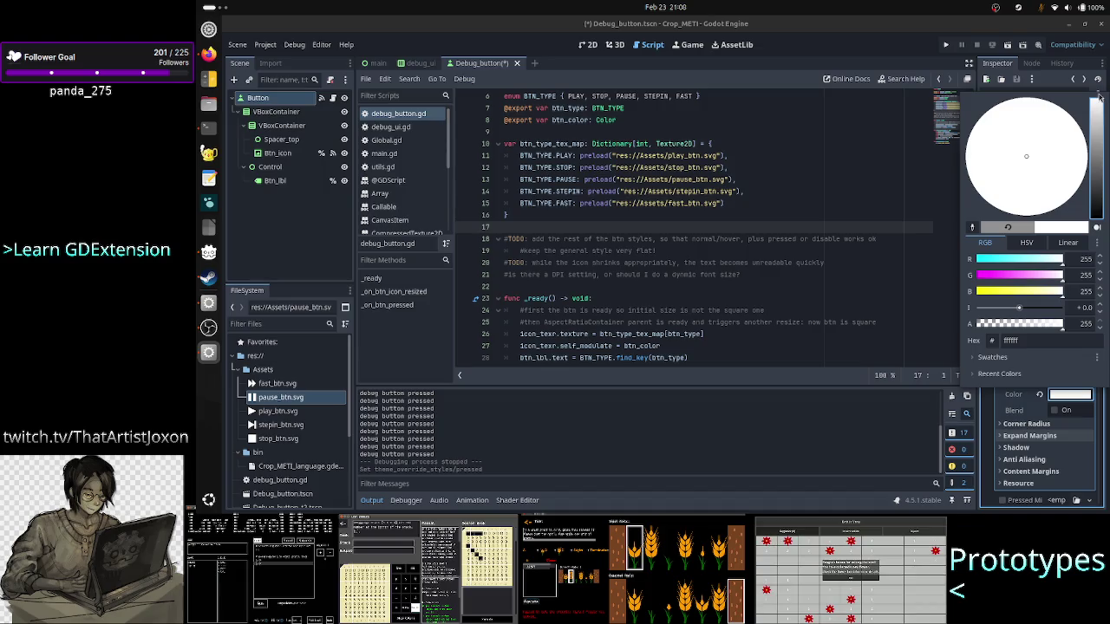
click(1063, 341)
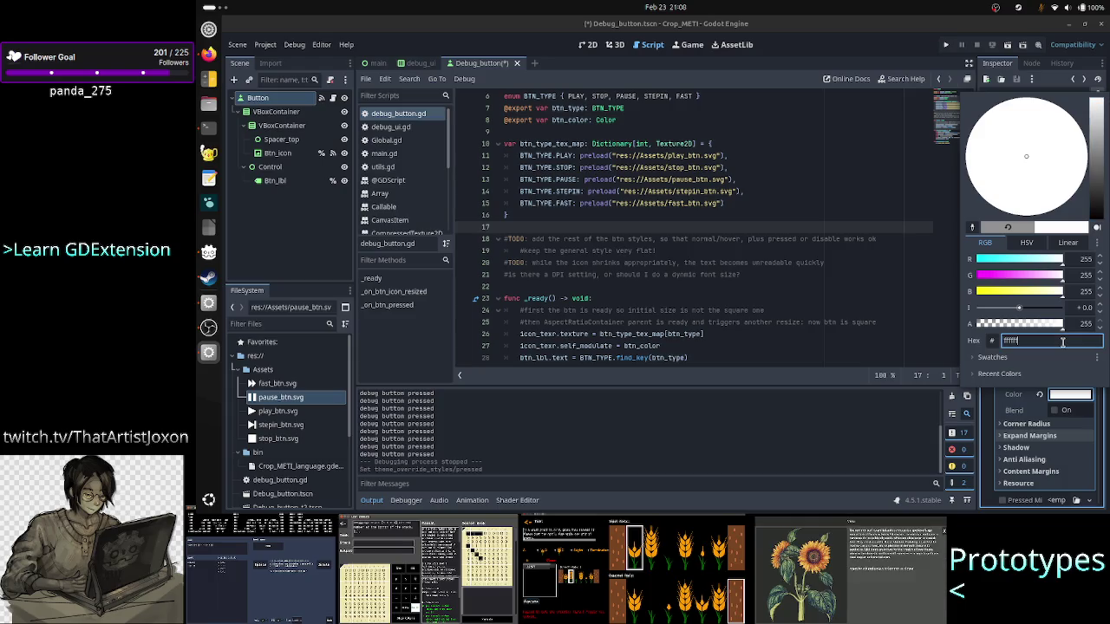
key(Escape)
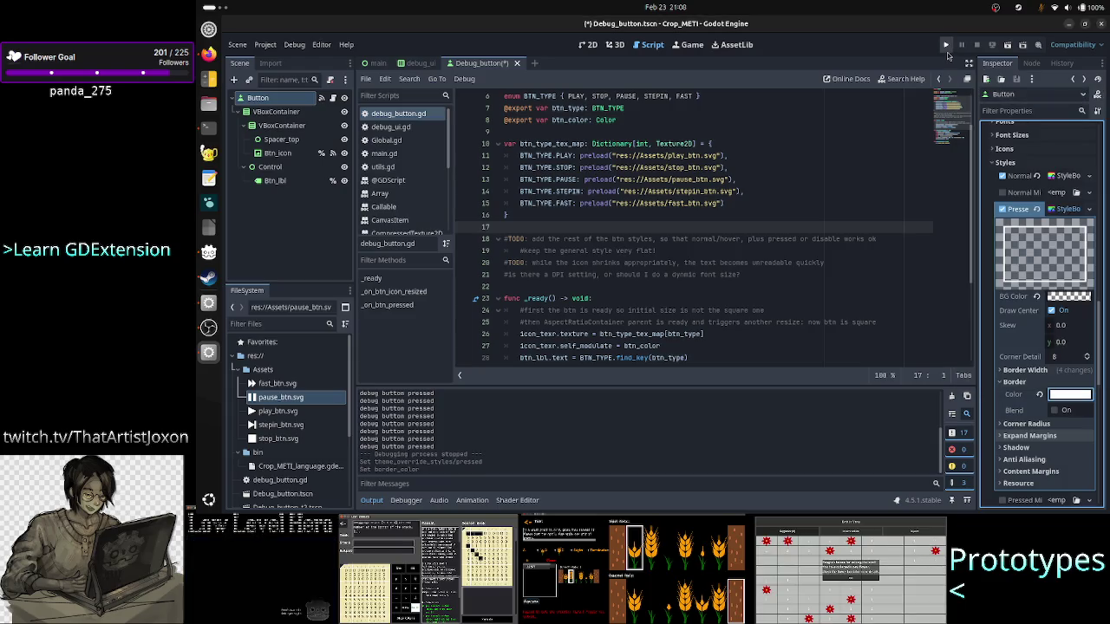
click(946, 49)
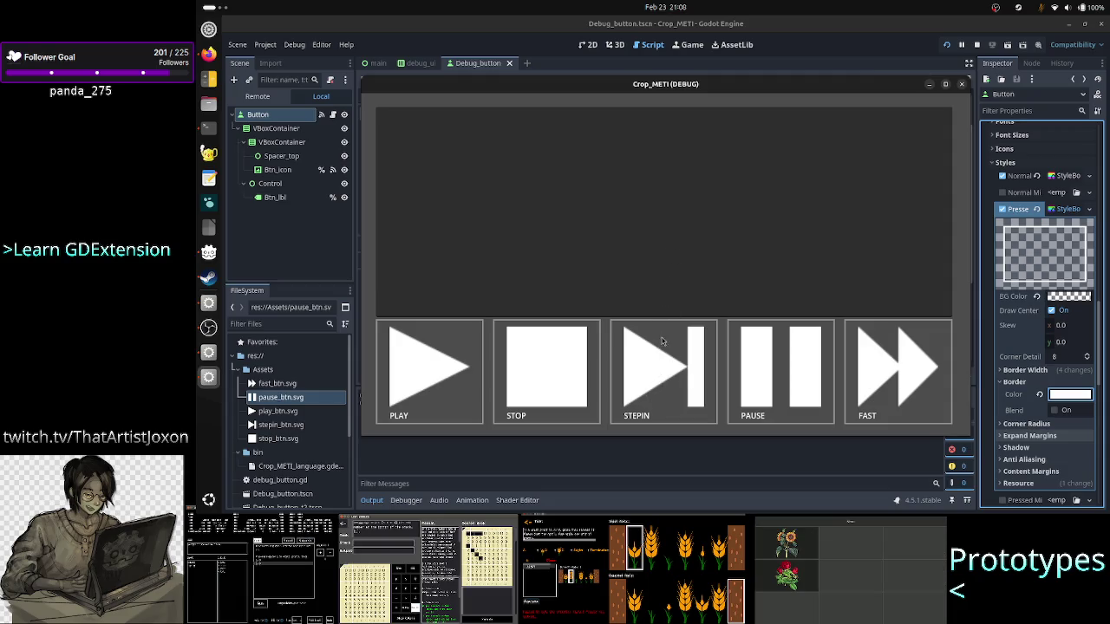
Step: Press STEPIN repeatedly, then PAUSE and FAST, checking white borders and printed messages, then close the game
click(661, 372)
click(662, 373)
click(662, 373)
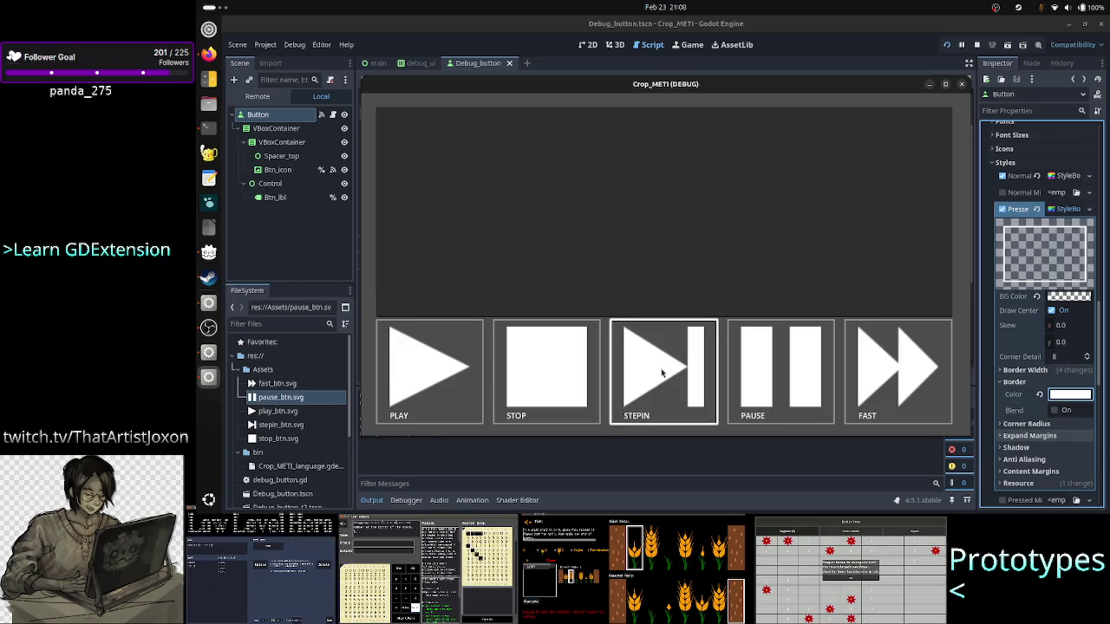
click(661, 373)
click(661, 373)
click(661, 373)
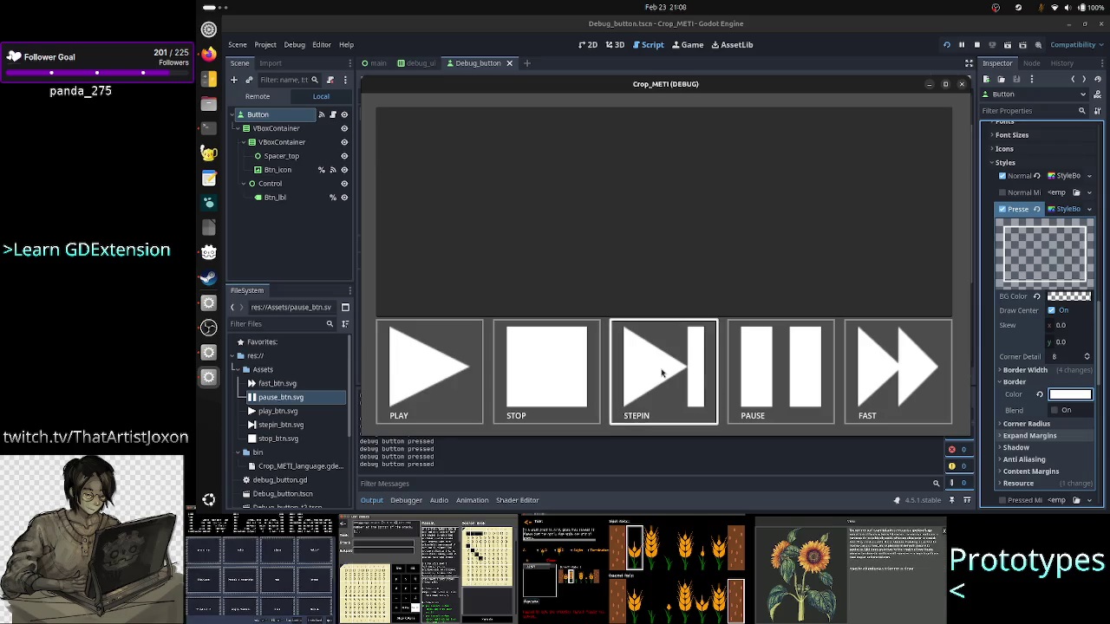
click(662, 373)
click(662, 373)
click(661, 373)
click(662, 373)
click(662, 373)
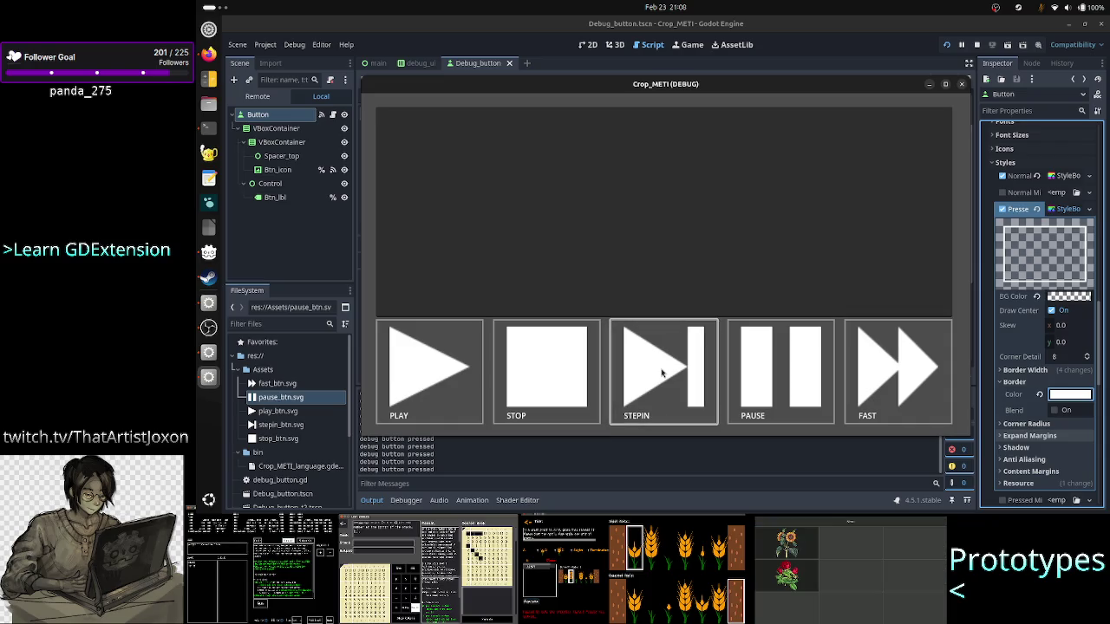
click(662, 373)
click(662, 373)
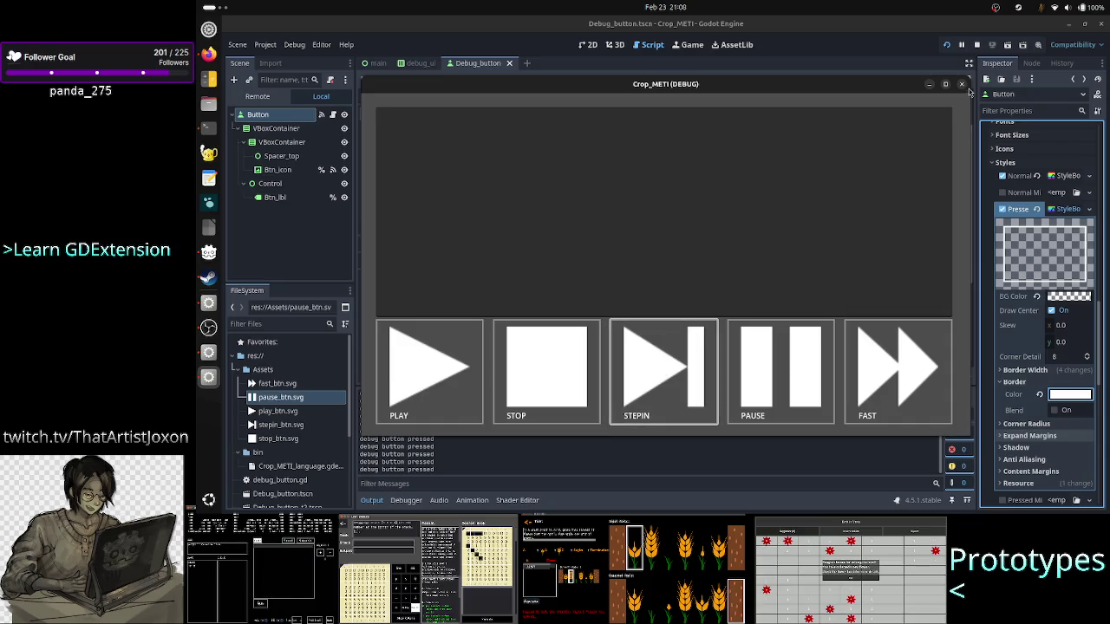
click(749, 379)
click(748, 379)
click(914, 372)
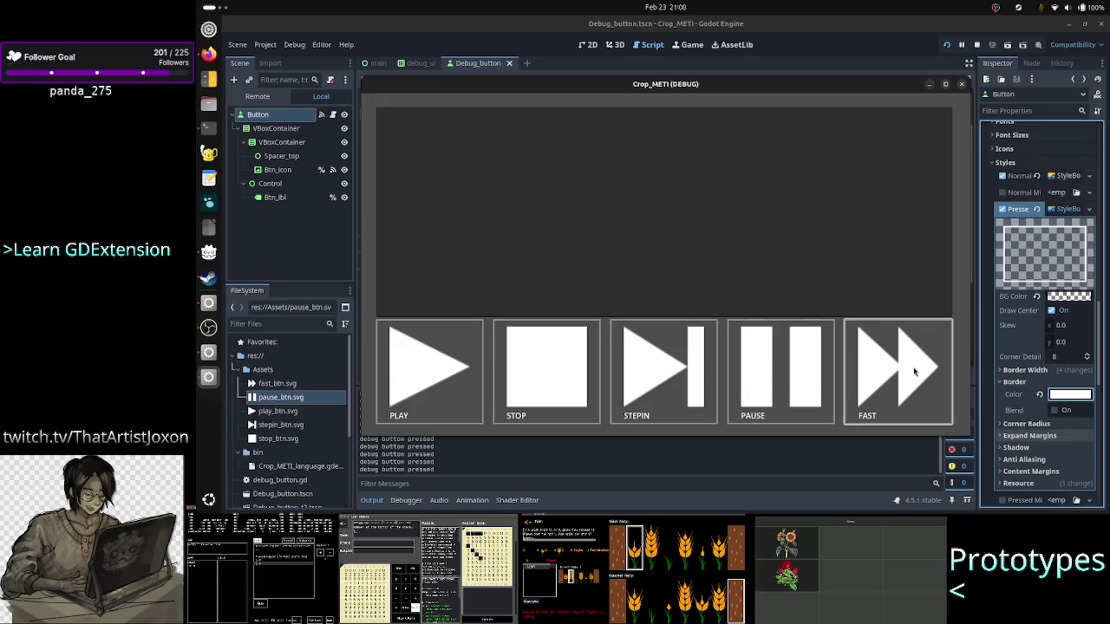
click(962, 86)
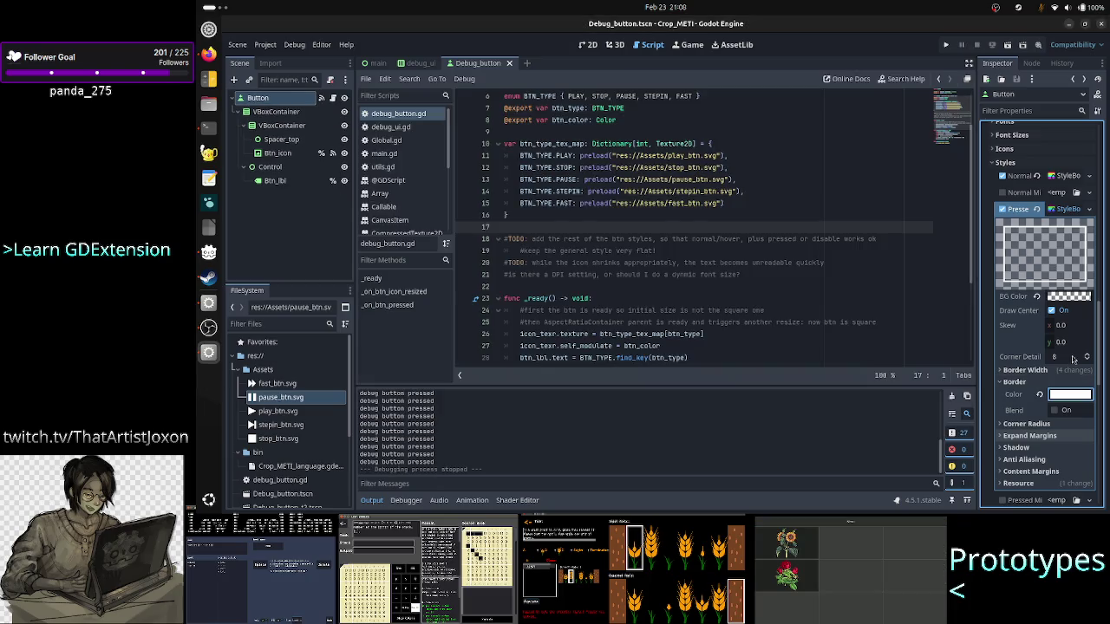
Step: Delete the lines 18–19 TODO about the remaining button styles, collapse the Pressed StyleBox, then switch to the terminal
click(1008, 370)
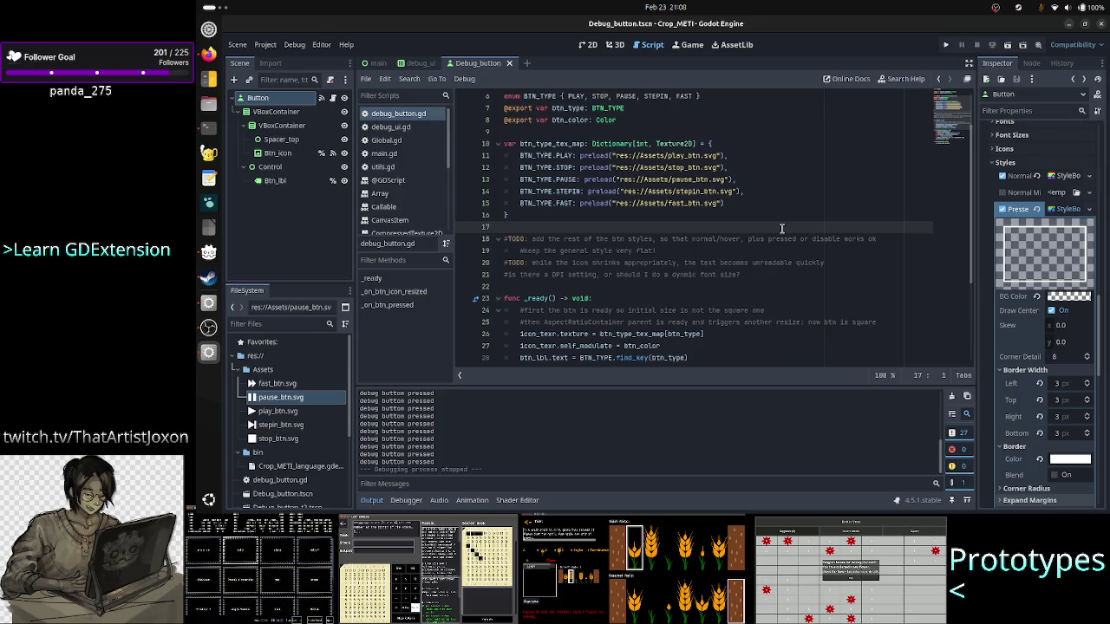
key(Down)
key(shift+Down)
key(shift+End)
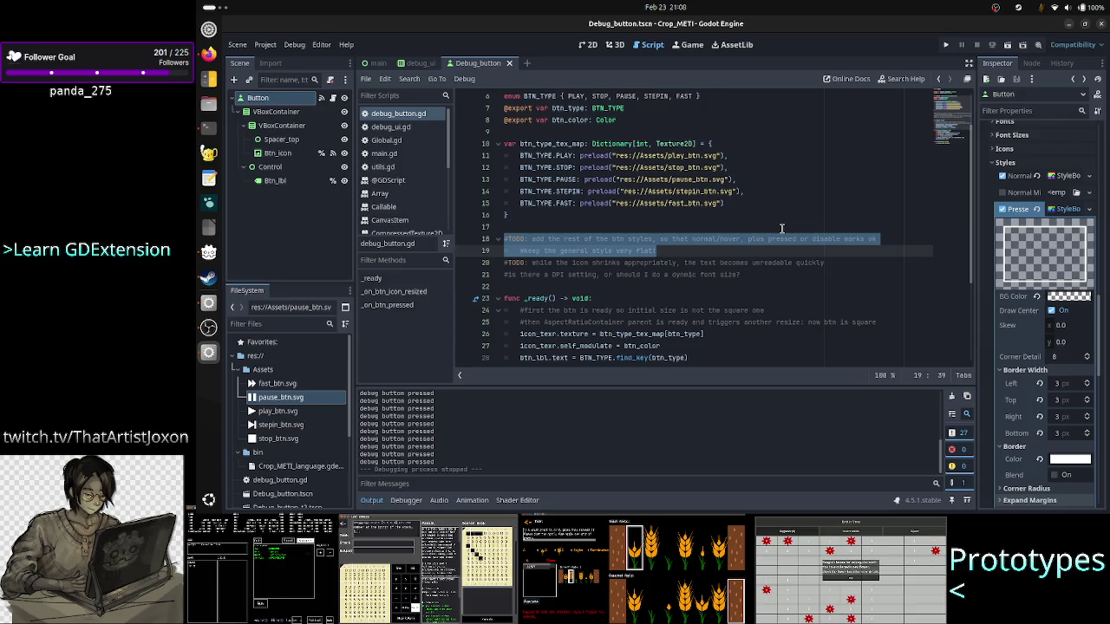
key(BackSpace)
key(BackSpace)
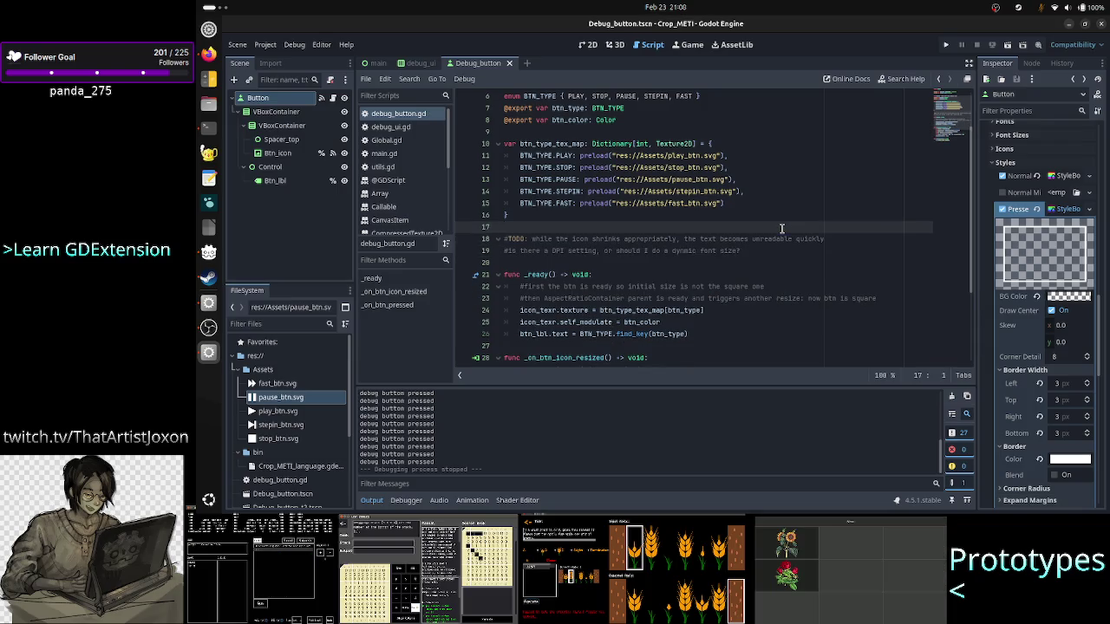
click(1075, 211)
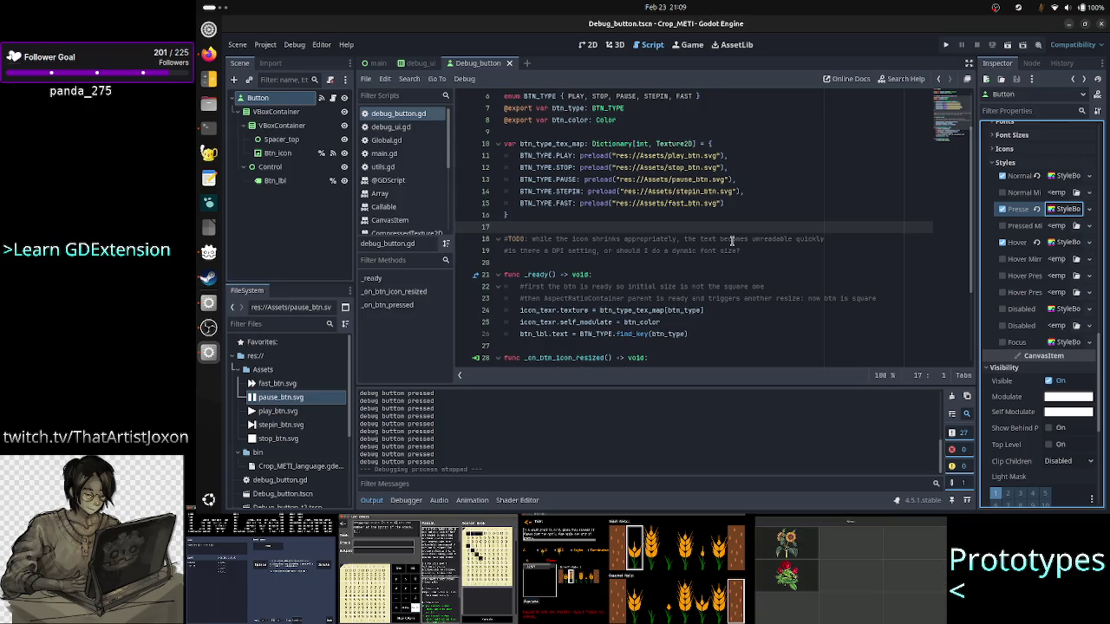
click(202, 130)
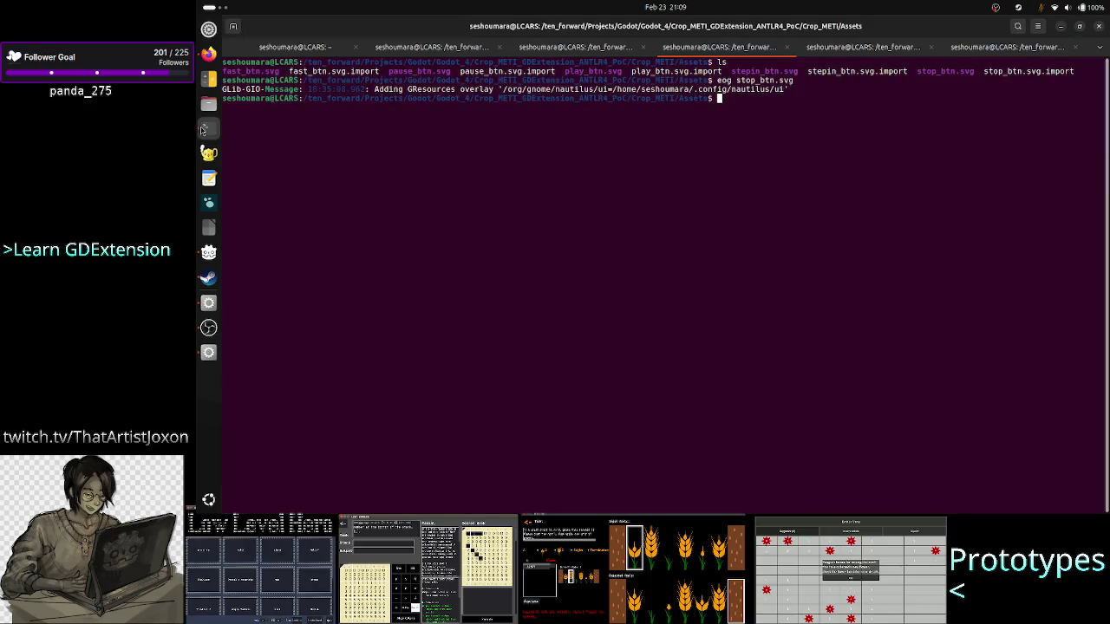
Step: Go from Assets up to the Crop_METI root with cd .., list its files, then switch toward Godot
text(cd ..)
key(Return)
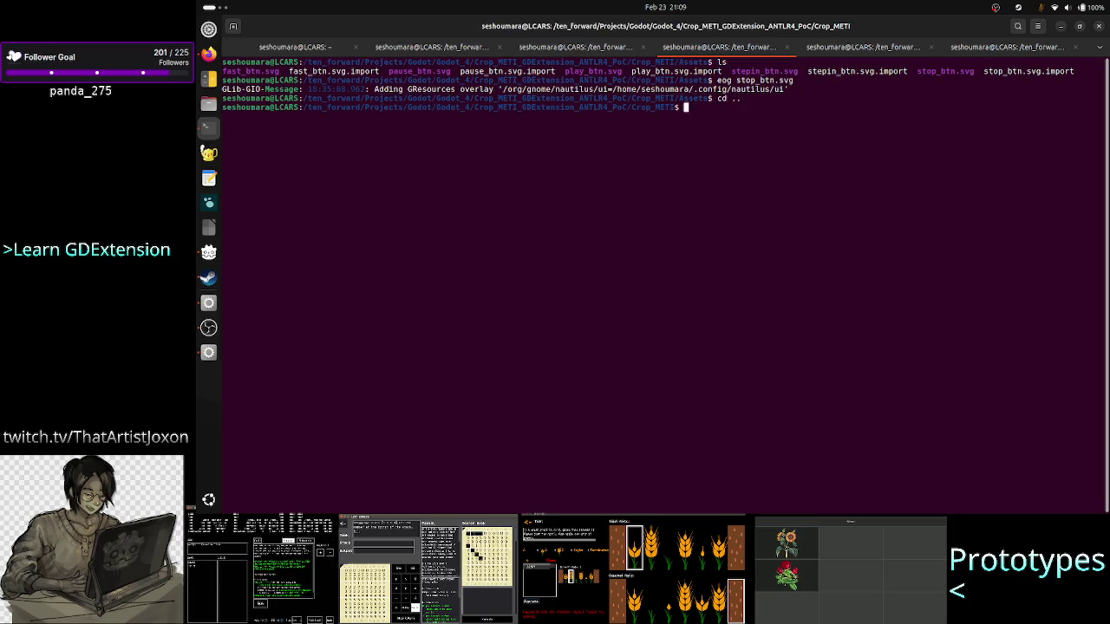
text(ls)
key(Return)
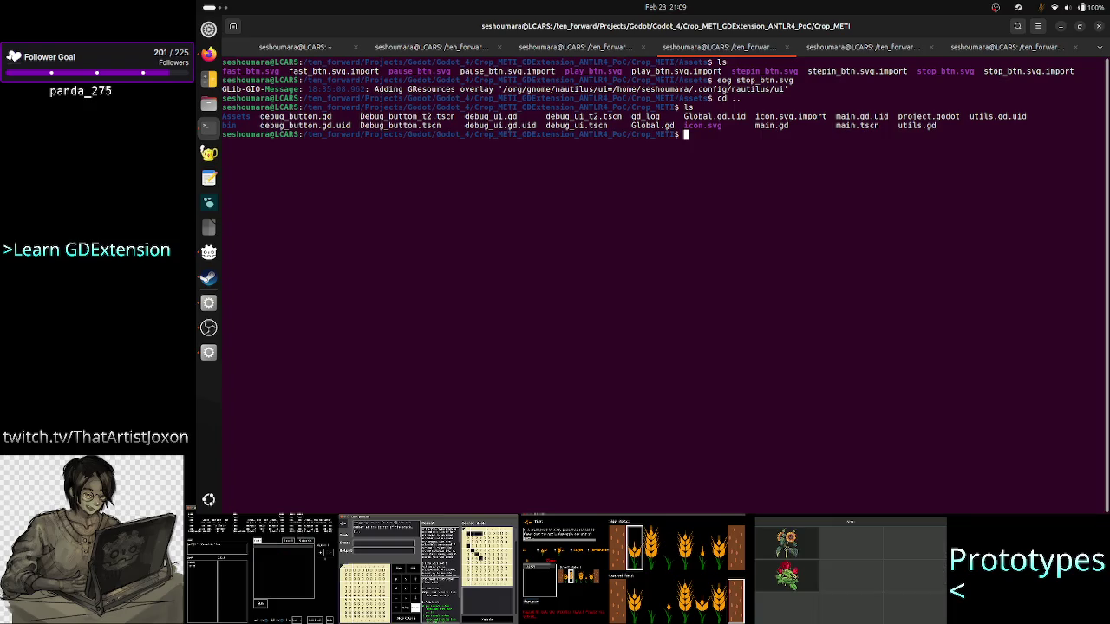
key(Return)
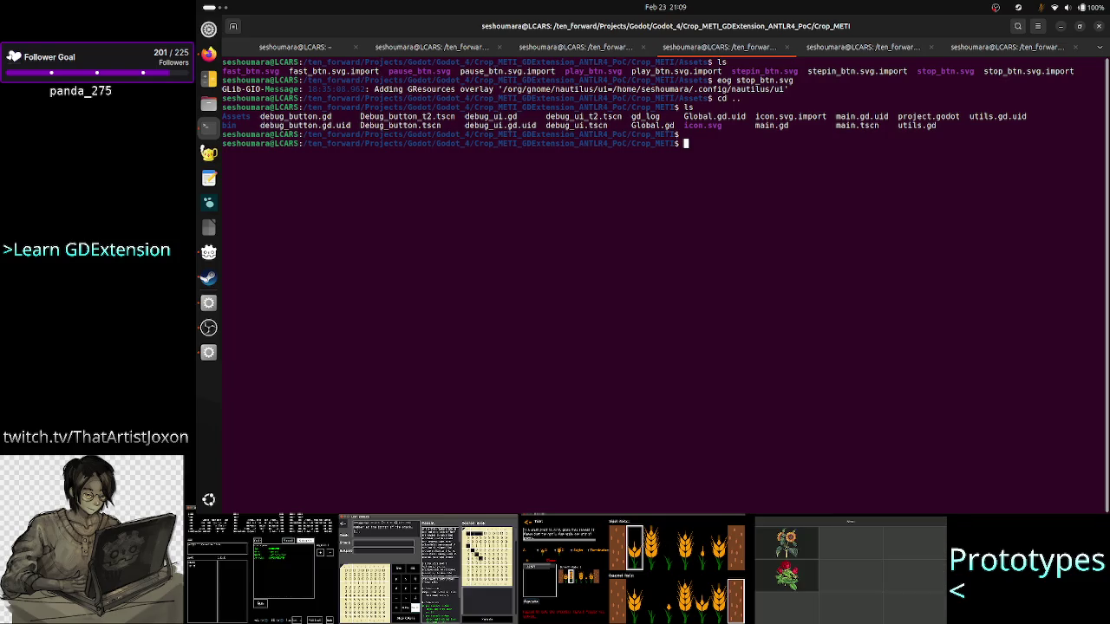
key(alt+Tab)
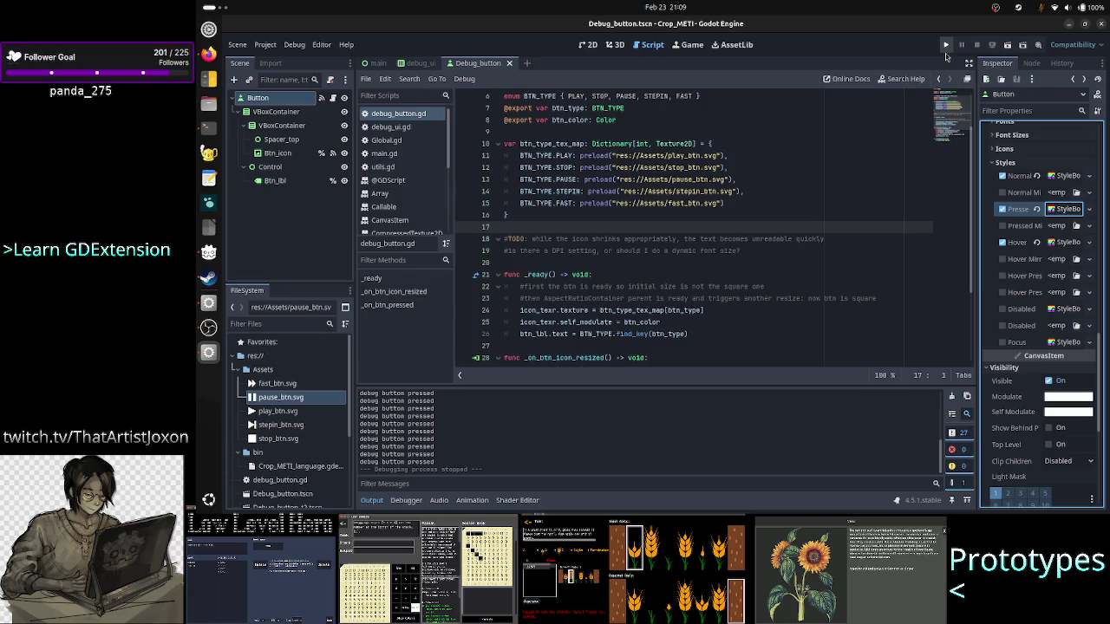
Step: Run the project to show the PLAY, STOP, STEPIN, PAUSE and FAST buttons, then switch to Firefox
click(946, 45)
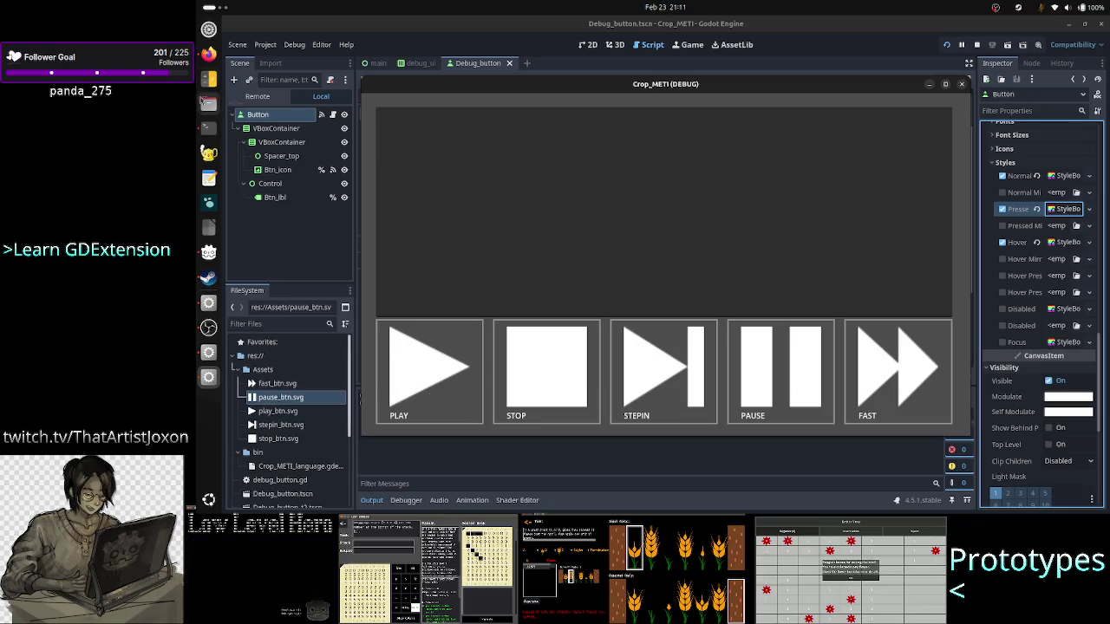
click(206, 57)
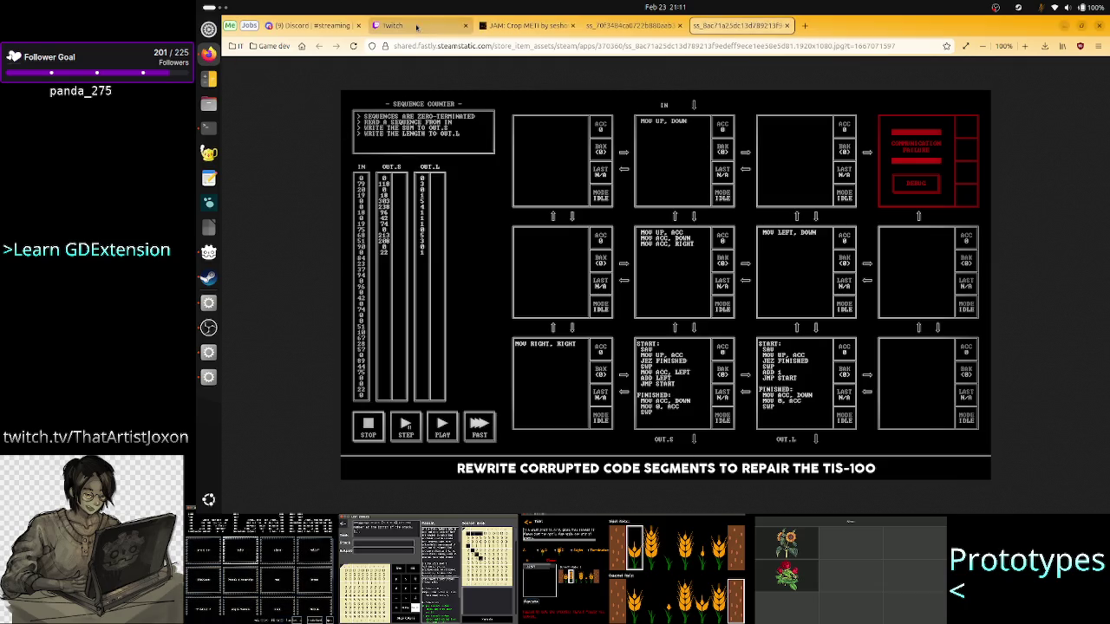
Step: Open the Godot Engine server's #quick-help channel in Discord and scroll back to the Label-alignment question
click(316, 28)
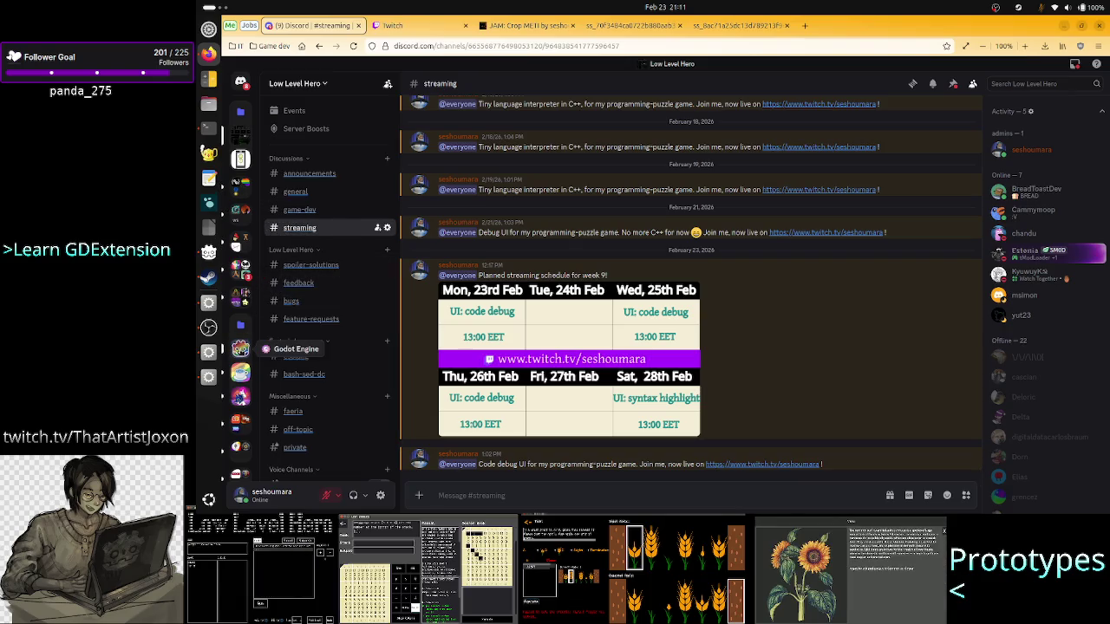
click(240, 348)
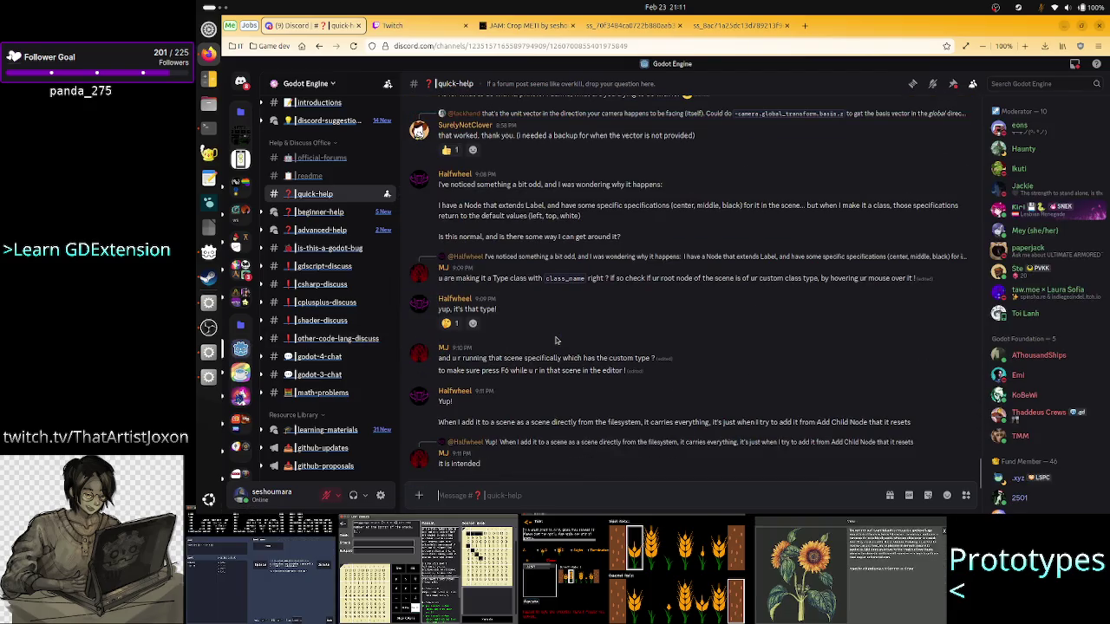
scroll(556, 340, down, 20)
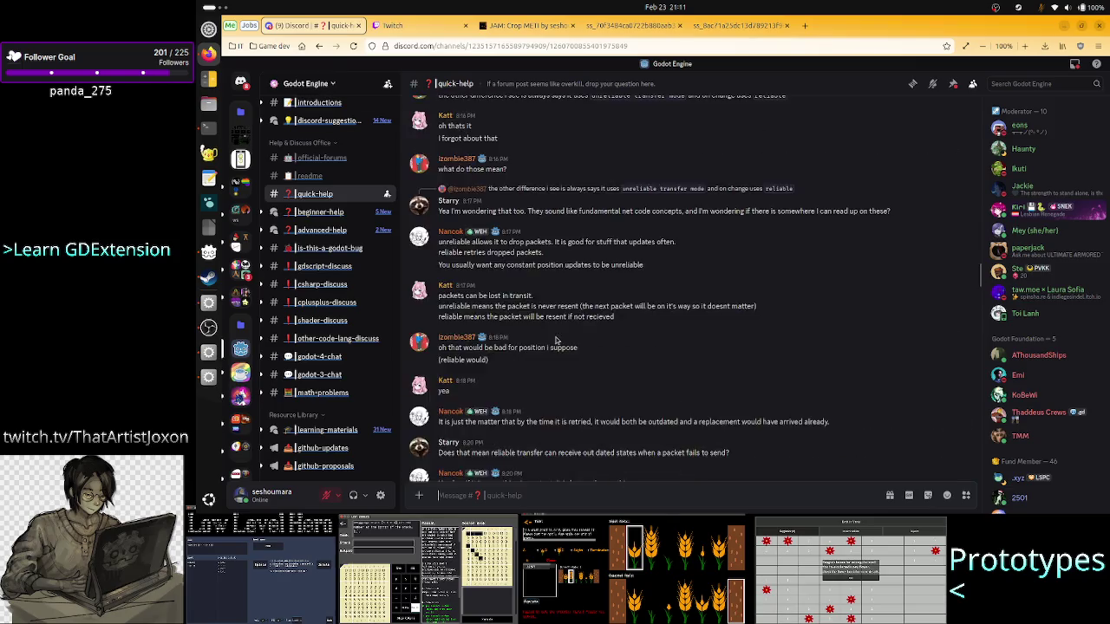
scroll(556, 338, up, 10)
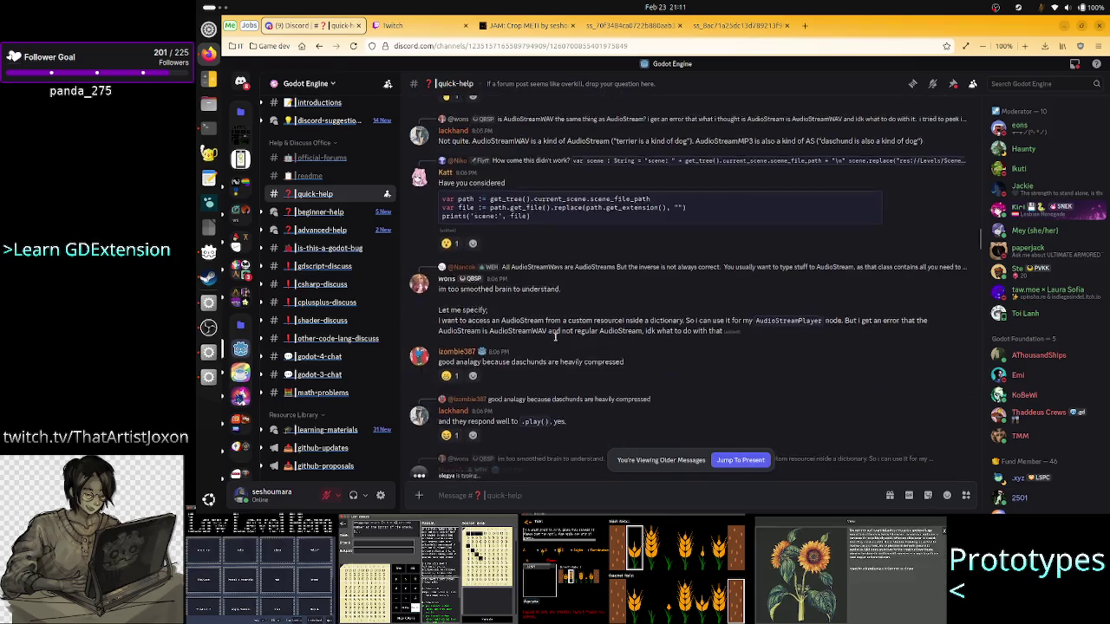
scroll(556, 341, up, 5)
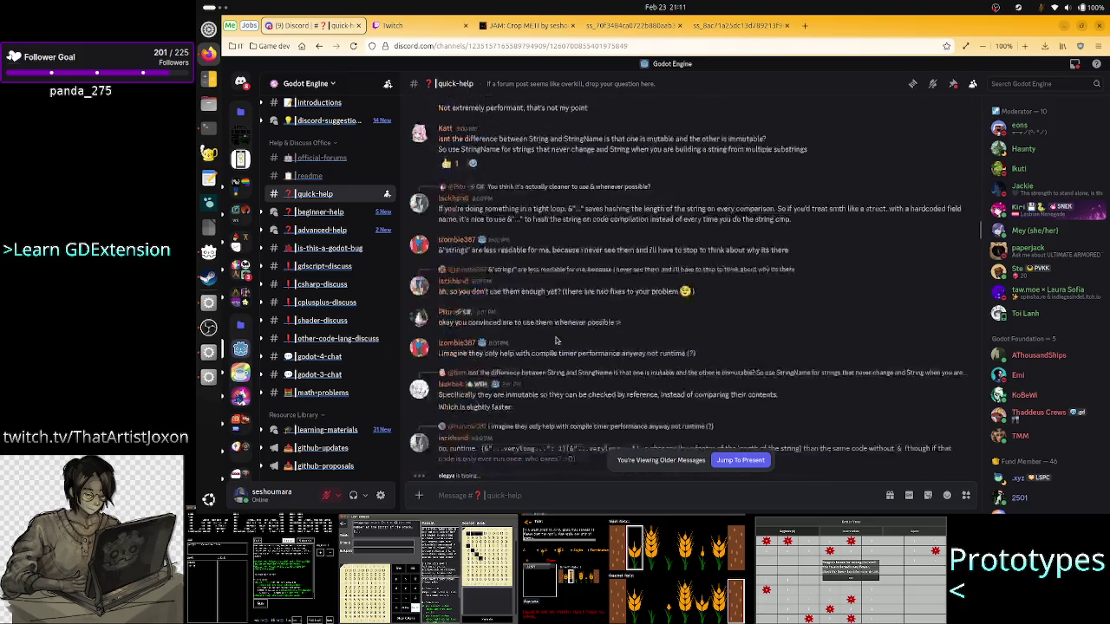
scroll(556, 341, up, 15)
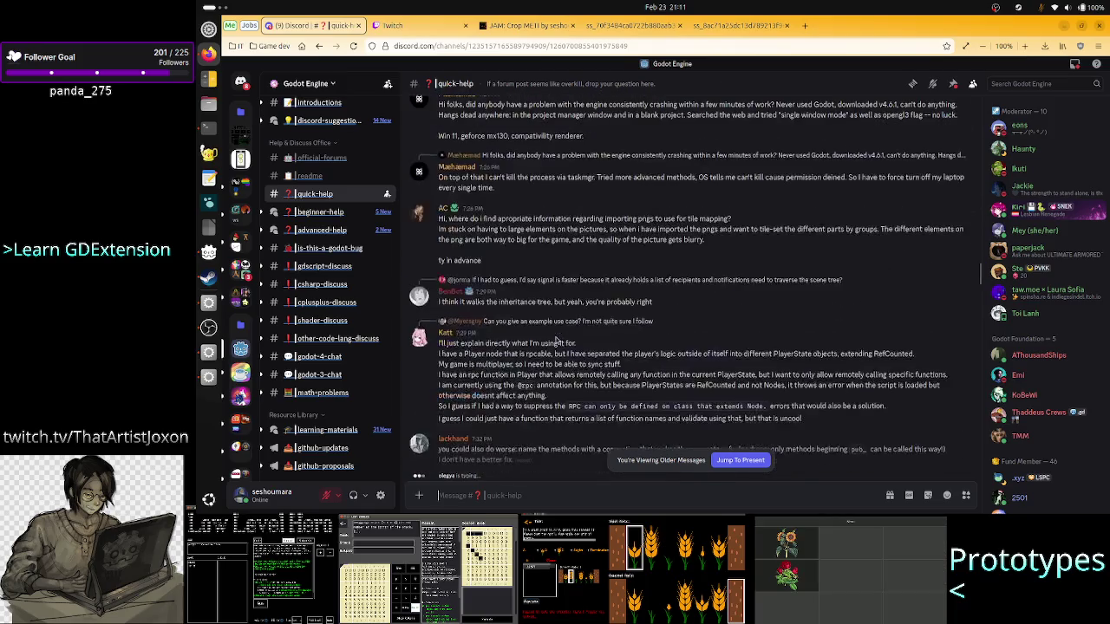
scroll(556, 341, up, 5)
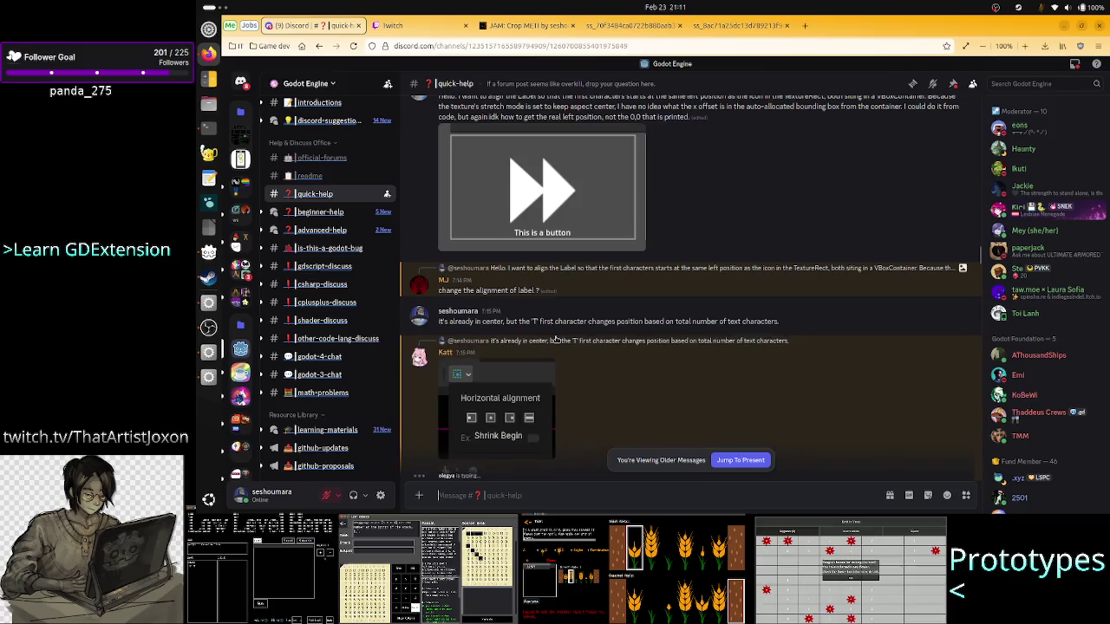
scroll(556, 340, up, 1)
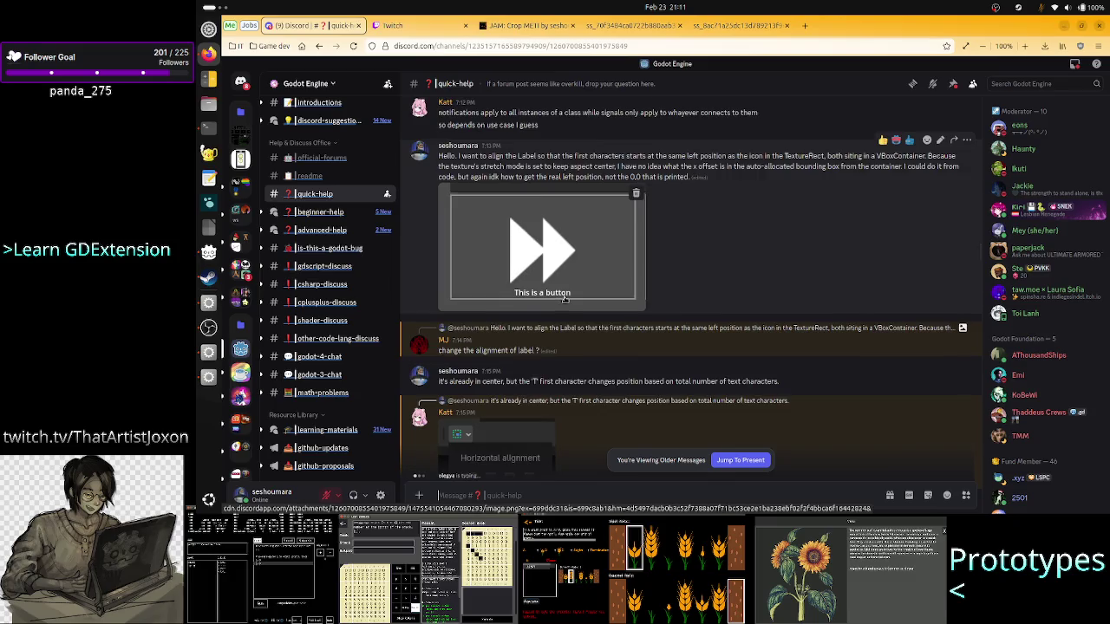
scroll(565, 298, down, 2)
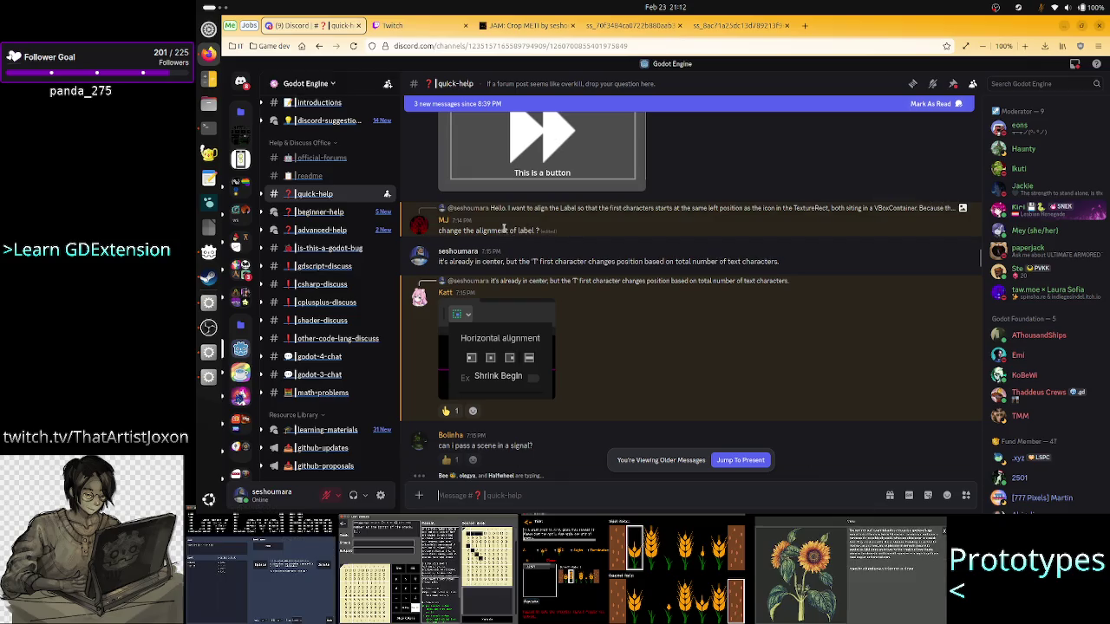
Step: Scroll down to newer #quick-help messages, then raise the running Crop_METI (DEBUG) window
scroll(717, 306, down, 10)
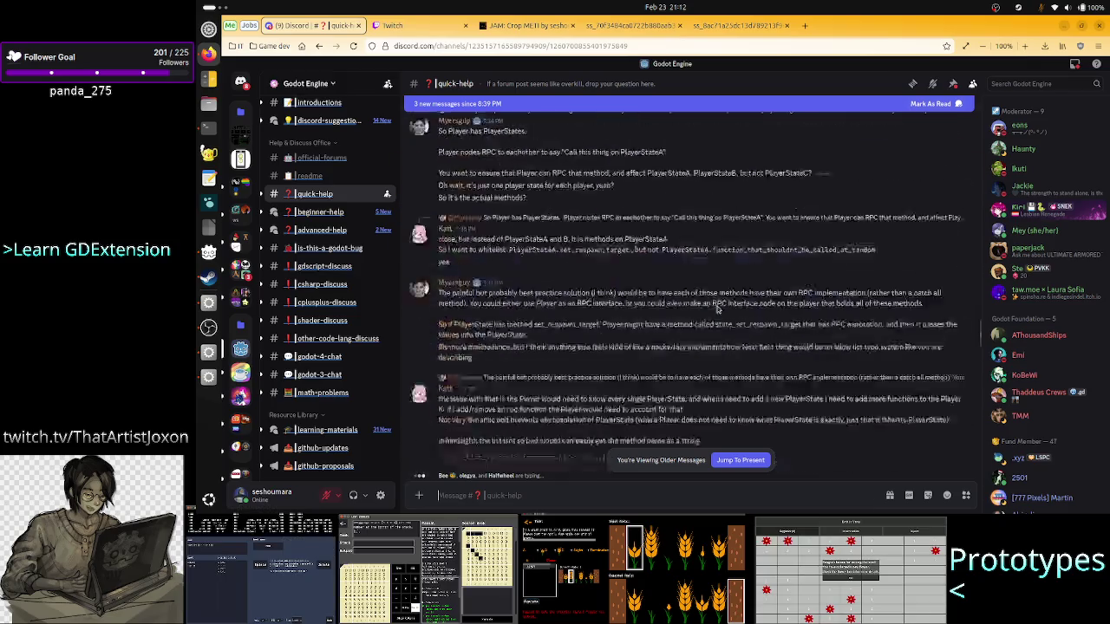
scroll(716, 306, down, 10)
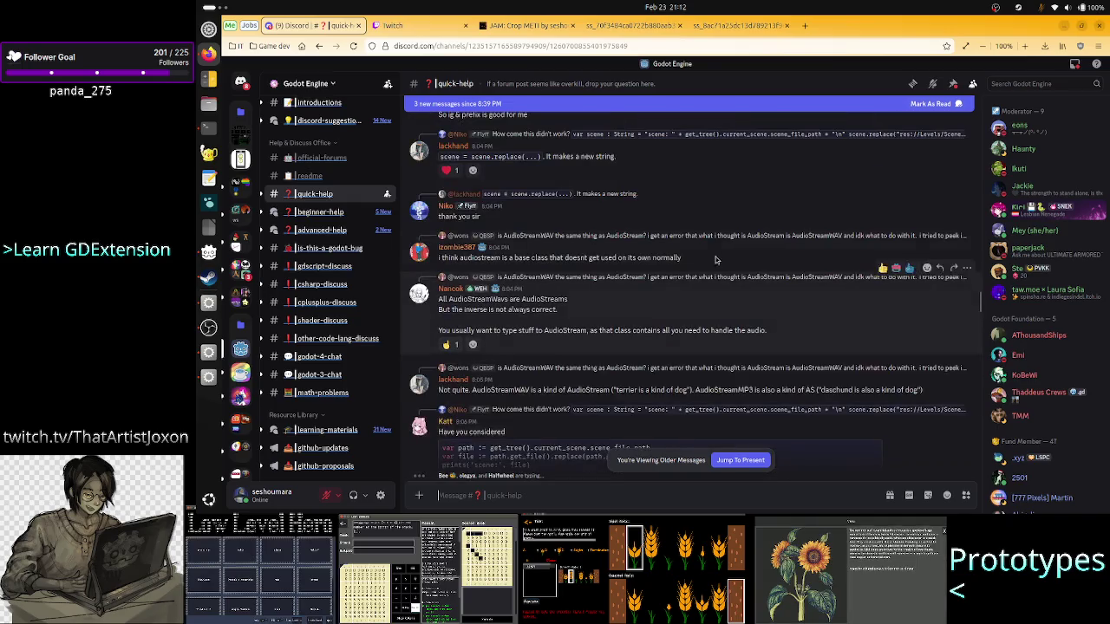
scroll(715, 247, down, 10)
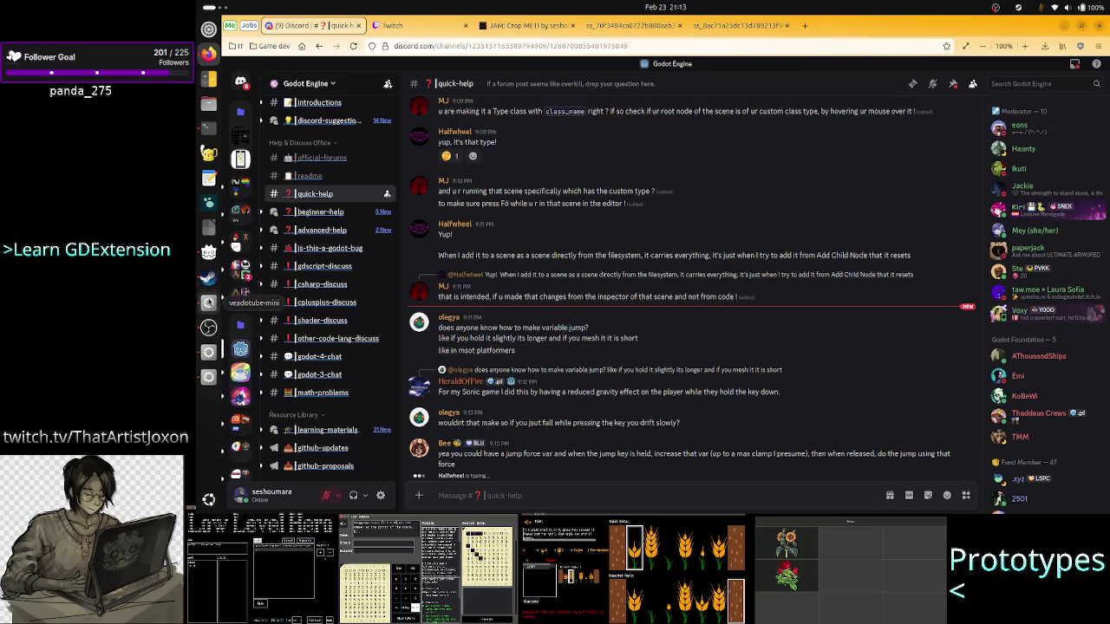
click(208, 373)
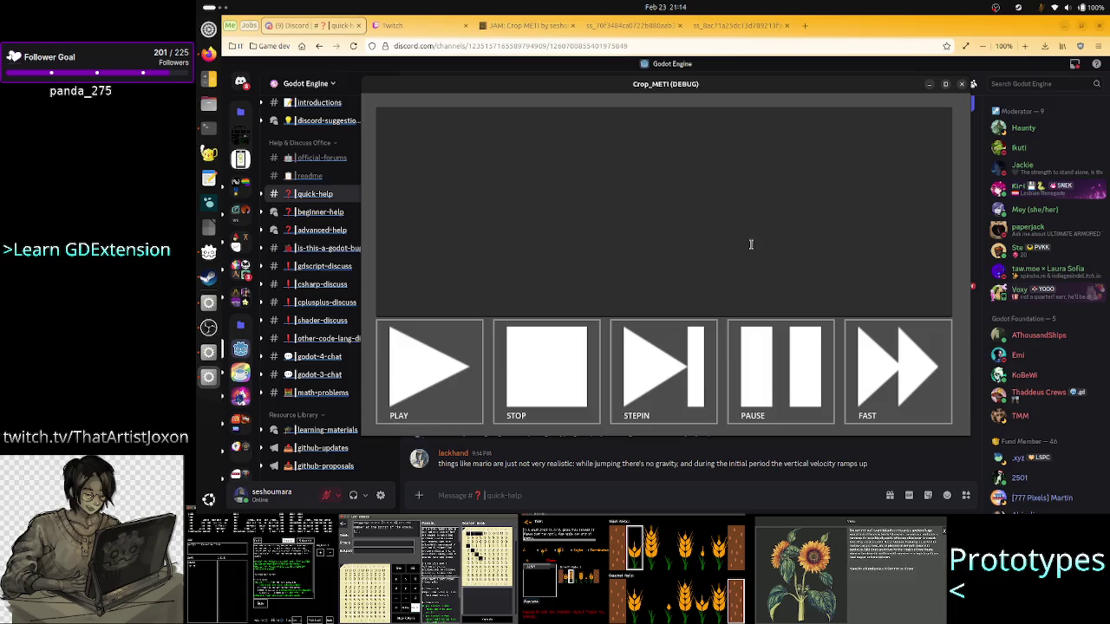
click(961, 85)
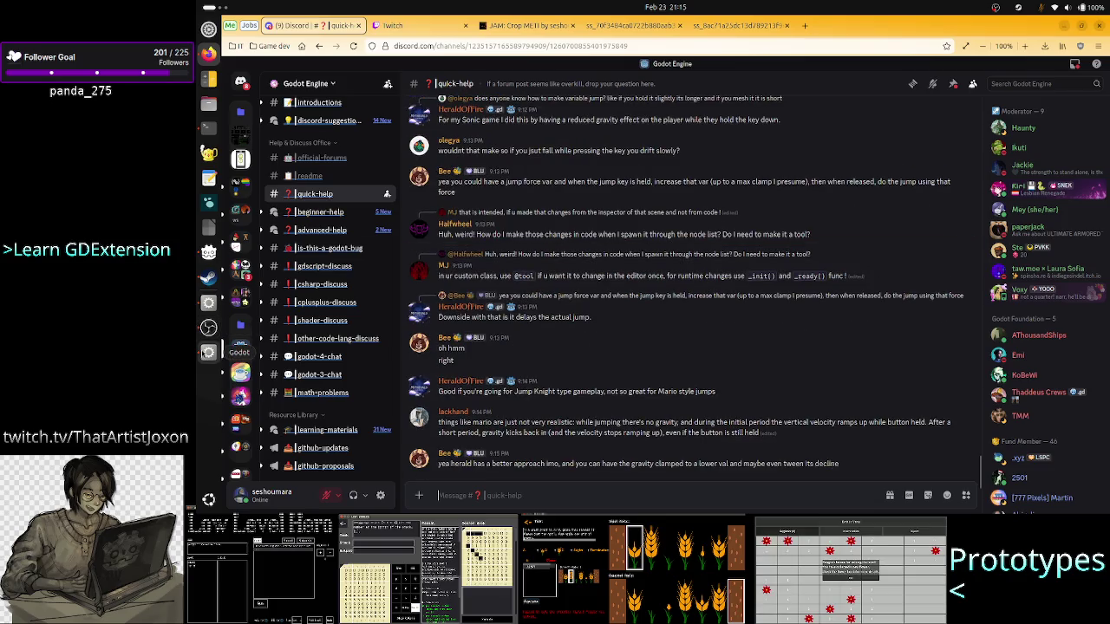
Step: Close the Crop_METI (DEBUG) window, bringing the Godot editor's debug_button.gd script back to the front
click(208, 352)
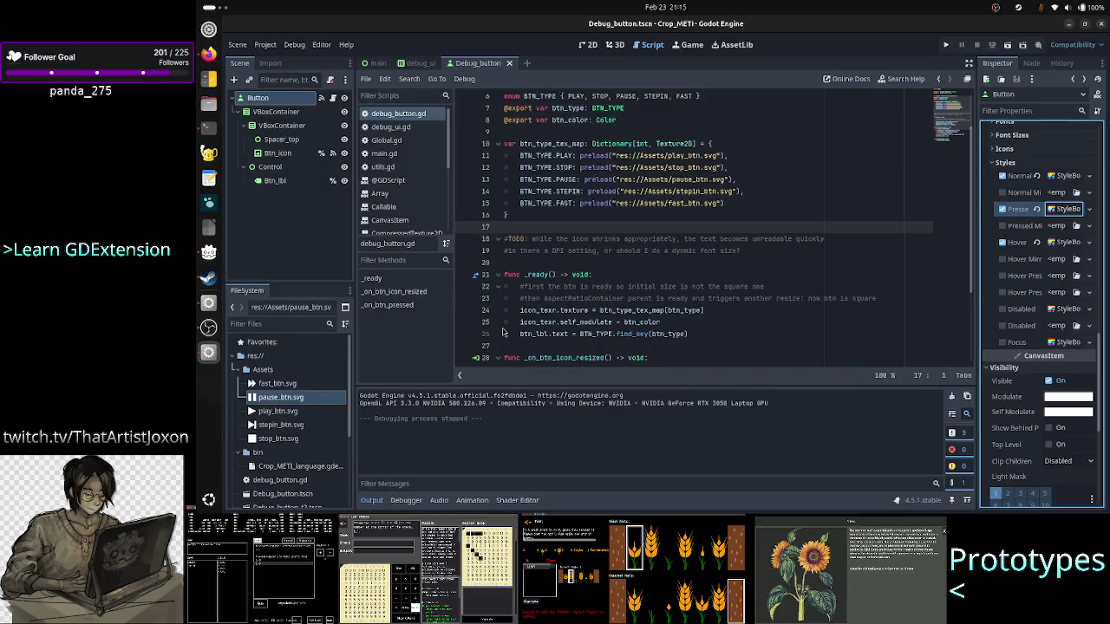
scroll(586, 301, down, 3)
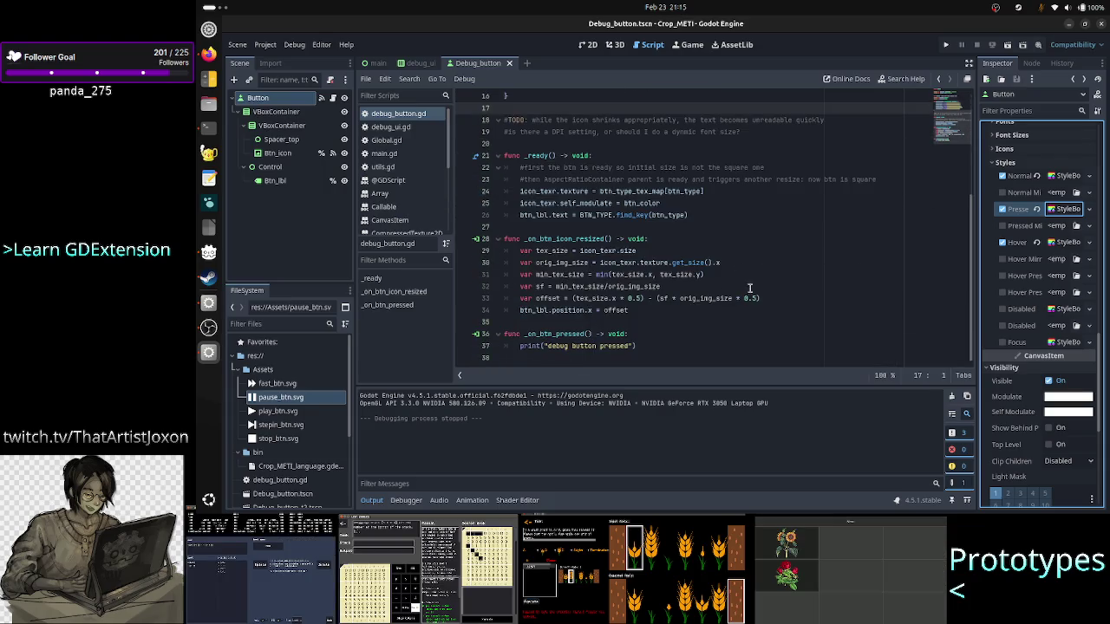
drag(637, 310, 520, 251)
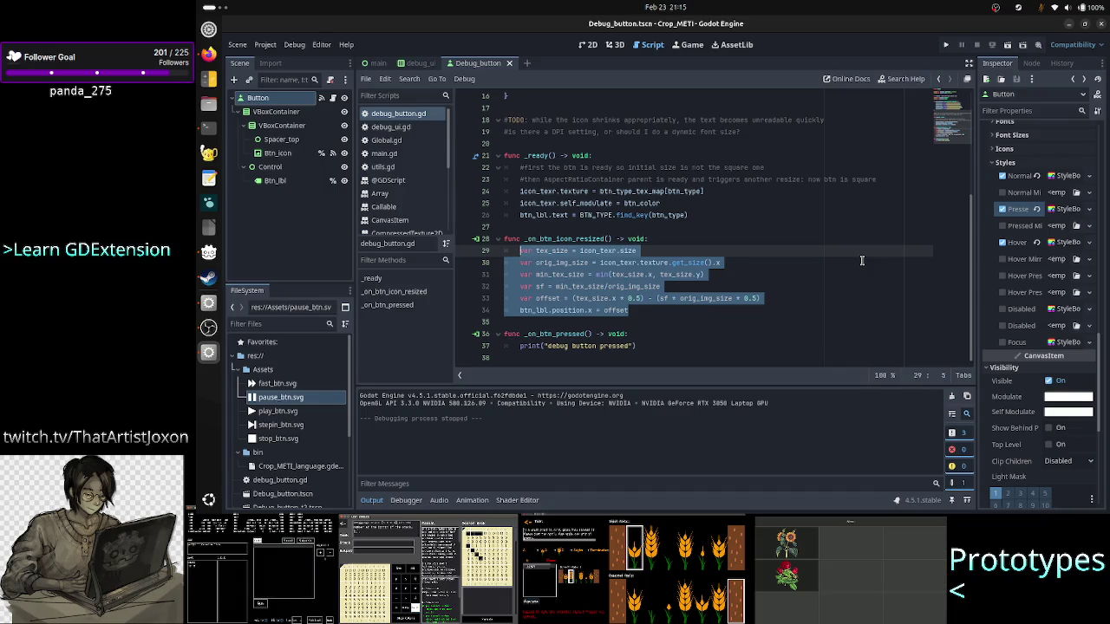
click(538, 287)
drag(661, 287, 531, 287)
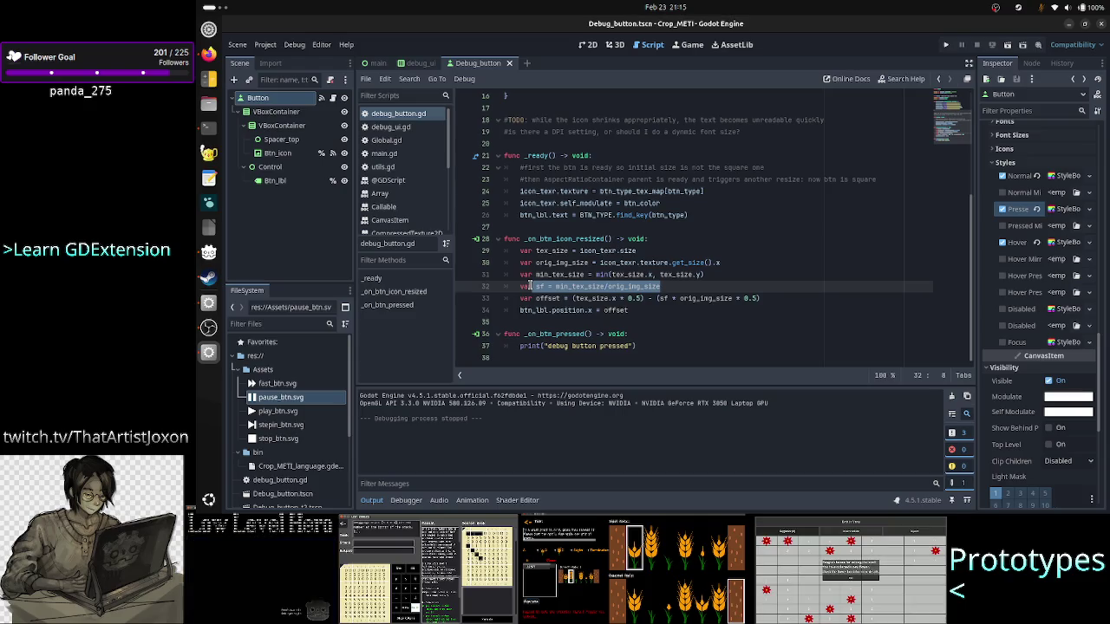
double_click(555, 298)
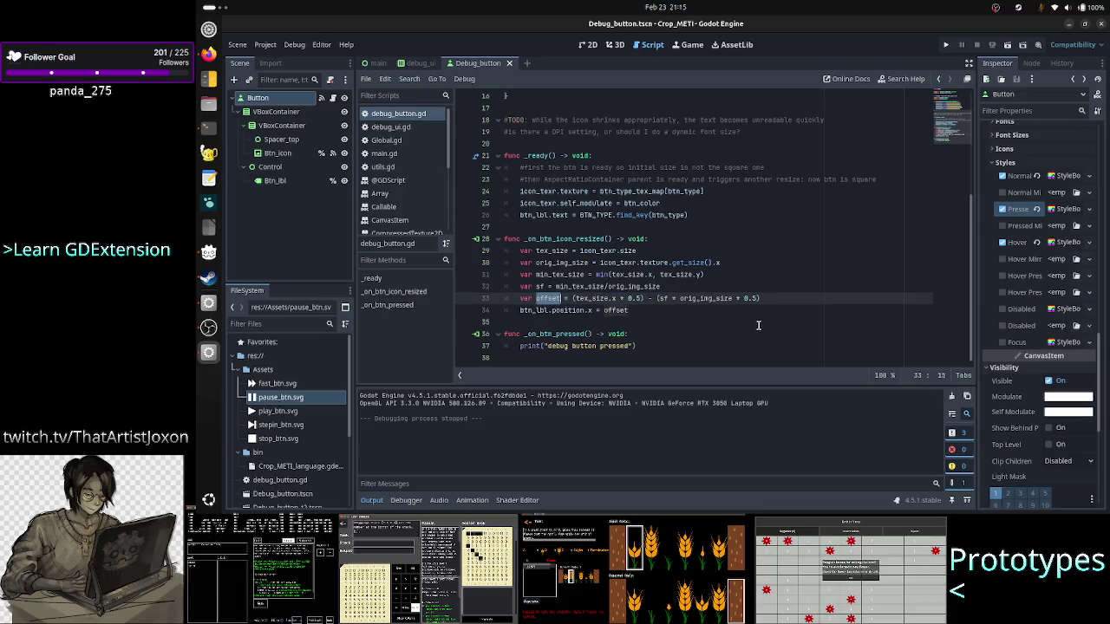
key(alt+Tab)
key(alt+Tab)
key(alt+Tab)
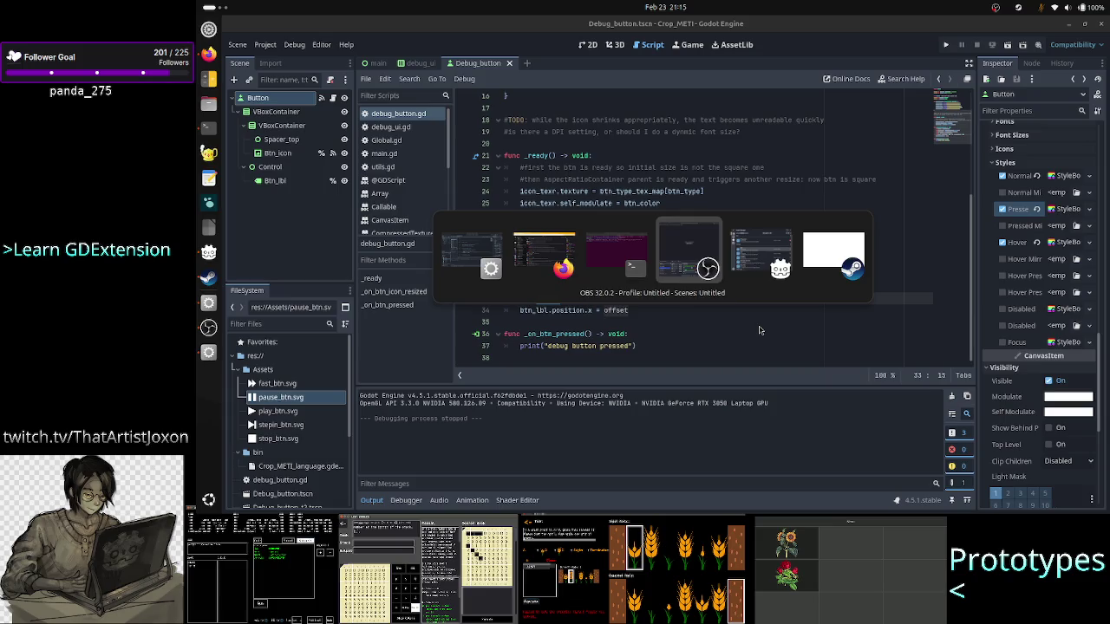
click(946, 44)
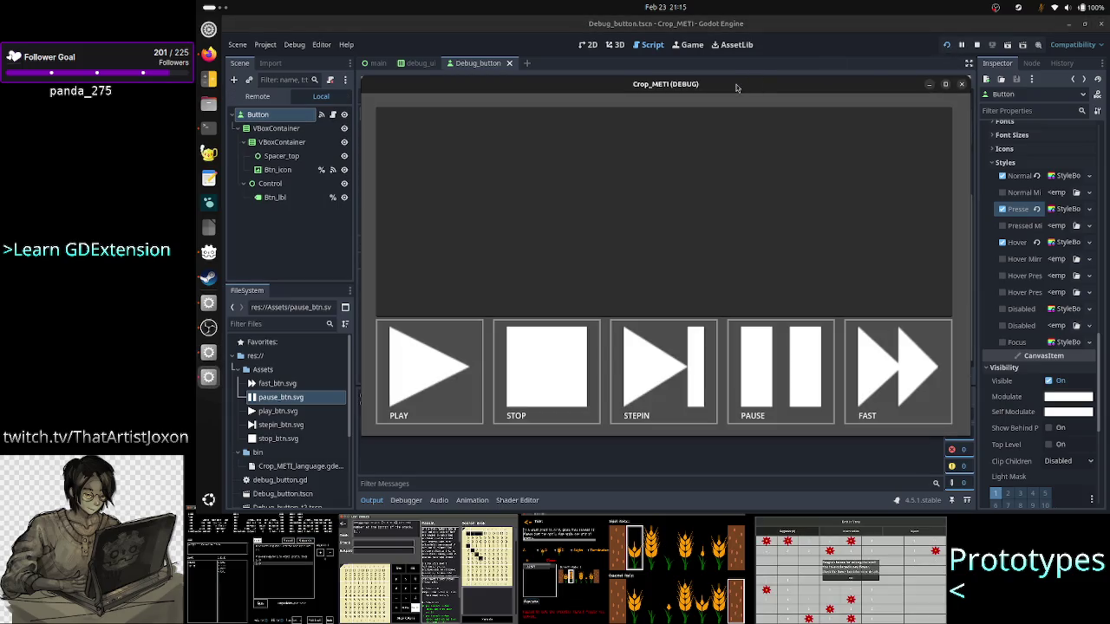
Step: Move the Crop_METI (DEBUG) window to the lower right, beside the script
mouse_move(741, 91)
mouse_down()
mouse_move(962, 115)
mouse_move(1025, 106)
mouse_up()
mouse_move(860, 108)
mouse_down()
mouse_move(1014, 93)
mouse_move(984, 95)
mouse_up()
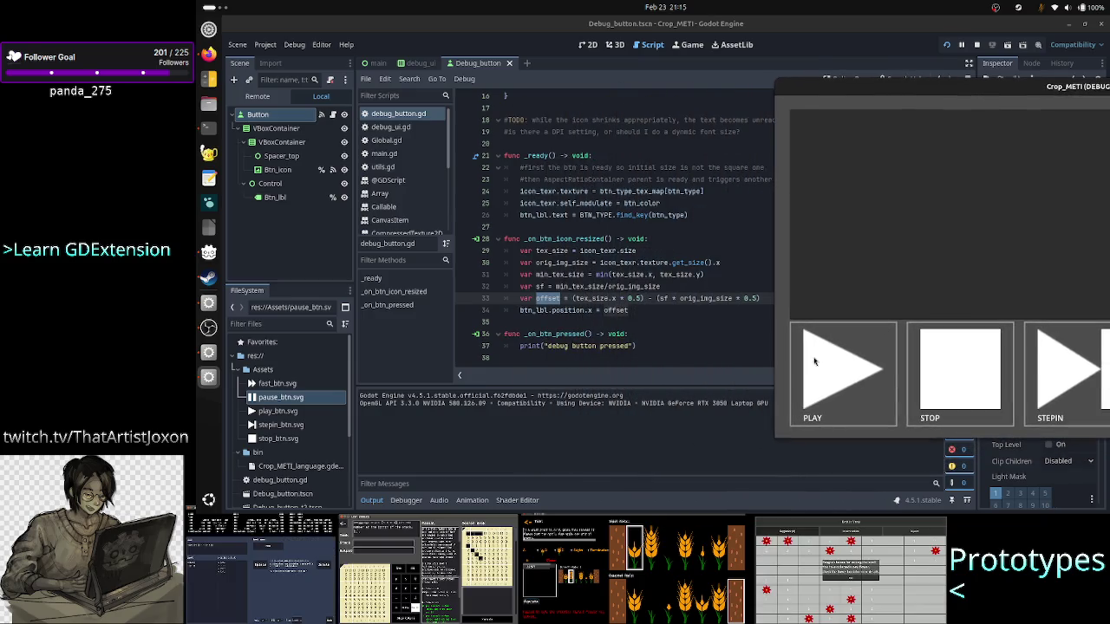